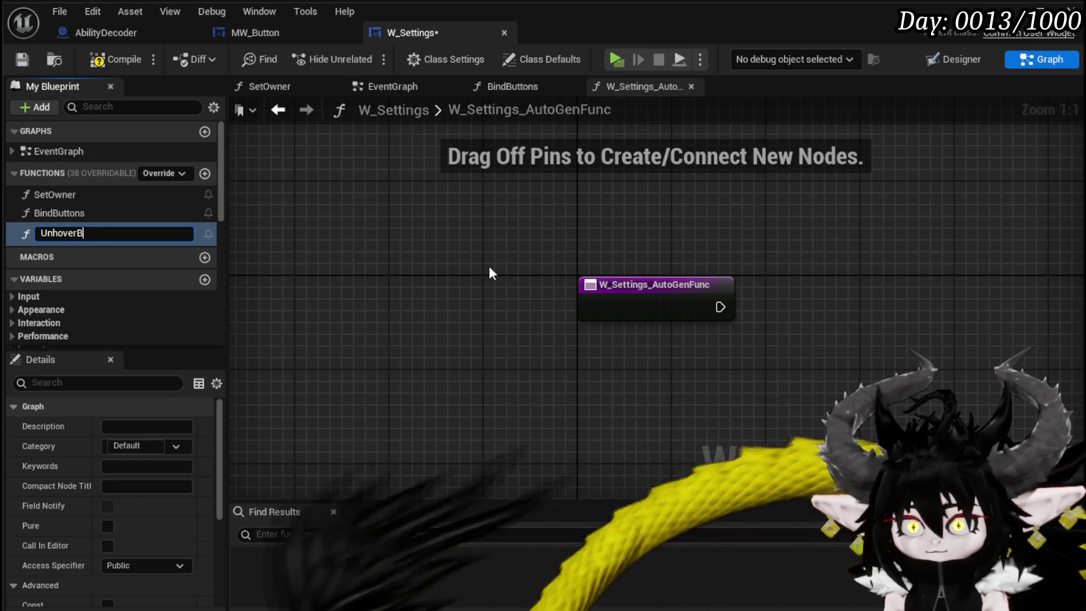
- Confirm the UnhoverButton function name and attach a Print String node to its execution
{"action": "key", "text": "Return"}
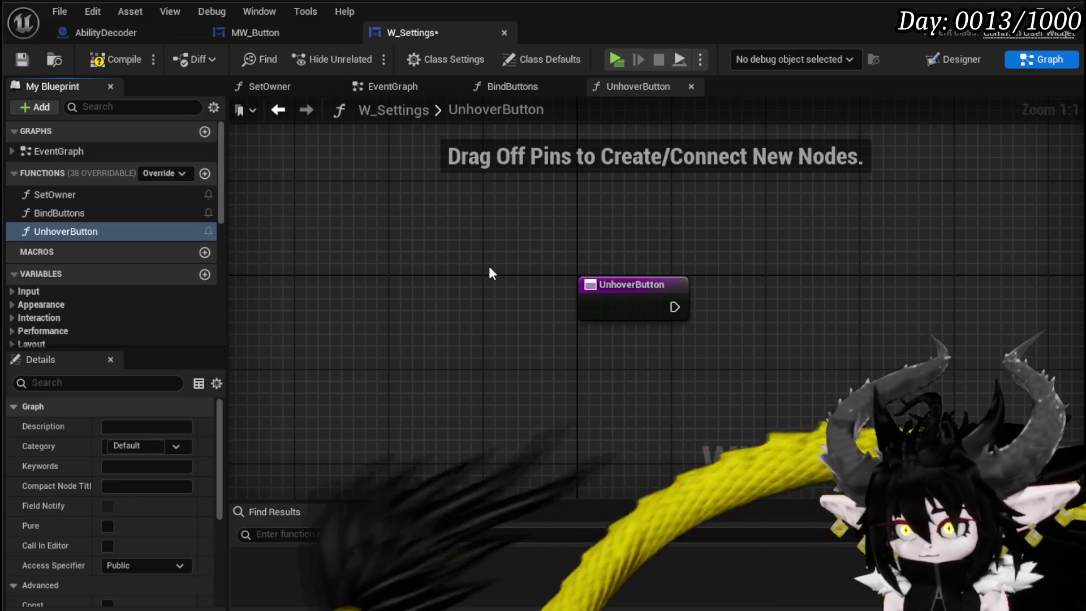
{"action": "left_click_drag", "start_coordinate": [675, 306], "coordinate": [784, 312]}
{"action": "type", "text": "print st"}
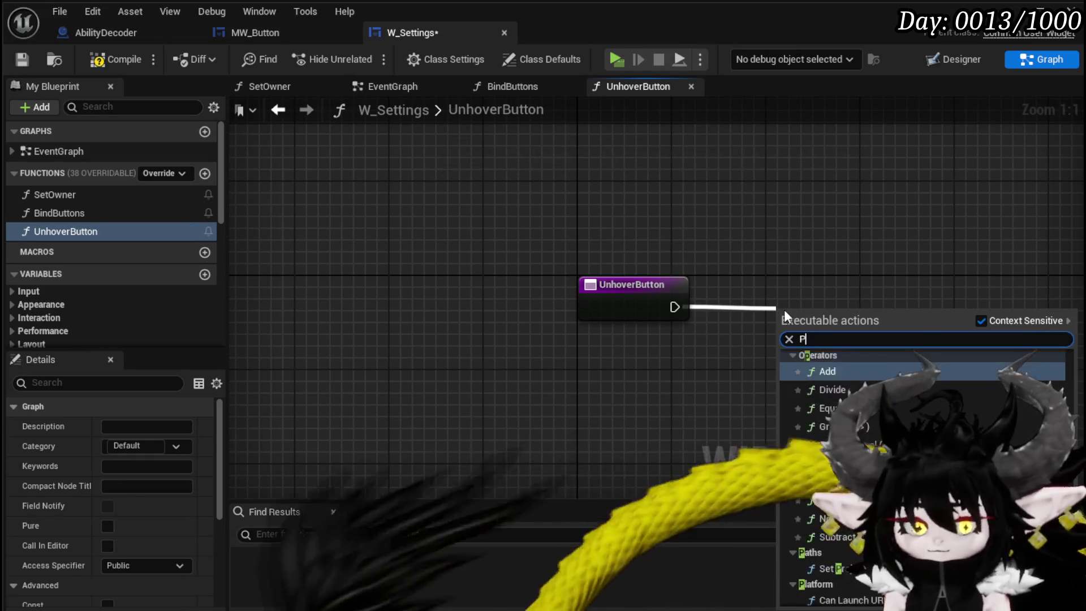
{"action": "key", "text": "Return"}
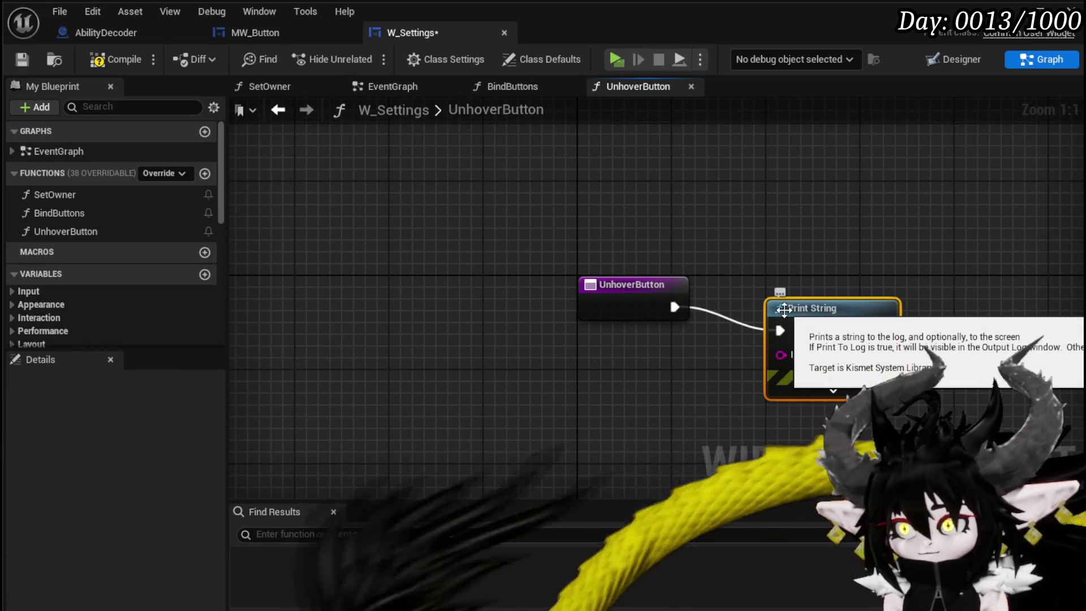
- Set the Print String text to 'Unhover' and compile W_Settings
{"action": "left_click", "coordinate": [842, 354]}
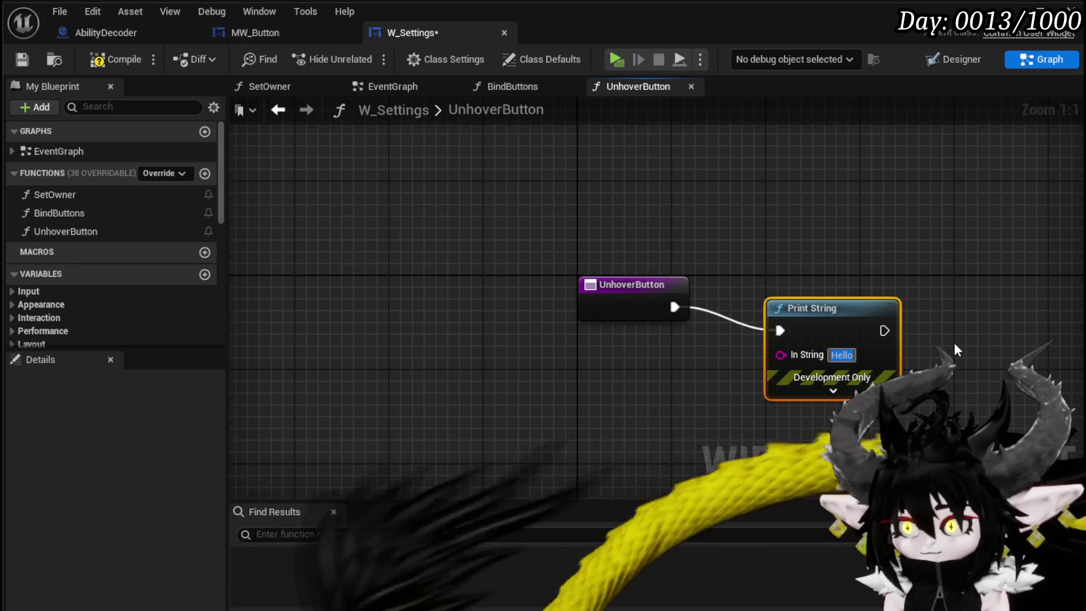
{"action": "type", "text": "Unhover"}
{"action": "key", "text": "Return"}
{"action": "left_click", "coordinate": [106, 62]}
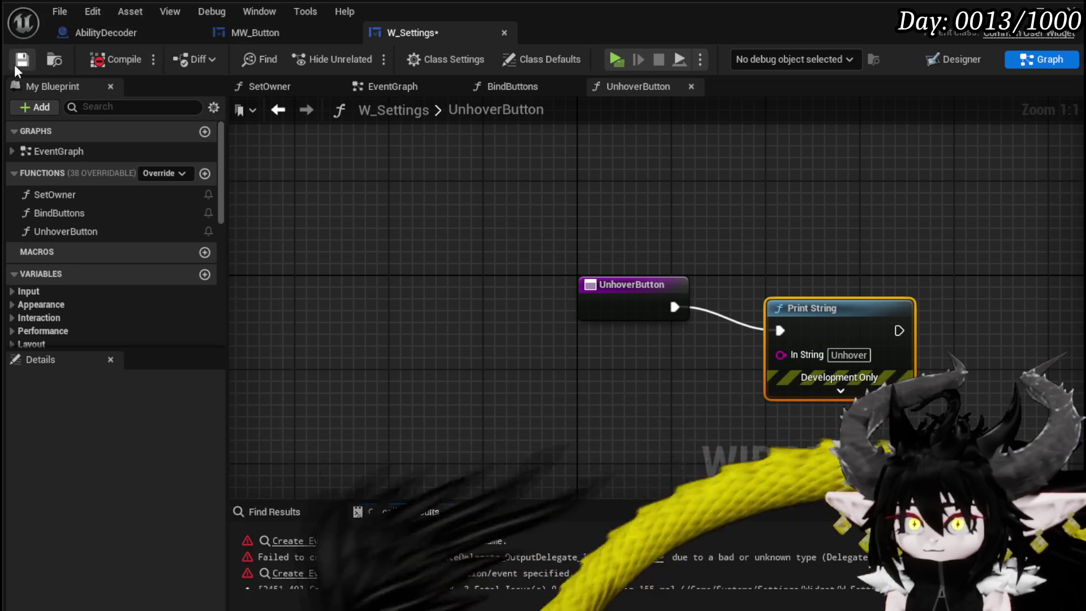
- From the Create Event error, create a matching function and add a Print String after its entry
{"action": "left_click", "coordinate": [303, 541]}
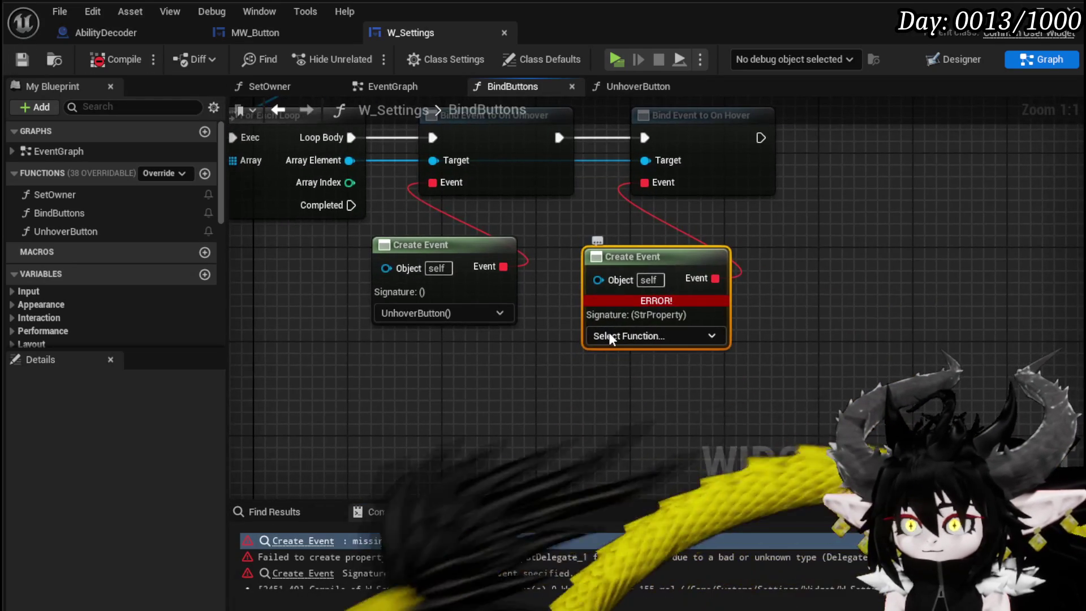
{"action": "left_click", "coordinate": [608, 335]}
{"action": "left_click", "coordinate": [622, 384]}
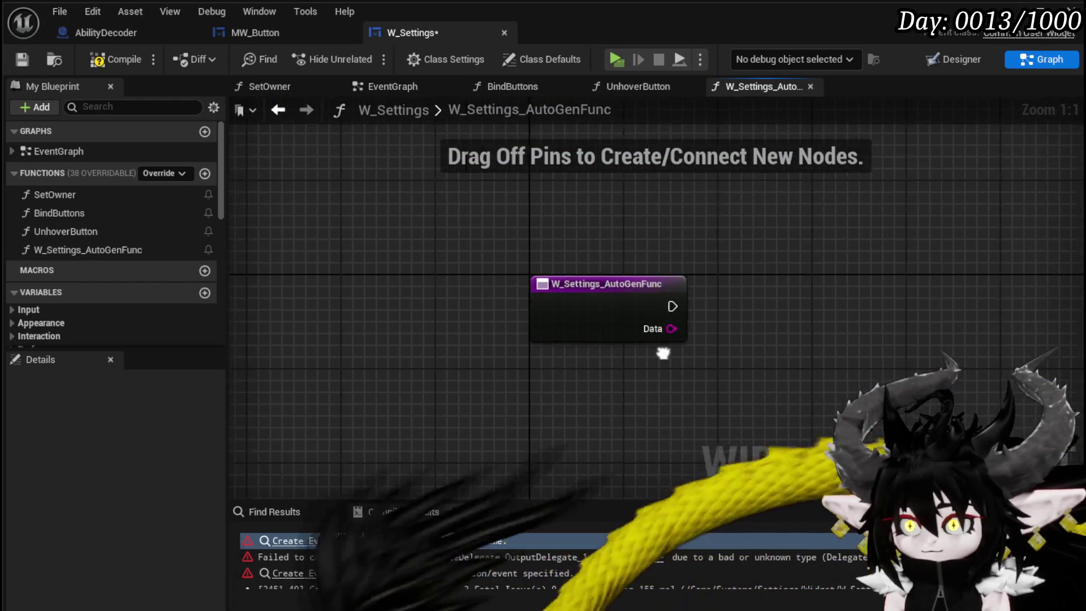
{"action": "left_click_drag", "start_coordinate": [496, 310], "coordinate": [597, 311]}
{"action": "type", "text": "P"}
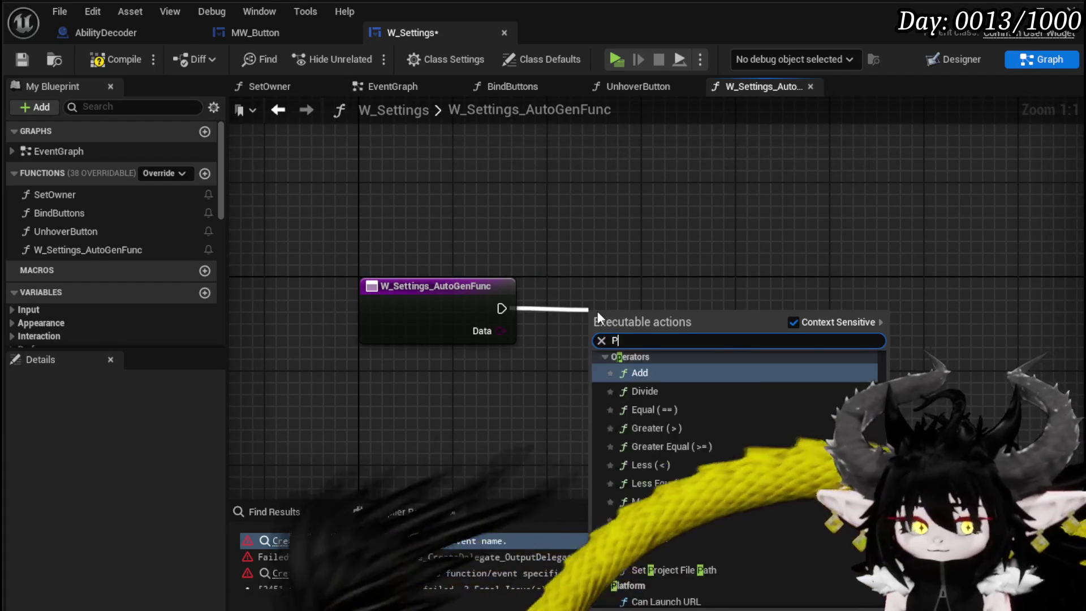
{"action": "type", "text": "rint String"}
{"action": "key", "text": "Return"}
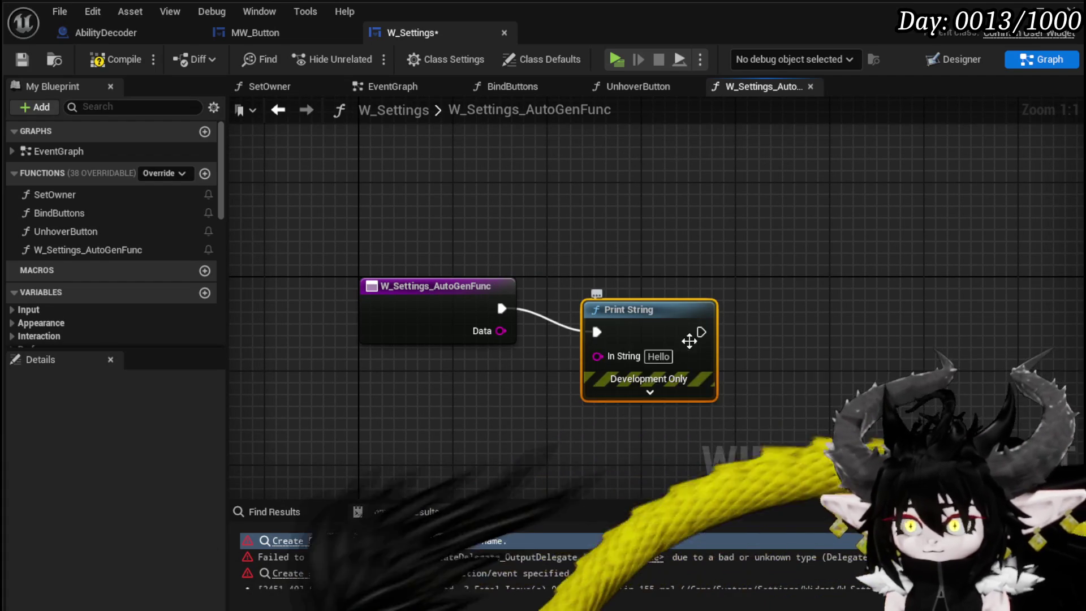
- Feed Print String from an Append of 'HoverButton' and the Data input, then compile
{"action": "left_click_drag", "start_coordinate": [598, 311], "coordinate": [809, 275]}
{"action": "left_click_drag", "start_coordinate": [809, 320], "coordinate": [626, 163]}
{"action": "type", "text": "App"}
{"action": "key", "text": "Return"}
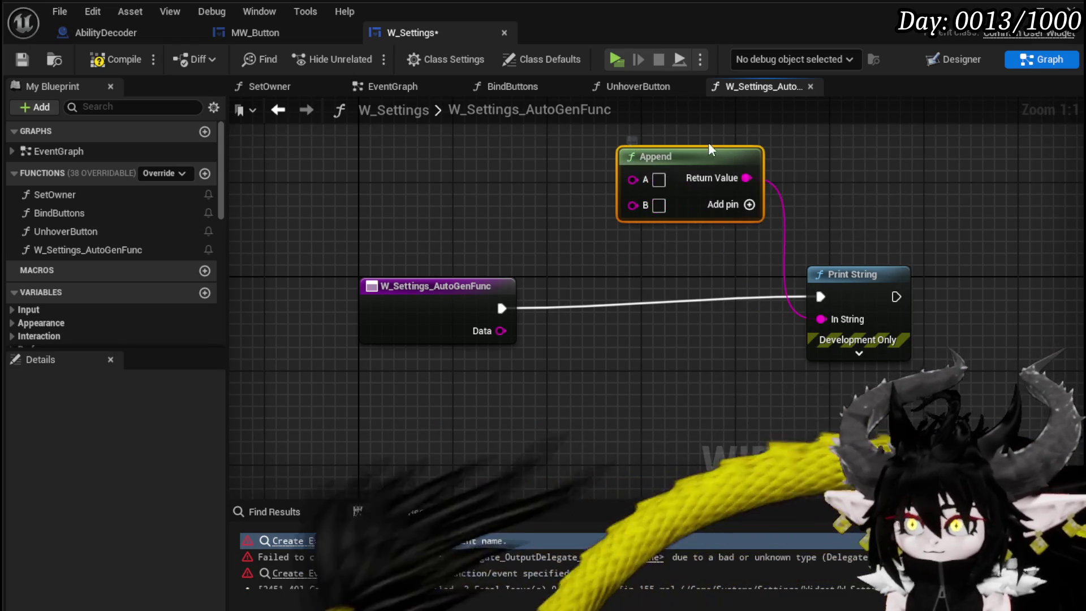
{"action": "type", "text": "H"}
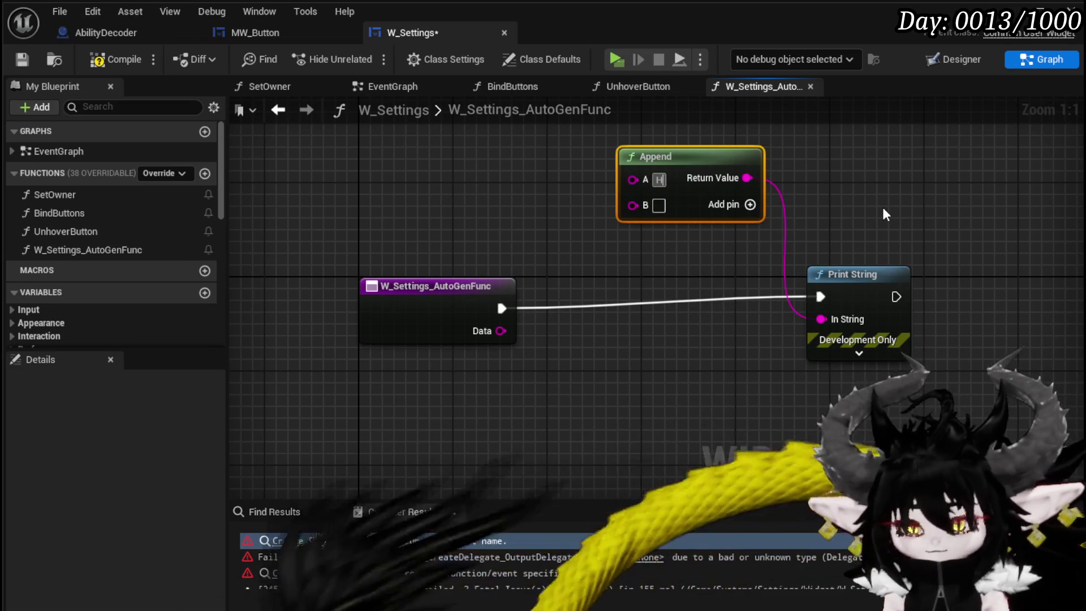
{"action": "type", "text": "overButton"}
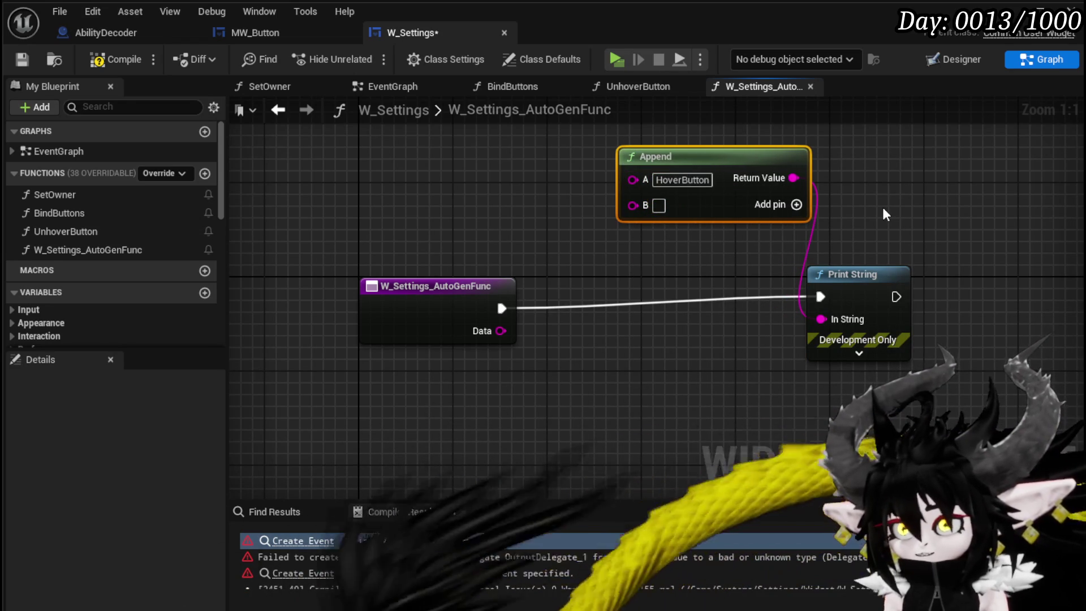
{"action": "key", "text": "Return"}
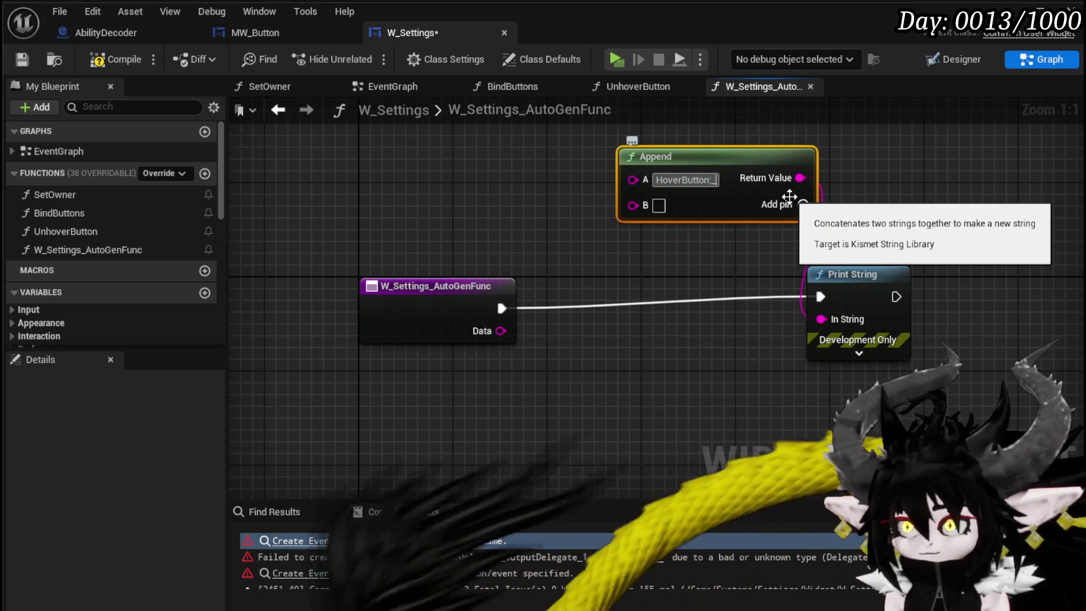
{"action": "left_click_drag", "start_coordinate": [501, 330], "coordinate": [633, 206]}
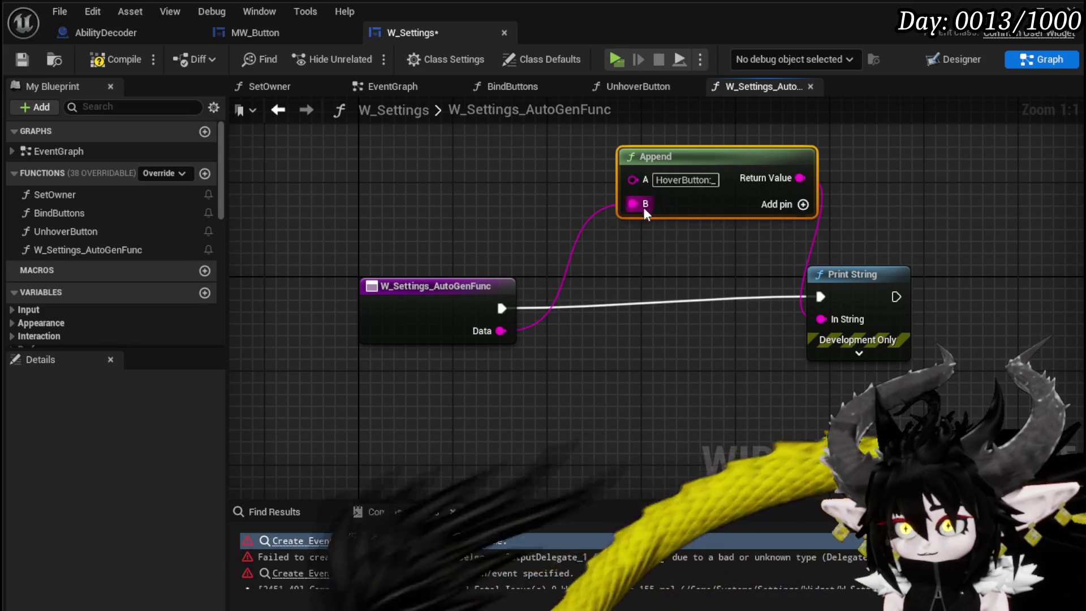
{"action": "left_click_drag", "start_coordinate": [673, 158], "coordinate": [581, 171]}
{"action": "left_click", "coordinate": [97, 57]}
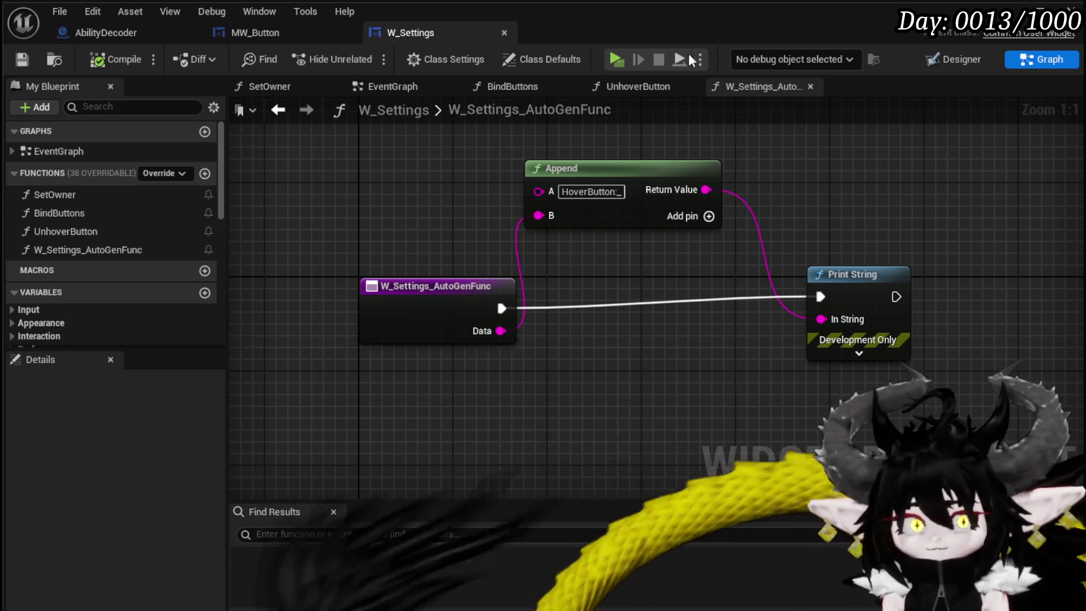
{"action": "left_click", "coordinate": [20, 60]}
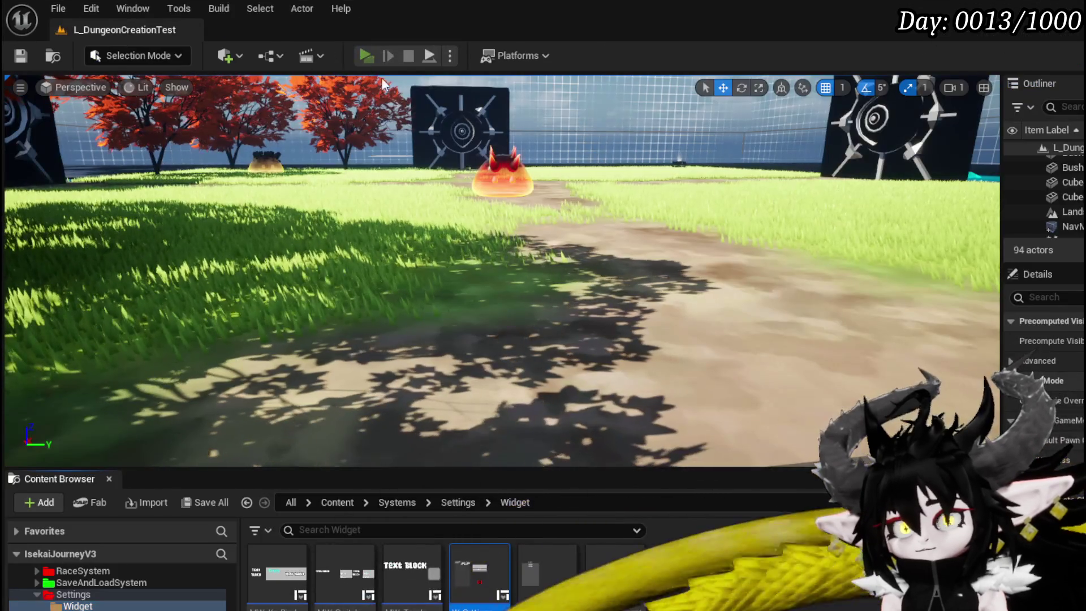
{"action": "left_click", "coordinate": [366, 55]}
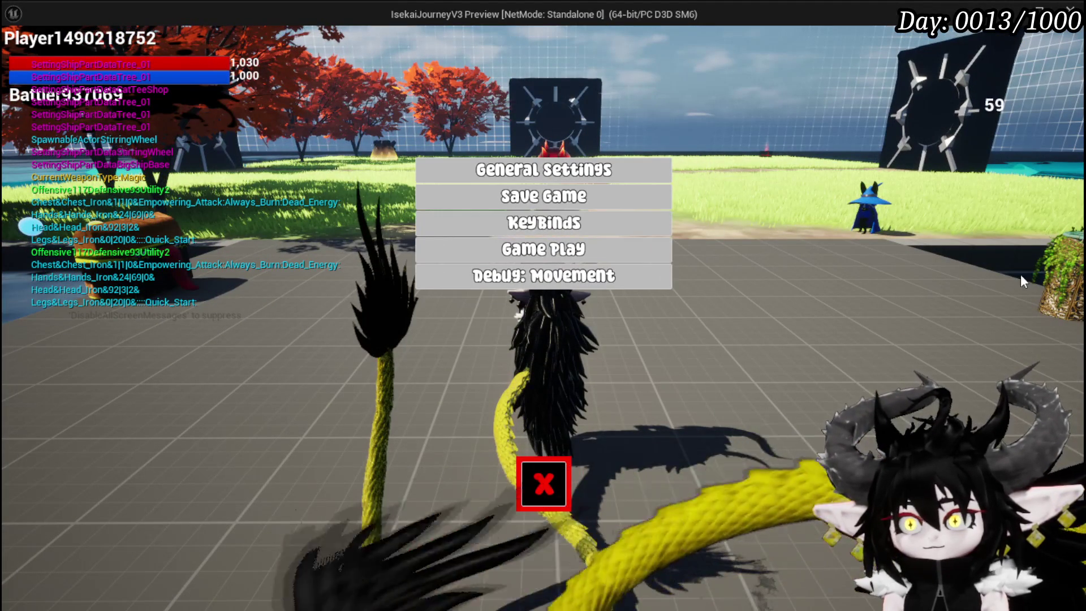
{"action": "left_click", "coordinate": [546, 483]}
{"action": "key", "text": "Escape"}
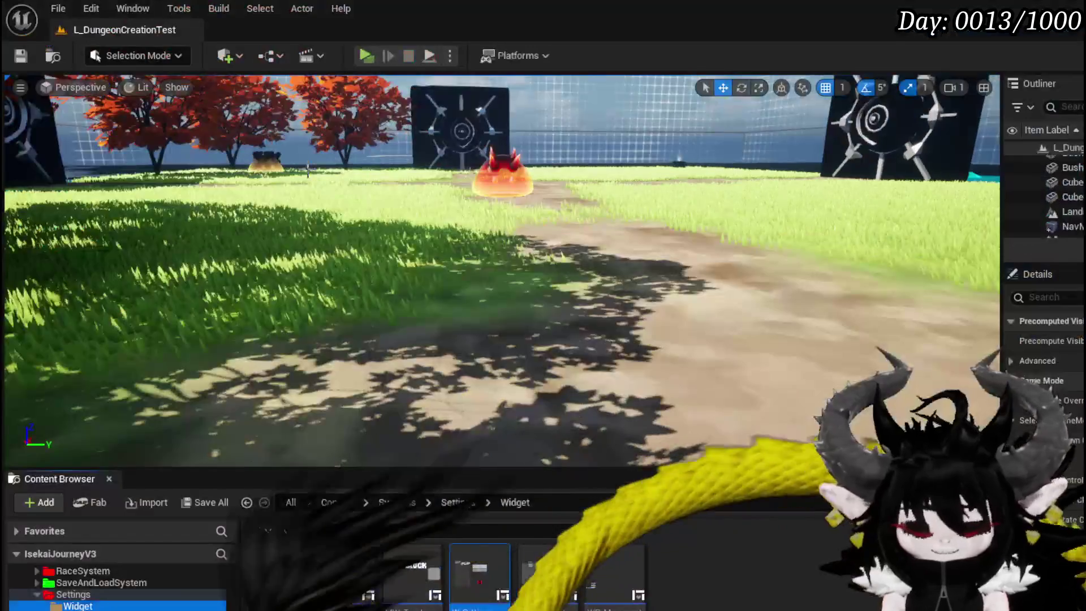
{"action": "key", "text": "ctrl+s"}
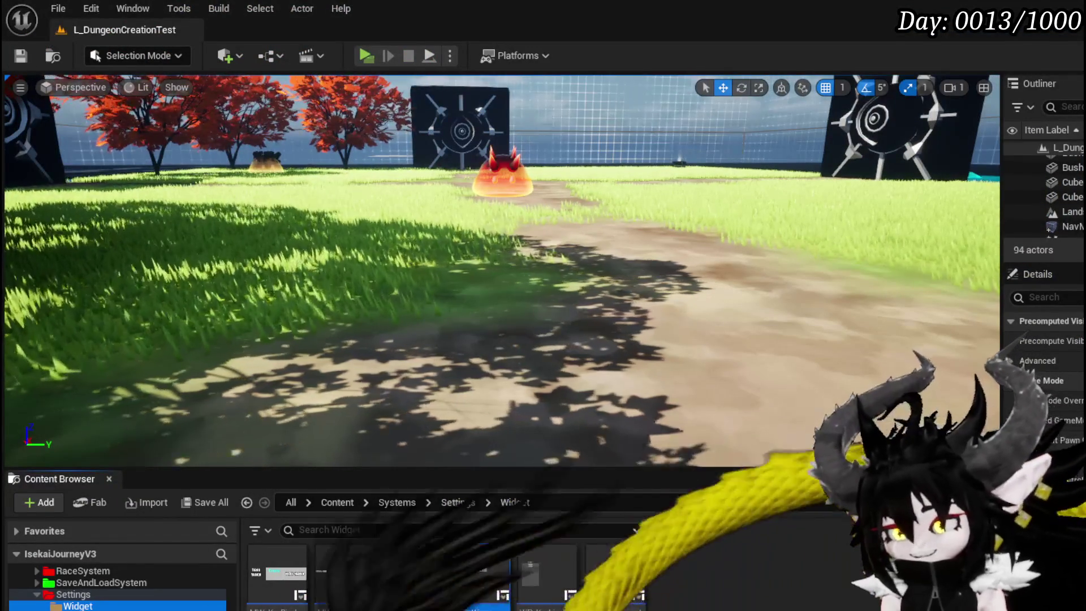
{"action": "key", "text": "alt+Tab"}
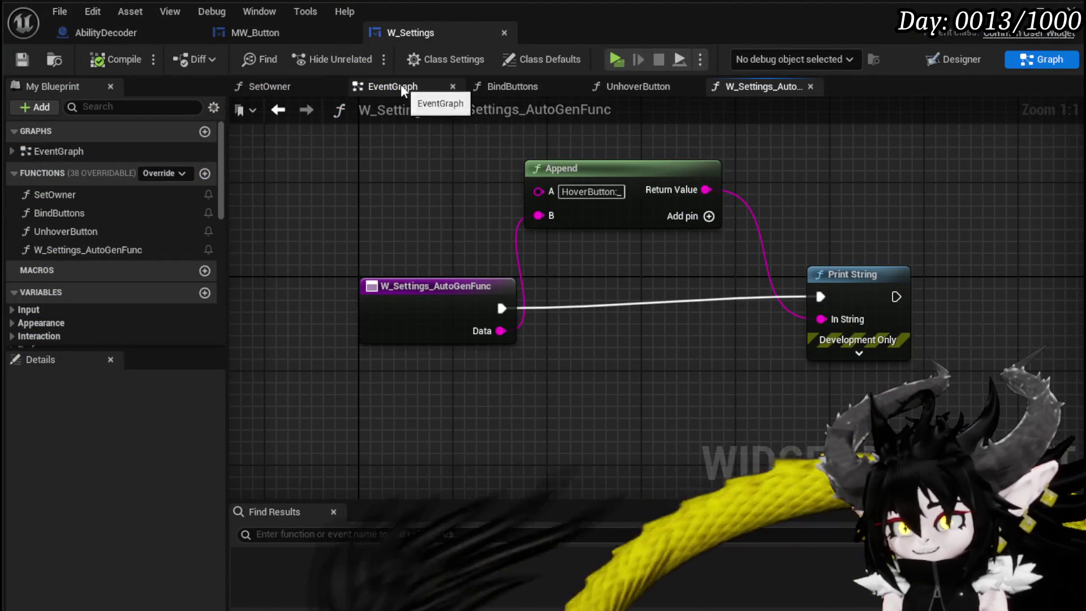
- Open the W_Settings event graph and pan around to find the button nodes
{"action": "left_click", "coordinate": [396, 86]}
{"action": "scroll", "coordinate": [487, 226], "scroll_direction": "down", "scroll_amount": 2}
{"action": "scroll", "coordinate": [471, 277], "scroll_direction": "up", "scroll_amount": 5}
{"action": "mouse_move", "coordinate": [472, 277]}
{"action": "left_mouse_down"}
{"action": "mouse_move", "coordinate": [524, 165]}
{"action": "mouse_move", "coordinate": [586, 424]}
{"action": "left_mouse_up"}
{"action": "scroll", "coordinate": [582, 243], "scroll_direction": "up", "scroll_amount": 4}
{"action": "scroll", "coordinate": [581, 243], "scroll_direction": "down", "scroll_amount": 3}
{"action": "scroll", "coordinate": [582, 243], "scroll_direction": "down", "scroll_amount": 1}
{"action": "left_click_drag", "start_coordinate": [487, 201], "coordinate": [449, 252]}
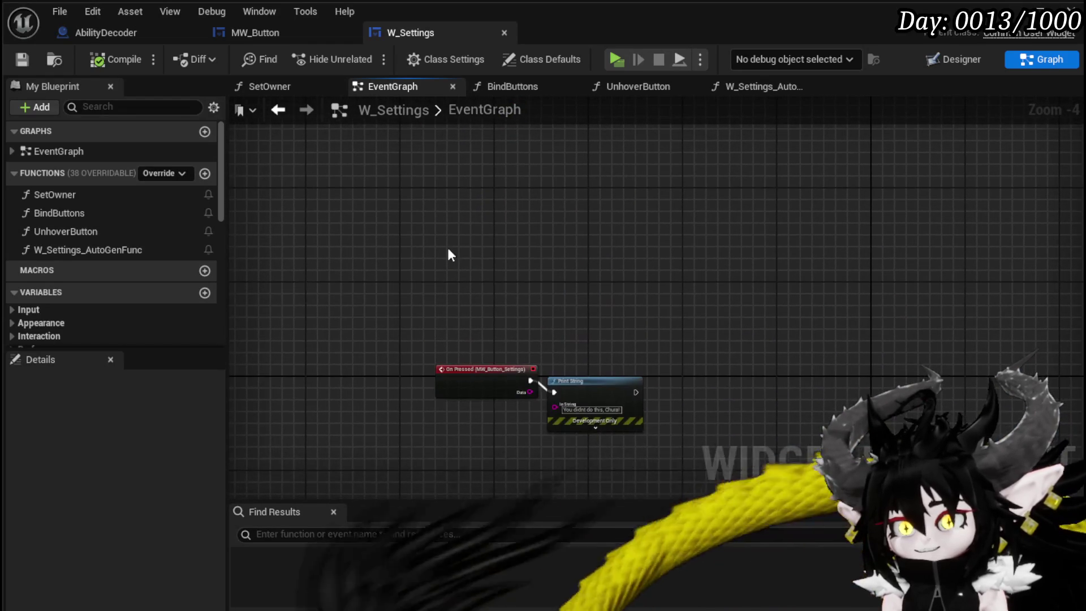
- In SetOwner, wire a Bind Buttons call after the SET Owner node and compile
{"action": "double_click", "coordinate": [72, 196]}
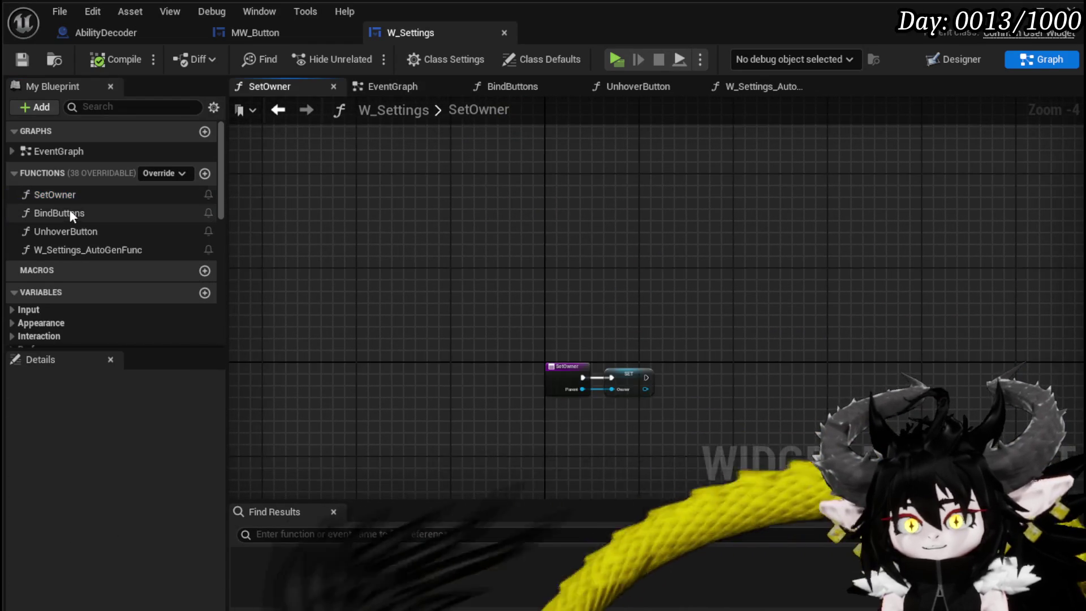
{"action": "left_click_drag", "start_coordinate": [144, 214], "coordinate": [634, 310]}
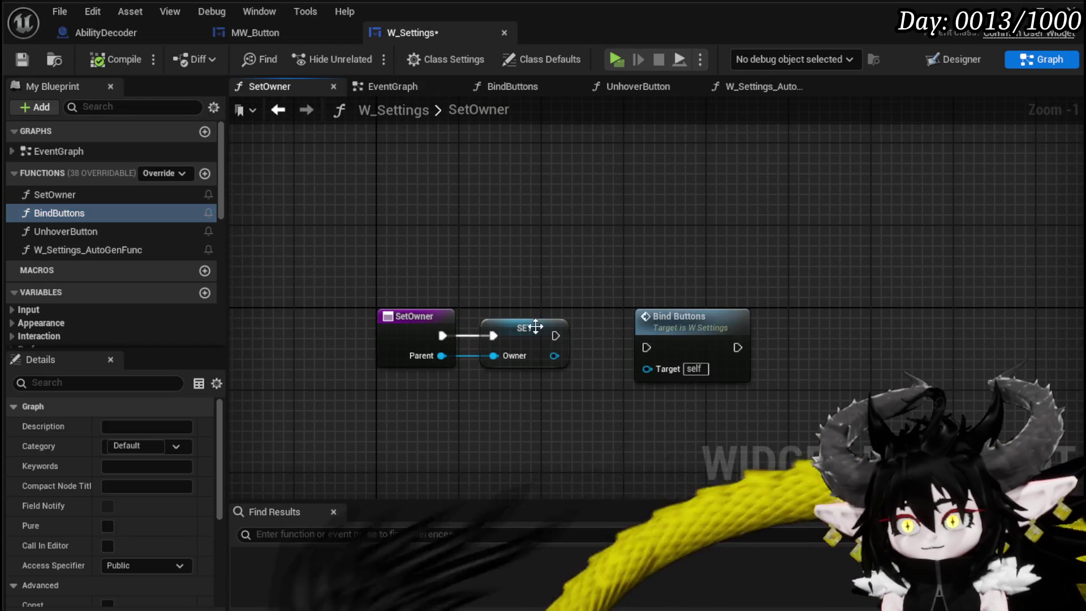
{"action": "left_click_drag", "start_coordinate": [566, 334], "coordinate": [574, 335]}
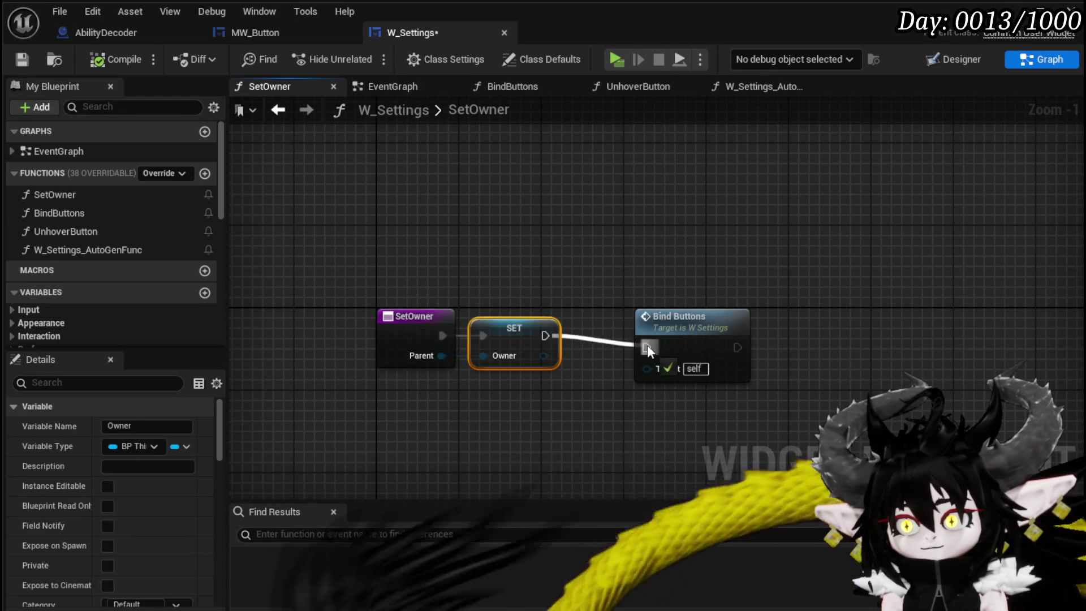
{"action": "left_click_drag", "start_coordinate": [647, 349], "coordinate": [646, 349]}
{"action": "left_click_drag", "start_coordinate": [679, 315], "coordinate": [648, 305]}
{"action": "left_click", "coordinate": [117, 59]}
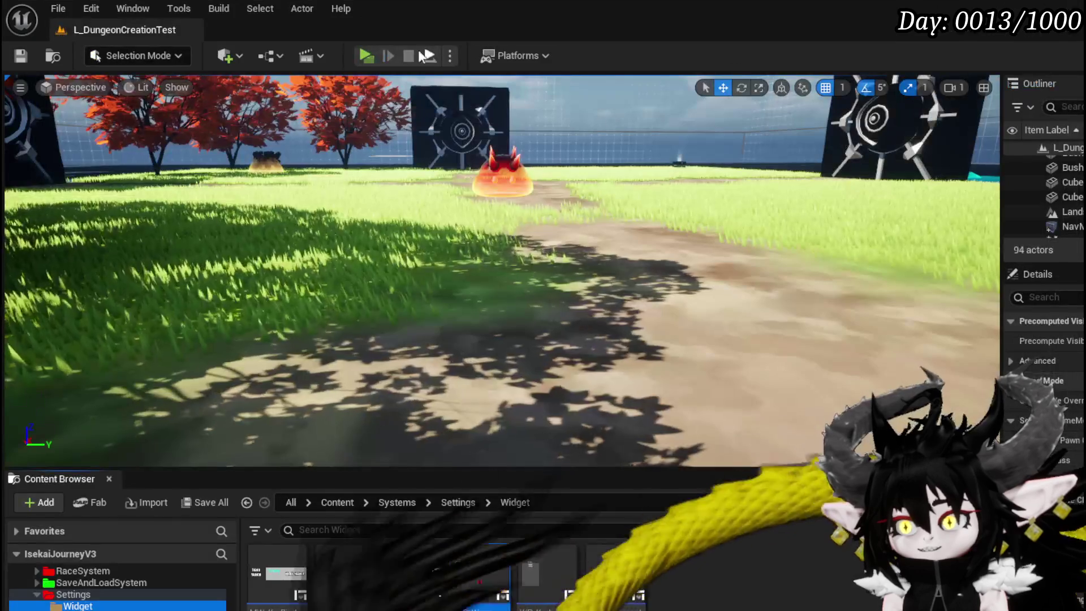
- Play-test the settings menu, stop it with Esc, and switch back to the W_Settings blueprint
{"action": "left_click", "coordinate": [367, 56]}
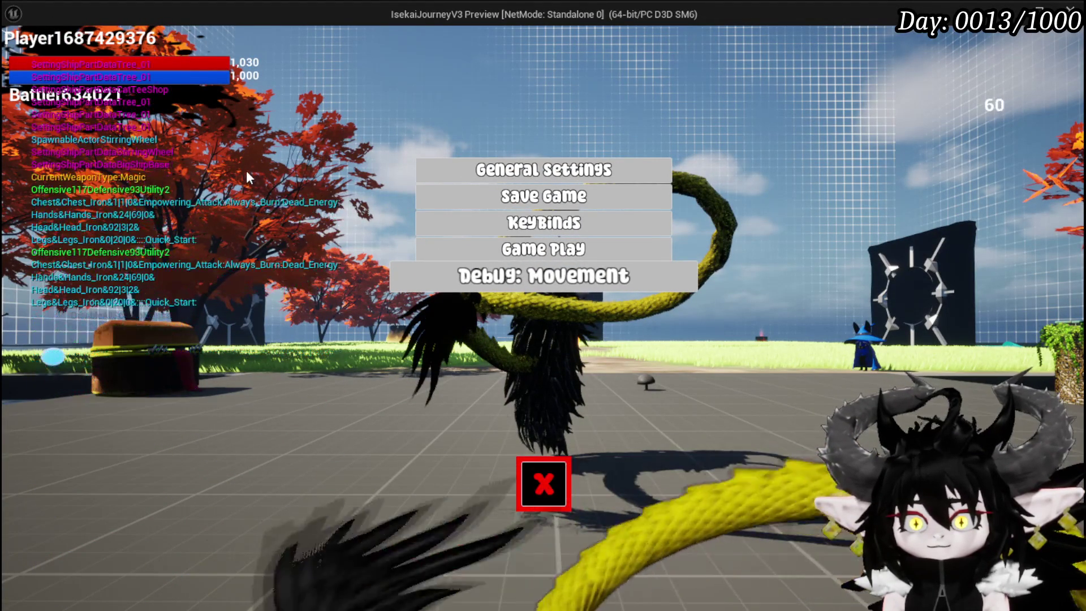
{"action": "key", "text": "Escape"}
{"action": "key", "text": "ctrl+s"}
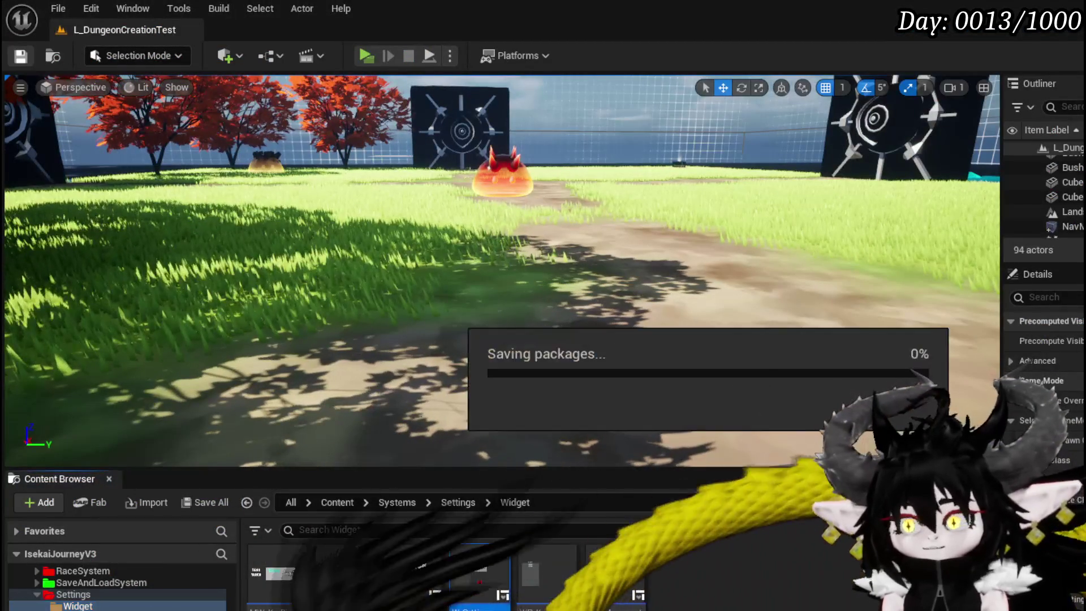
{"action": "key", "text": "alt+Tab"}
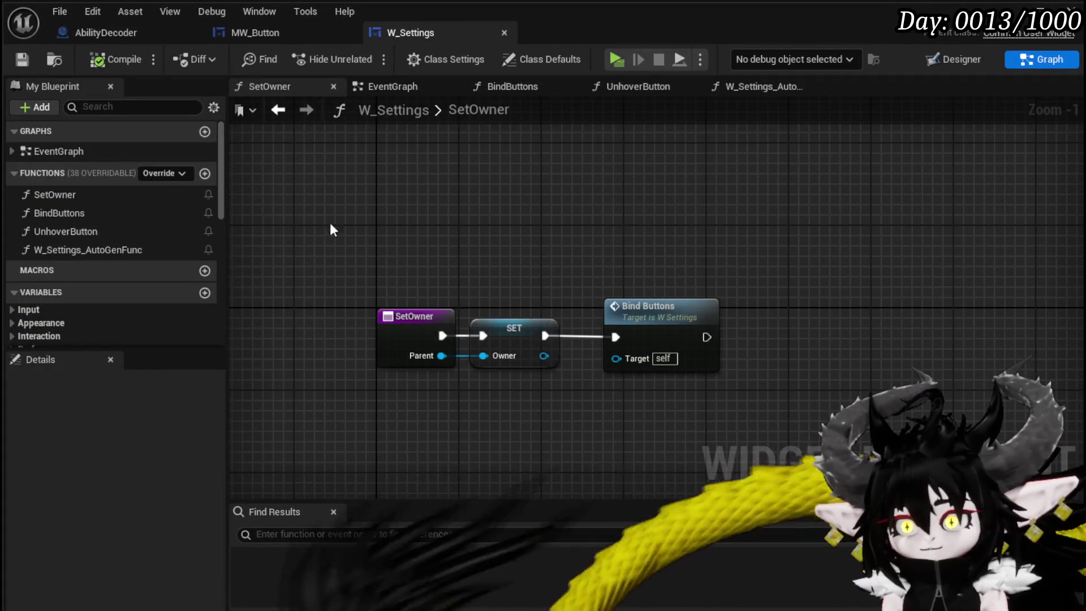
- Set UnhoverButton's Print String duration to 70 seconds
{"action": "double_click", "coordinate": [80, 232]}
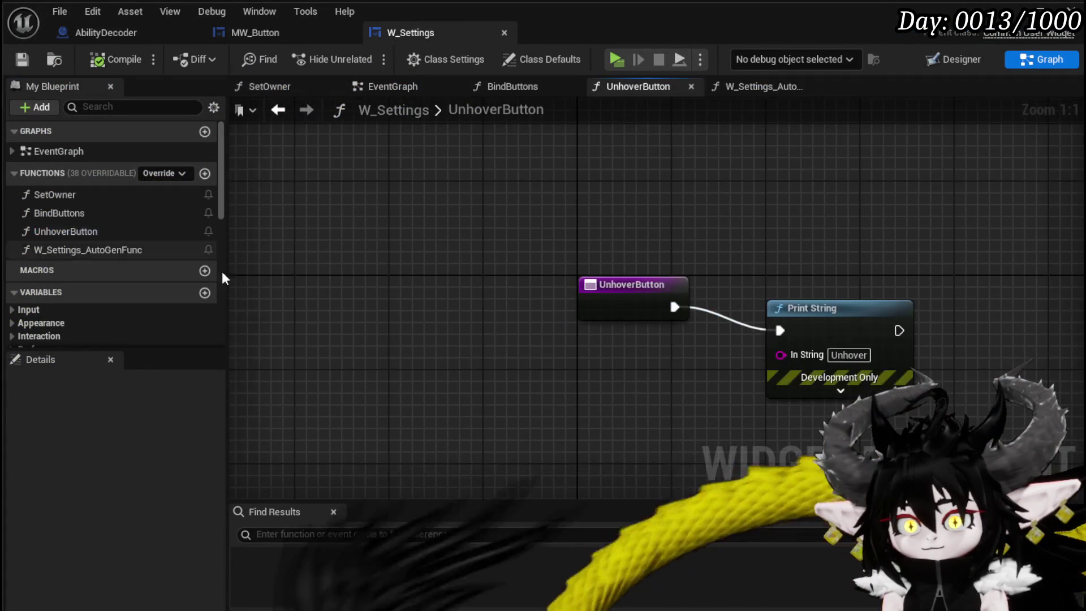
{"action": "left_click", "coordinate": [840, 390]}
{"action": "left_click", "coordinate": [792, 345]}
{"action": "type", "text": "70"}
{"action": "key", "text": "Return"}
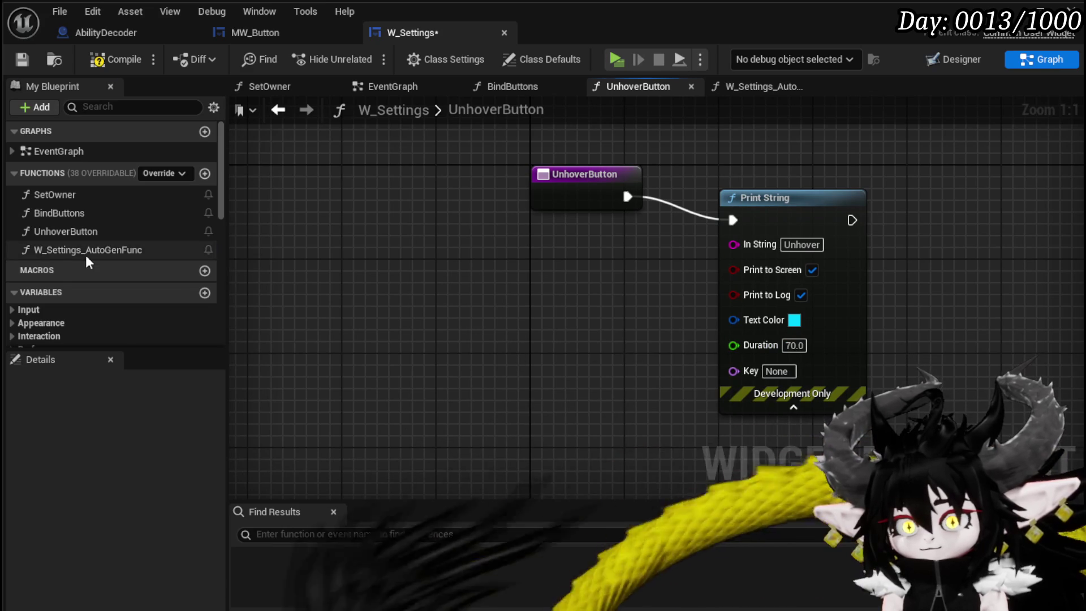
- In W_Settings_AutoGenFunc, edit the print duration and rename the function to HoverButton
{"action": "double_click", "coordinate": [87, 253]}
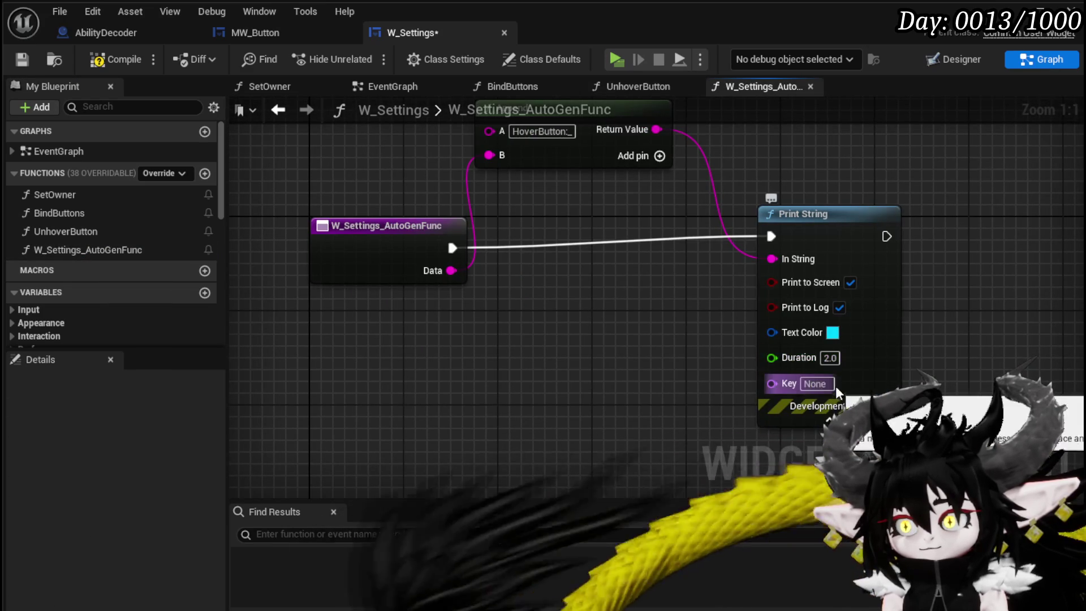
{"action": "left_click", "coordinate": [830, 358]}
{"action": "type", "text": "70"}
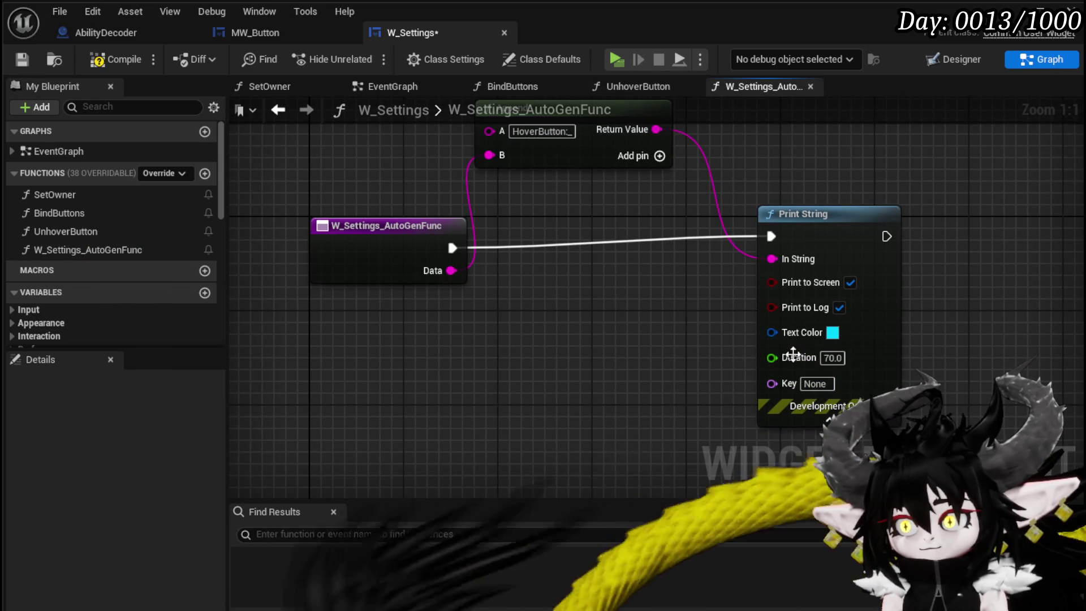
{"action": "right_click", "coordinate": [92, 252]}
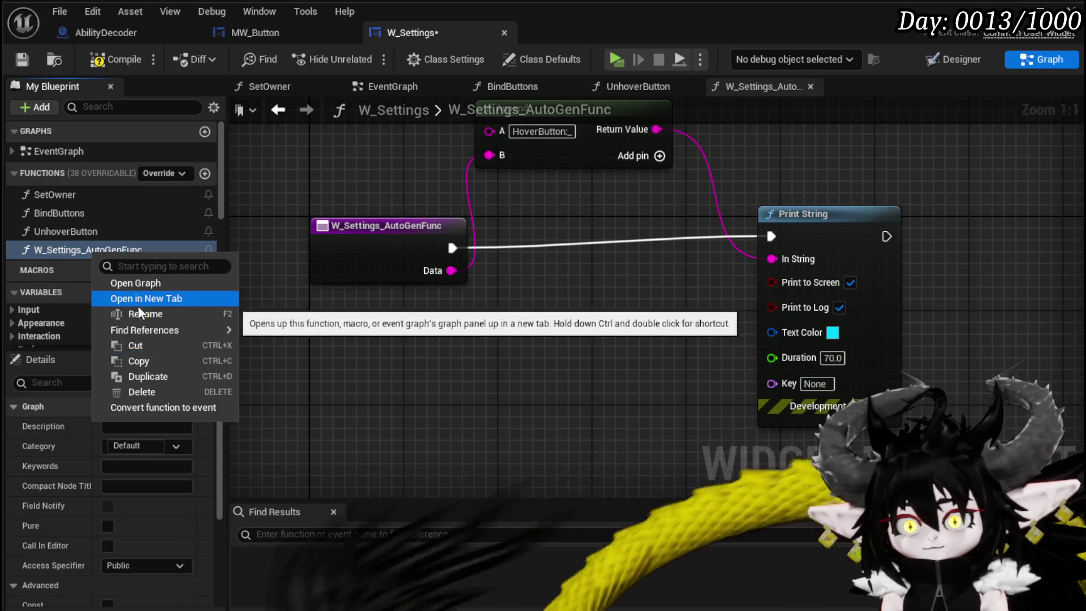
{"action": "left_click", "coordinate": [141, 313]}
{"action": "type", "text": "HoverButton"}
{"action": "key", "text": "Return"}
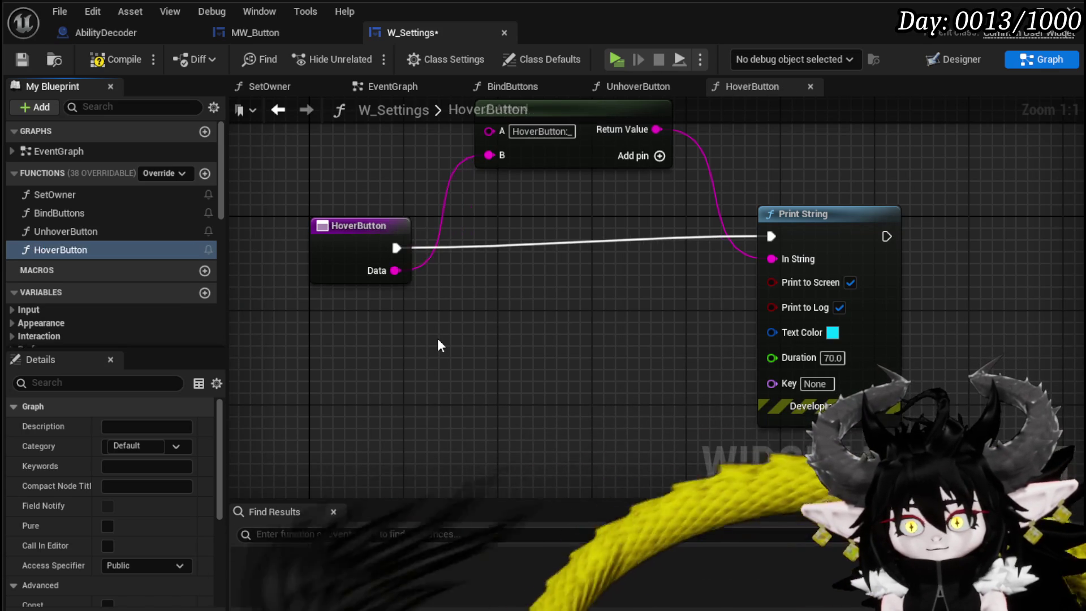
- Make HoverButton's printed text green and save W_Settings
{"action": "left_click", "coordinate": [832, 333]}
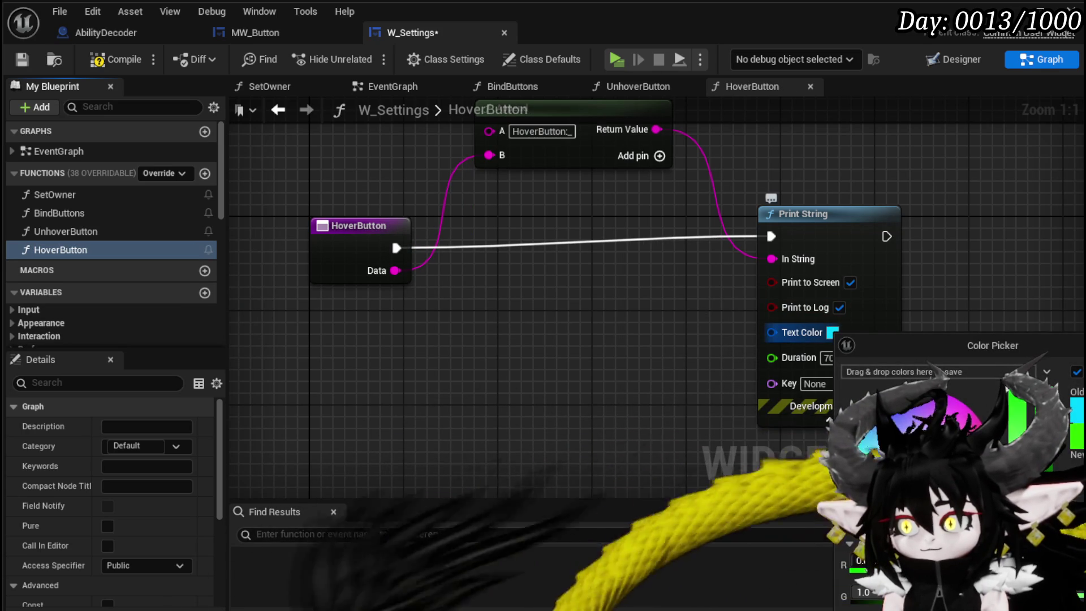
{"action": "left_click", "coordinate": [65, 231]}
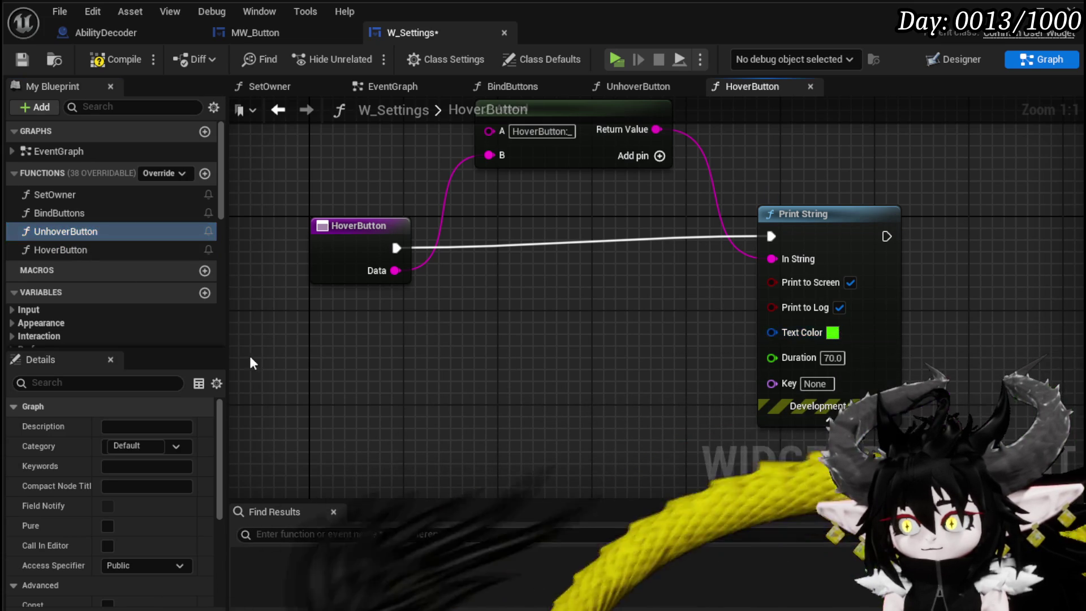
{"action": "double_click", "coordinate": [65, 237]}
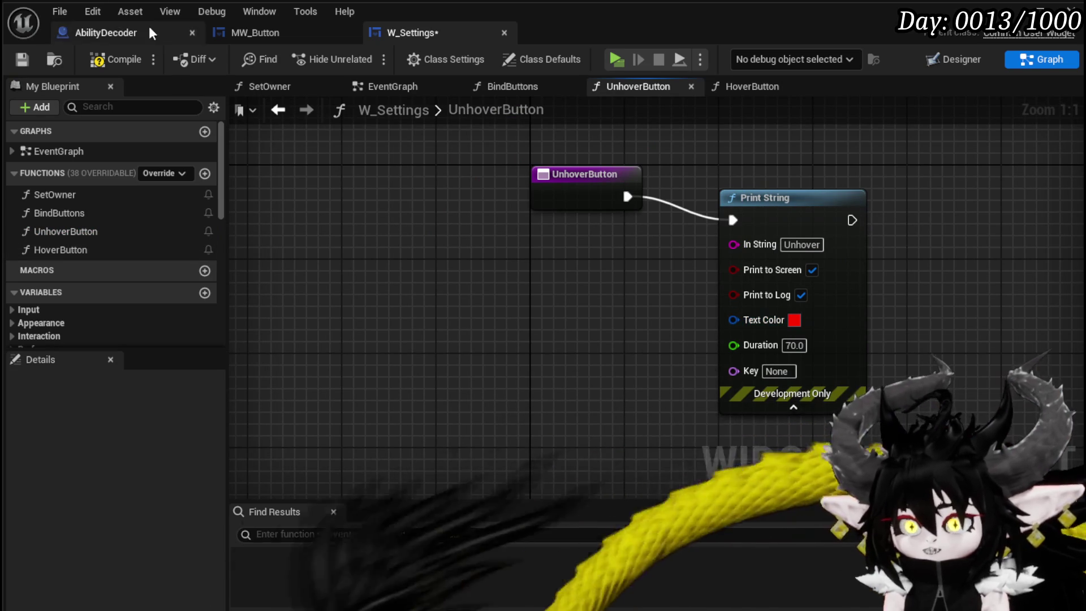
{"action": "left_click", "coordinate": [32, 59]}
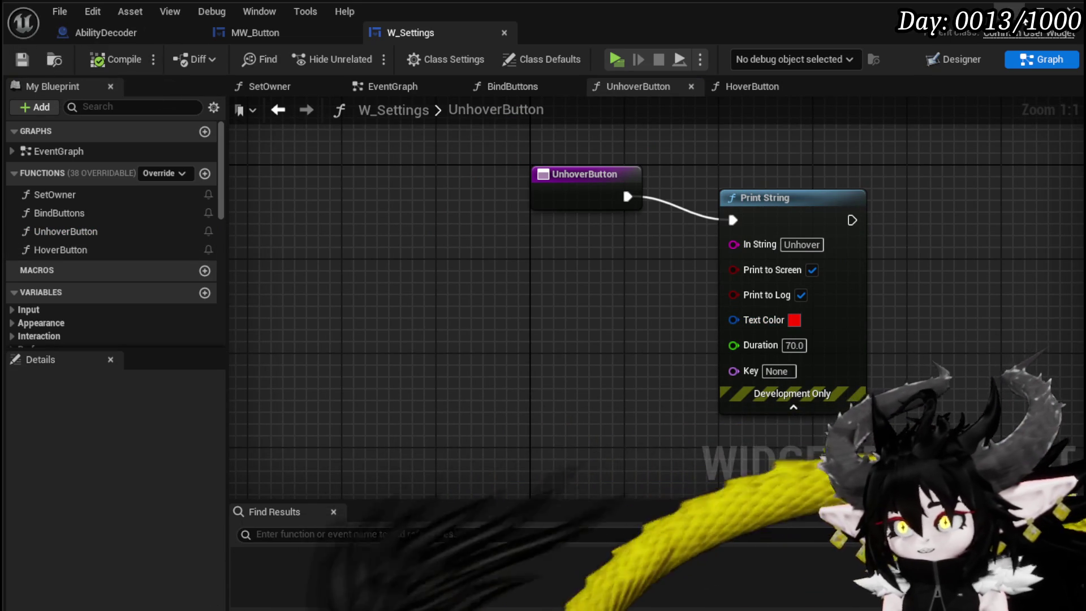
{"action": "key", "text": "alt+Tab"}
{"action": "left_click", "coordinate": [361, 56]}
{"action": "key", "text": "Tab"}
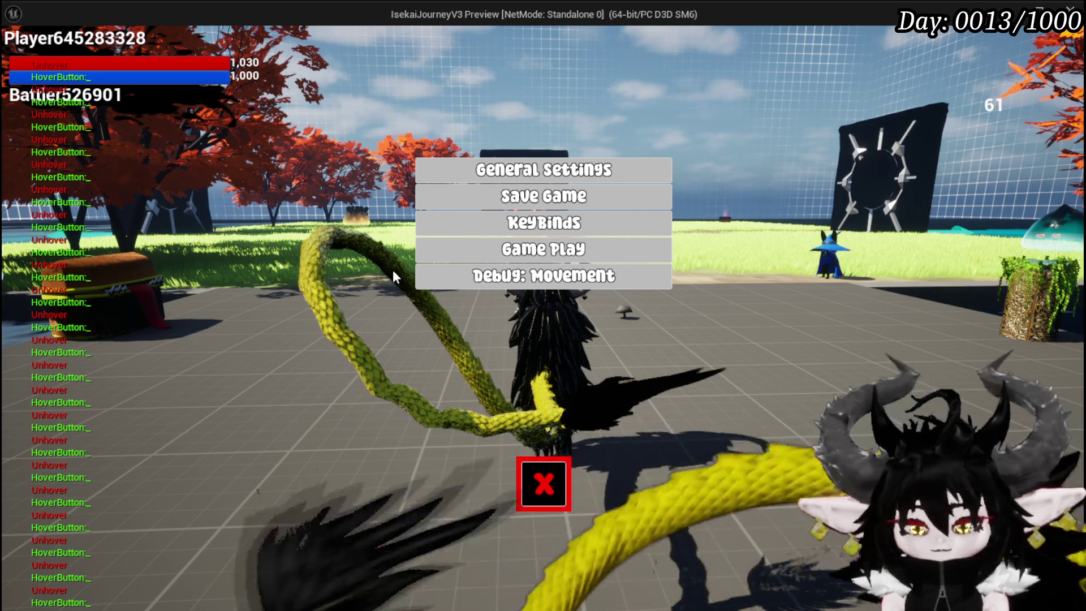
{"action": "key", "text": "Escape"}
{"action": "key", "text": "ctrl+s"}
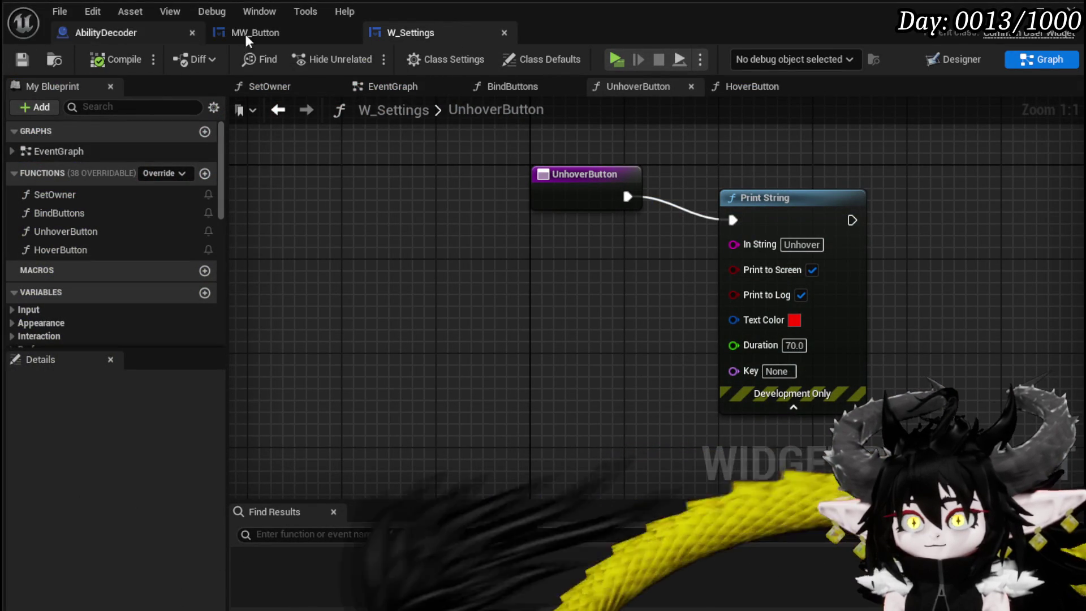
- Switch to MW_Button's EventGraph and select the Stop Animation, A Hover and A_UnHover nodes
{"action": "left_click", "coordinate": [280, 32]}
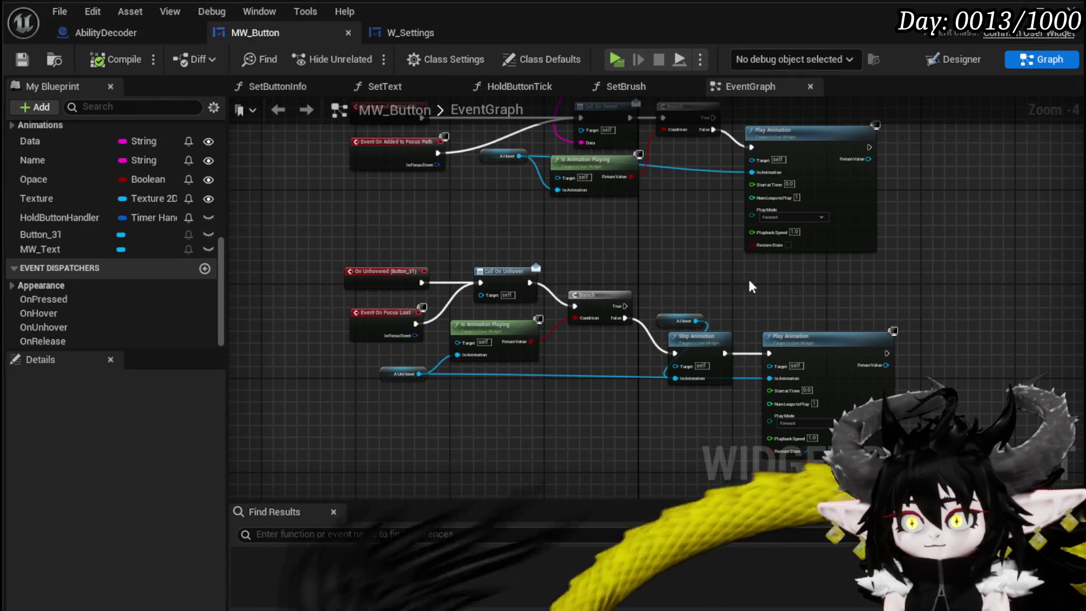
{"action": "left_click_drag", "start_coordinate": [677, 290], "coordinate": [713, 355]}
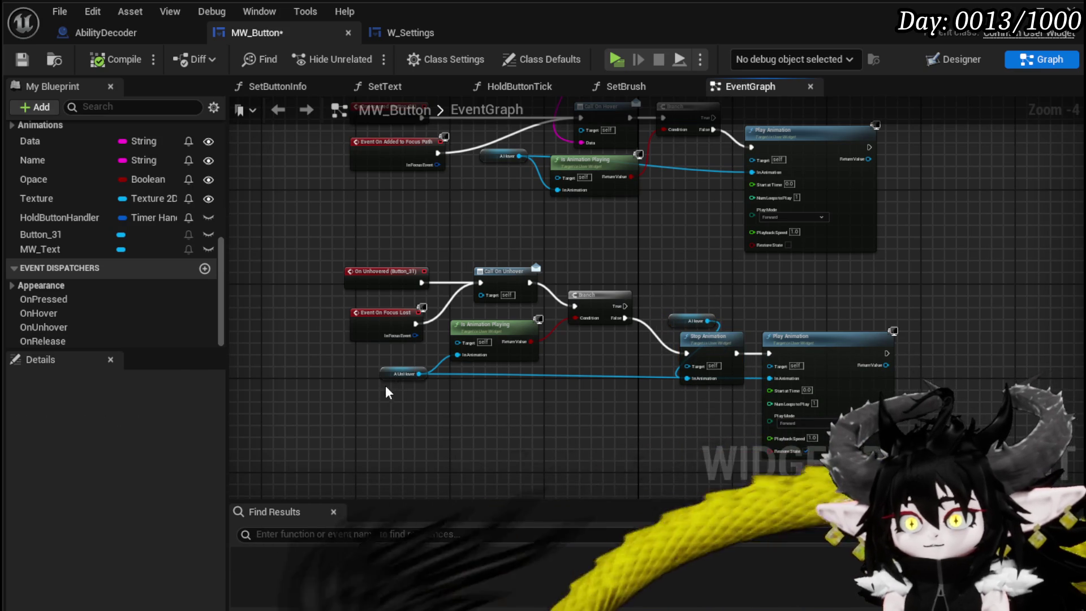
{"action": "left_click", "coordinate": [402, 373]}
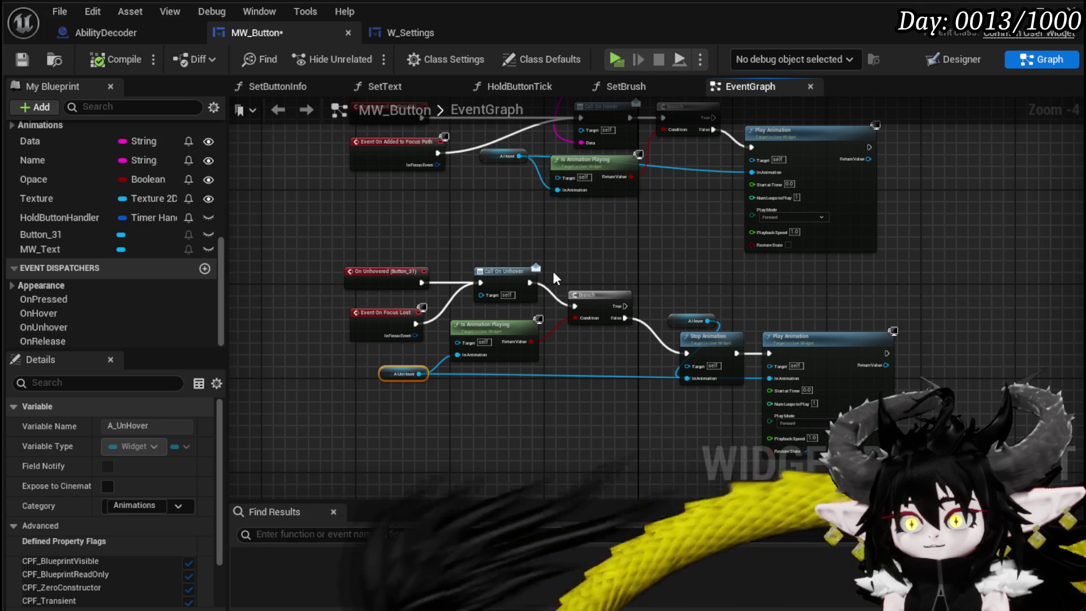
- Paste an A_UnHover getter and wire it into a duplicated Is Animation Playing node
{"action": "left_click_drag", "start_coordinate": [552, 272], "coordinate": [510, 304]}
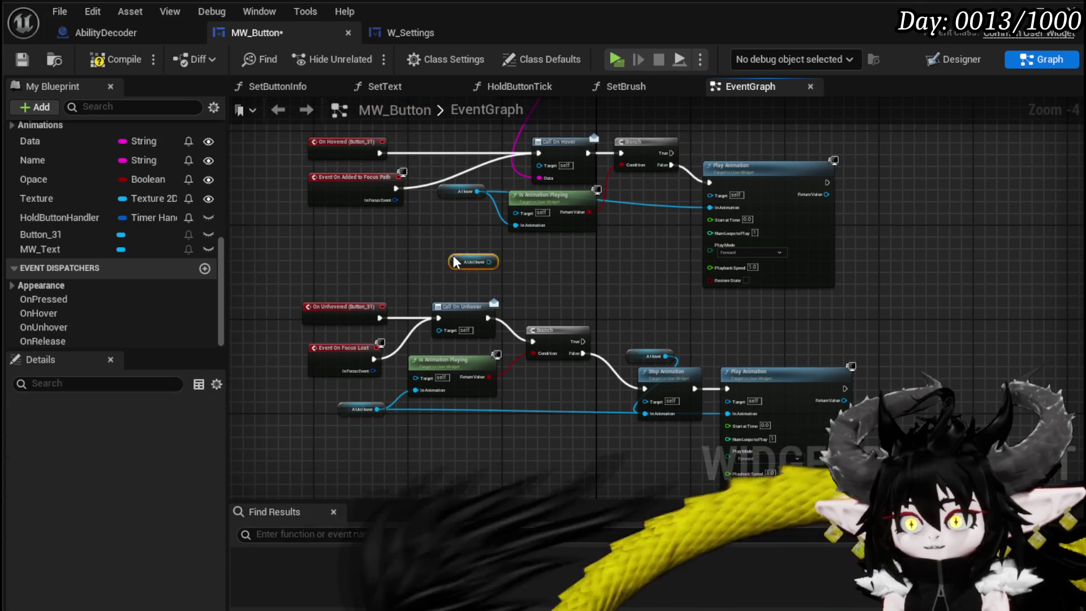
{"action": "key", "text": "ctrl+v"}
{"action": "scroll", "coordinate": [498, 264], "scroll_direction": "up", "scroll_amount": 4}
{"action": "left_click_drag", "start_coordinate": [484, 261], "coordinate": [566, 275]}
{"action": "key", "text": "Escape"}
{"action": "left_click", "coordinate": [396, 380]}
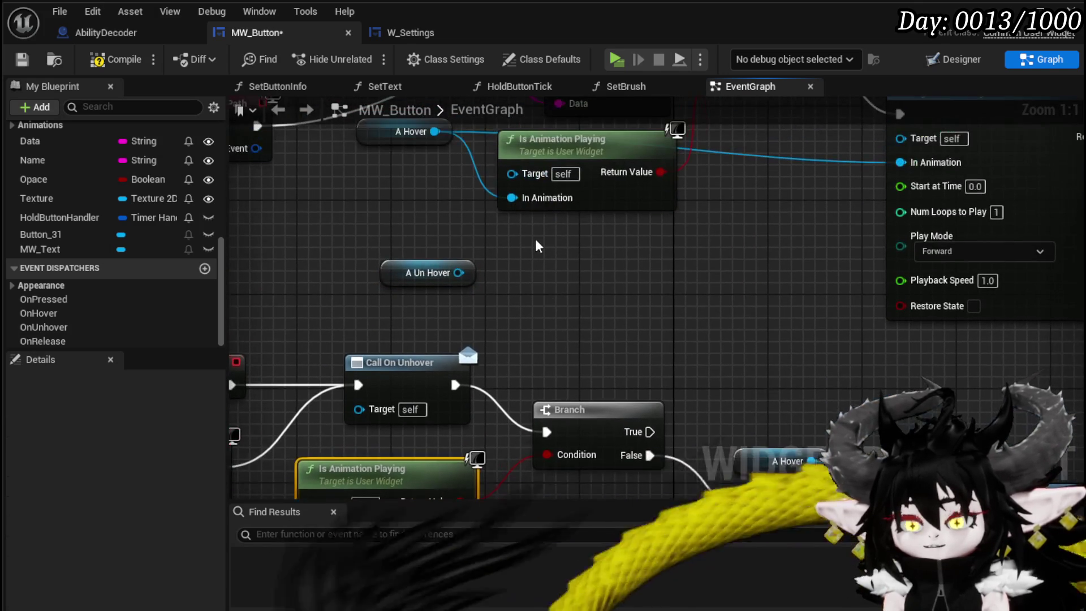
{"action": "key", "text": "ctrl+v"}
{"action": "mouse_move", "coordinate": [458, 272]}
{"action": "left_mouse_down"}
{"action": "mouse_move", "coordinate": [532, 303]}
{"action": "mouse_move", "coordinate": [532, 325]}
{"action": "left_mouse_up"}
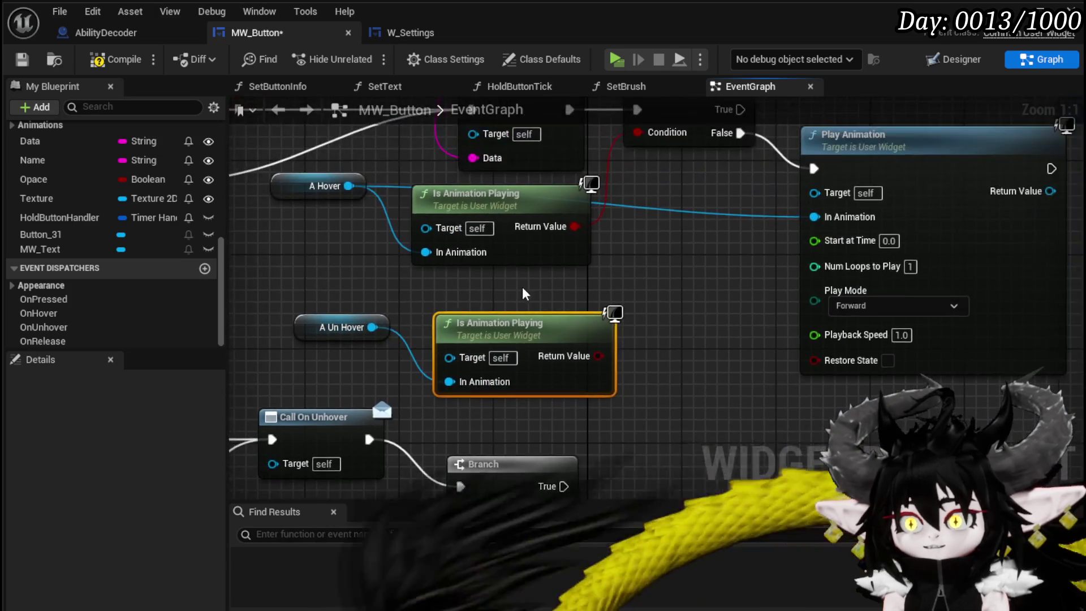
{"action": "scroll", "coordinate": [521, 287], "scroll_direction": "down", "scroll_amount": 2}
{"action": "left_click_drag", "start_coordinate": [438, 364], "coordinate": [419, 355]}
- Make room and insert a new Branch after Call On Hover, connected to it
{"action": "mouse_move", "coordinate": [542, 328]}
{"action": "left_mouse_down"}
{"action": "mouse_move", "coordinate": [541, 317]}
{"action": "mouse_move", "coordinate": [667, 328]}
{"action": "mouse_move", "coordinate": [713, 299]}
{"action": "mouse_move", "coordinate": [645, 294]}
{"action": "left_mouse_up"}
{"action": "left_click_drag", "start_coordinate": [734, 254], "coordinate": [558, 225]}
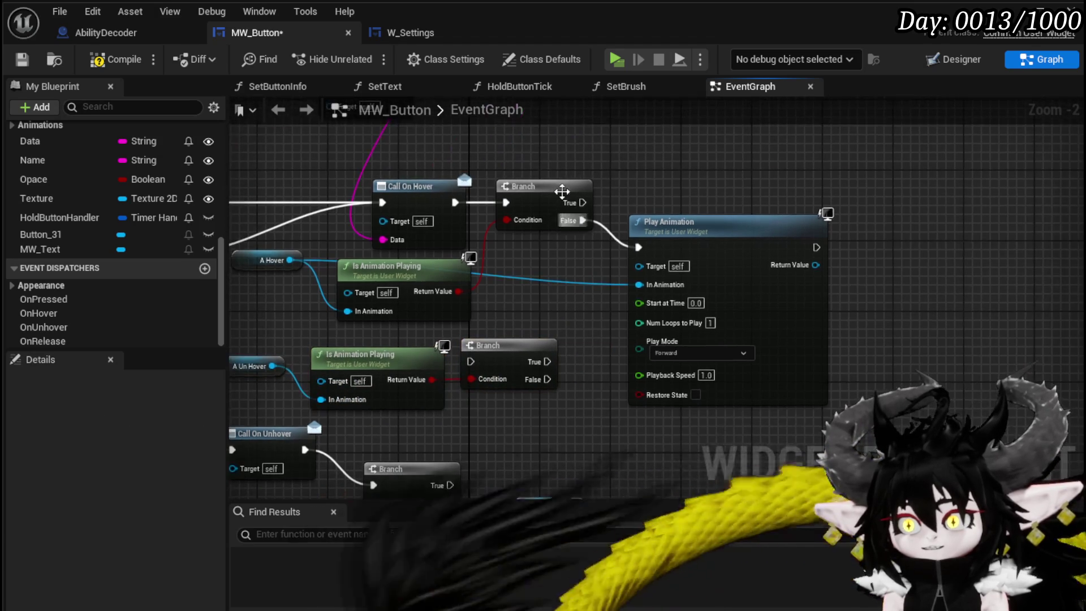
{"action": "left_click_drag", "start_coordinate": [713, 253], "coordinate": [861, 249]}
{"action": "mouse_move", "coordinate": [524, 340]}
{"action": "left_mouse_down"}
{"action": "mouse_move", "coordinate": [598, 205]}
{"action": "mouse_move", "coordinate": [562, 197]}
{"action": "left_mouse_up"}
{"action": "left_click_drag", "start_coordinate": [452, 203], "coordinate": [513, 204]}
{"action": "left_click", "coordinate": [680, 327]}
{"action": "left_click_drag", "start_coordinate": [680, 327], "coordinate": [702, 364]}
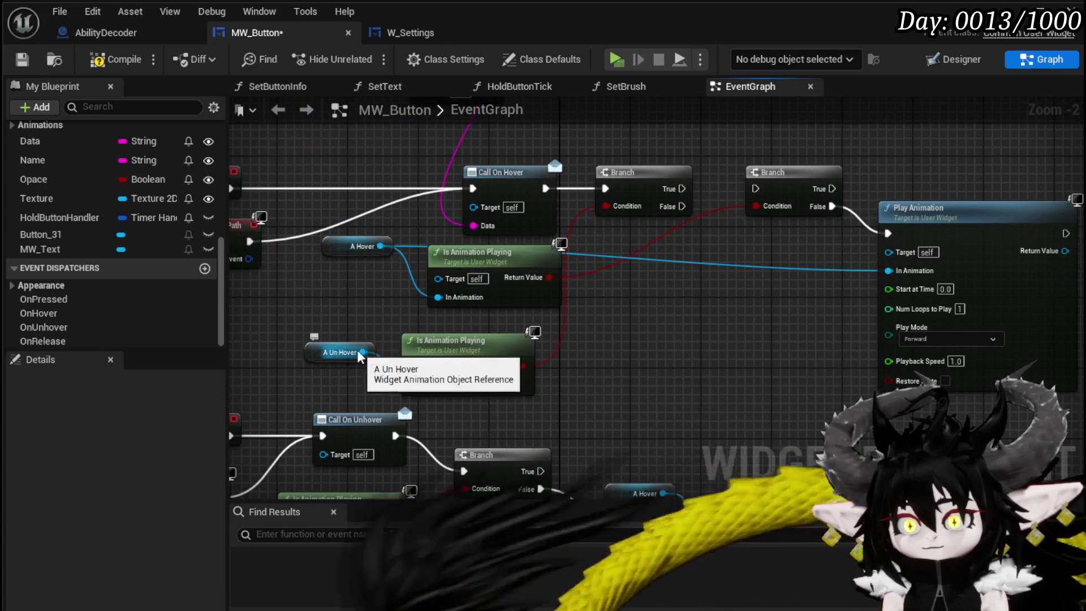
{"action": "left_click_drag", "start_coordinate": [362, 353], "coordinate": [671, 368]}
{"action": "type", "text": "Stop"}
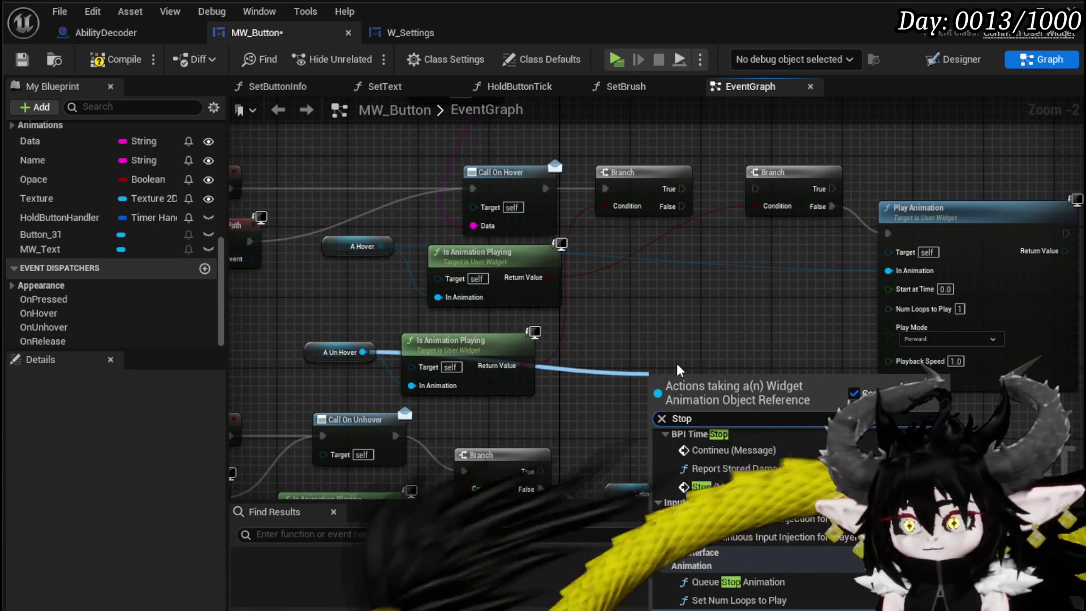
- Add a Stop Animation for A Un Hover on Branch True, then route both paths into the second Branch
{"action": "key", "text": "Return"}
{"action": "mouse_move", "coordinate": [566, 405]}
{"action": "left_mouse_down"}
{"action": "mouse_move", "coordinate": [622, 147]}
{"action": "mouse_move", "coordinate": [644, 187]}
{"action": "mouse_move", "coordinate": [639, 176]}
{"action": "left_mouse_up"}
{"action": "mouse_move", "coordinate": [551, 286]}
{"action": "left_mouse_down"}
{"action": "mouse_move", "coordinate": [628, 203]}
{"action": "mouse_move", "coordinate": [591, 198]}
{"action": "mouse_move", "coordinate": [662, 194]}
{"action": "mouse_move", "coordinate": [551, 148]}
{"action": "left_mouse_up"}
{"action": "left_click_drag", "start_coordinate": [520, 210], "coordinate": [707, 283]}
{"action": "left_click_drag", "start_coordinate": [565, 234], "coordinate": [724, 234]}
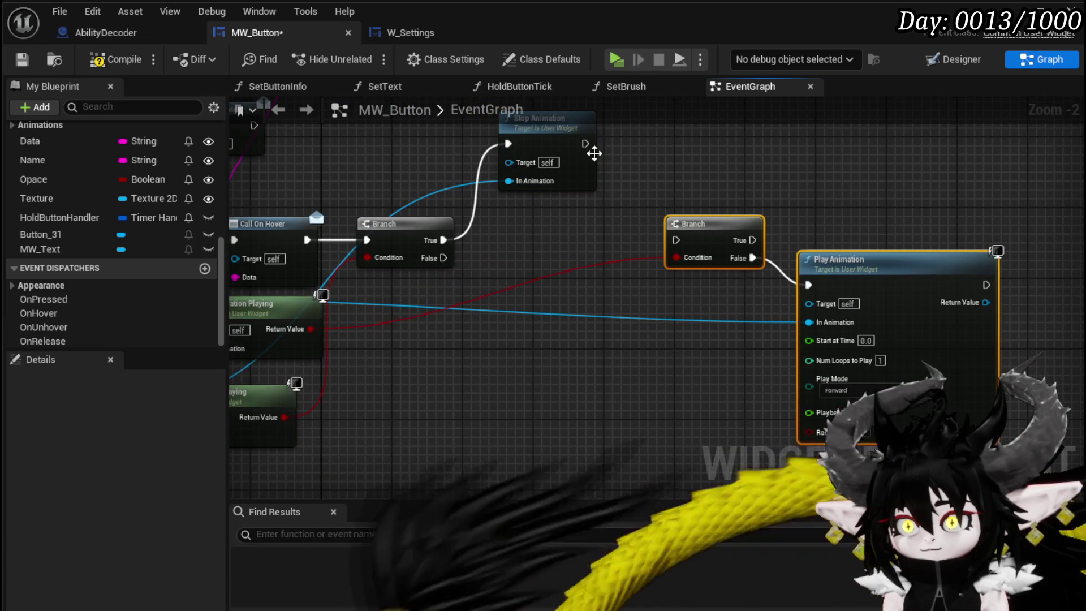
{"action": "left_click_drag", "start_coordinate": [642, 210], "coordinate": [675, 242]}
{"action": "left_click_drag", "start_coordinate": [443, 257], "coordinate": [675, 240]}
{"action": "left_click_drag", "start_coordinate": [885, 274], "coordinate": [858, 283]}
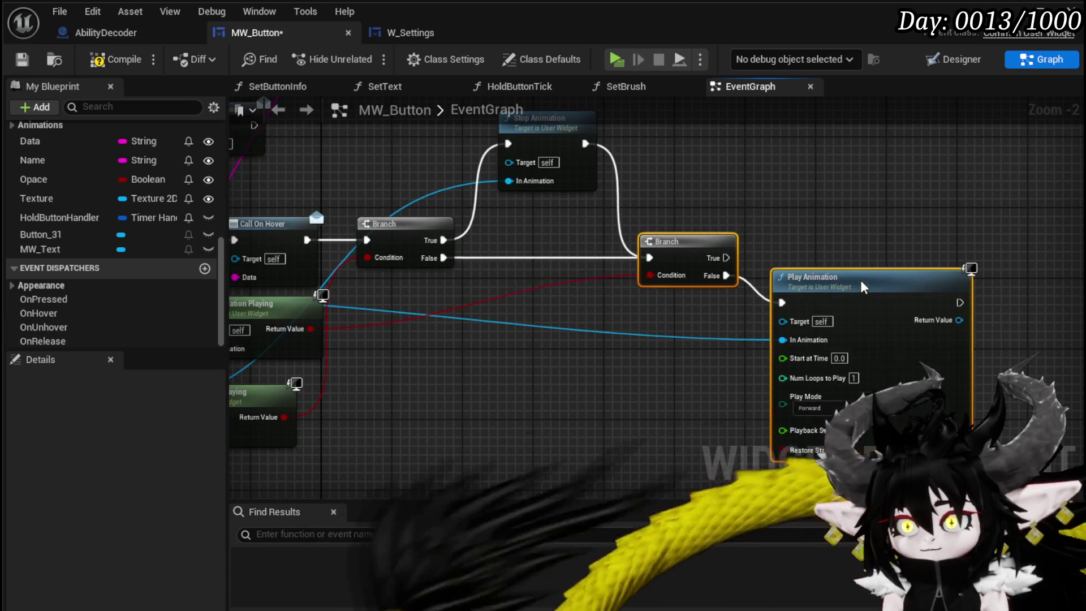
- Copy the A Hover Is Animation Playing check into the unhover chain with a new Branch
{"action": "mouse_move", "coordinate": [454, 404]}
{"action": "left_mouse_down"}
{"action": "mouse_move", "coordinate": [517, 347]}
{"action": "mouse_move", "coordinate": [556, 200]}
{"action": "mouse_move", "coordinate": [650, 237]}
{"action": "mouse_move", "coordinate": [701, 322]}
{"action": "mouse_move", "coordinate": [679, 271]}
{"action": "mouse_move", "coordinate": [678, 225]}
{"action": "mouse_move", "coordinate": [712, 305]}
{"action": "left_mouse_up"}
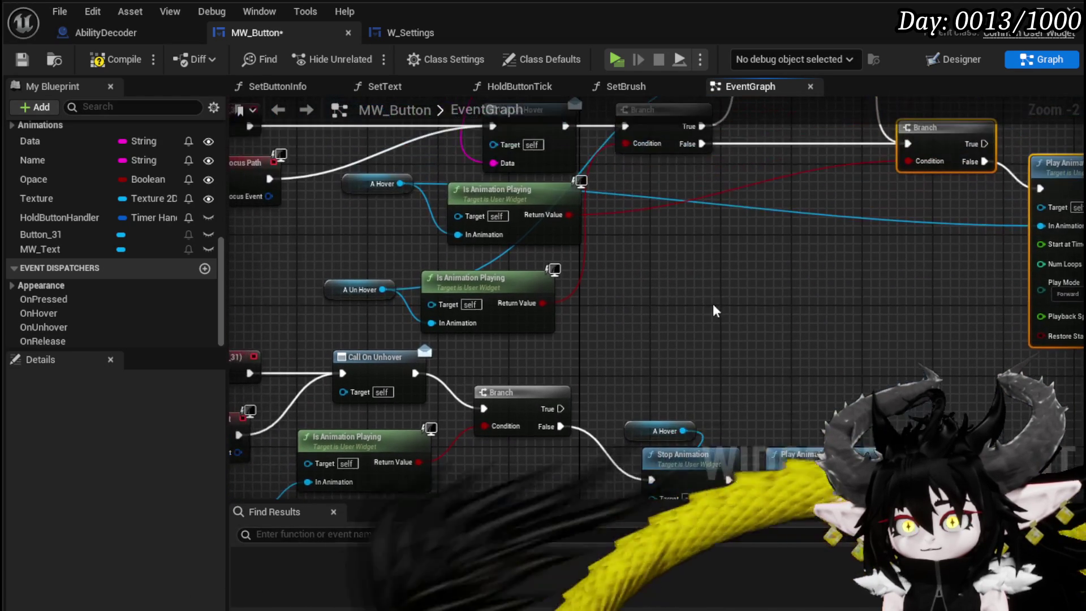
{"action": "left_click_drag", "start_coordinate": [380, 237], "coordinate": [497, 185]}
{"action": "key", "text": "ctrl+c"}
{"action": "left_click_drag", "start_coordinate": [720, 263], "coordinate": [729, 146]}
{"action": "key", "text": "ctrl+v"}
{"action": "left_click_drag", "start_coordinate": [429, 433], "coordinate": [362, 373]}
{"action": "left_click_drag", "start_coordinate": [506, 406], "coordinate": [576, 306]}
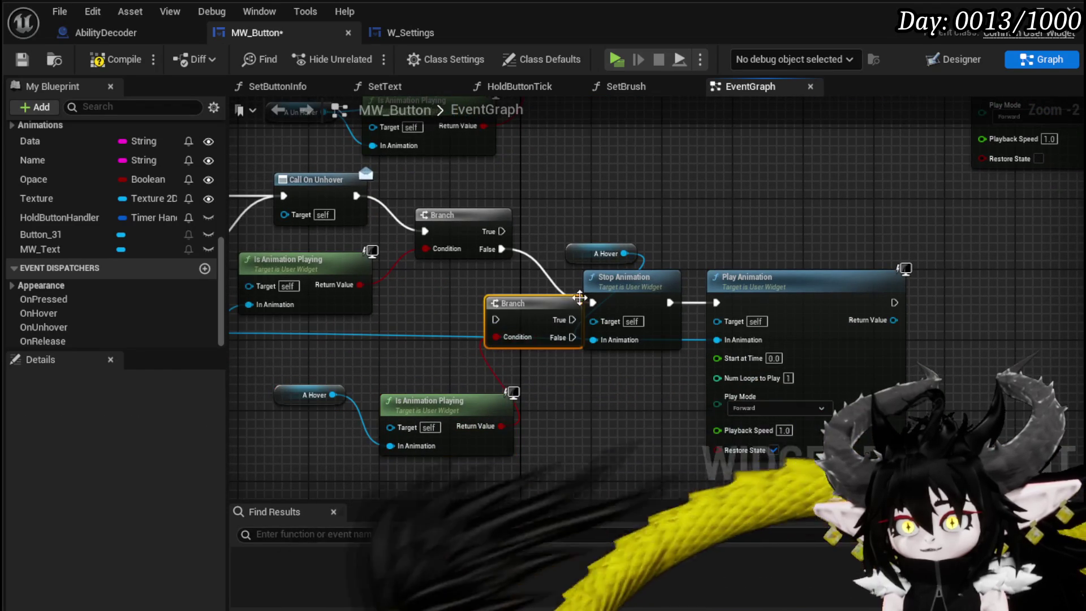
- Insert the new Branch in the unhover chain: True stops A Hover, False plays the animation
{"action": "left_click_drag", "start_coordinate": [638, 198], "coordinate": [916, 351]}
{"action": "left_click_drag", "start_coordinate": [622, 280], "coordinate": [728, 280]}
{"action": "left_click_drag", "start_coordinate": [501, 249], "coordinate": [495, 319]}
{"action": "left_click_drag", "start_coordinate": [572, 337], "coordinate": [699, 302]}
{"action": "mouse_move", "coordinate": [527, 321]}
{"action": "left_mouse_down"}
{"action": "mouse_move", "coordinate": [589, 277]}
{"action": "mouse_move", "coordinate": [588, 257]}
{"action": "left_mouse_up"}
{"action": "left_click_drag", "start_coordinate": [502, 248], "coordinate": [558, 262]}
{"action": "mouse_move", "coordinate": [627, 240]}
{"action": "left_mouse_down"}
{"action": "mouse_move", "coordinate": [515, 277]}
{"action": "mouse_move", "coordinate": [555, 321]}
{"action": "left_mouse_up"}
{"action": "mouse_move", "coordinate": [589, 287]}
{"action": "left_mouse_down"}
{"action": "mouse_move", "coordinate": [621, 322]}
{"action": "mouse_move", "coordinate": [624, 244]}
{"action": "mouse_move", "coordinate": [605, 251]}
{"action": "left_mouse_up"}
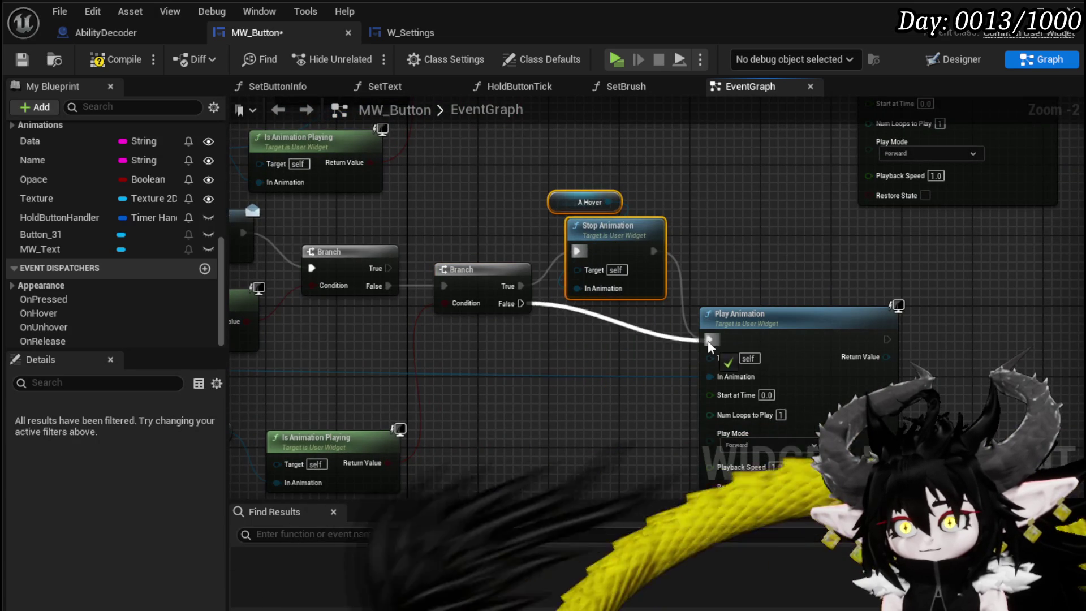
{"action": "left_click_drag", "start_coordinate": [707, 340], "coordinate": [708, 340]}
- Review the finished event graph and save the MW_Button blueprint
{"action": "left_click", "coordinate": [742, 273]}
{"action": "left_click_drag", "start_coordinate": [713, 234], "coordinate": [697, 246]}
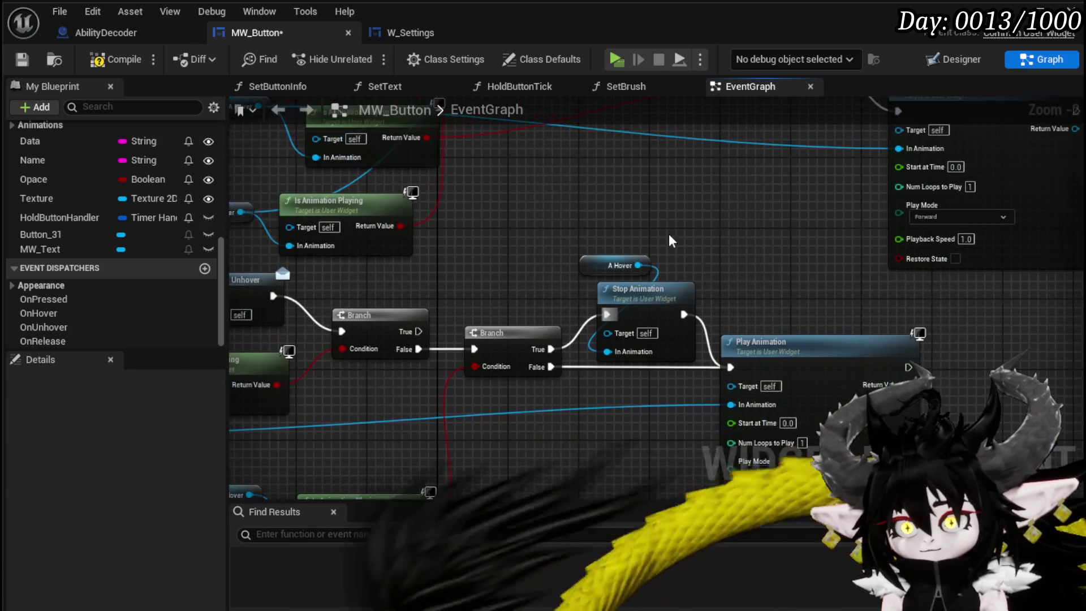
{"action": "left_click_drag", "start_coordinate": [649, 303], "coordinate": [651, 306]}
{"action": "scroll", "coordinate": [728, 262], "scroll_direction": "down", "scroll_amount": 2}
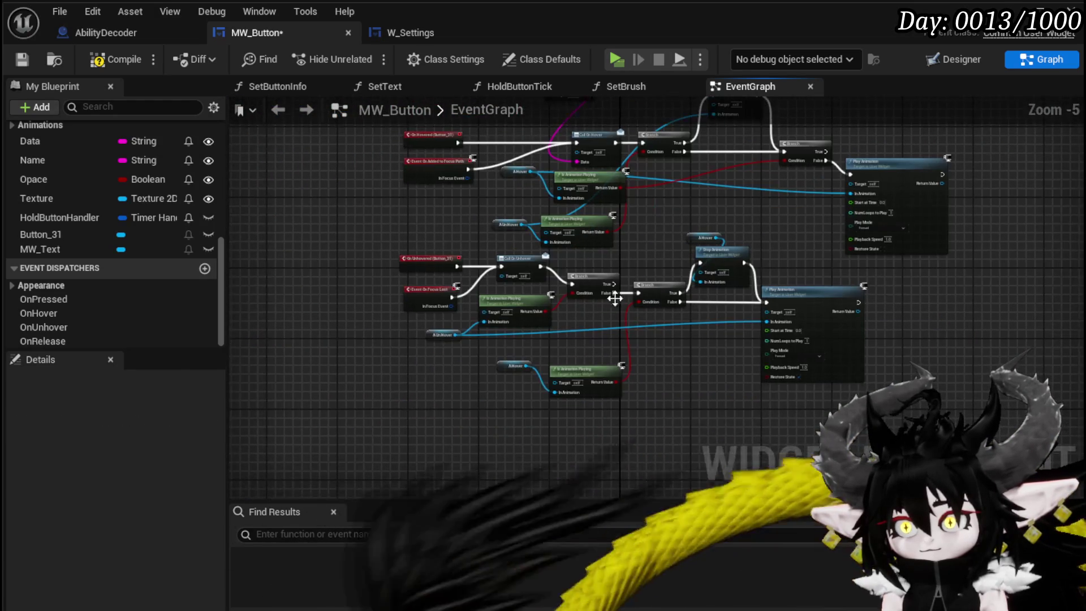
{"action": "left_click", "coordinate": [23, 60]}
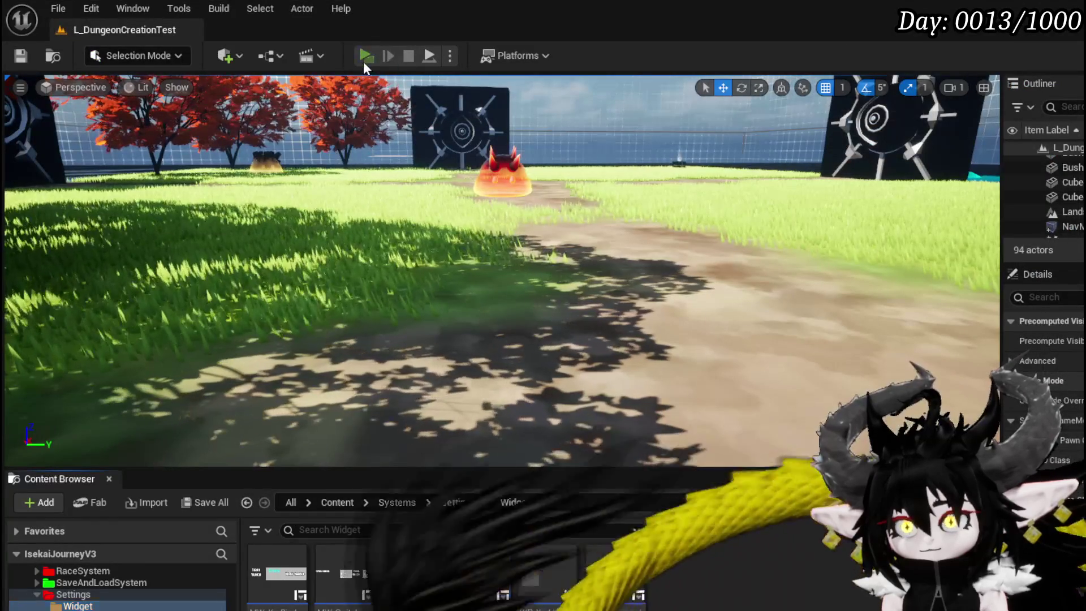
- Play-test twice, opening the settings menu with Tab, then stop and save all modified assets
{"action": "left_click", "coordinate": [364, 57]}
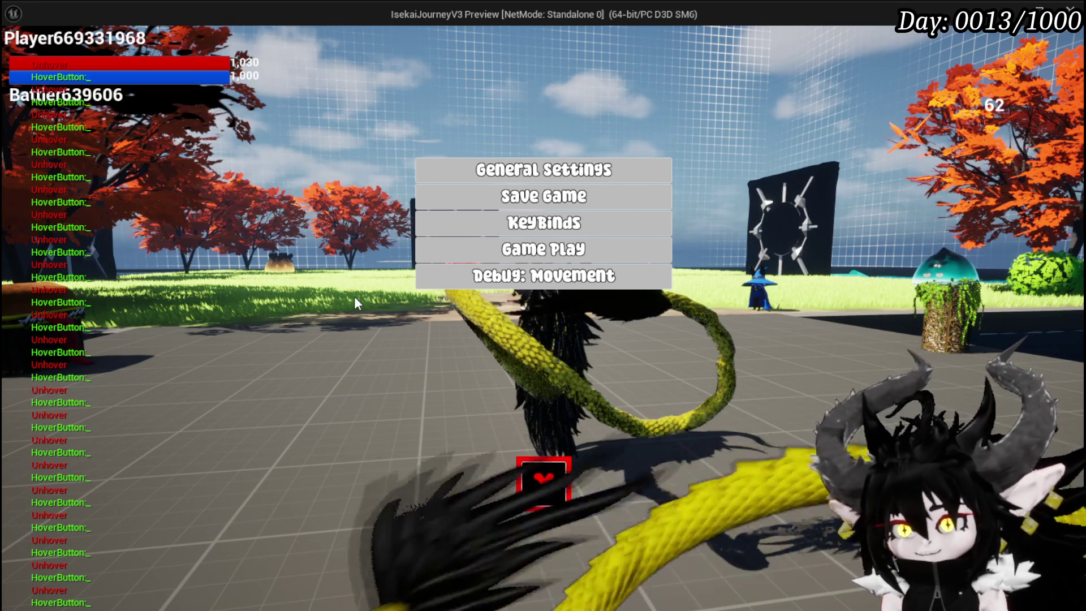
{"action": "key", "text": "Escape"}
{"action": "key", "text": "ctrl+s"}
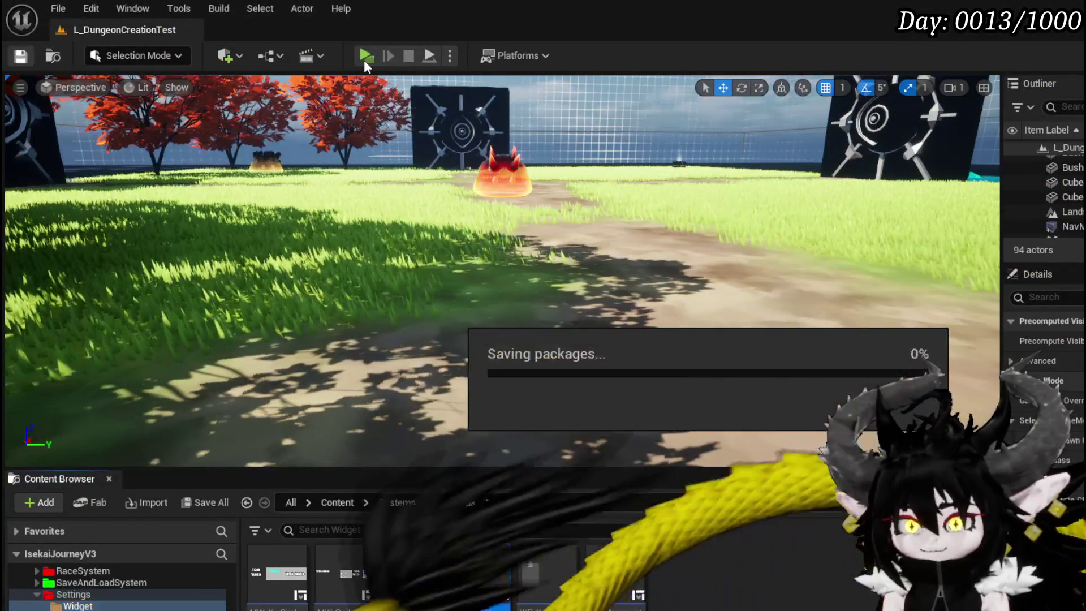
{"action": "left_click", "coordinate": [366, 57]}
{"action": "key", "text": "Tab"}
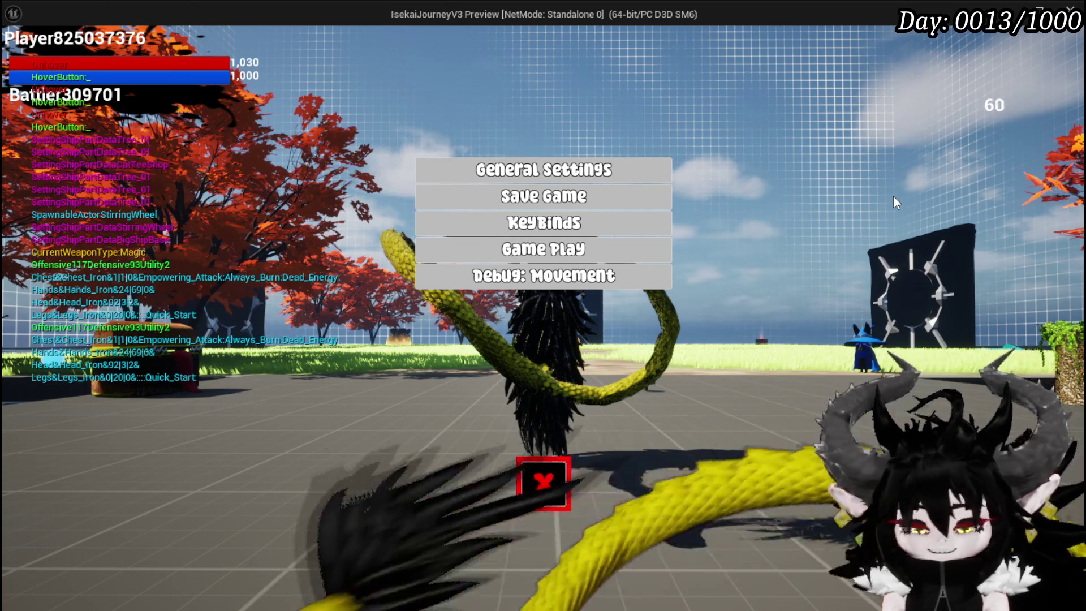
{"action": "key", "text": "Escape"}
{"action": "key", "text": "ctrl+s"}
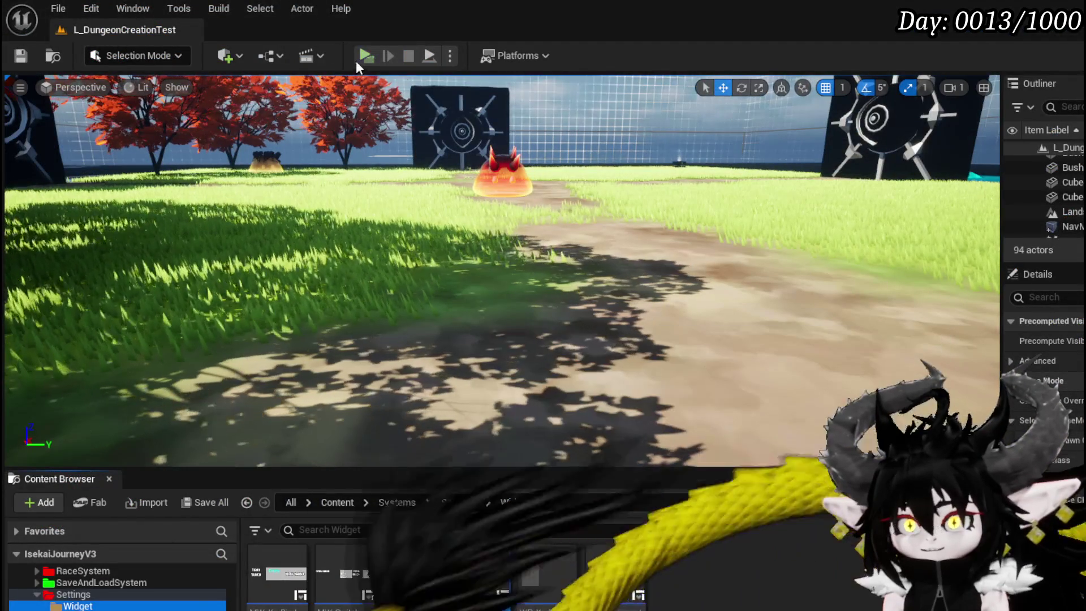
- Run two quick in-editor play-tests, stopping each with Esc
{"action": "left_click", "coordinate": [367, 59]}
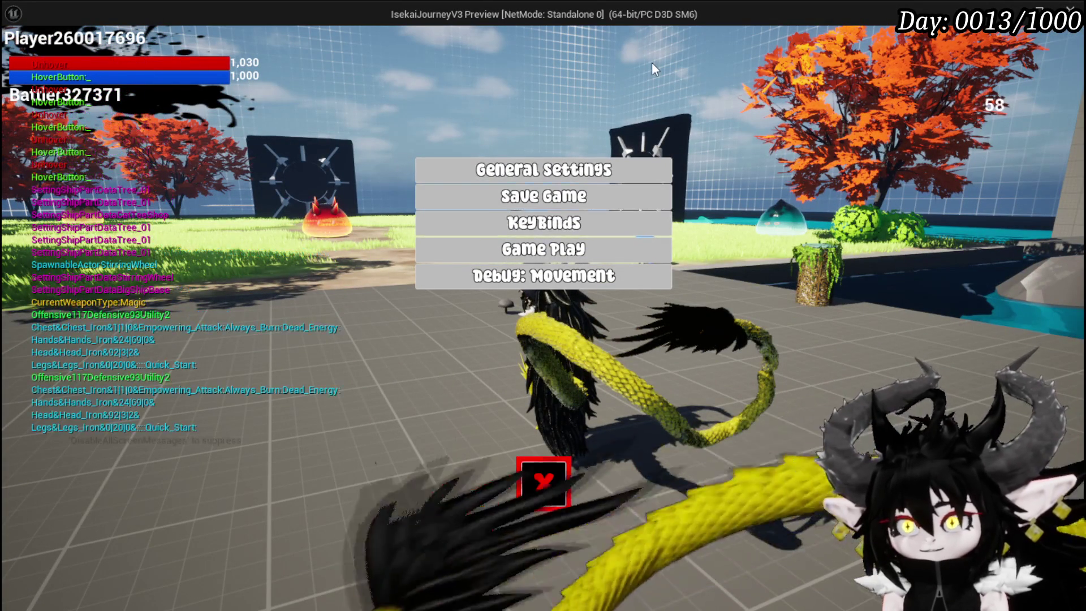
{"action": "key", "text": "Escape"}
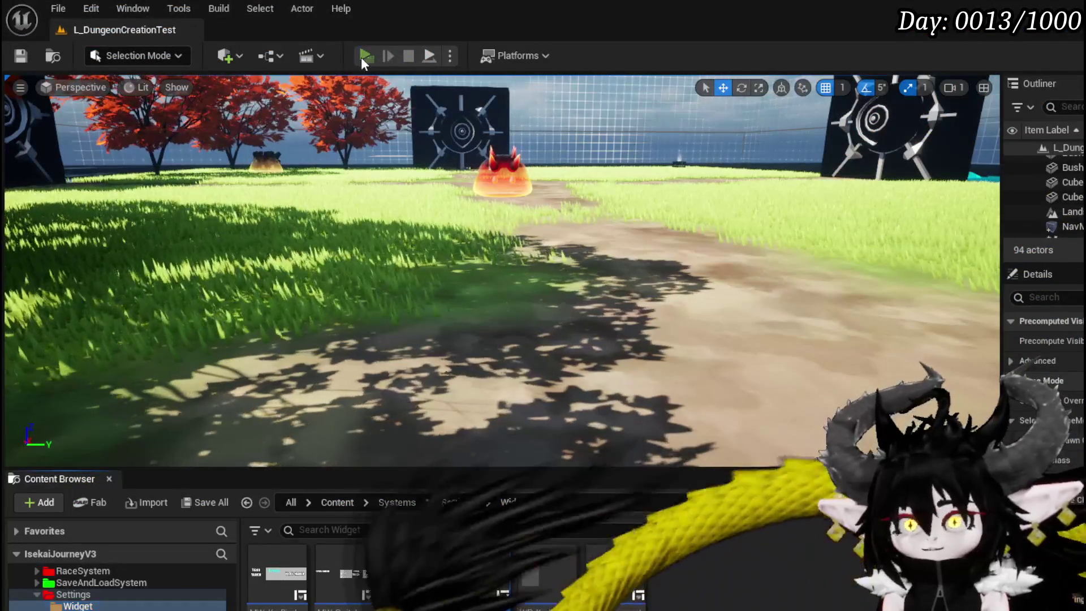
{"action": "left_click", "coordinate": [365, 56]}
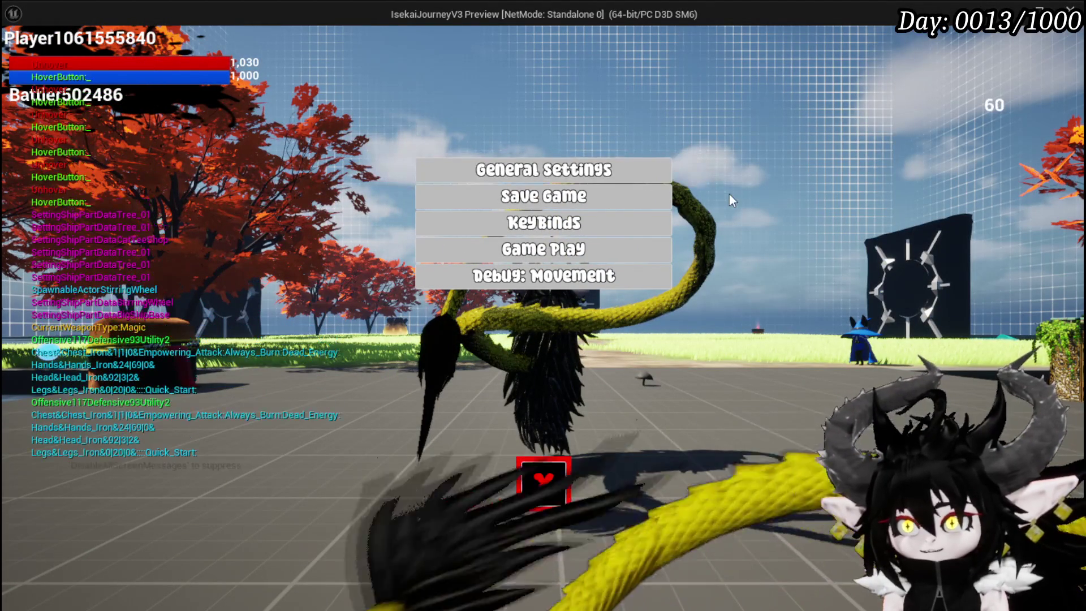
{"action": "key", "text": "Escape"}
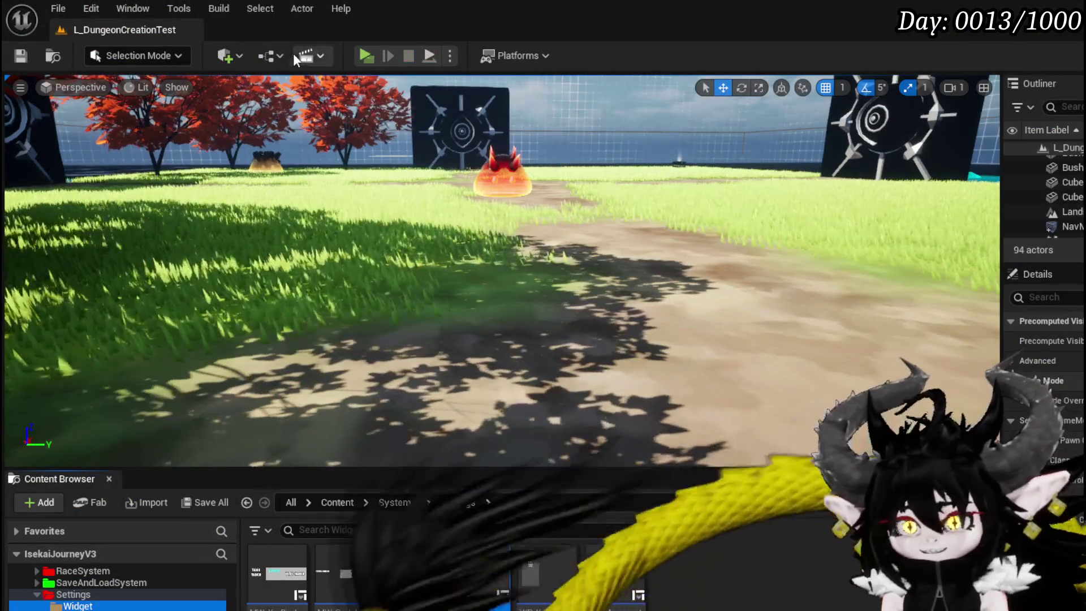
- Play-test in a standalone window, opening the pause menu, then stop and return to the editor
{"action": "left_click", "coordinate": [362, 54]}
{"action": "key", "text": "Escape"}
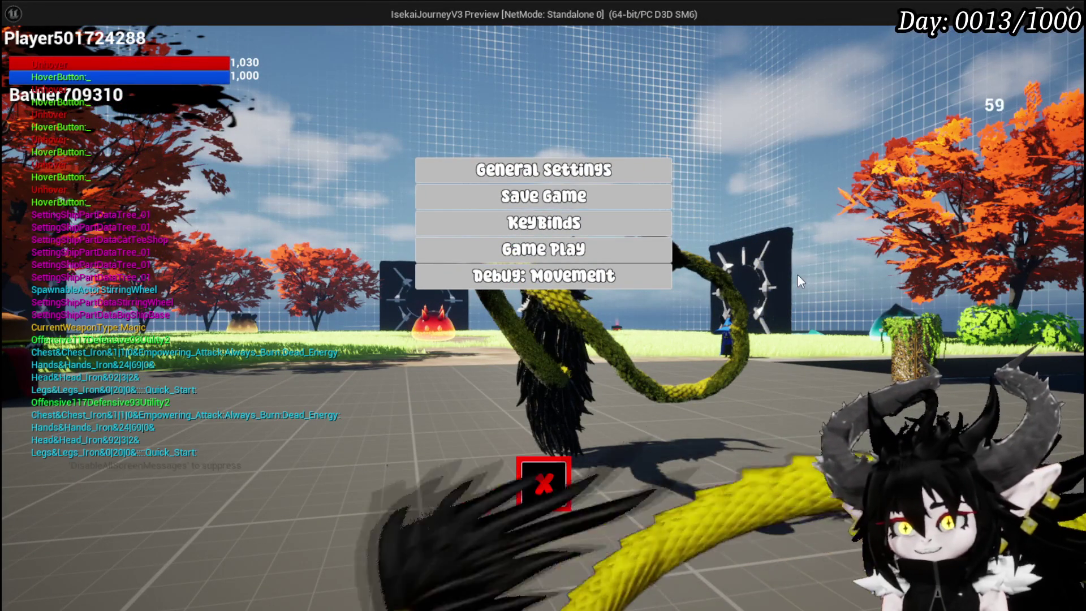
{"action": "key", "text": "Escape"}
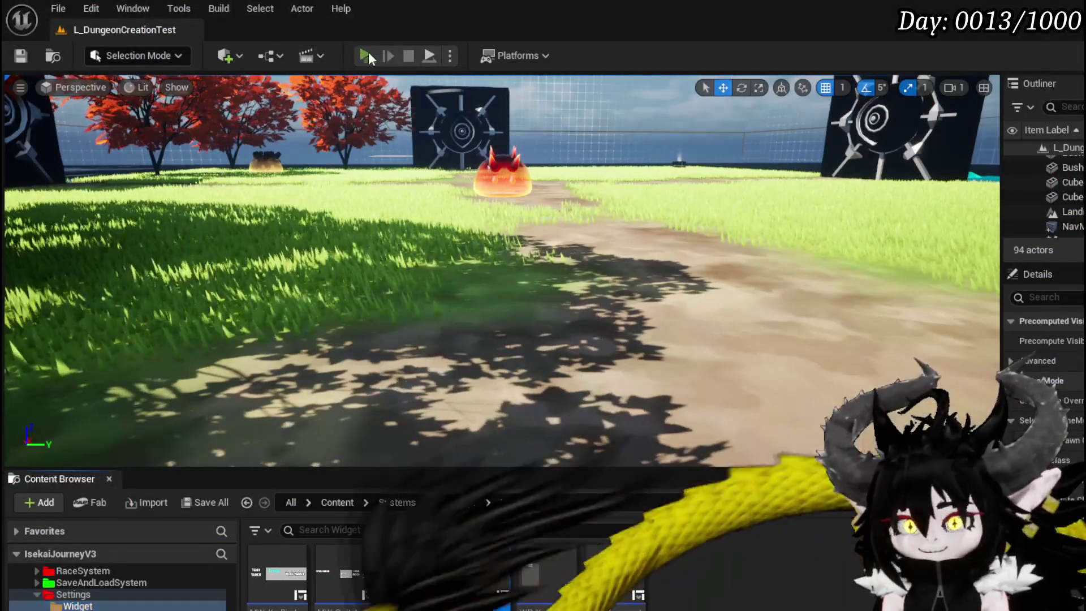
{"action": "key", "text": "alt+Tab"}
{"action": "key", "text": "Escape"}
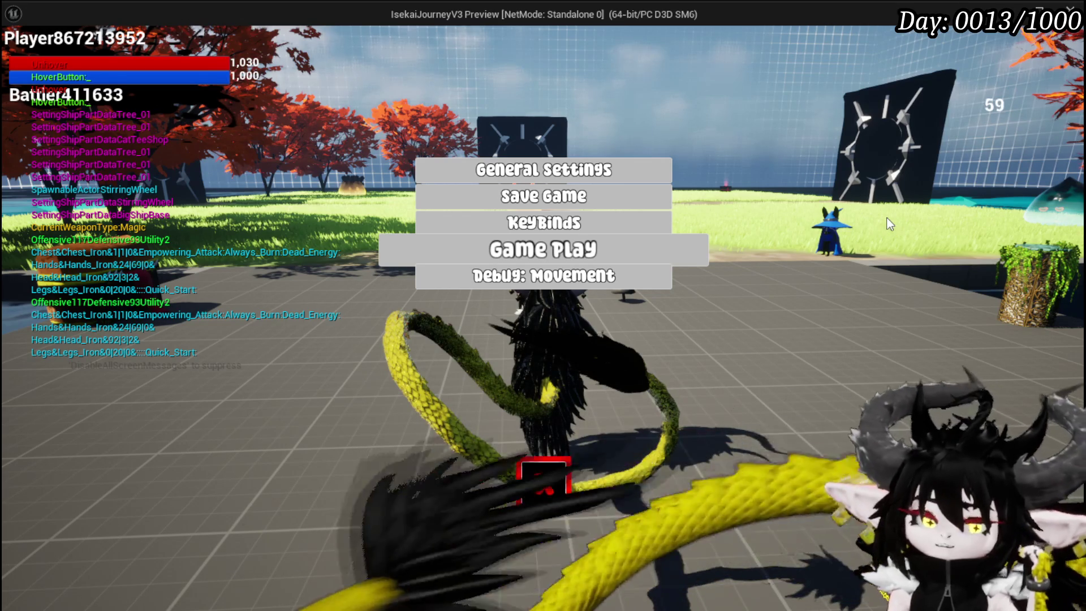
{"action": "key", "text": "Escape"}
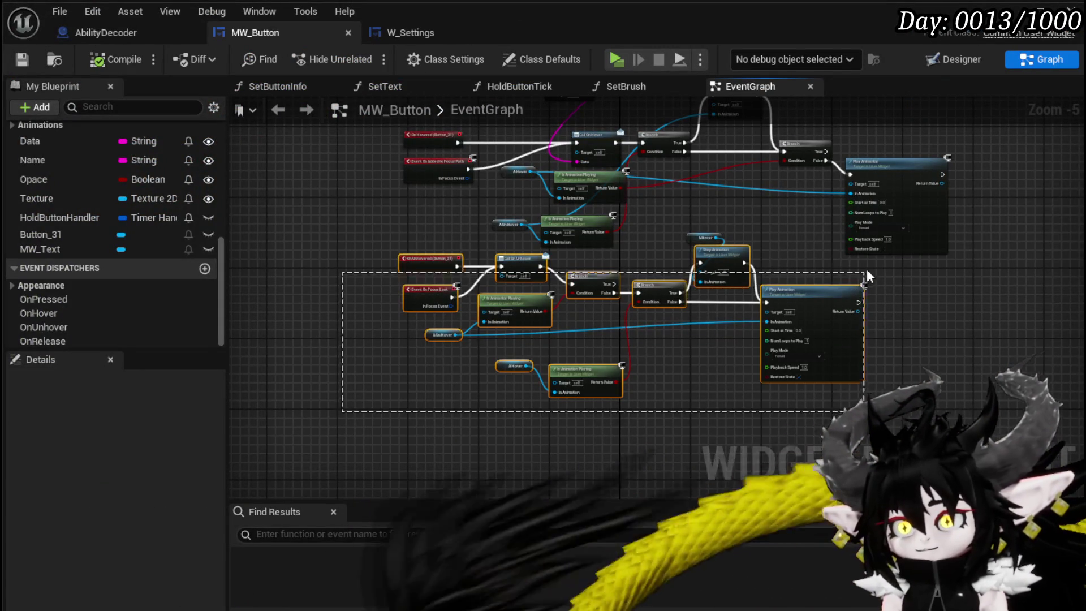
- Rearrange the lower MW_Button unhover nodes and move Is Animation Playing left and down
{"action": "left_click_drag", "start_coordinate": [864, 276], "coordinate": [867, 266]}
{"action": "left_click_drag", "start_coordinate": [714, 253], "coordinate": [740, 287]}
{"action": "left_click", "coordinate": [755, 231]}
{"action": "scroll", "coordinate": [706, 290], "scroll_direction": "up", "scroll_amount": 1}
{"action": "left_click_drag", "start_coordinate": [449, 211], "coordinate": [451, 227]}
{"action": "left_click_drag", "start_coordinate": [673, 282], "coordinate": [673, 227]}
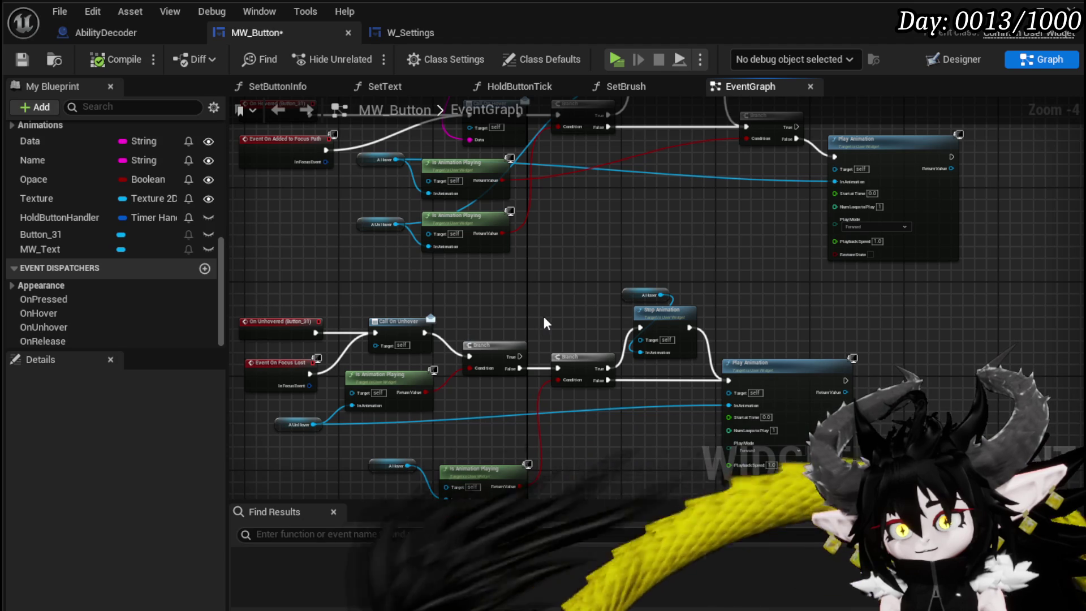
- Try a pasted Stop Animation wired from Branch True, then delete it and its reroute
{"action": "left_click_drag", "start_coordinate": [518, 360], "coordinate": [628, 328]}
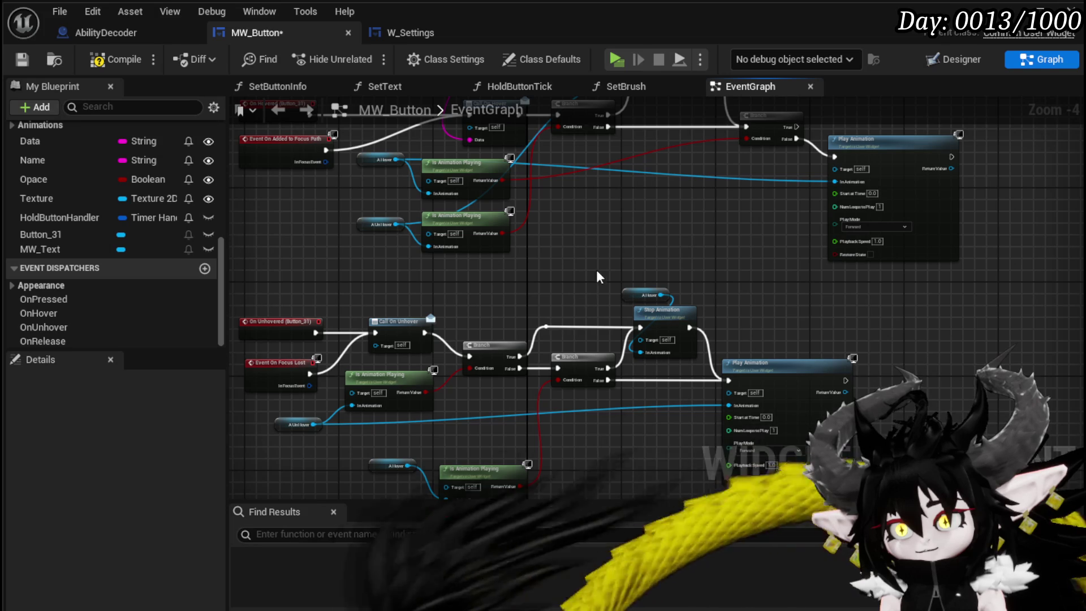
{"action": "key", "text": "ctrl+v"}
{"action": "left_click_drag", "start_coordinate": [546, 326], "coordinate": [569, 262]}
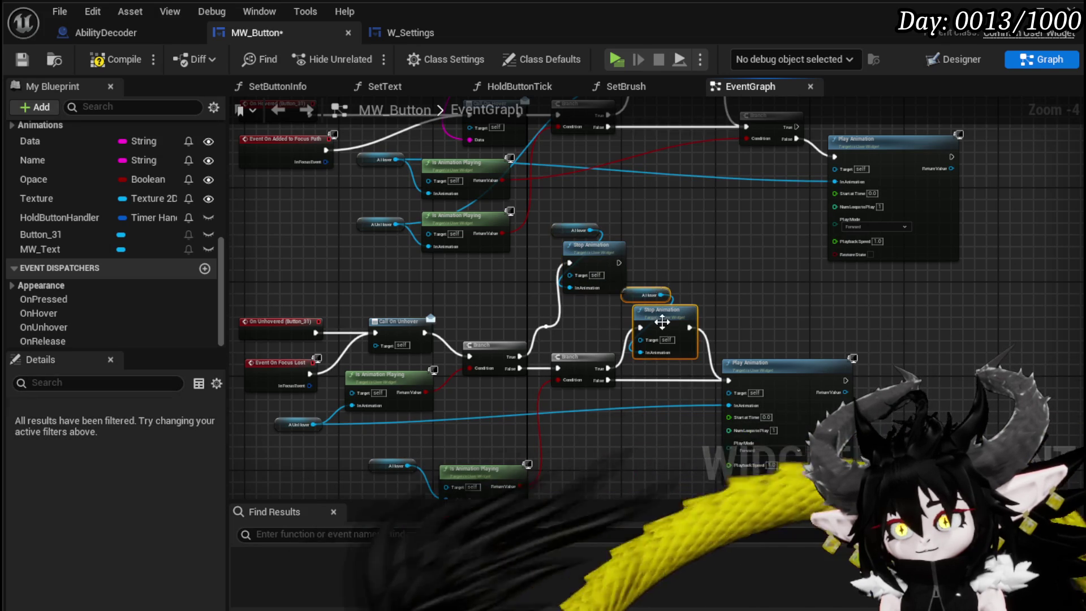
{"action": "left_click", "coordinate": [711, 298]}
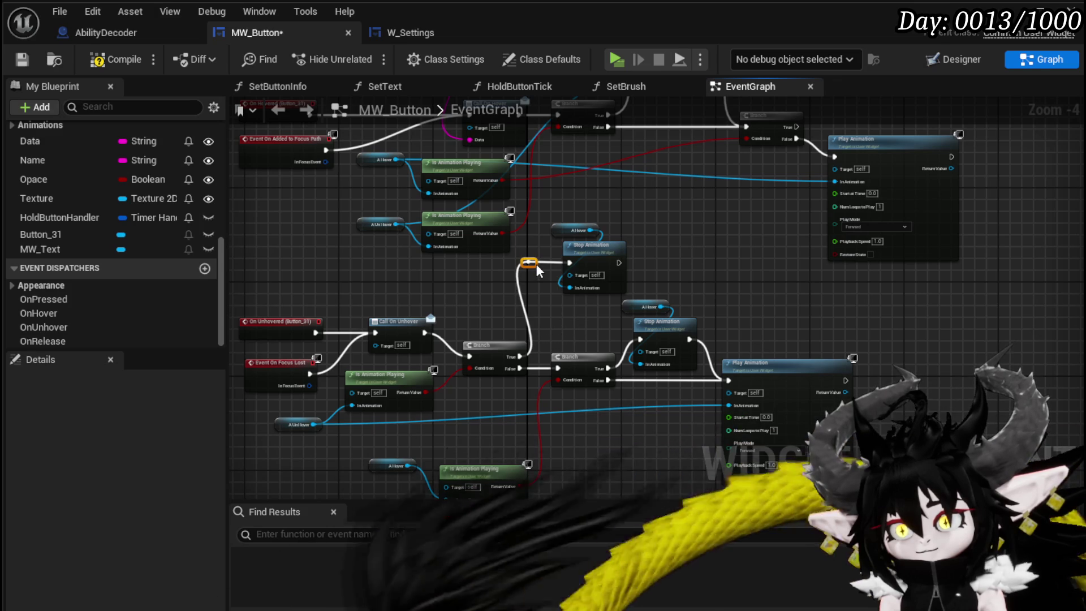
{"action": "mouse_move", "coordinate": [507, 415]}
{"action": "left_mouse_down"}
{"action": "mouse_move", "coordinate": [457, 263]}
{"action": "mouse_move", "coordinate": [539, 355]}
{"action": "left_mouse_up"}
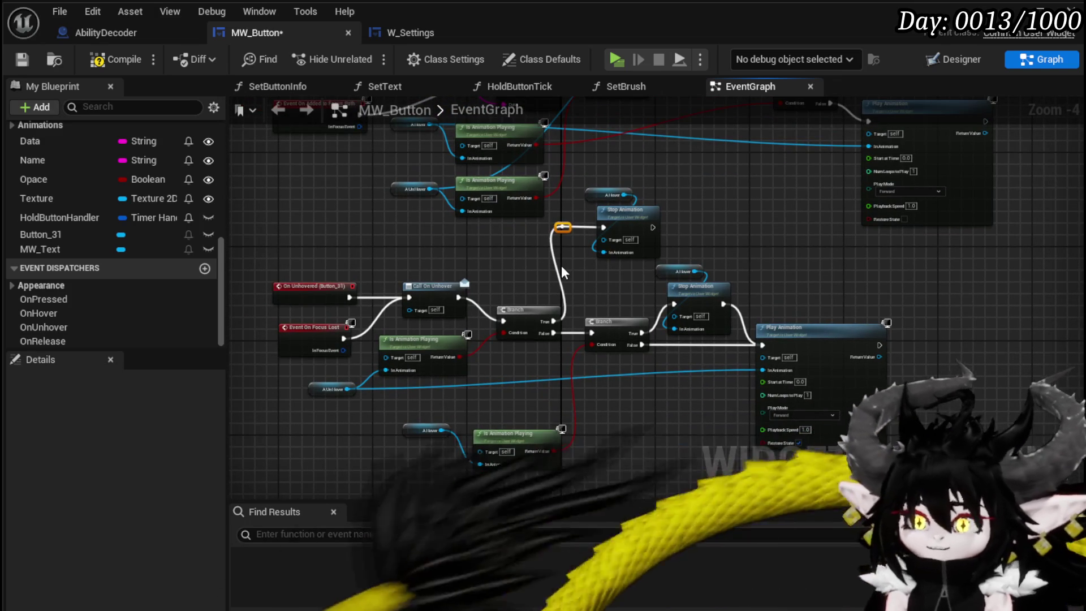
{"action": "key", "text": "Delete"}
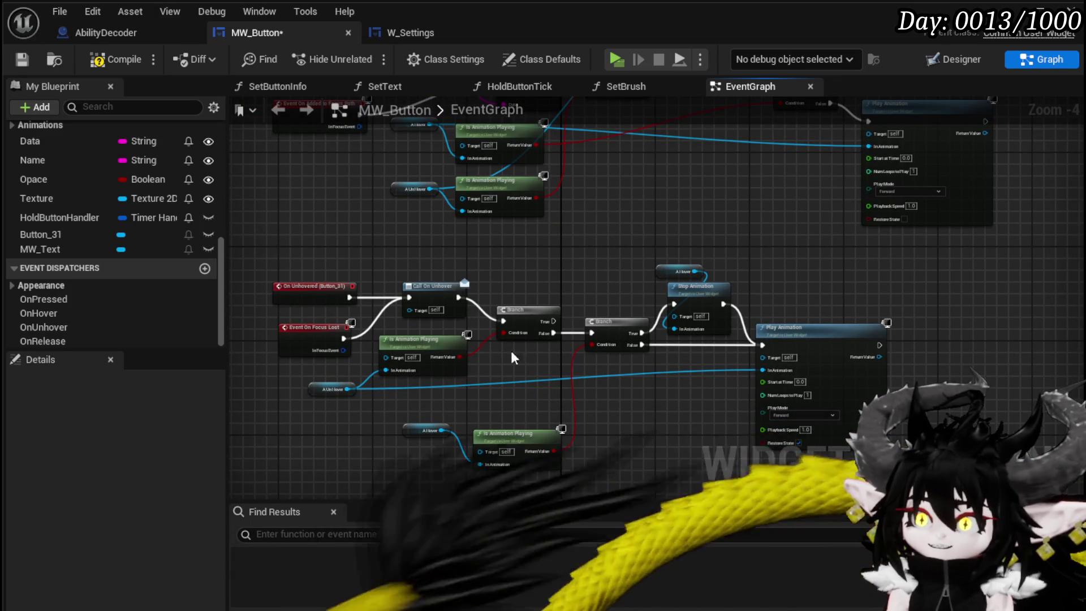
- Compile MW_Button and pull a wire from the A Hover animation output
{"action": "left_click", "coordinate": [21, 61]}
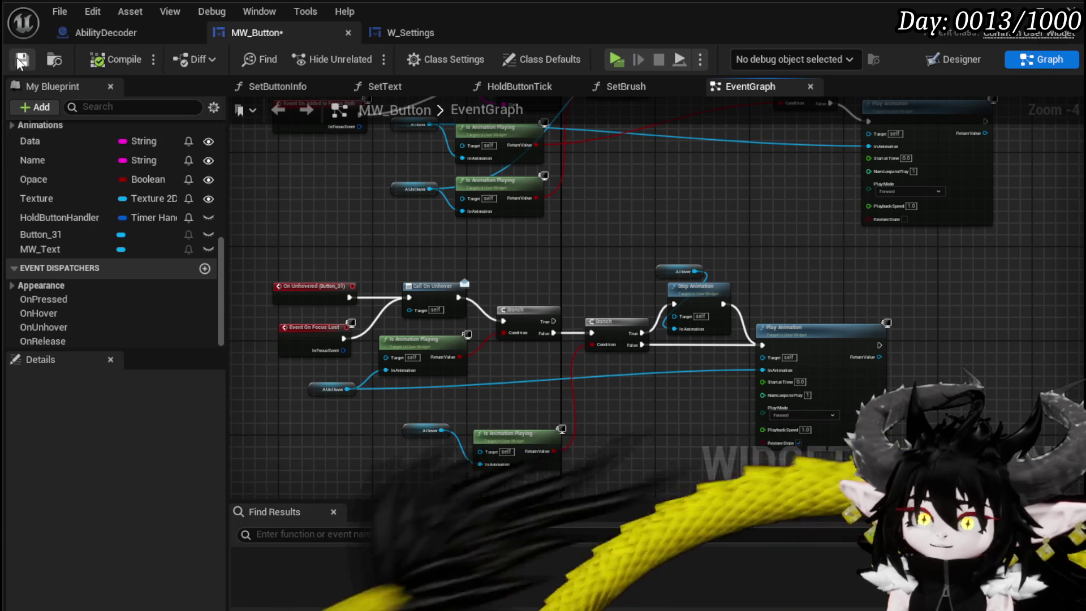
{"action": "scroll", "coordinate": [773, 304], "scroll_direction": "up", "scroll_amount": 4}
{"action": "left_click_drag", "start_coordinate": [646, 268], "coordinate": [745, 200]}
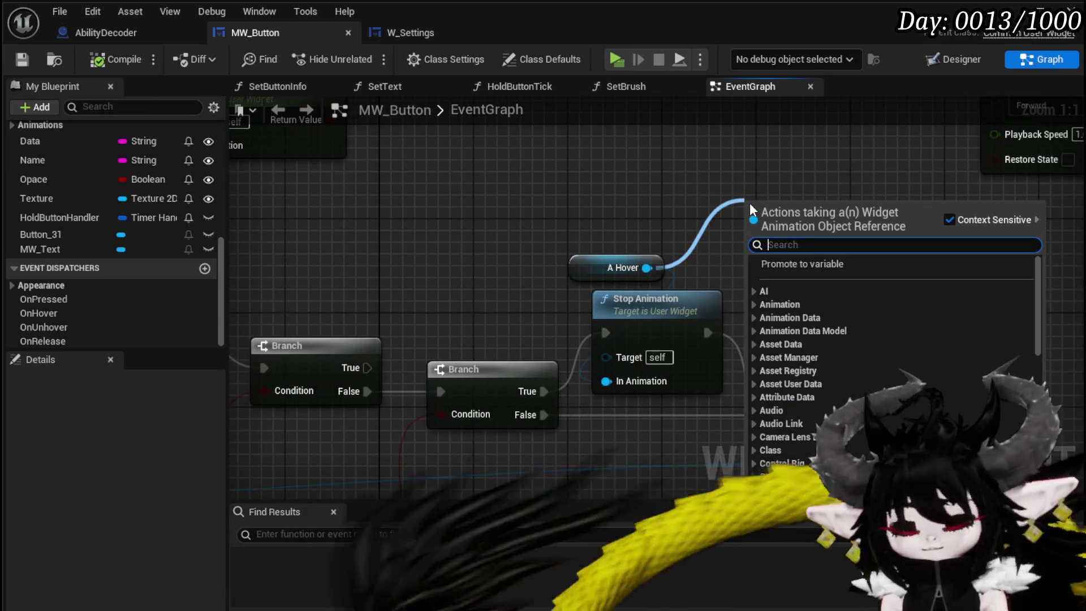
- Search the A Hover actions for 'end', 'cancel', 'animation' and 'finish' without adding a node
{"action": "type", "text": "end"}
{"action": "type", "text": " an"}
{"action": "key", "text": "BackSpace"}
{"action": "key", "text": "BackSpace"}
{"action": "key", "text": "BackSpace"}
{"action": "key", "text": "BackSpace"}
{"action": "key", "text": "BackSpace"}
{"action": "key", "text": "BackSpace"}
{"action": "type", "text": "cancel"}
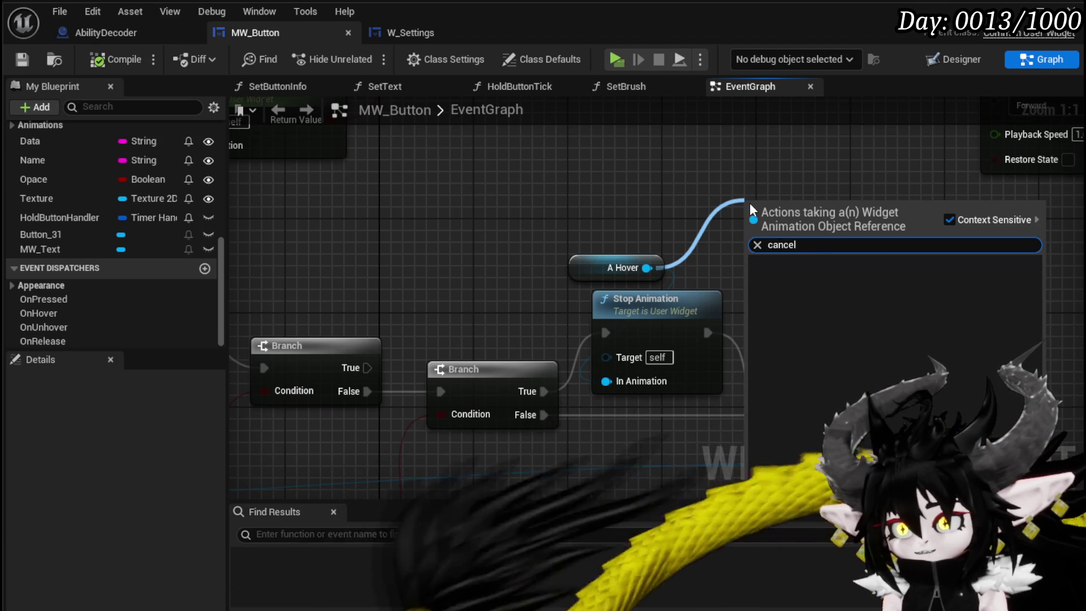
{"action": "key", "text": "BackSpace"}
{"action": "key", "text": "BackSpace"}
{"action": "key", "text": "BackSpace"}
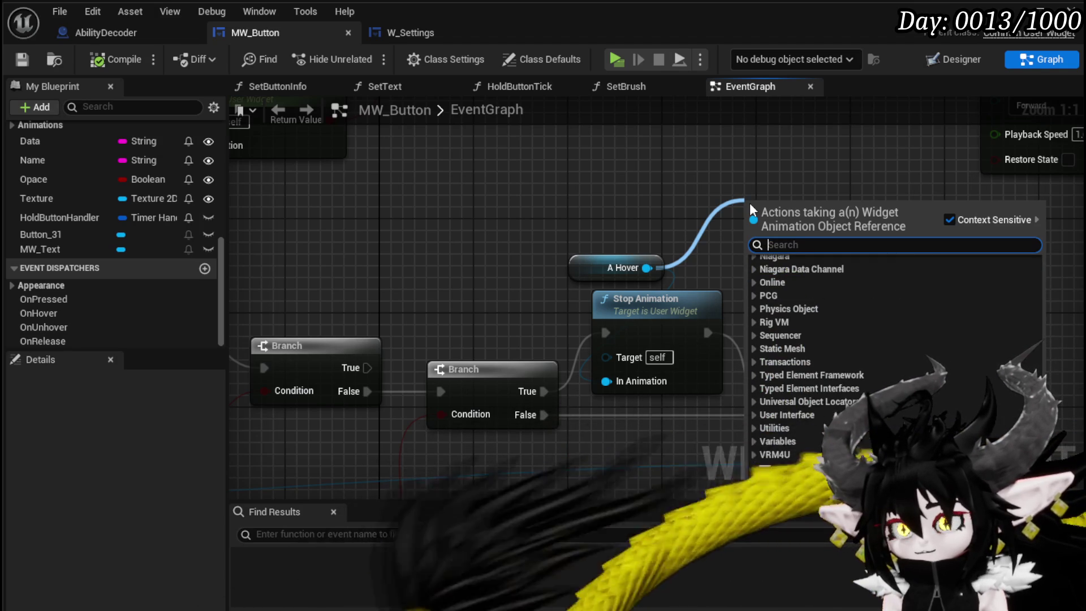
{"action": "type", "text": "animation"}
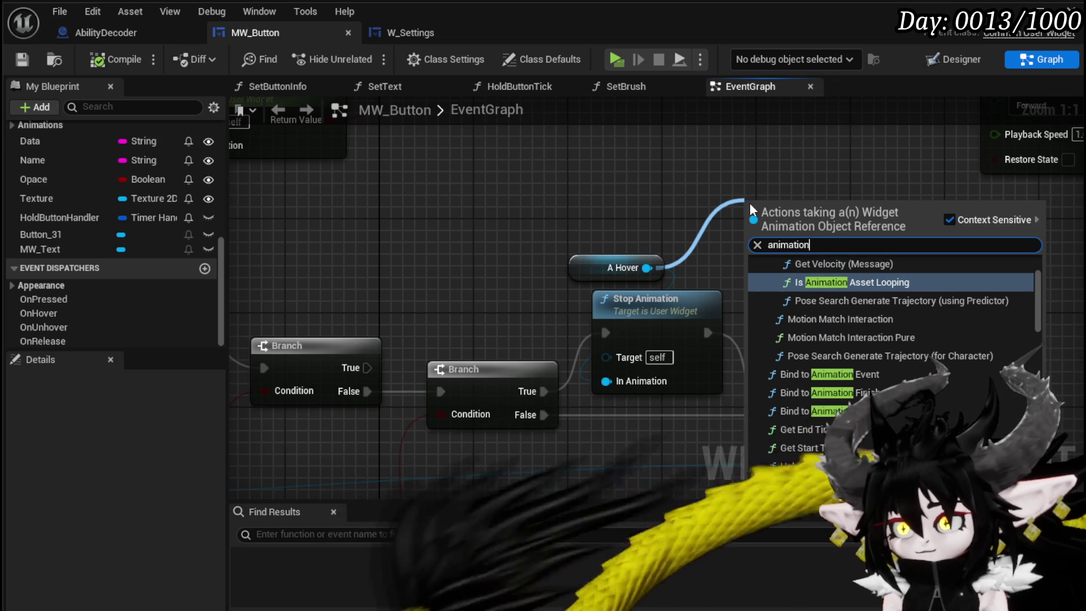
{"action": "scroll", "coordinate": [993, 308], "scroll_direction": "up", "scroll_amount": 2}
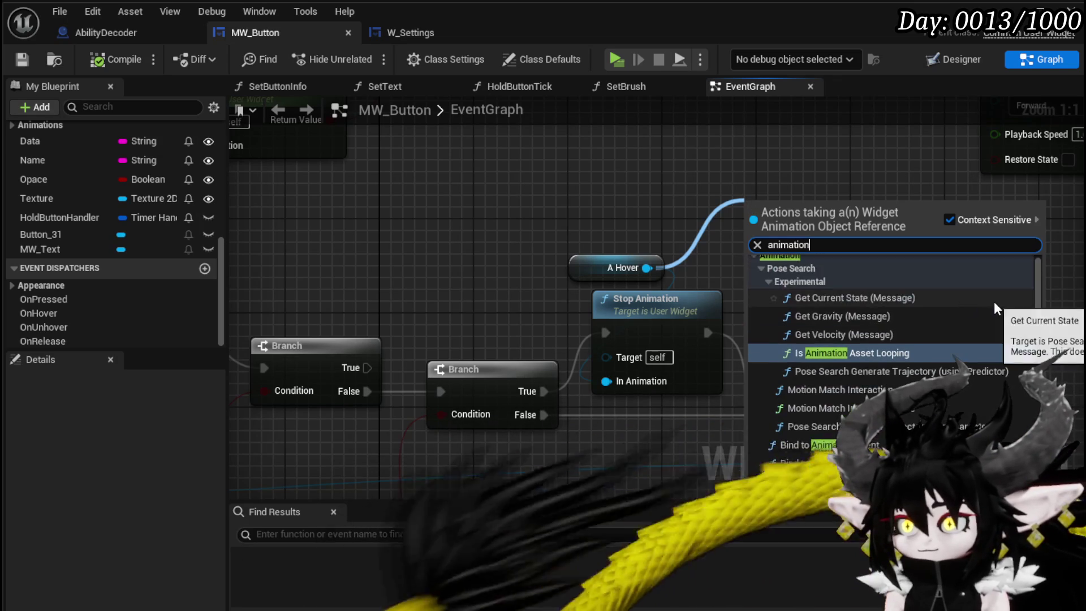
{"action": "scroll", "coordinate": [993, 301], "scroll_direction": "up", "scroll_amount": 1}
{"action": "double_click", "coordinate": [788, 244]}
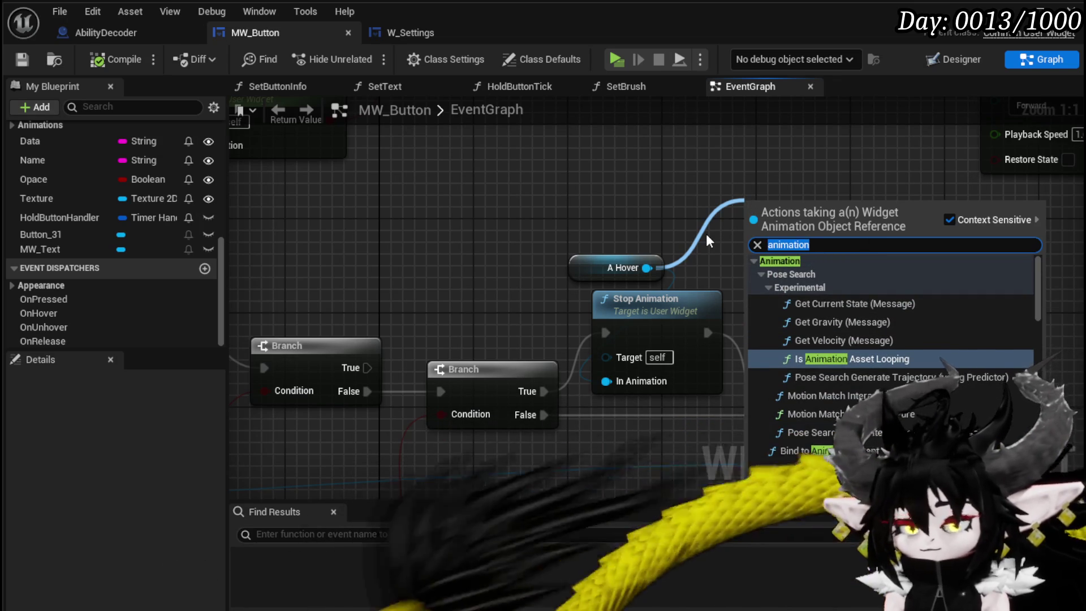
{"action": "type", "text": "finish"}
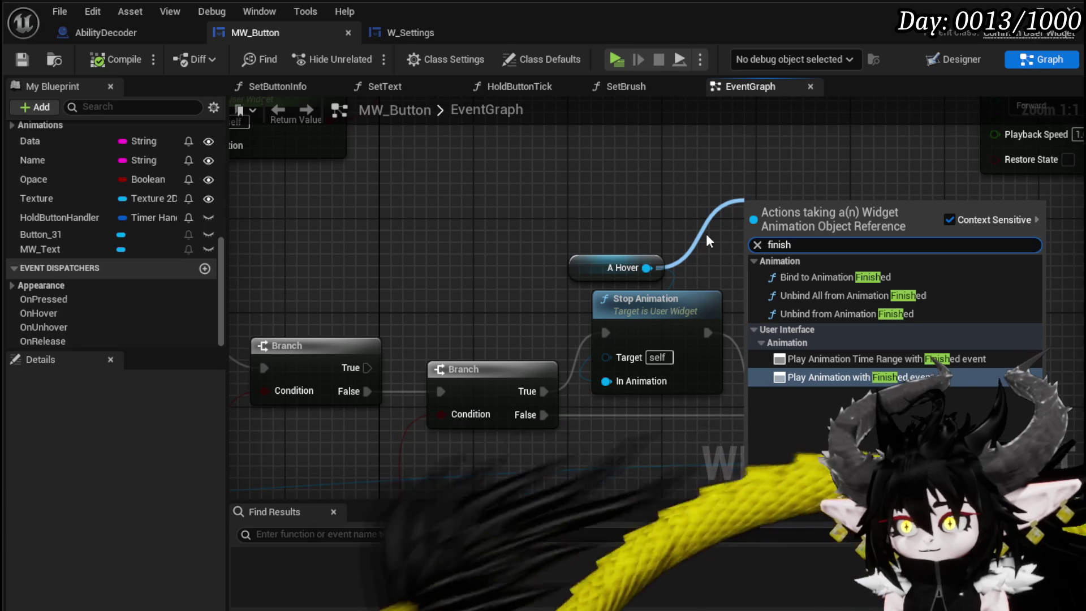
{"action": "left_click", "coordinate": [705, 175]}
- Switch to the W_Settings blueprint's UnhoverButton function
{"action": "scroll", "coordinate": [703, 176], "scroll_direction": "down", "scroll_amount": 3}
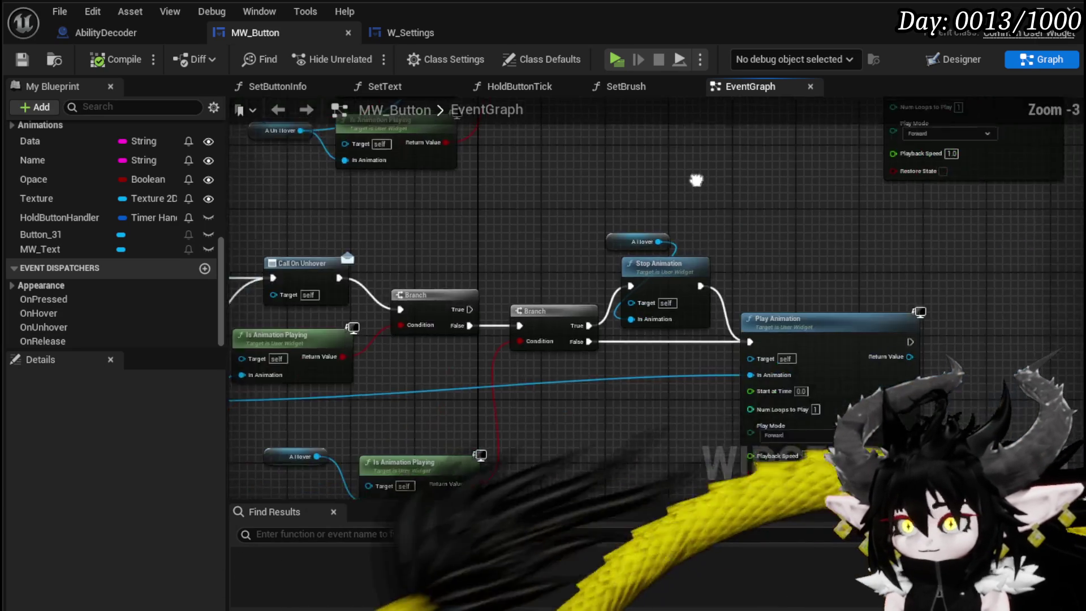
{"action": "scroll", "coordinate": [792, 223], "scroll_direction": "down", "scroll_amount": 3}
{"action": "scroll", "coordinate": [793, 223], "scroll_direction": "up", "scroll_amount": 1}
{"action": "scroll", "coordinate": [717, 322], "scroll_direction": "up", "scroll_amount": 1}
{"action": "scroll", "coordinate": [622, 283], "scroll_direction": "down", "scroll_amount": 1}
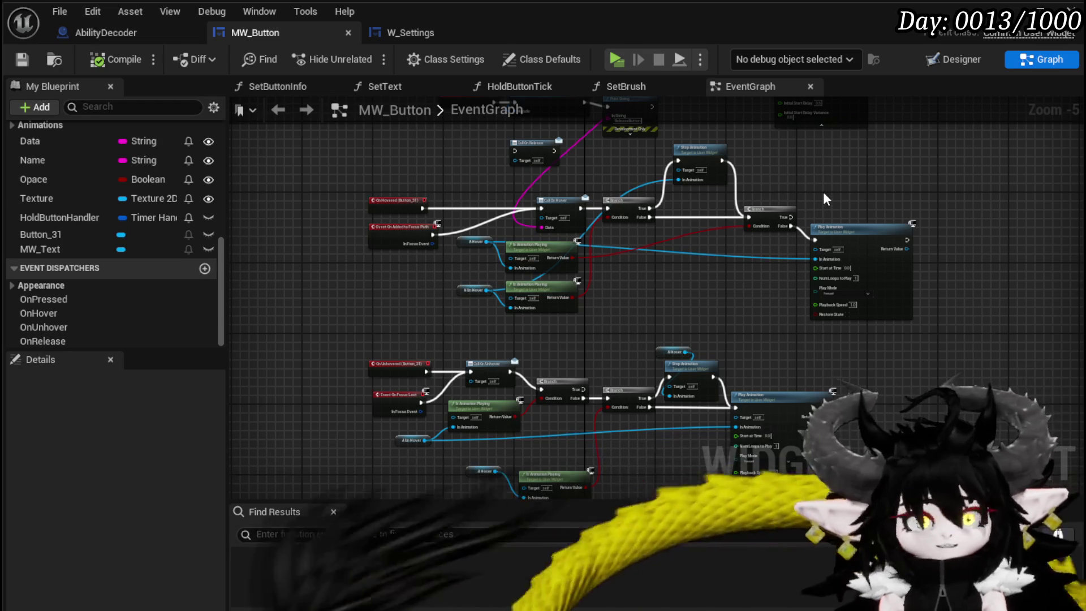
{"action": "left_click", "coordinate": [432, 34]}
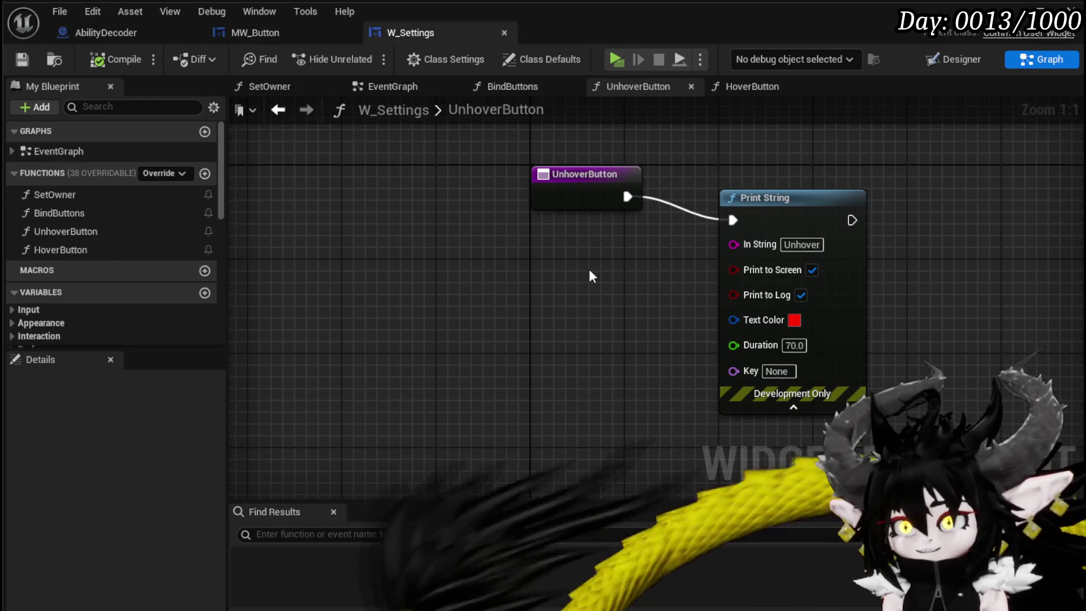
- Nudge the UnhoverButton entry node, review the HoverButton function, then switch to AbilityDecoder
{"action": "left_click_drag", "start_coordinate": [586, 183], "coordinate": [598, 206]}
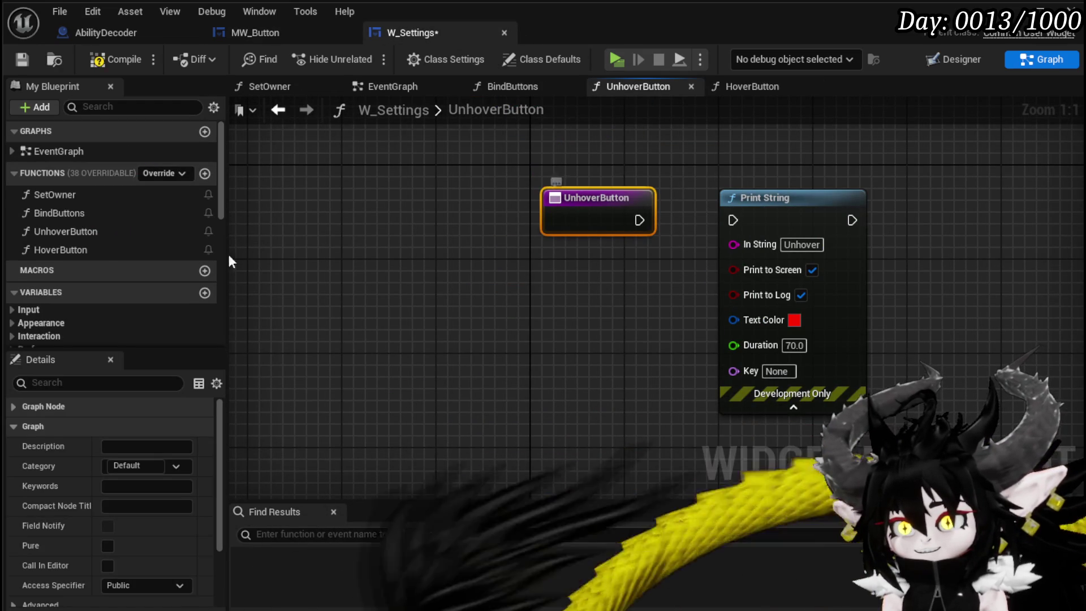
{"action": "double_click", "coordinate": [76, 247]}
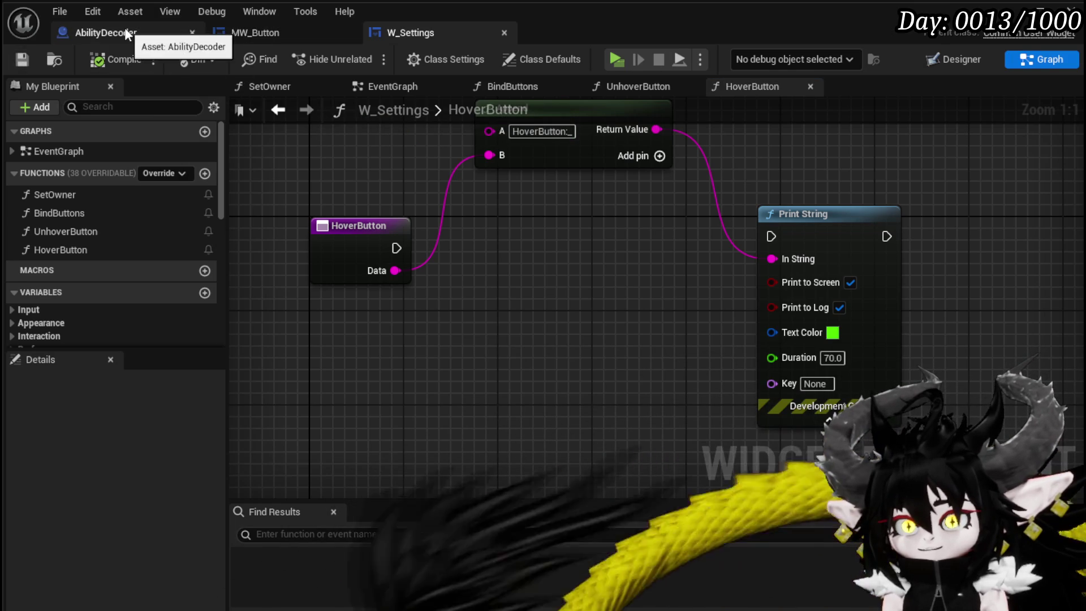
{"action": "left_click", "coordinate": [125, 29]}
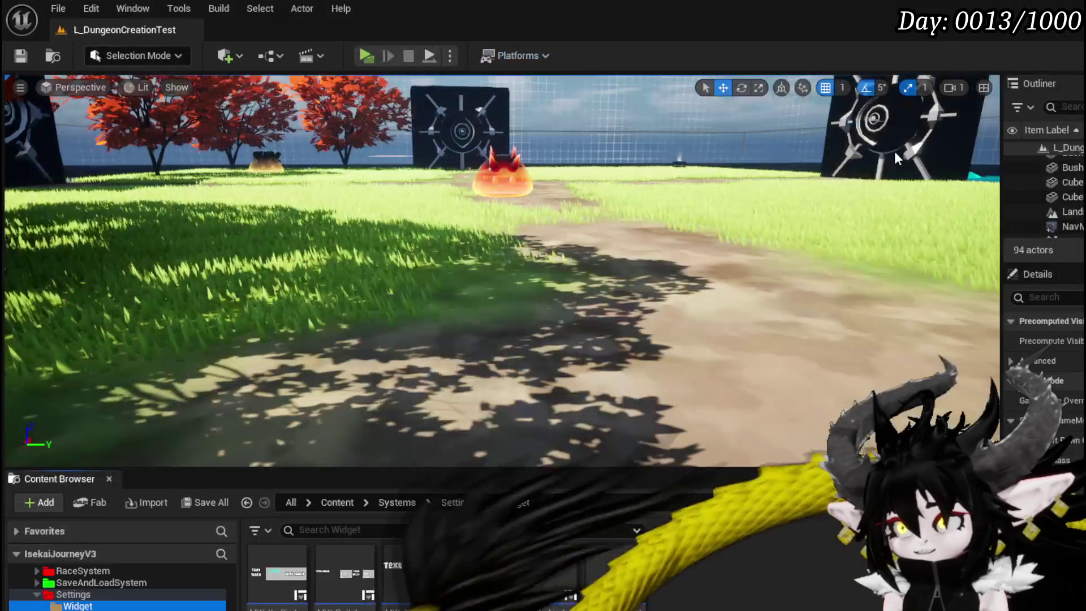
{"action": "scroll", "coordinate": [44, 599], "scroll_direction": "down", "scroll_amount": 10}
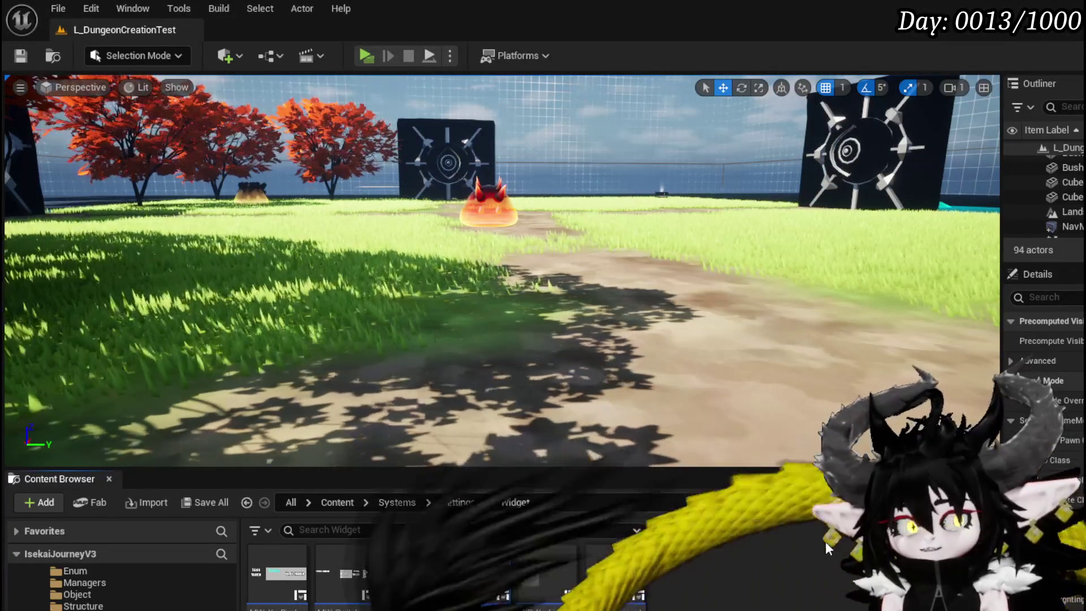
{"action": "left_click_drag", "start_coordinate": [500, 324], "coordinate": [506, 410]}
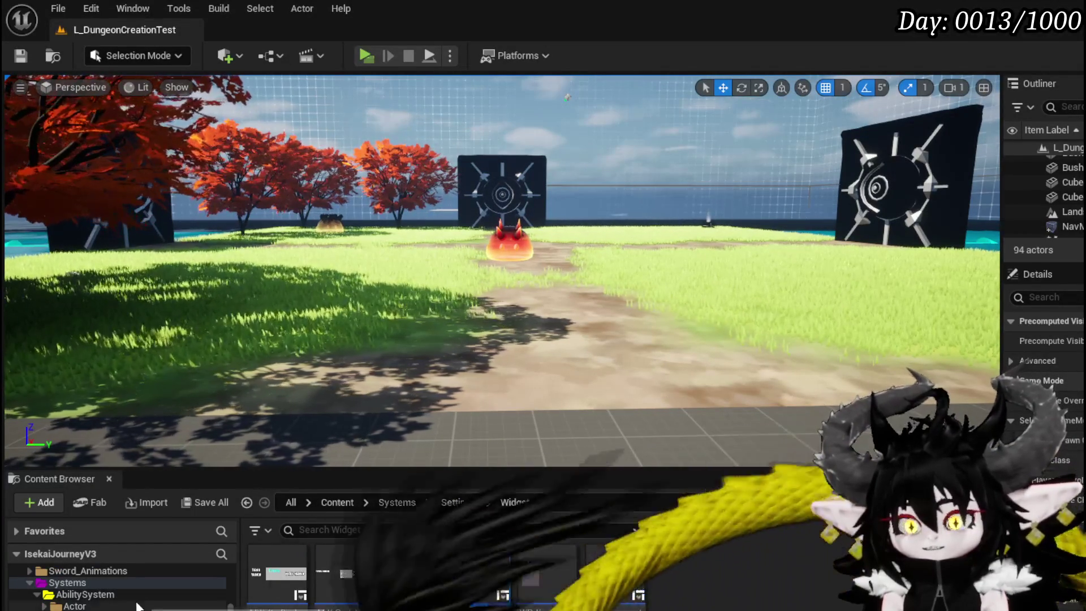
{"action": "scroll", "coordinate": [141, 600], "scroll_direction": "down", "scroll_amount": 3}
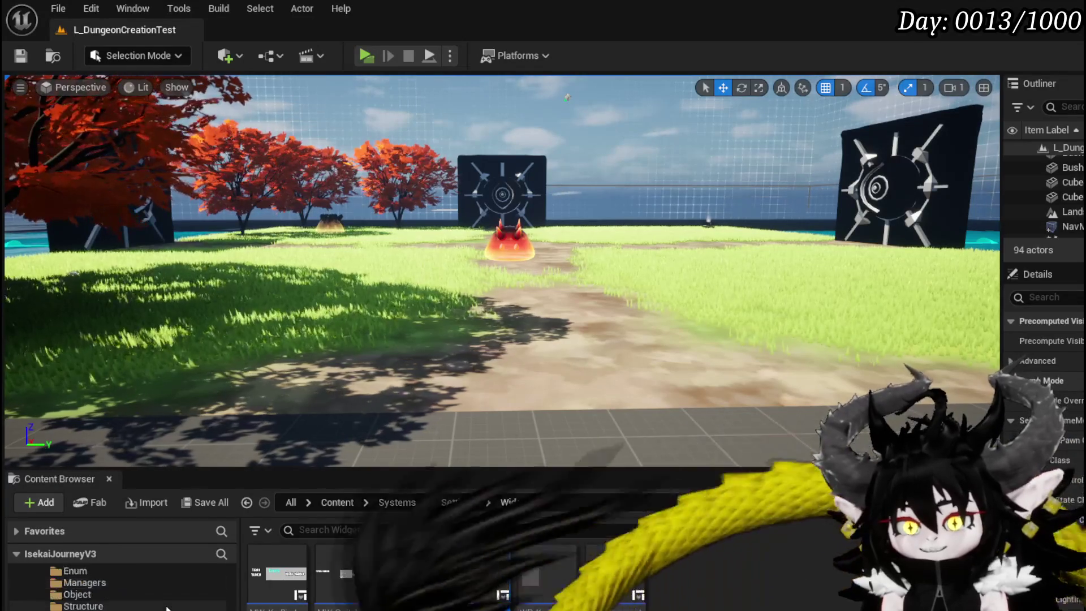
{"action": "scroll", "coordinate": [167, 600], "scroll_direction": "down", "scroll_amount": 5}
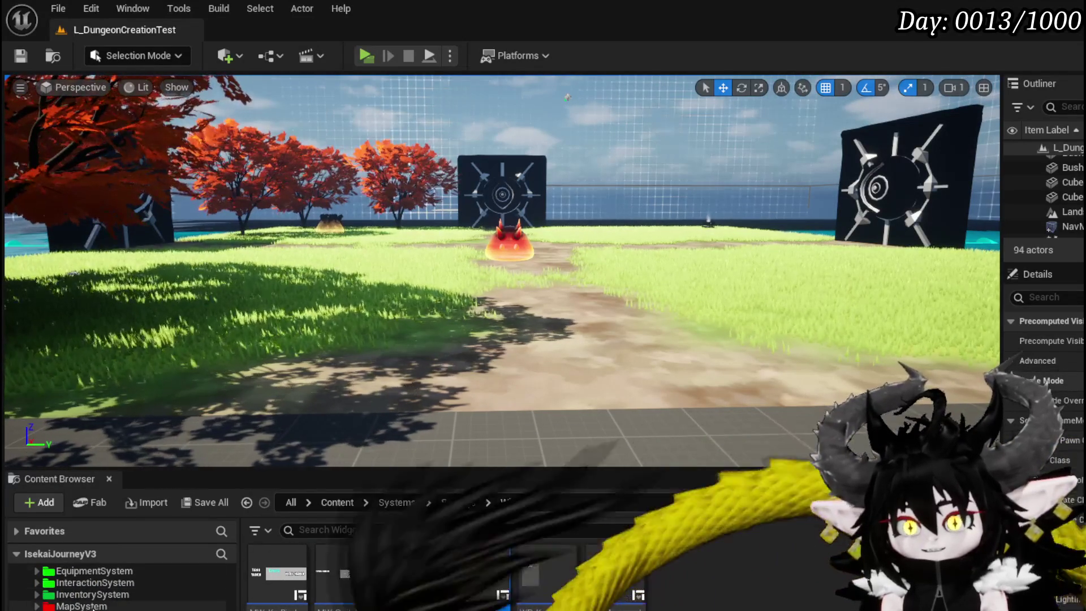
{"action": "scroll", "coordinate": [124, 588], "scroll_direction": "up", "scroll_amount": 3}
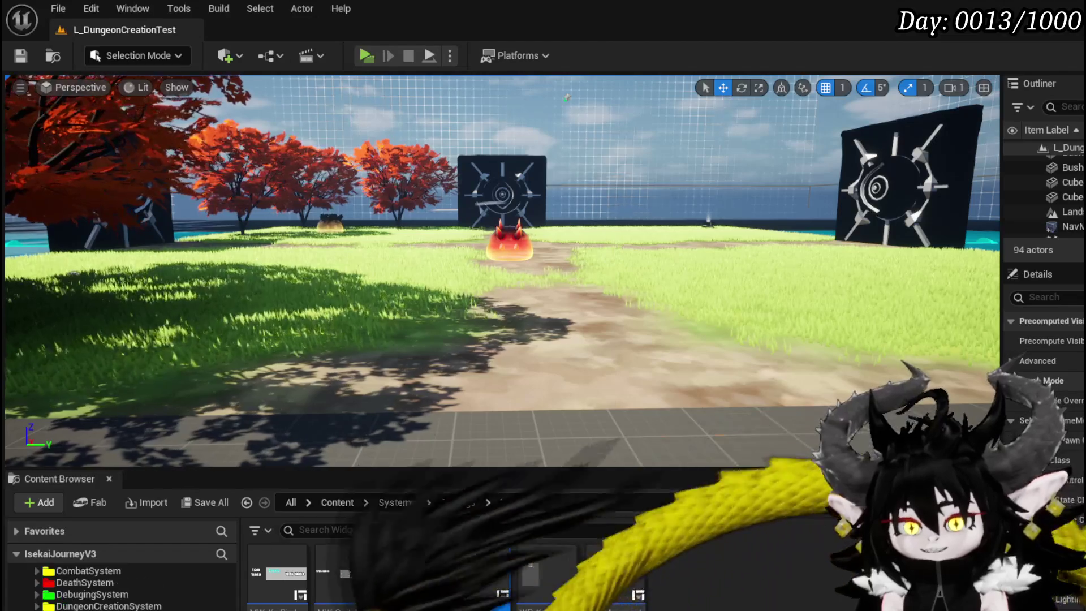
{"action": "double_click", "coordinate": [481, 574]}
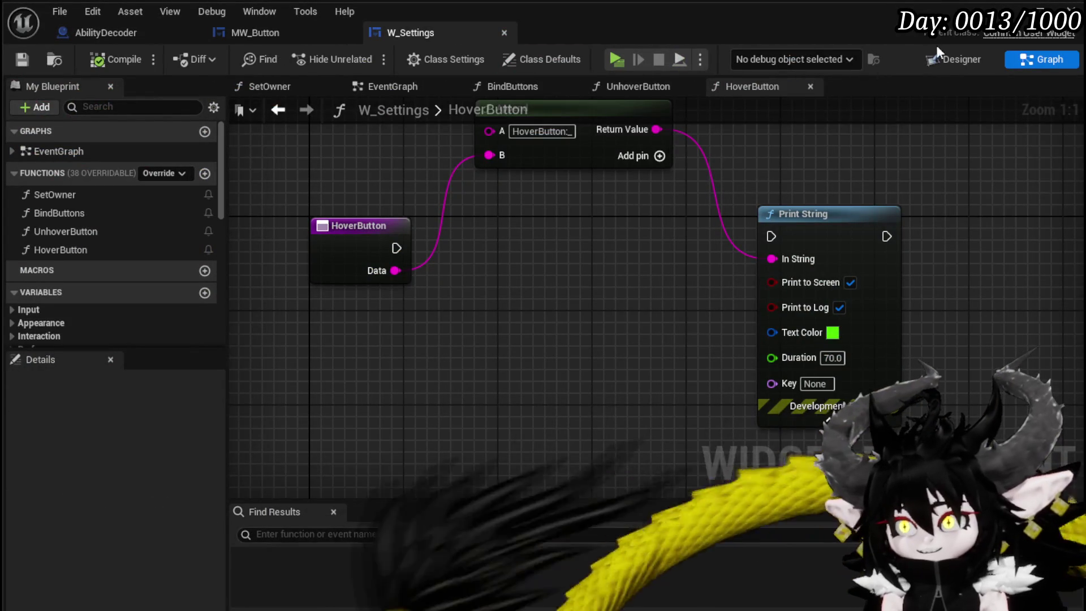
- Select the WP_ButtonWidget button and check its Save Game display name
{"action": "scroll", "coordinate": [509, 320], "scroll_direction": "up", "scroll_amount": 2}
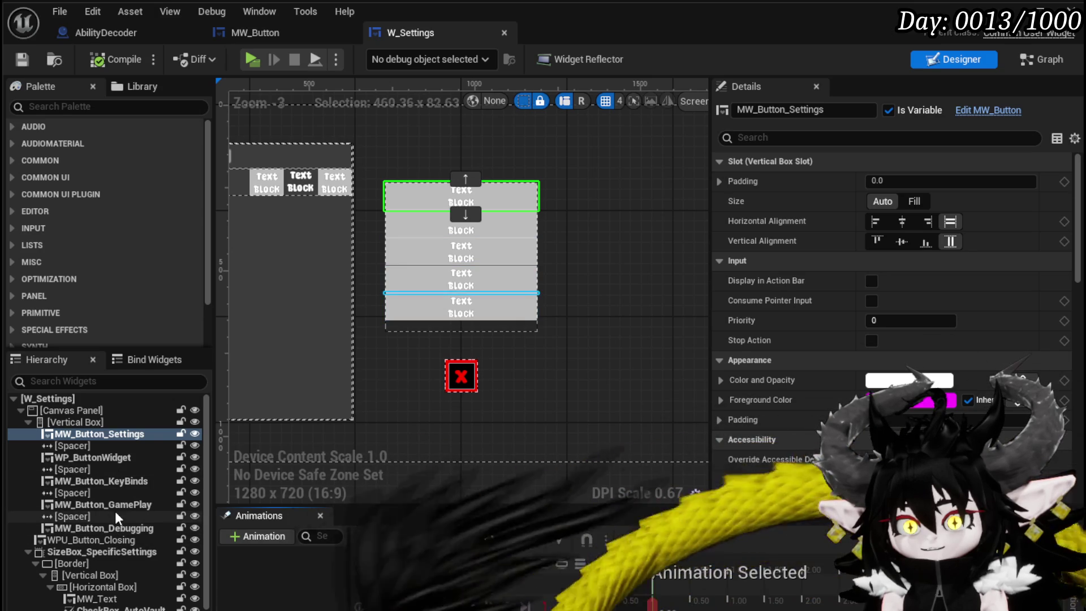
{"action": "left_click", "coordinate": [108, 458]}
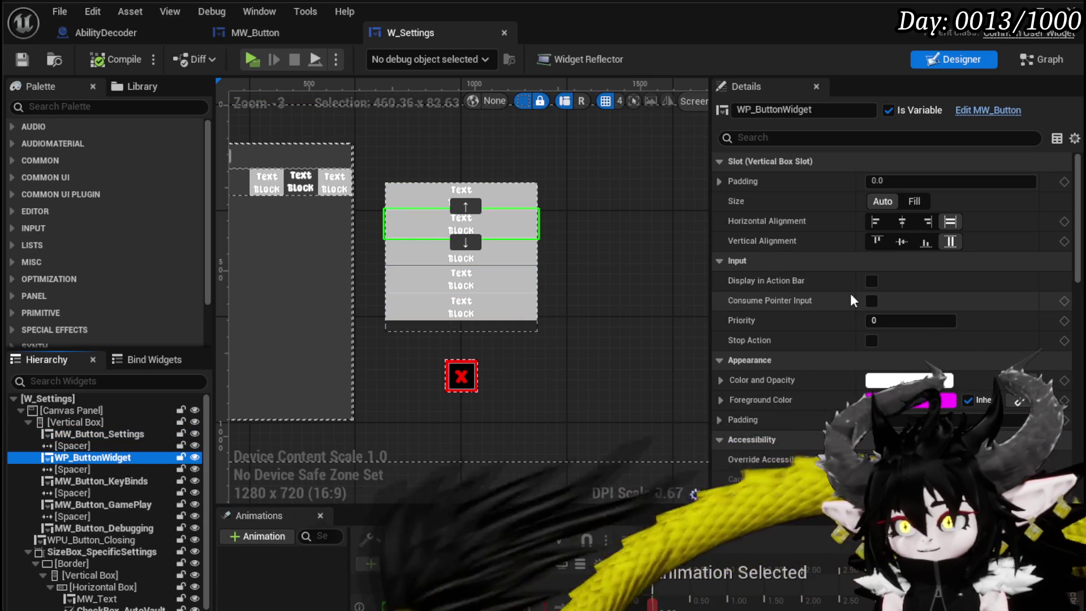
{"action": "scroll", "coordinate": [850, 293], "scroll_direction": "down", "scroll_amount": 5}
{"action": "scroll", "coordinate": [851, 293], "scroll_direction": "down", "scroll_amount": 6}
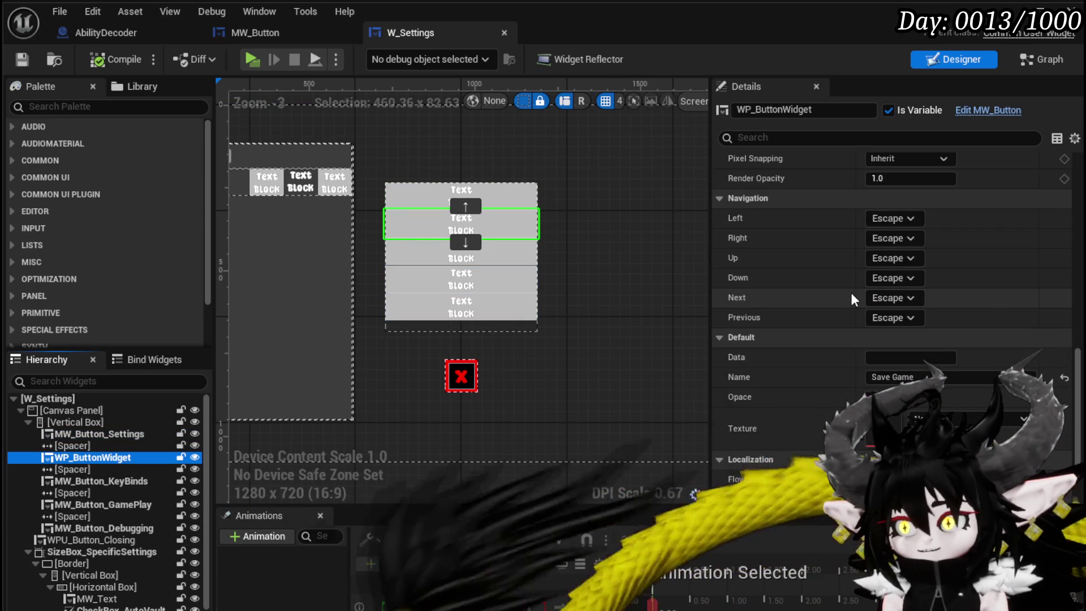
{"action": "left_click", "coordinate": [896, 377]}
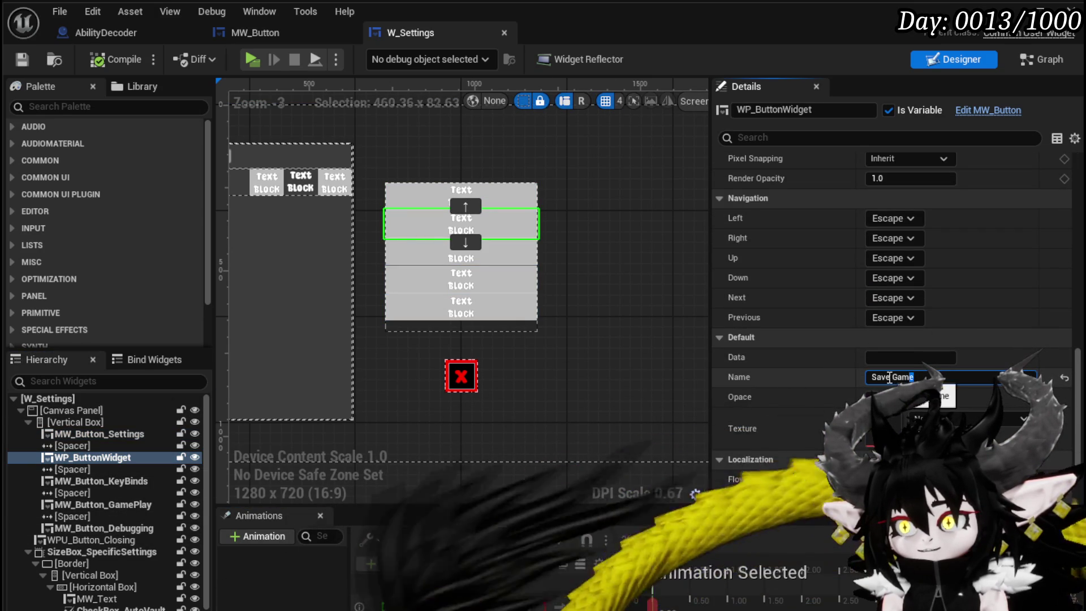
- Rename WP_ButtonWidget to MW_Button_Save, then compile and save the widget
{"action": "left_click", "coordinate": [830, 109]}
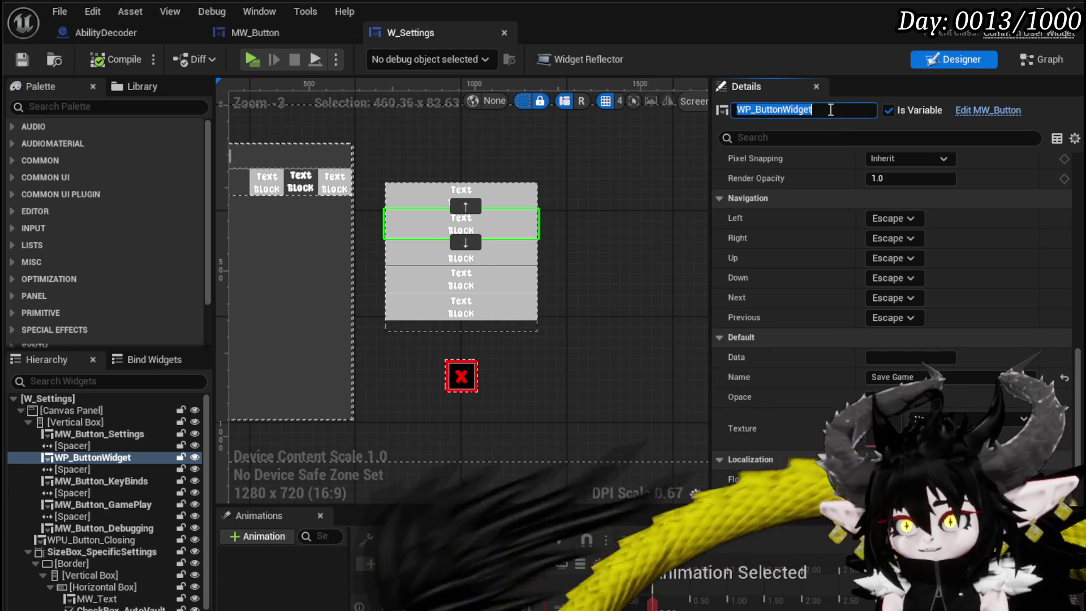
{"action": "left_click", "coordinate": [750, 109]}
{"action": "type", "text": "W"}
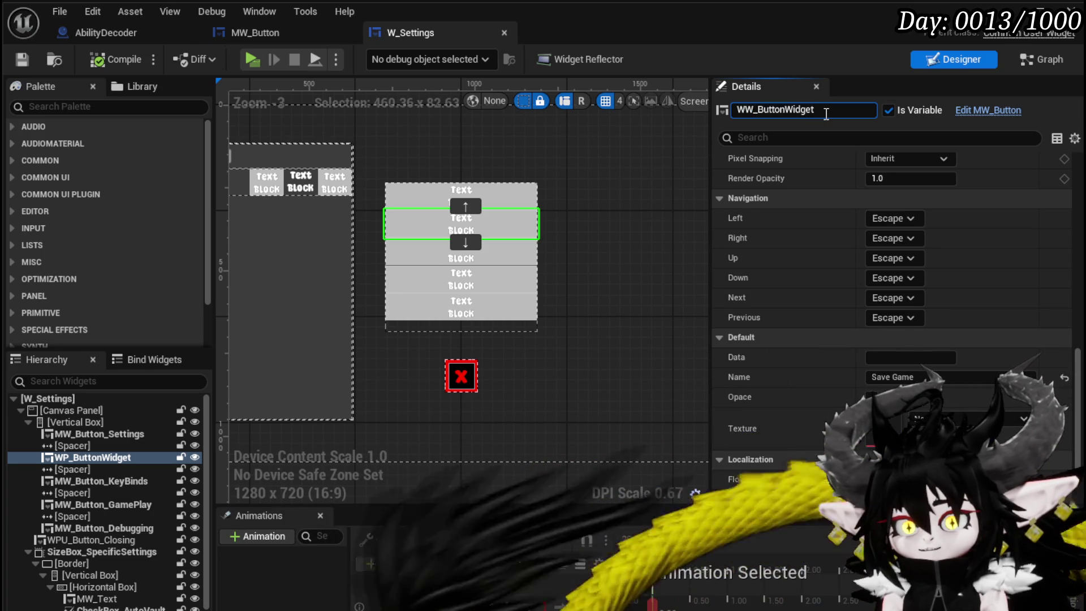
{"action": "key", "text": "BackSpace"}
{"action": "key", "text": "BackSpace"}
{"action": "type", "text": "MW"}
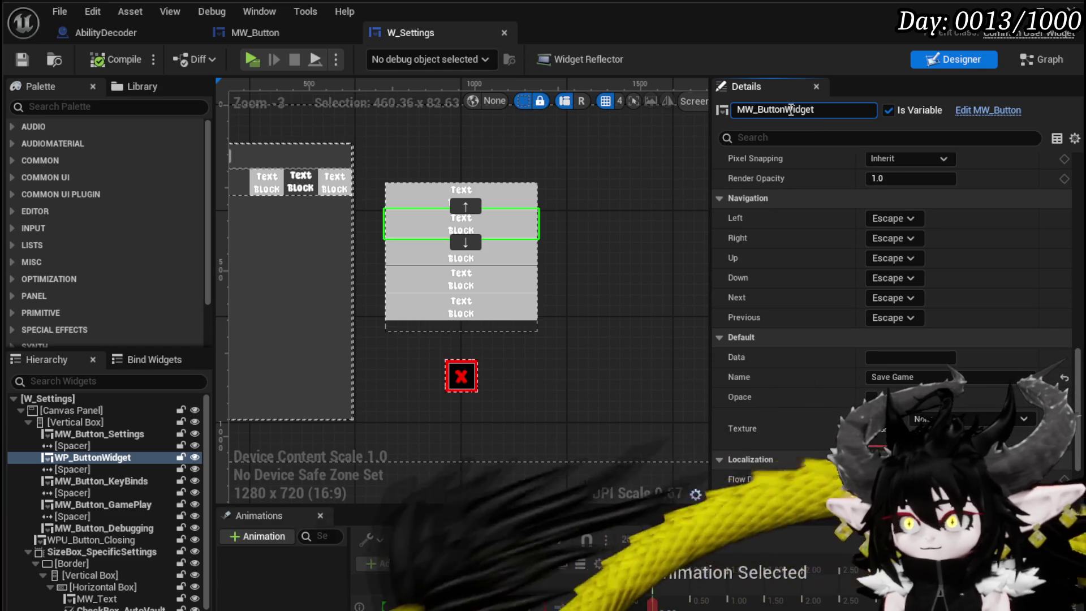
{"action": "left_click_drag", "start_coordinate": [788, 109], "coordinate": [842, 108]}
{"action": "key", "text": "BackSpace"}
{"action": "type", "text": "_Sa"}
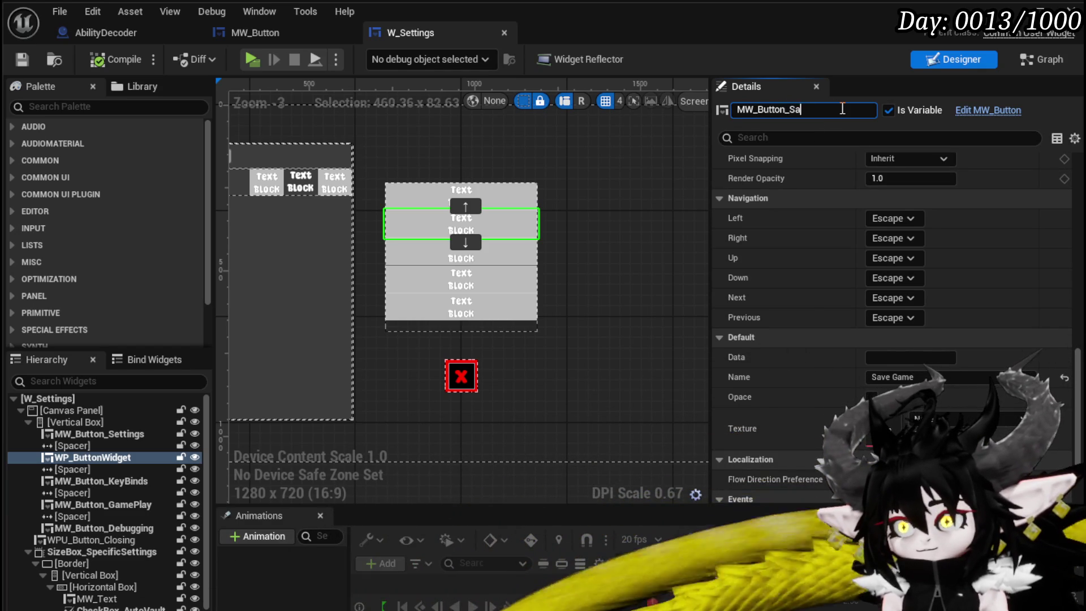
{"action": "type", "text": "ve"}
{"action": "key", "text": "Return"}
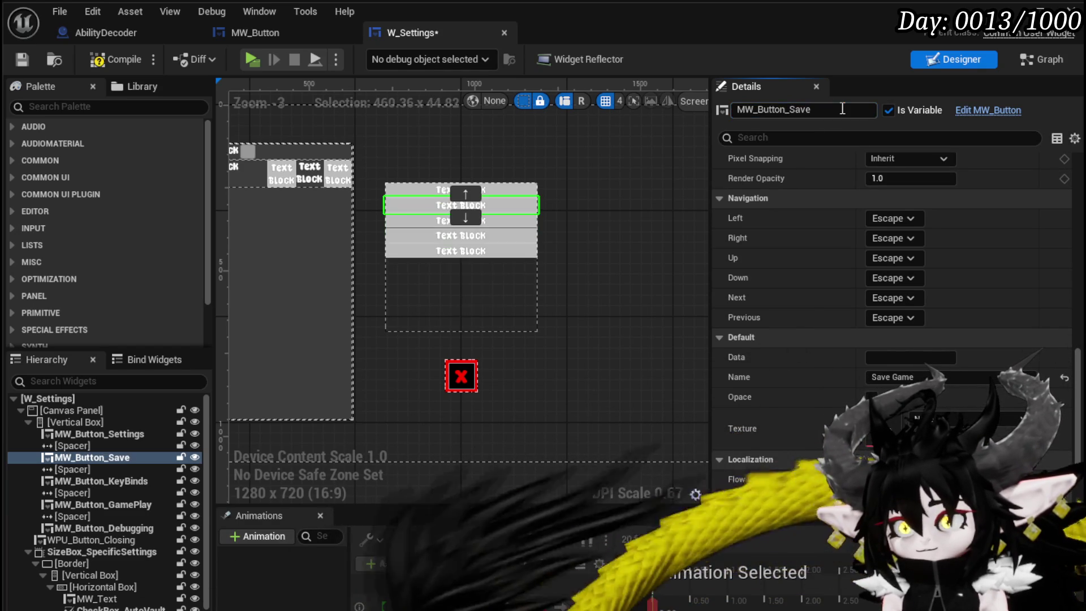
{"action": "left_click", "coordinate": [113, 57]}
{"action": "left_click", "coordinate": [22, 58]}
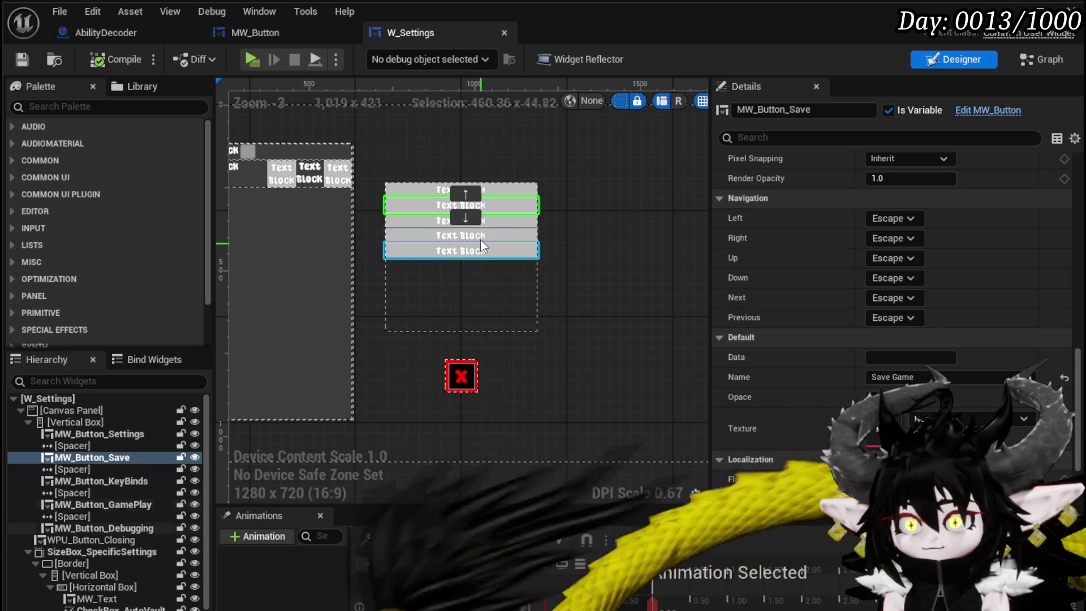
- Move MW_Button_Save below KeyBinds, GamePlay and Debugging to the bottom, then compile and save
{"action": "left_click", "coordinate": [470, 221]}
{"action": "left_click", "coordinate": [469, 220]}
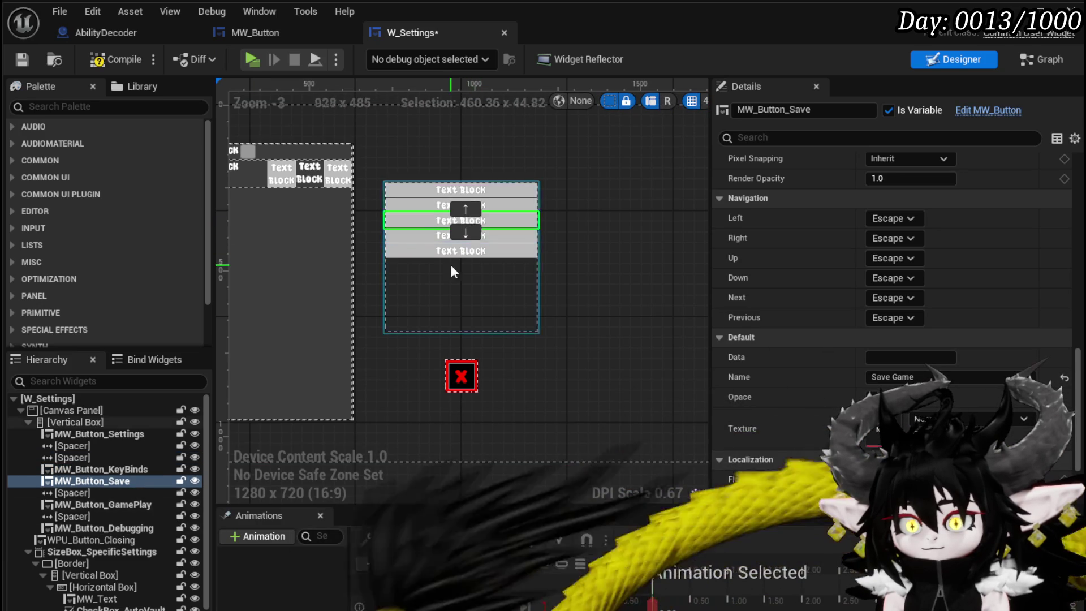
{"action": "left_click", "coordinate": [466, 237]}
{"action": "left_click", "coordinate": [466, 238]}
{"action": "left_click", "coordinate": [466, 249]}
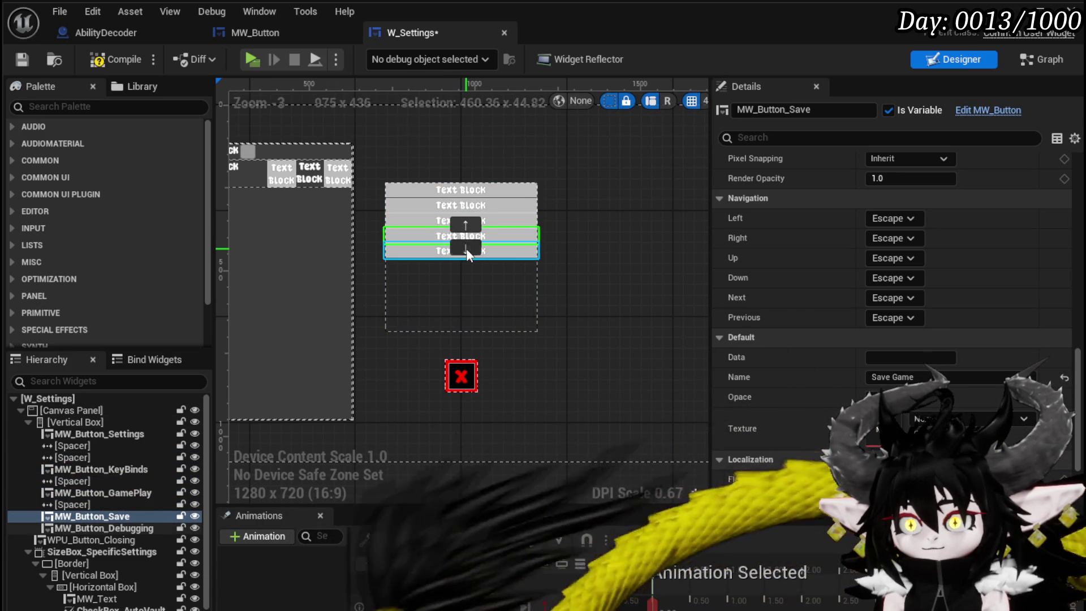
{"action": "left_click", "coordinate": [466, 249]}
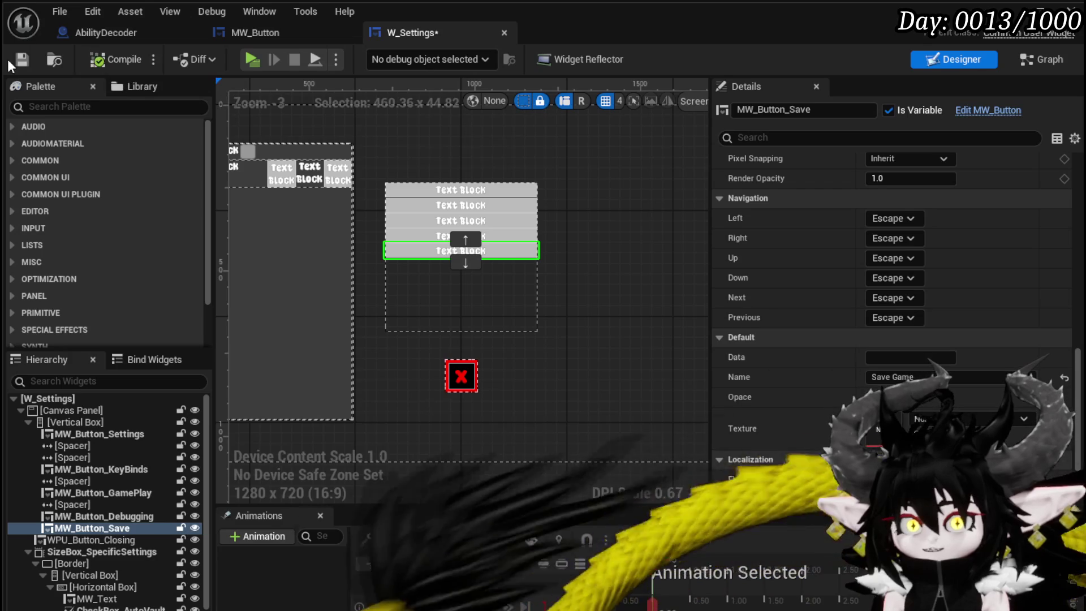
{"action": "left_click", "coordinate": [23, 59]}
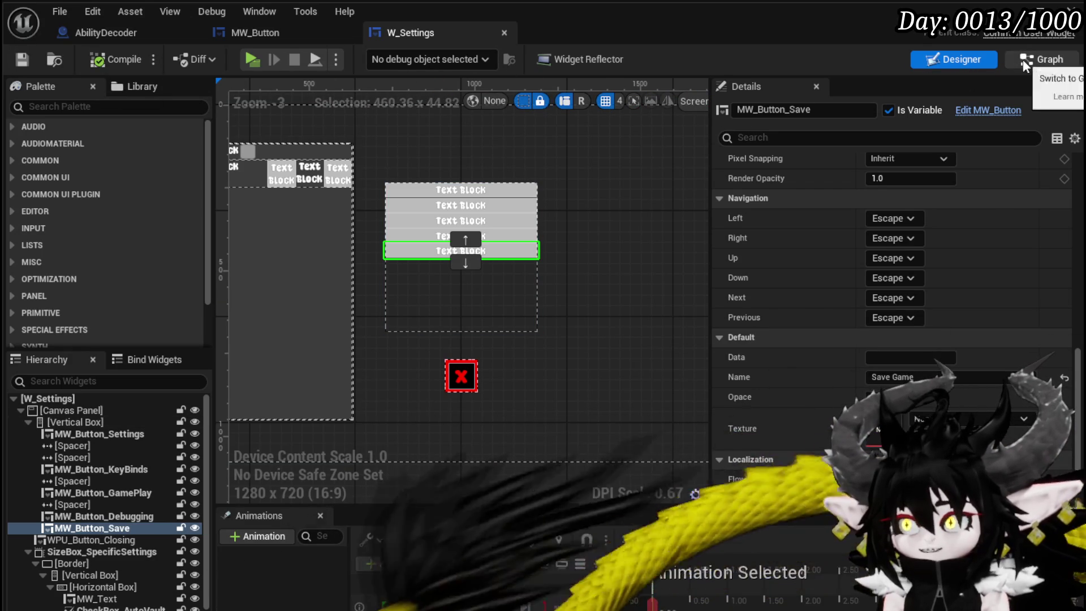
- Add MW_Button_Save's On Pressed event, place Owner above Create Save Data, and open that function
{"action": "left_click", "coordinate": [1044, 60]}
{"action": "scroll", "coordinate": [69, 194], "scroll_direction": "up", "scroll_amount": 5}
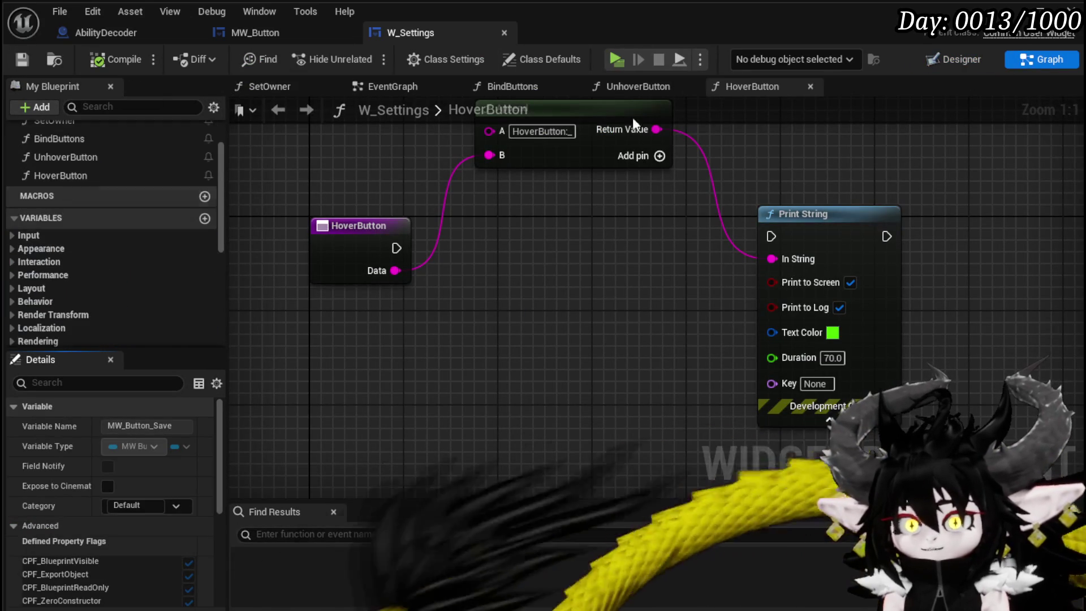
{"action": "left_click", "coordinate": [959, 60]}
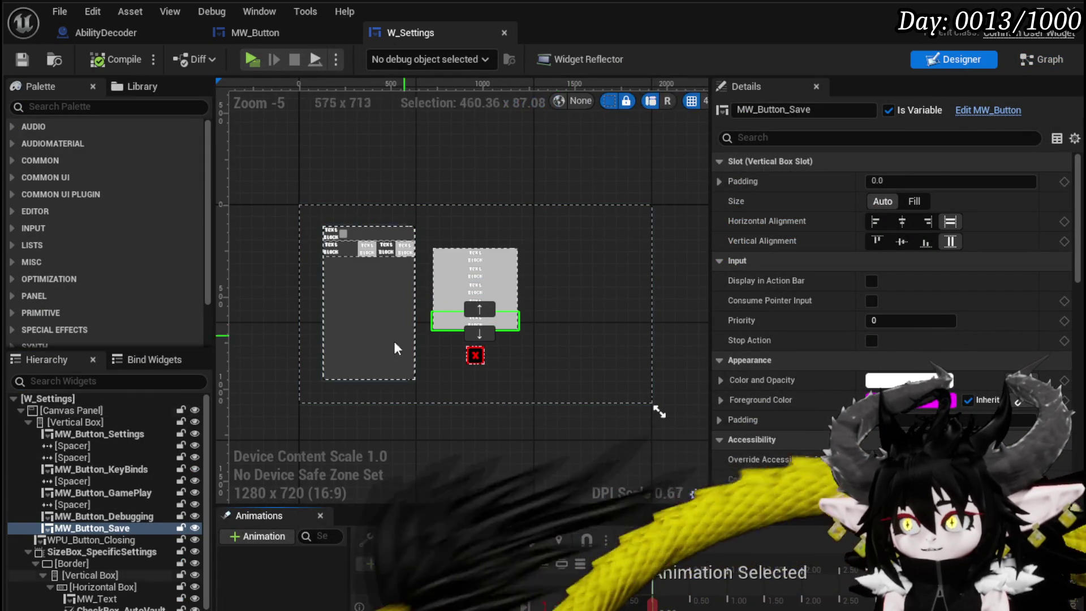
{"action": "scroll", "coordinate": [908, 414], "scroll_direction": "down", "scroll_amount": 10}
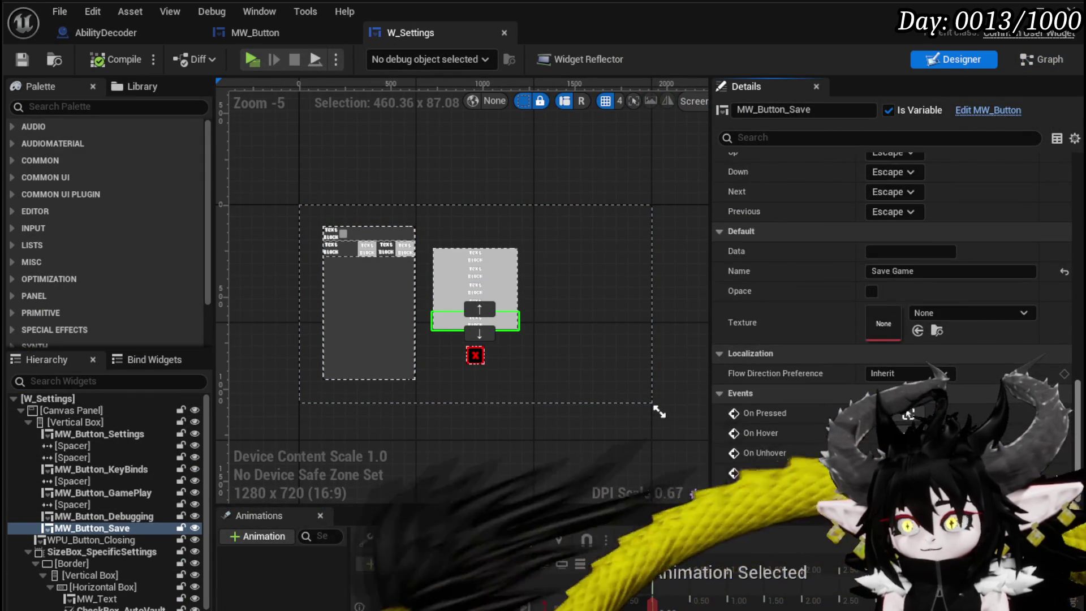
{"action": "left_click", "coordinate": [911, 415]}
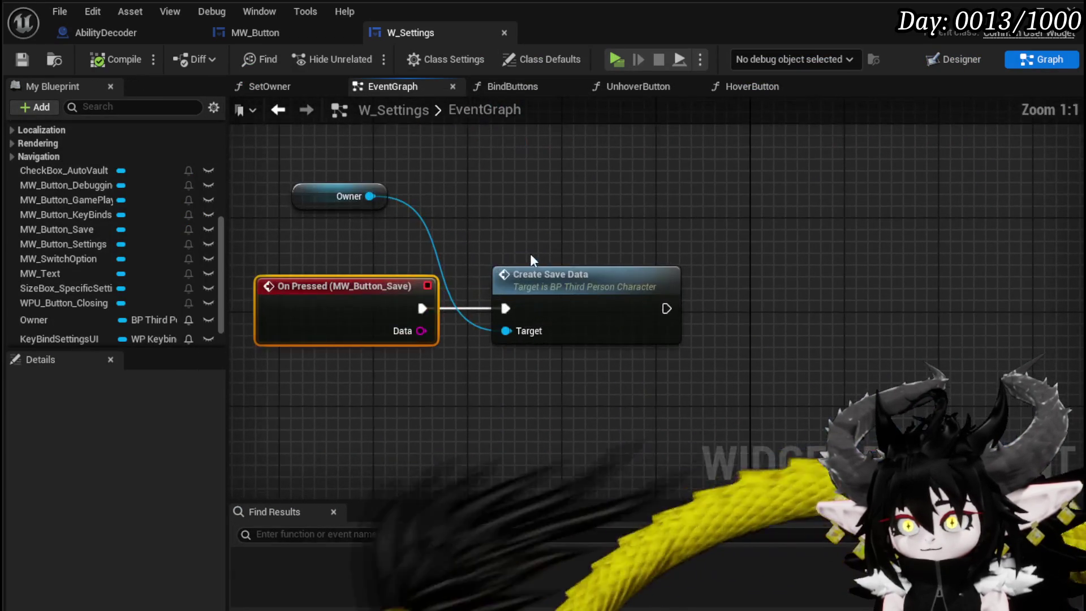
{"action": "mouse_move", "coordinate": [311, 197]}
{"action": "left_mouse_down"}
{"action": "mouse_move", "coordinate": [406, 195]}
{"action": "mouse_move", "coordinate": [535, 244]}
{"action": "left_mouse_up"}
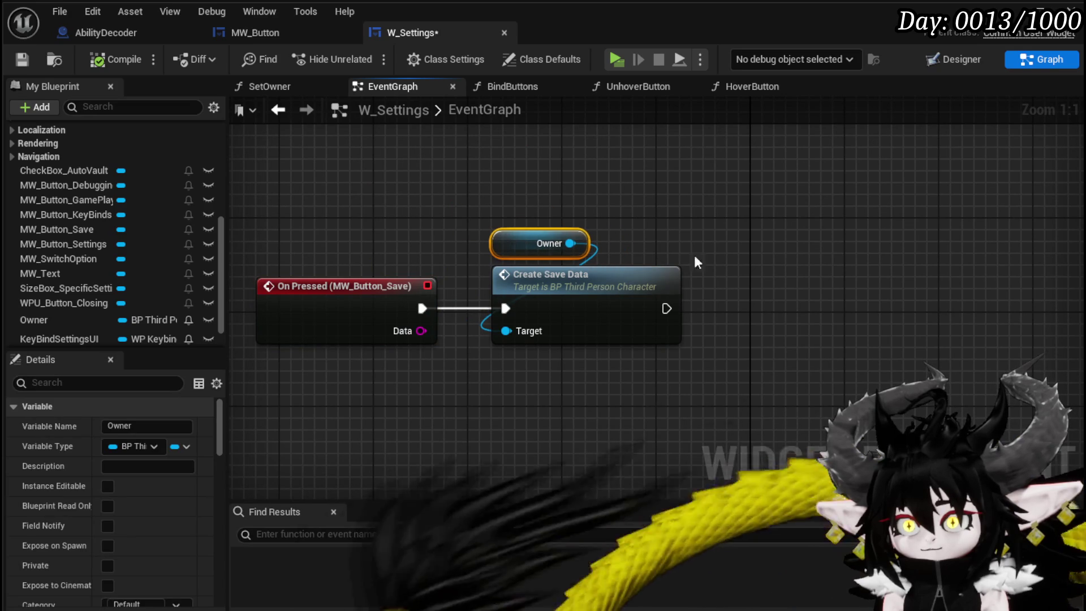
{"action": "left_click", "coordinate": [671, 267]}
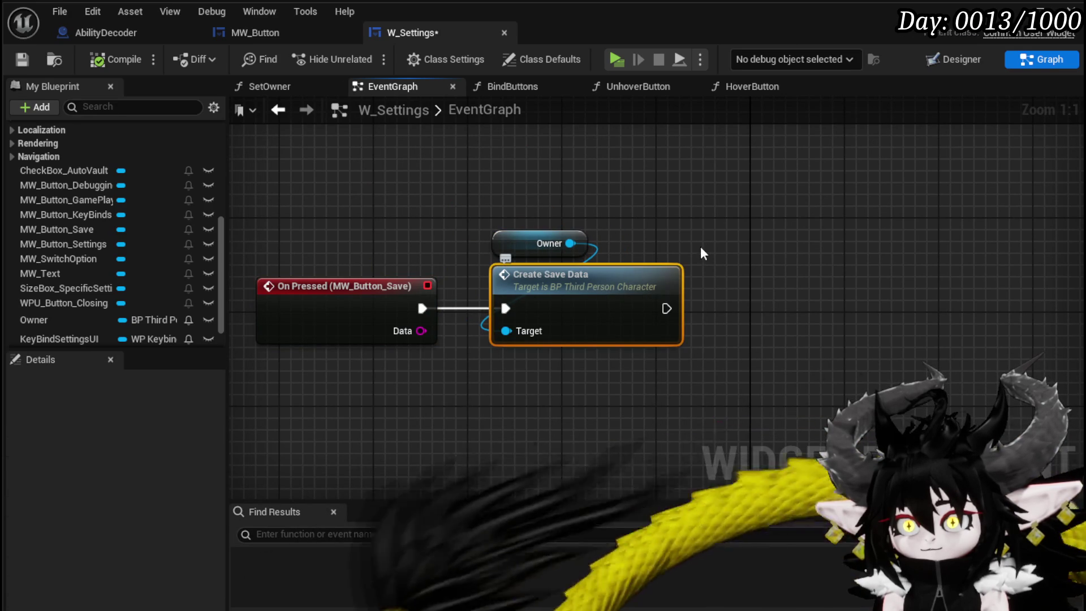
{"action": "double_click", "coordinate": [651, 280]}
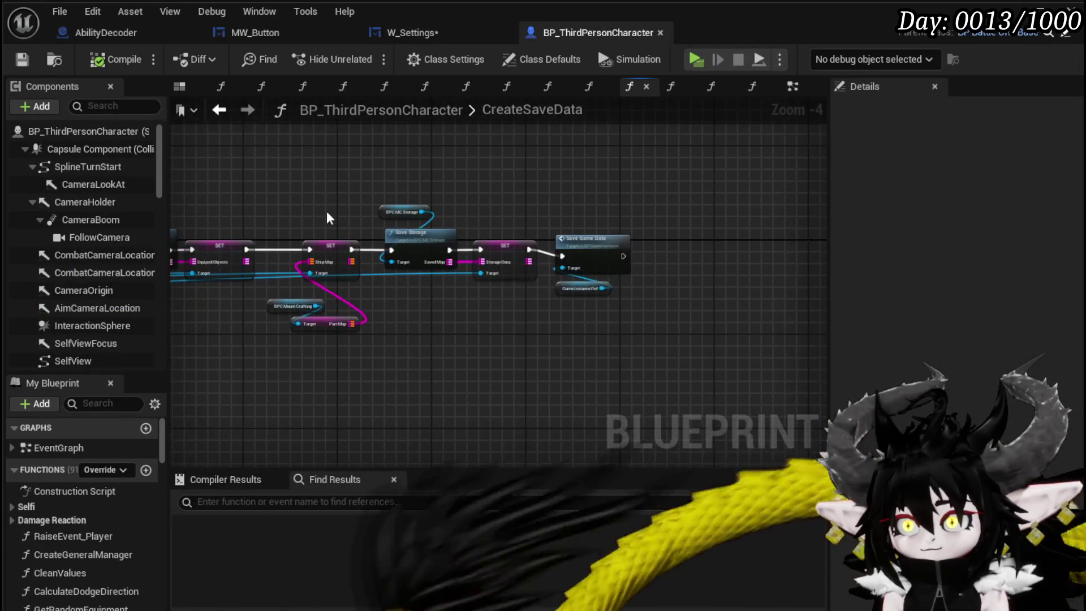
- Tidy the Save Game Data and Game Instance Ref nodes, then save BP_ThirdPersonCharacter
{"action": "left_click_drag", "start_coordinate": [592, 229], "coordinate": [597, 224]}
{"action": "scroll", "coordinate": [598, 224], "scroll_direction": "up", "scroll_amount": 4}
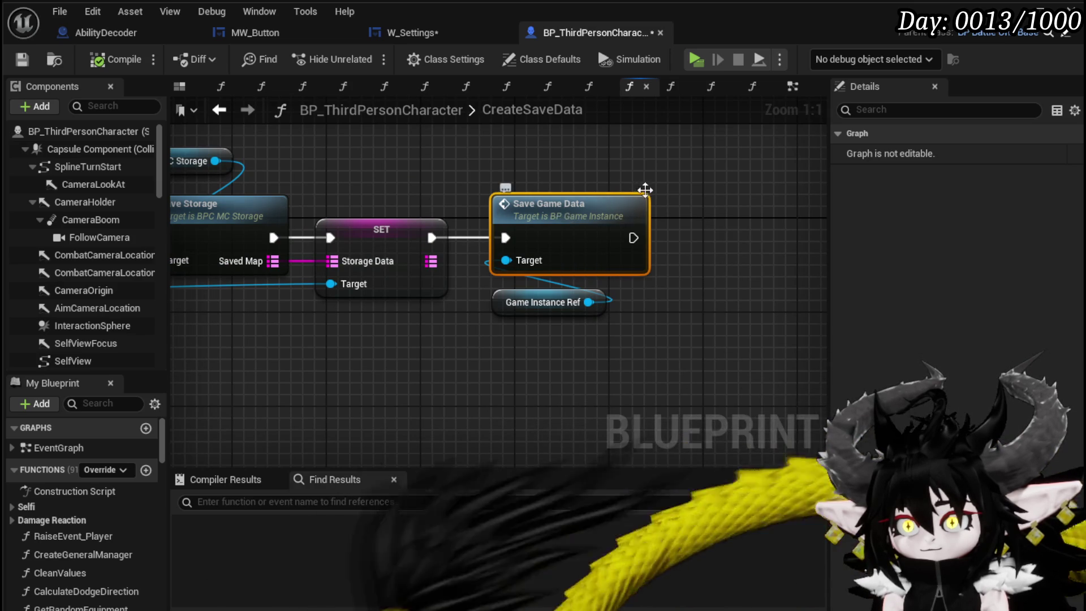
{"action": "left_click", "coordinate": [428, 198]}
{"action": "key", "text": "ctrl+s"}
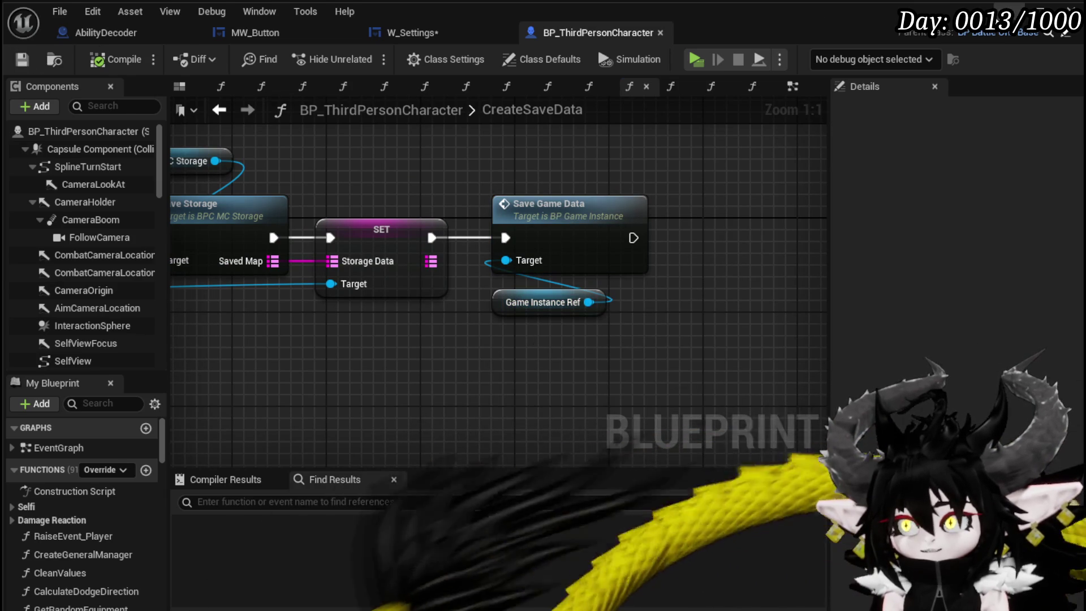
- Return to the level editor and go up to the SaveAndLoadSystem folder
{"action": "key", "text": "alt+Tab"}
{"action": "scroll", "coordinate": [123, 576], "scroll_direction": "down", "scroll_amount": 5}
{"action": "scroll", "coordinate": [130, 572], "scroll_direction": "up", "scroll_amount": 3}
{"action": "scroll", "coordinate": [130, 572], "scroll_direction": "up", "scroll_amount": 5}
{"action": "key", "text": "alt+Left"}
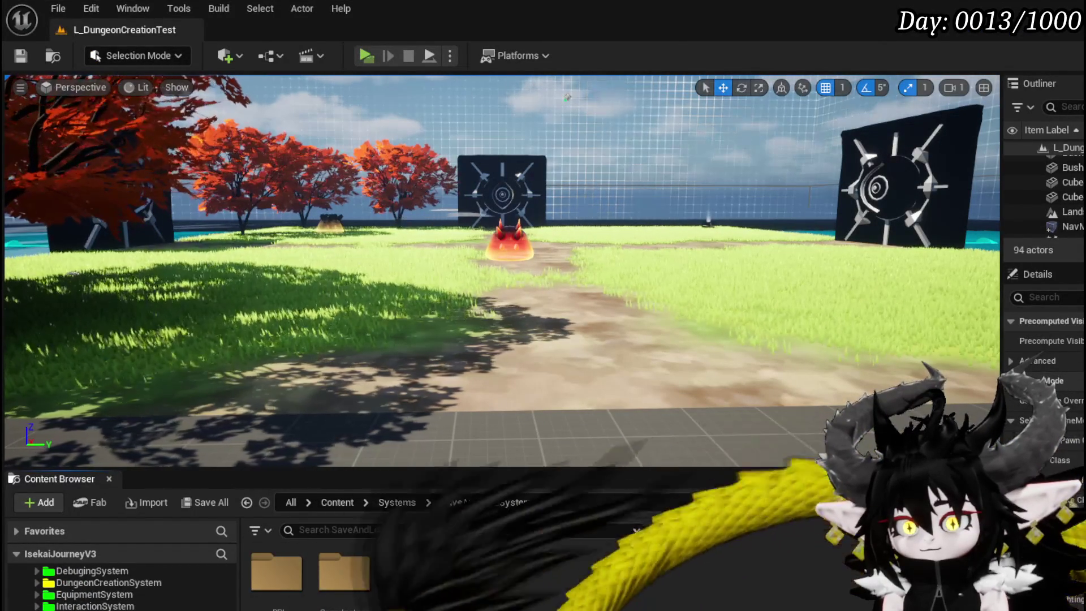
- Open BP_GameInstance and delete the Event Init and Load Game Data nodes
{"action": "double_click", "coordinate": [344, 572]}
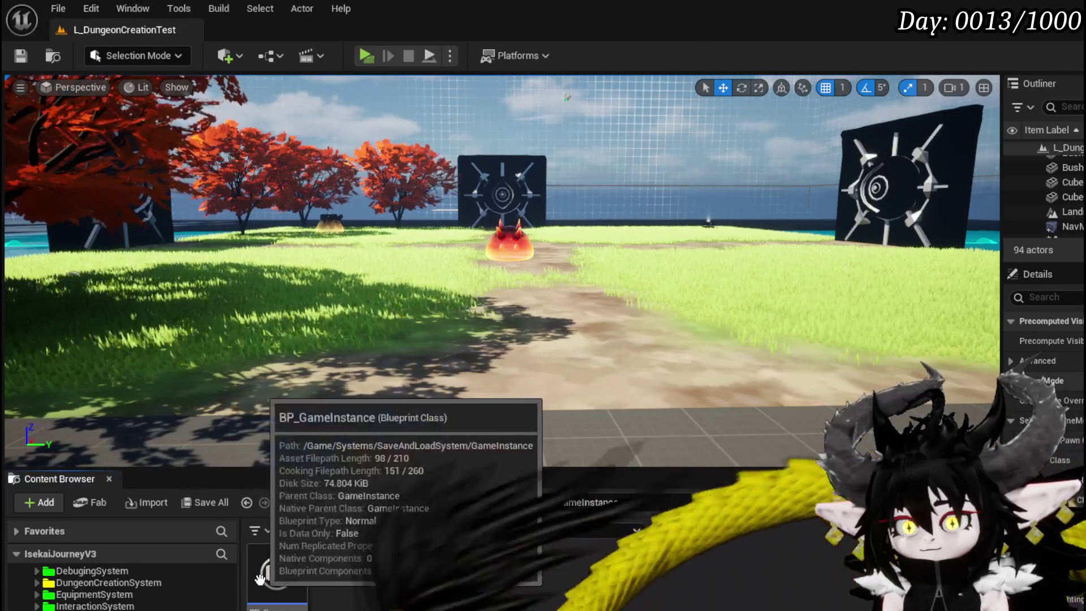
{"action": "double_click", "coordinate": [261, 577]}
{"action": "mouse_move", "coordinate": [434, 244]}
{"action": "left_mouse_down"}
{"action": "mouse_move", "coordinate": [549, 188]}
{"action": "mouse_move", "coordinate": [585, 289]}
{"action": "left_mouse_up"}
{"action": "left_click_drag", "start_coordinate": [340, 279], "coordinate": [461, 213]}
{"action": "key", "text": "Delete"}
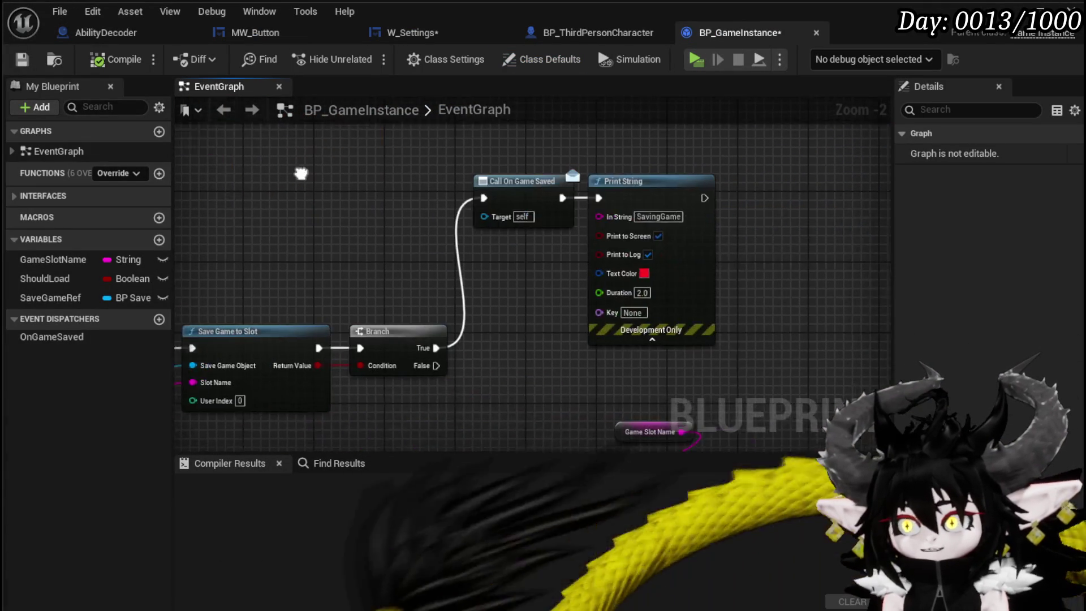
- Bring the Call On Game Saved chain into view and nudge Print String into place
{"action": "left_click_drag", "start_coordinate": [461, 164], "coordinate": [604, 155]}
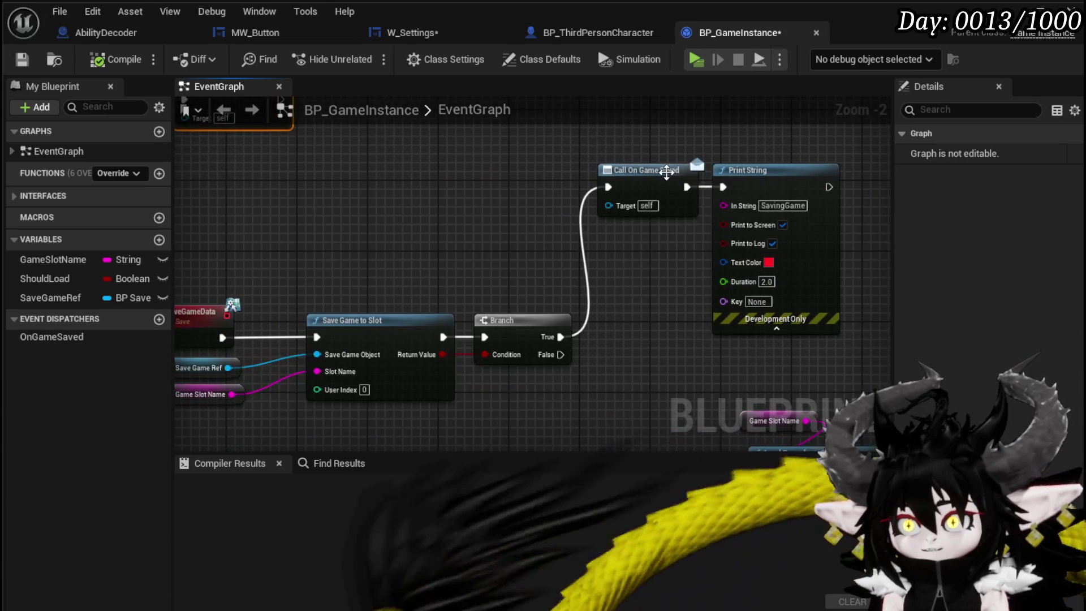
{"action": "left_click_drag", "start_coordinate": [684, 249], "coordinate": [554, 217]}
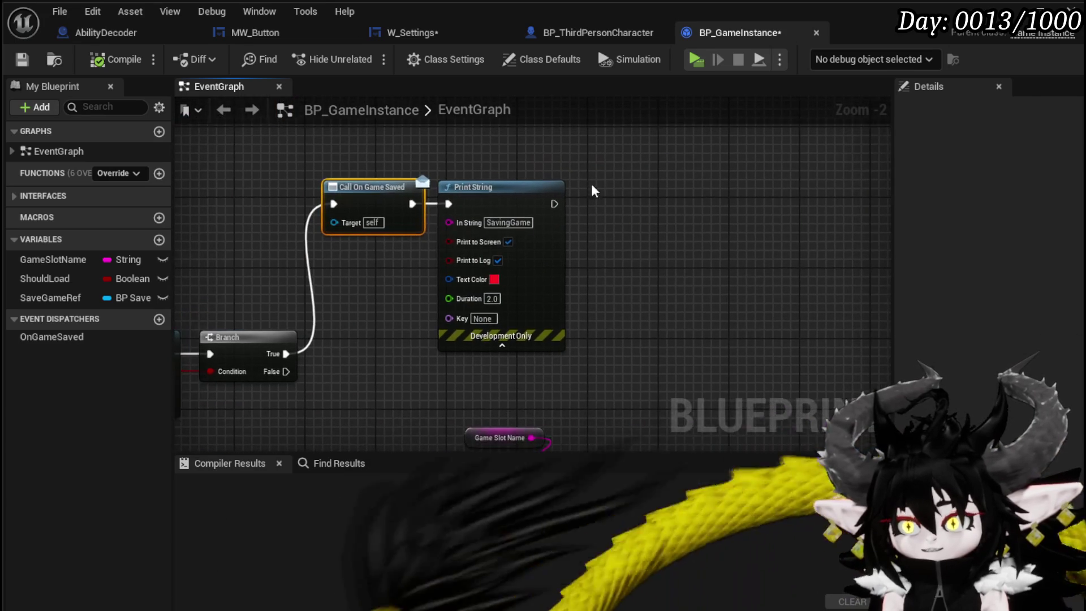
{"action": "left_click_drag", "start_coordinate": [517, 182], "coordinate": [778, 175]}
{"action": "left_click_drag", "start_coordinate": [636, 286], "coordinate": [345, 308]}
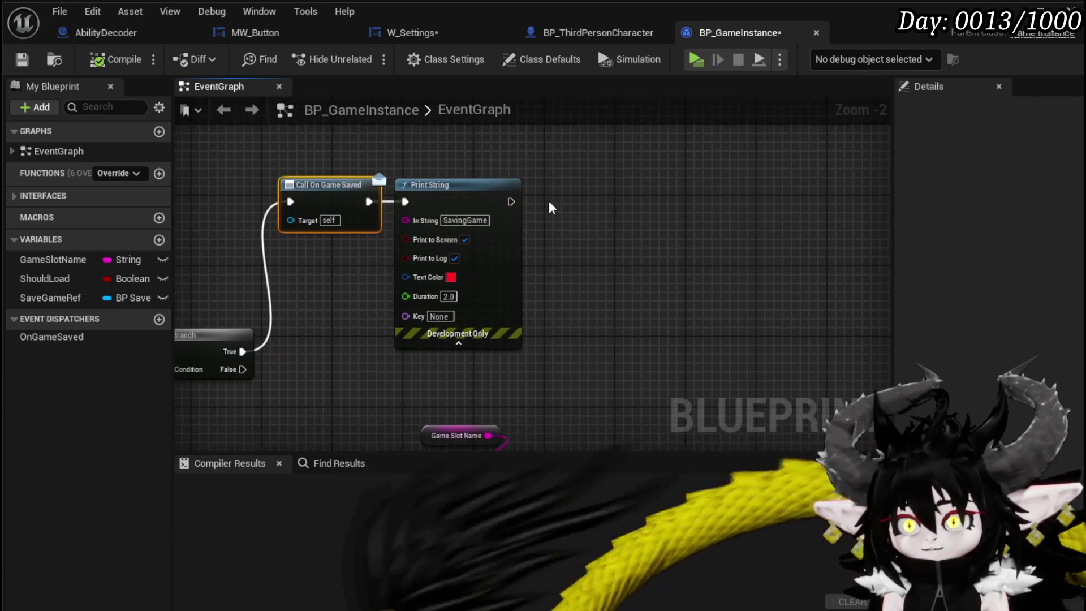
{"action": "left_click_drag", "start_coordinate": [510, 201], "coordinate": [492, 230]}
{"action": "mouse_move", "coordinate": [419, 221]}
{"action": "left_mouse_down"}
{"action": "mouse_move", "coordinate": [425, 211]}
{"action": "mouse_move", "coordinate": [514, 219]}
{"action": "left_mouse_up"}
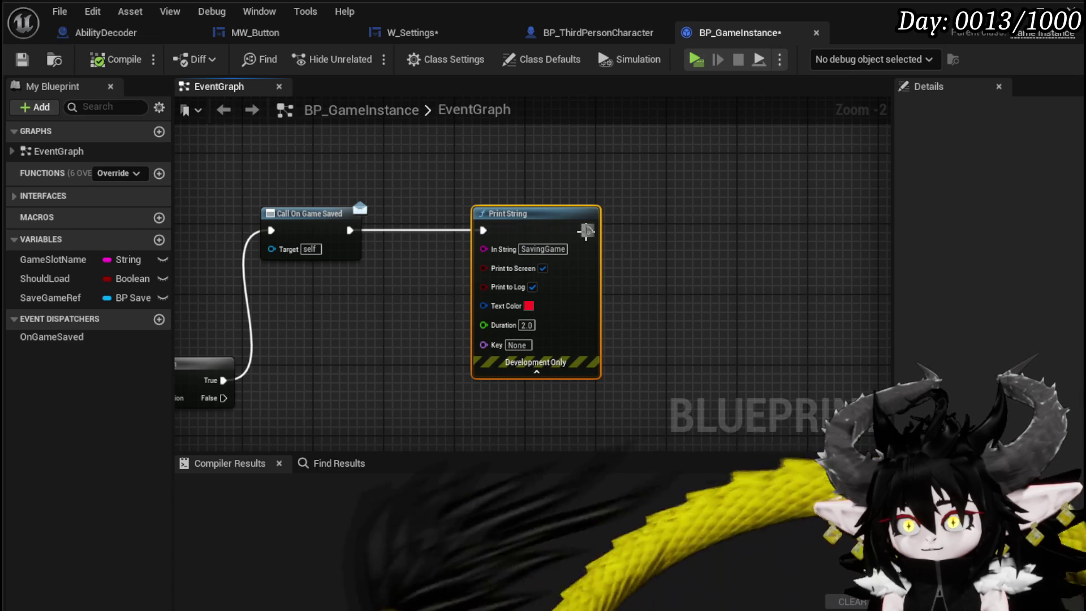
- After Print String, create a WP_TargetingVisual widget, add it to viewport, and save
{"action": "left_click_drag", "start_coordinate": [586, 230], "coordinate": [708, 228]}
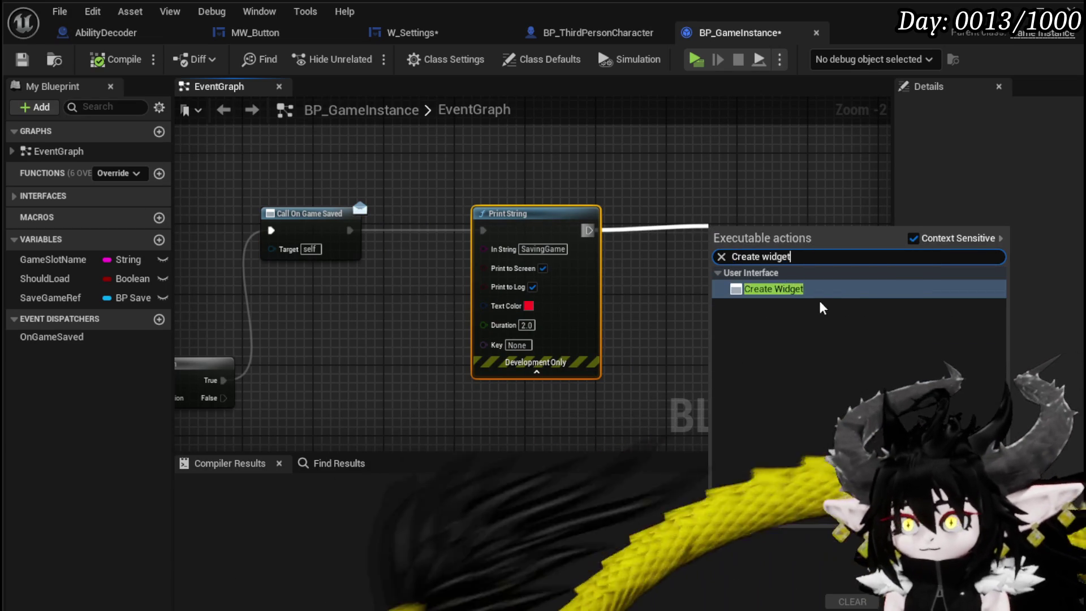
{"action": "left_click", "coordinate": [807, 289]}
{"action": "mouse_move", "coordinate": [876, 256]}
{"action": "left_mouse_down"}
{"action": "mouse_move", "coordinate": [483, 263]}
{"action": "mouse_move", "coordinate": [538, 257]}
{"action": "left_mouse_up"}
{"action": "type", "text": "add t"}
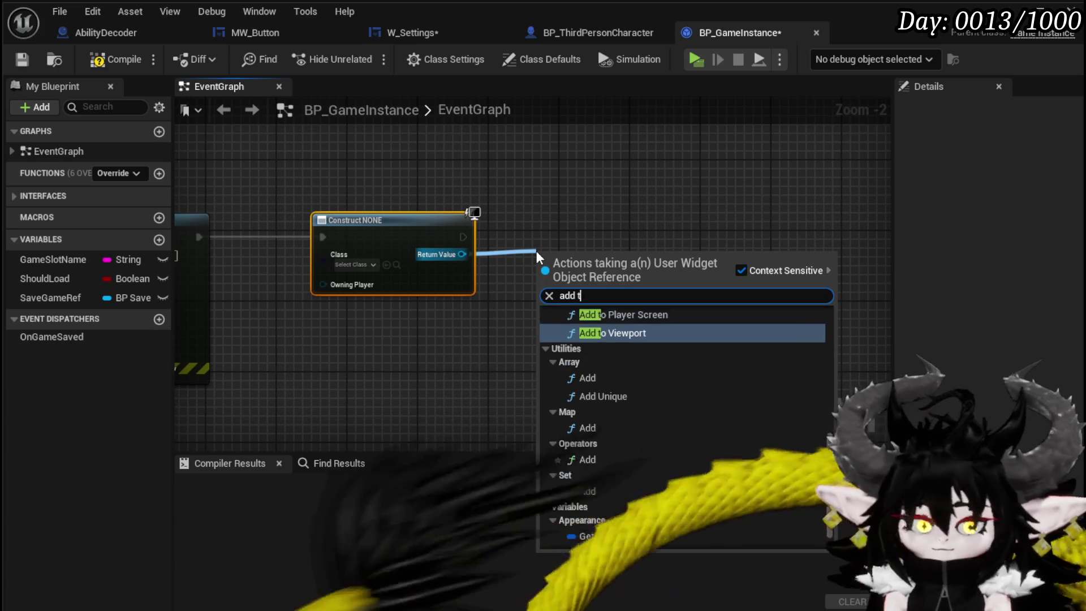
{"action": "type", "text": "o oiew"}
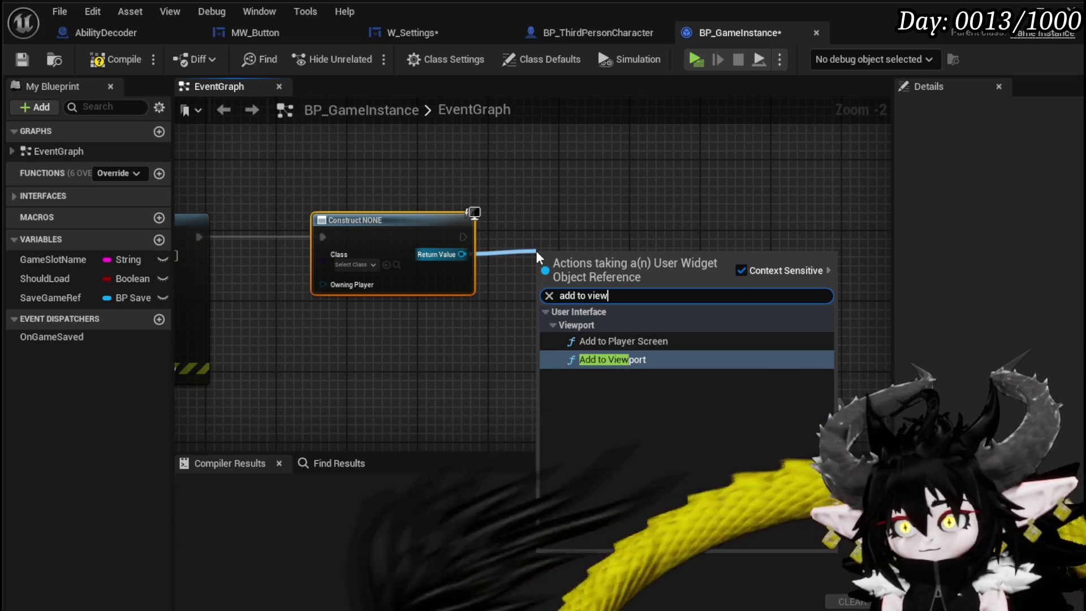
{"action": "left_click", "coordinate": [619, 360]}
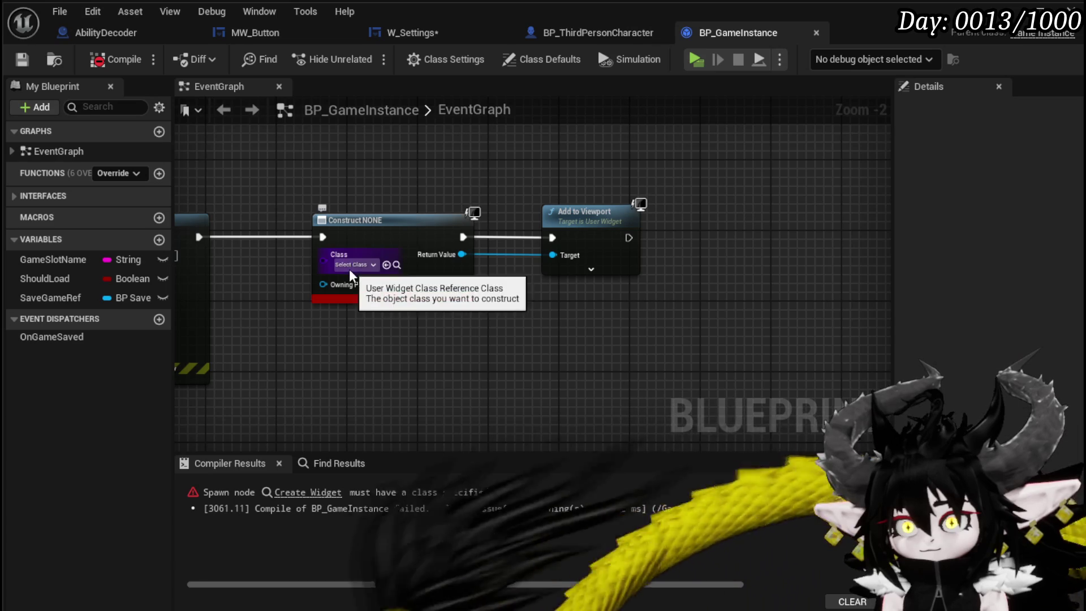
{"action": "type", "text": "T"}
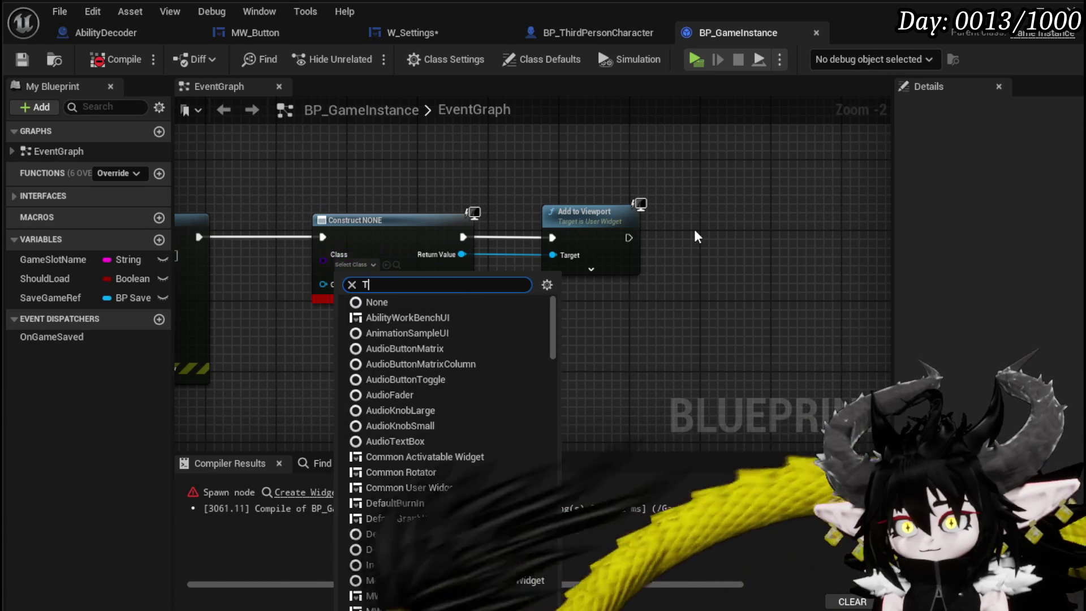
{"action": "type", "text": "arget"}
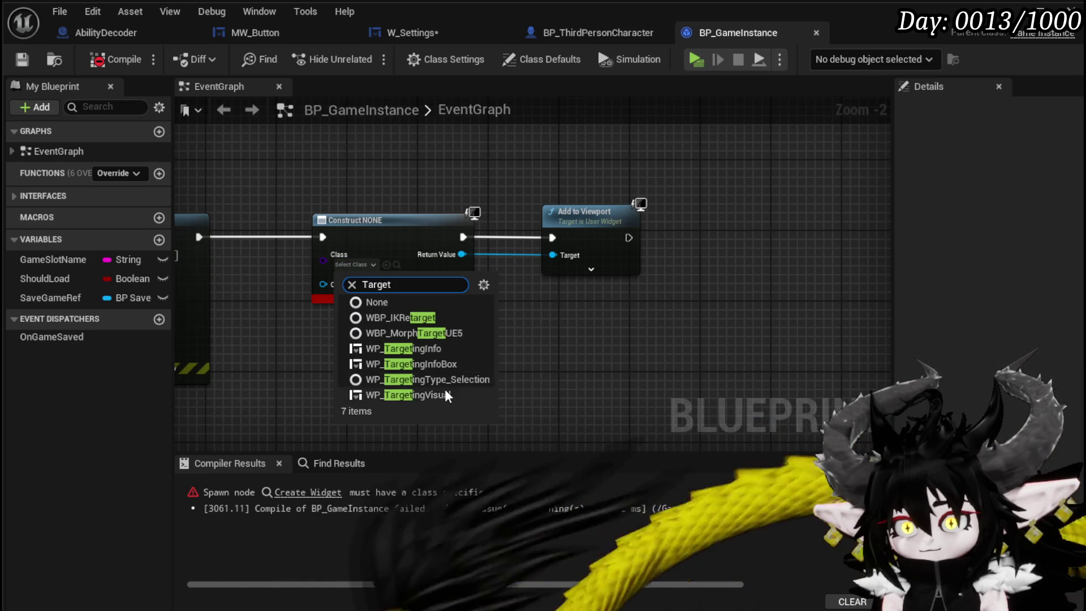
{"action": "left_click", "coordinate": [430, 396]}
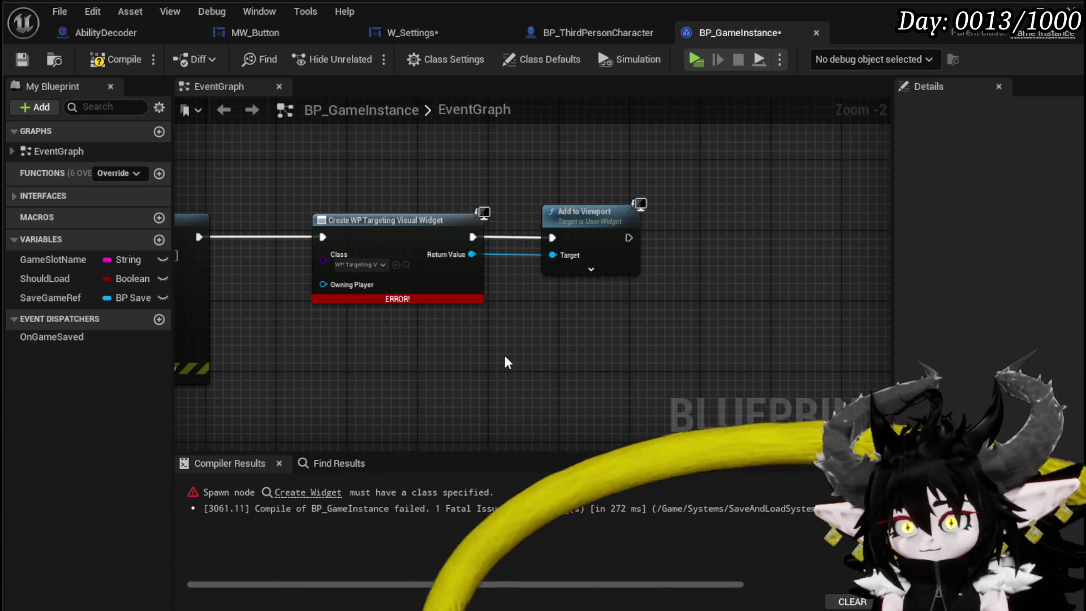
{"action": "left_click", "coordinate": [29, 65]}
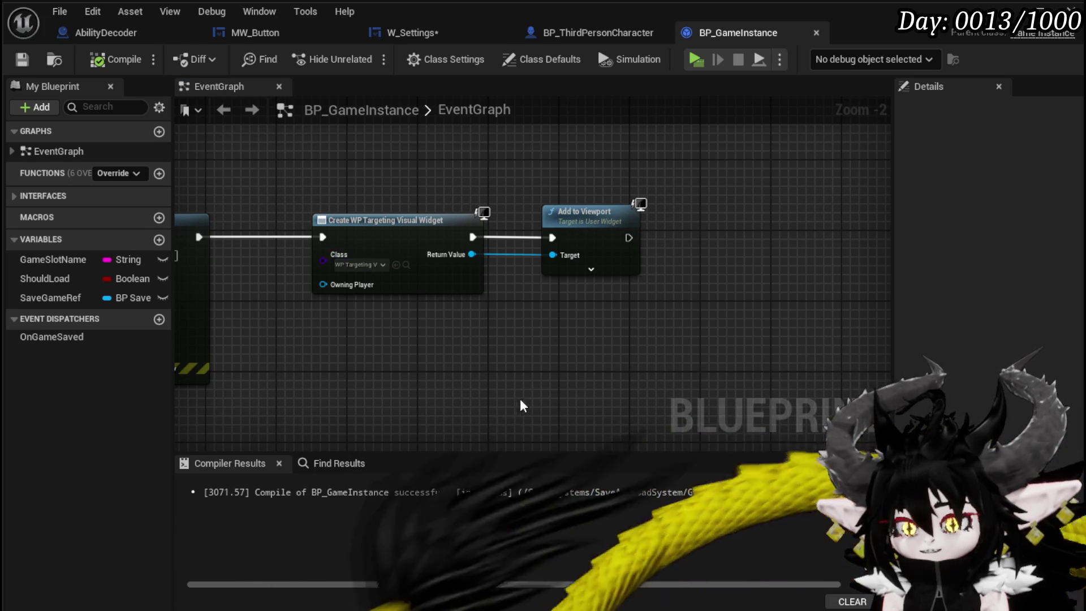
- Pan and zoom to inspect the save and Load Game from Slot chains
{"action": "mouse_move", "coordinate": [411, 294]}
{"action": "left_mouse_down"}
{"action": "mouse_move", "coordinate": [523, 285]}
{"action": "mouse_move", "coordinate": [576, 314]}
{"action": "mouse_move", "coordinate": [359, 368]}
{"action": "mouse_move", "coordinate": [73, 322]}
{"action": "left_mouse_up"}
{"action": "scroll", "coordinate": [418, 326], "scroll_direction": "down", "scroll_amount": 2}
{"action": "left_click_drag", "start_coordinate": [430, 317], "coordinate": [876, 243]}
{"action": "scroll", "coordinate": [560, 289], "scroll_direction": "up", "scroll_amount": 2}
{"action": "mouse_move", "coordinate": [560, 290]}
{"action": "left_mouse_down"}
{"action": "mouse_move", "coordinate": [634, 174]}
{"action": "mouse_move", "coordinate": [191, 231]}
{"action": "mouse_move", "coordinate": [198, 138]}
{"action": "mouse_move", "coordinate": [340, 243]}
{"action": "mouse_move", "coordinate": [381, 402]}
{"action": "mouse_move", "coordinate": [316, 402]}
{"action": "left_mouse_up"}
{"action": "scroll", "coordinate": [339, 243], "scroll_direction": "down", "scroll_amount": 1}
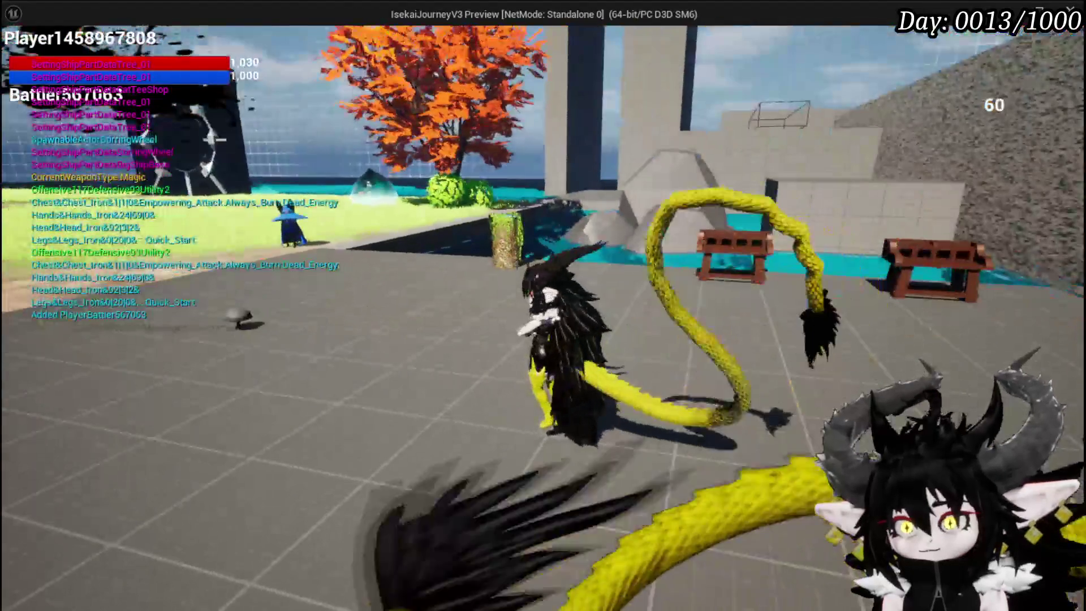
{"action": "key", "text": "Escape"}
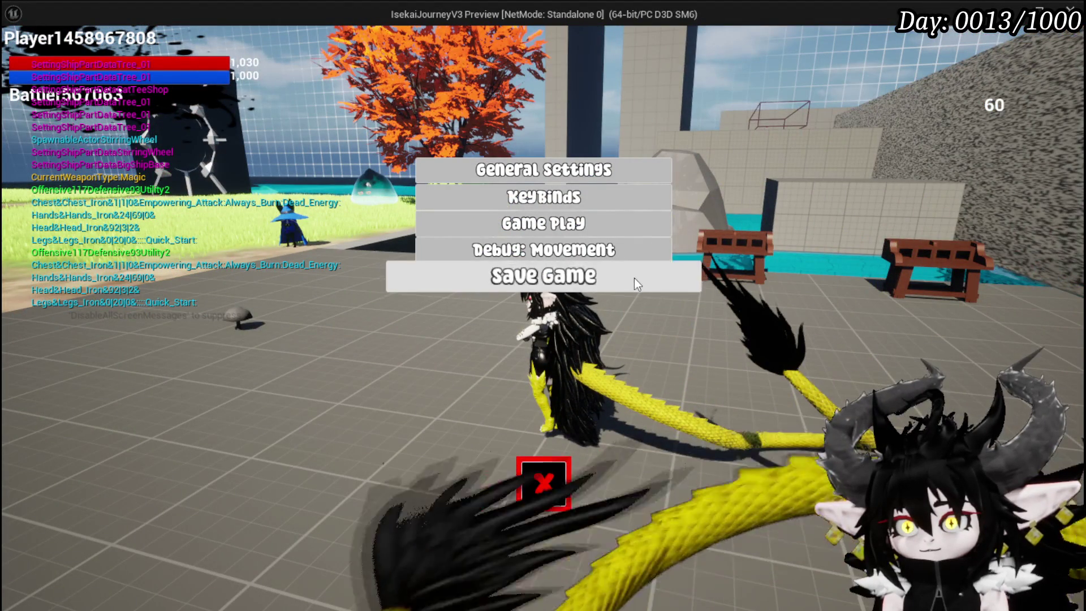
{"action": "left_click", "coordinate": [633, 280]}
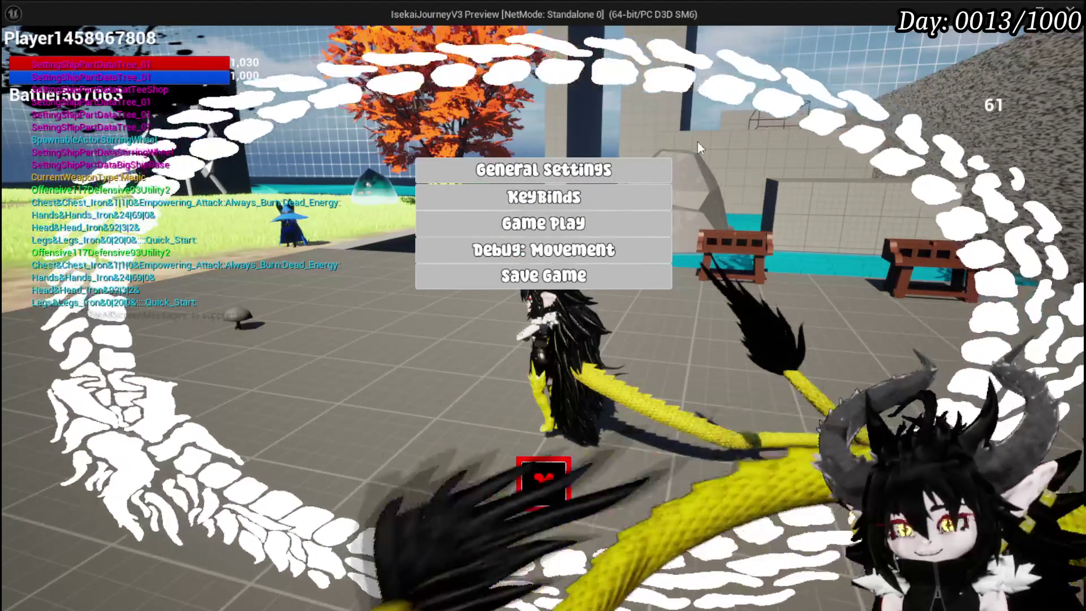
{"action": "left_click", "coordinate": [536, 481]}
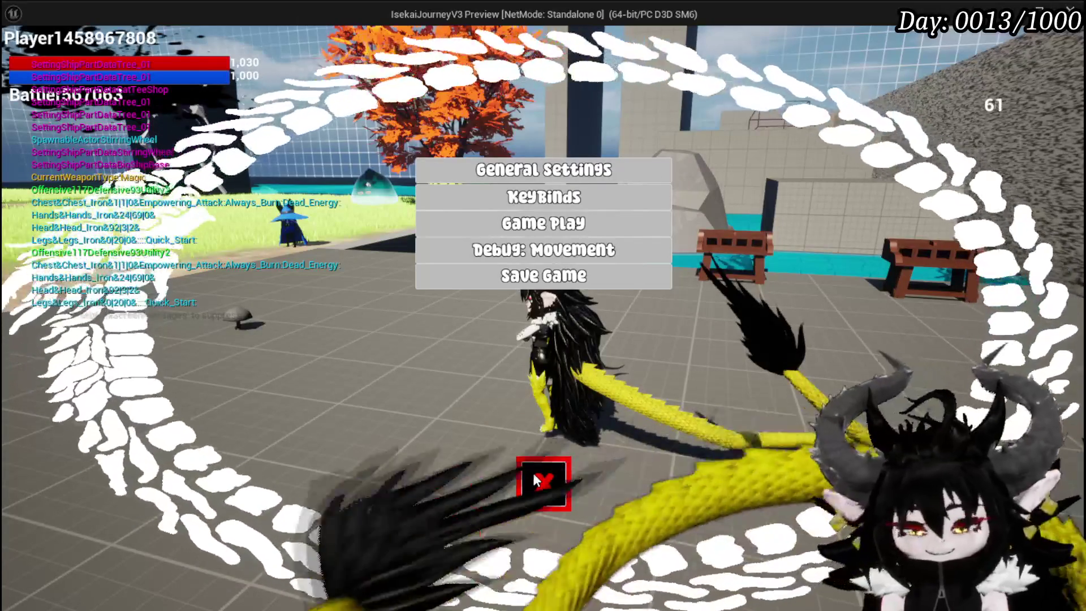
{"action": "key", "text": "ctrl+s"}
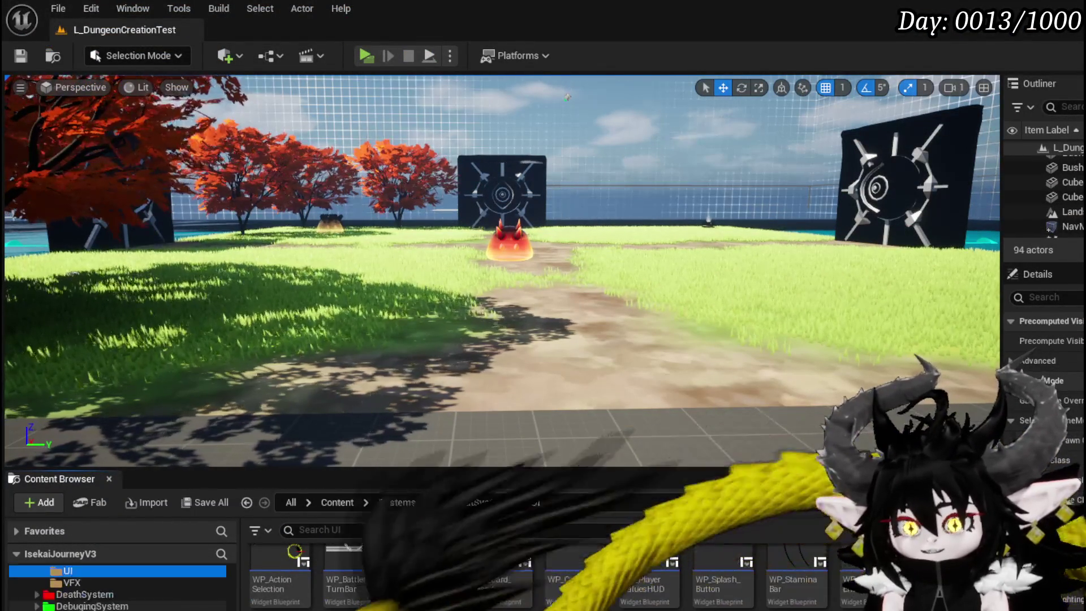
- Create a UI folder inside SaveAndLoadSystem and open it
{"action": "scroll", "coordinate": [113, 589], "scroll_direction": "up", "scroll_amount": 3}
{"action": "scroll", "coordinate": [142, 594], "scroll_direction": "down", "scroll_amount": 5}
{"action": "scroll", "coordinate": [118, 594], "scroll_direction": "up", "scroll_amount": 2}
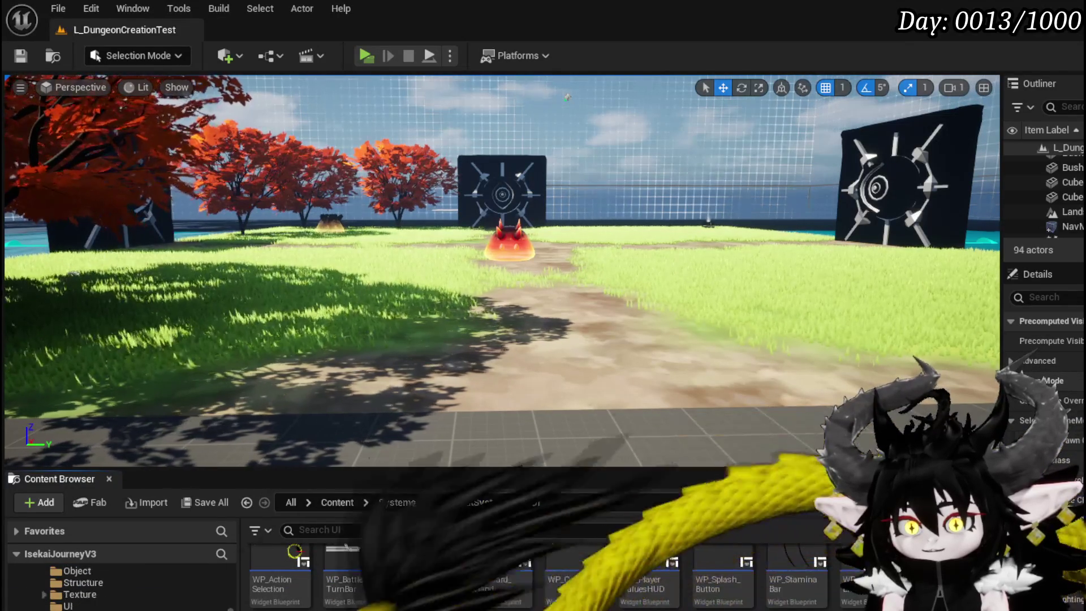
{"action": "scroll", "coordinate": [119, 588], "scroll_direction": "down", "scroll_amount": 8}
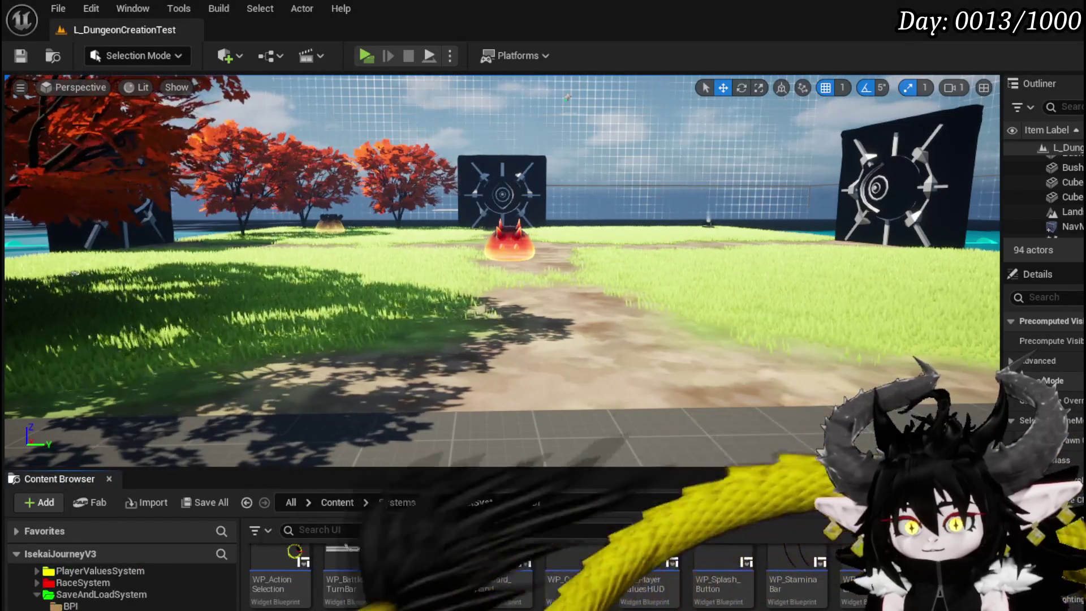
{"action": "left_click", "coordinate": [100, 594]}
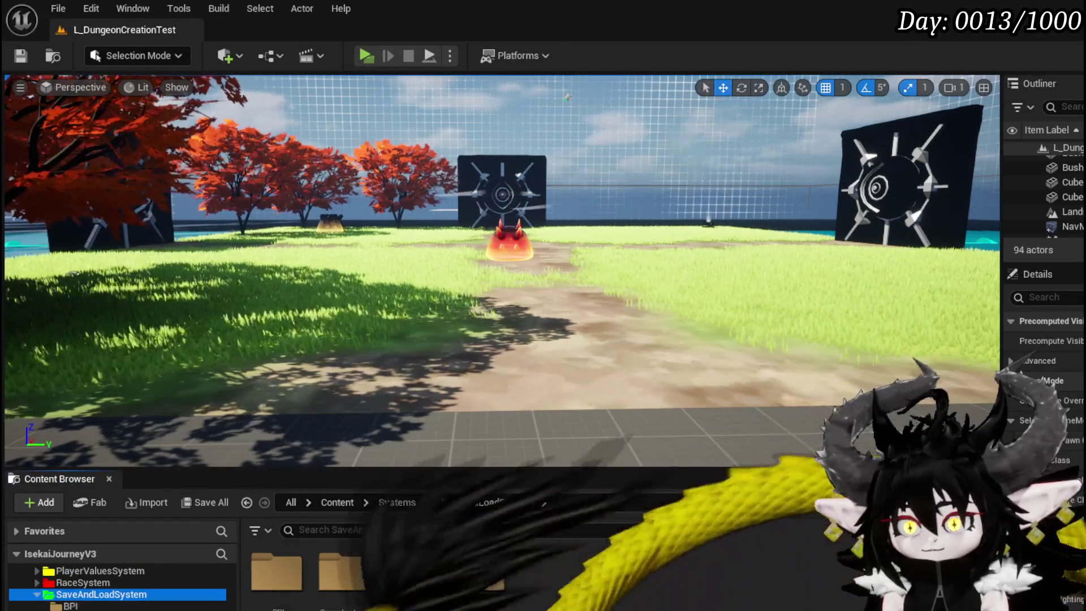
{"action": "right_click", "coordinate": [554, 566]}
{"action": "left_click", "coordinate": [577, 138]}
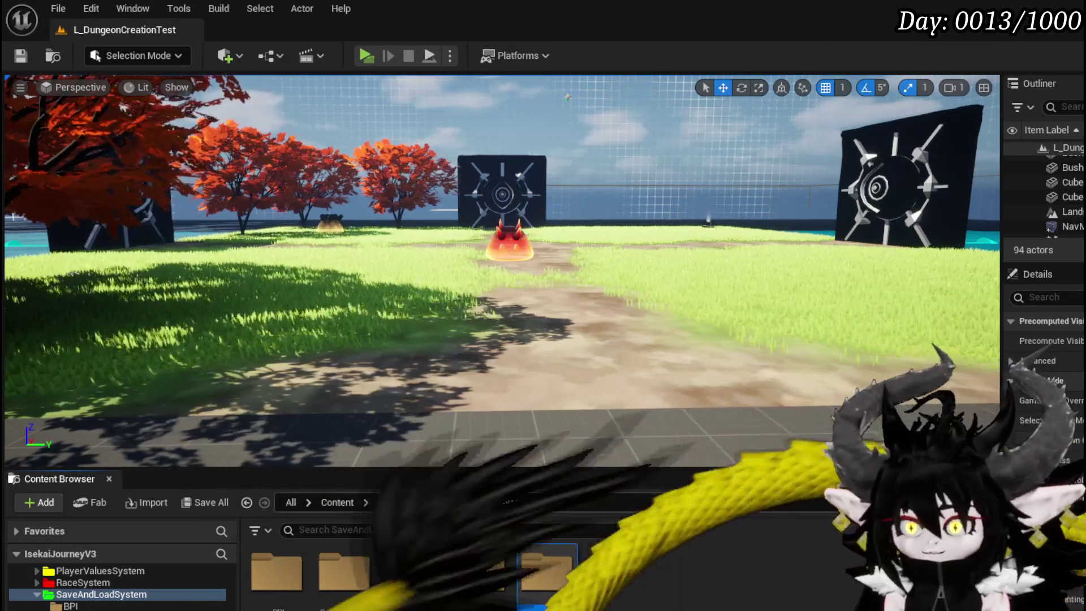
{"action": "double_click", "coordinate": [557, 565]}
- Create the W_SaveGameIcon widget blueprint from User Widget and open it
{"action": "right_click", "coordinate": [358, 565]}
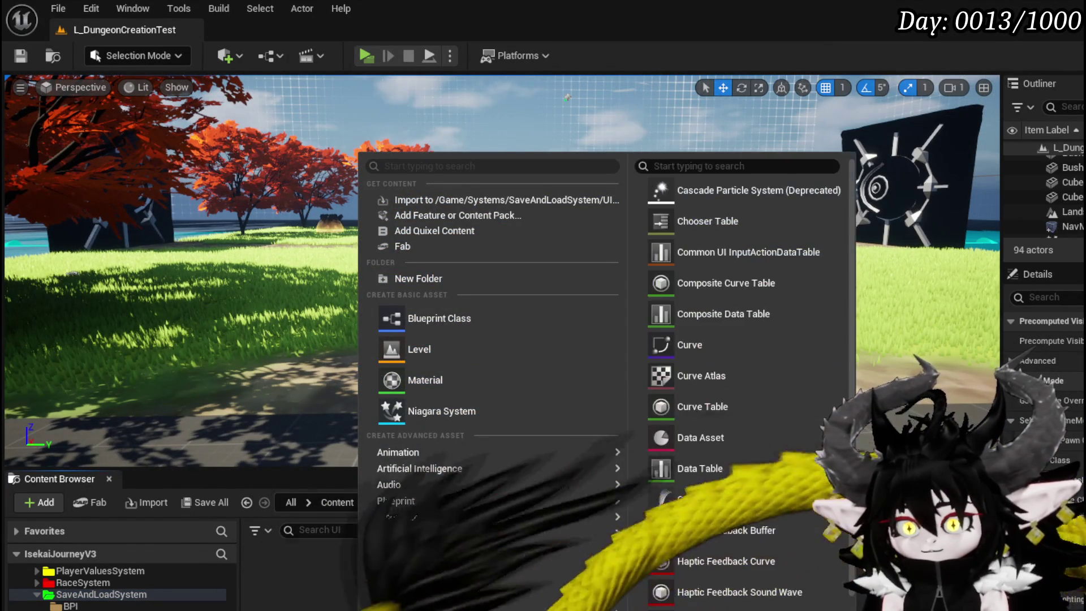
{"action": "scroll", "coordinate": [492, 565], "scroll_direction": "down", "scroll_amount": 2}
{"action": "mouse_move", "coordinate": [407, 608]}
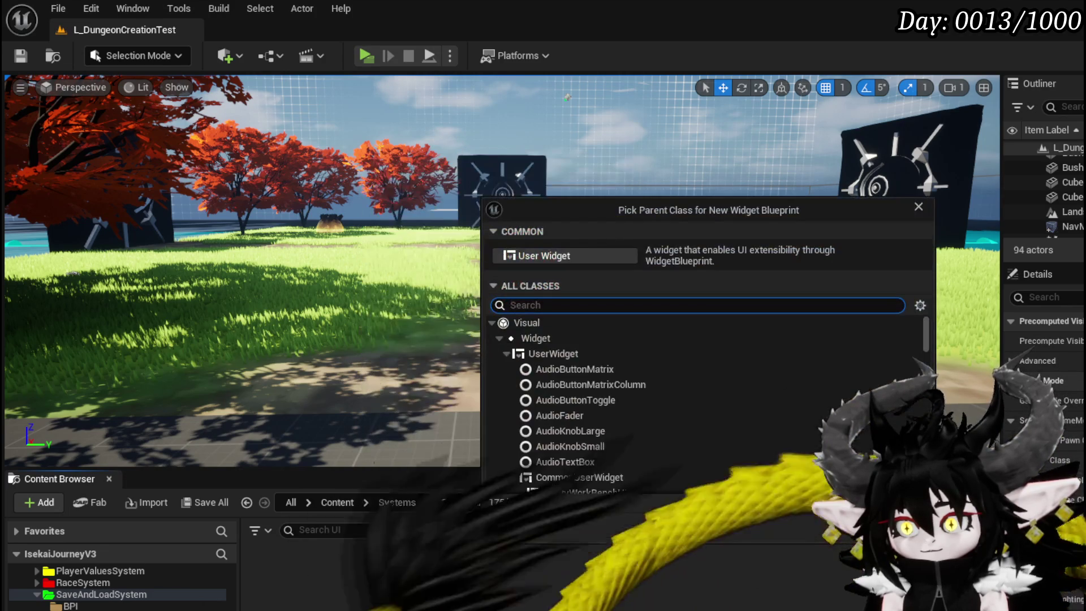
{"action": "double_click", "coordinate": [551, 355]}
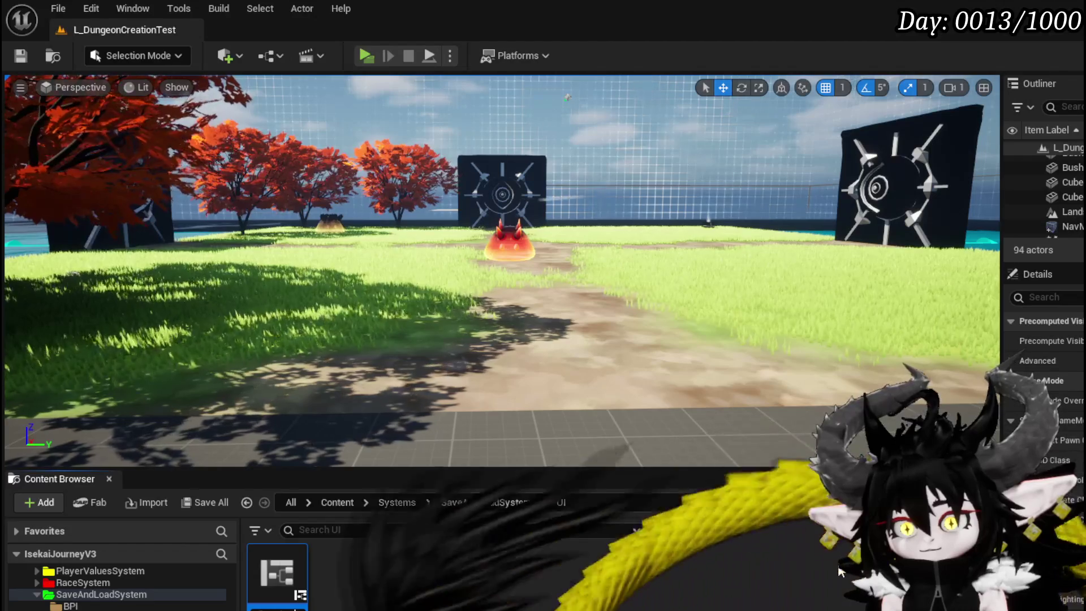
{"action": "double_click", "coordinate": [277, 572]}
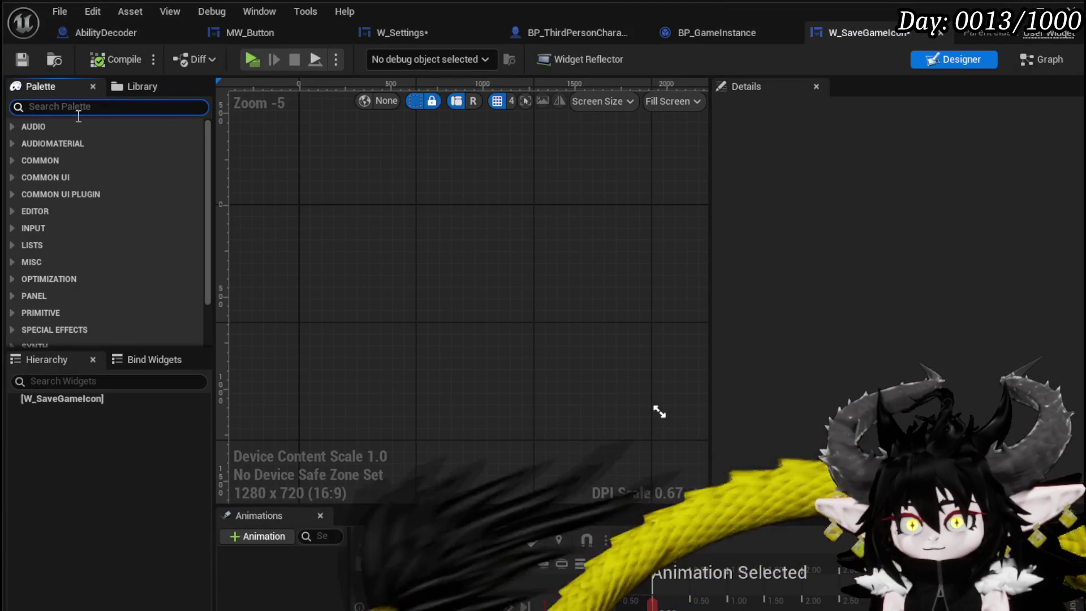
- Add a Canvas Panel and place a WP Targeting Visual inside it
{"action": "type", "text": "Canv"}
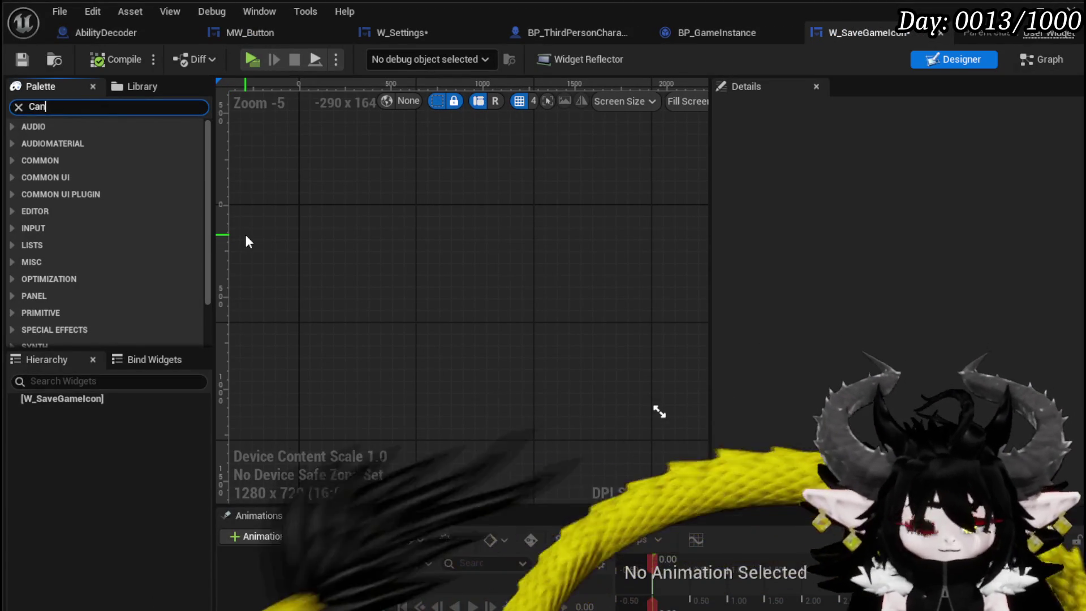
{"action": "left_click_drag", "start_coordinate": [51, 143], "coordinate": [142, 398]}
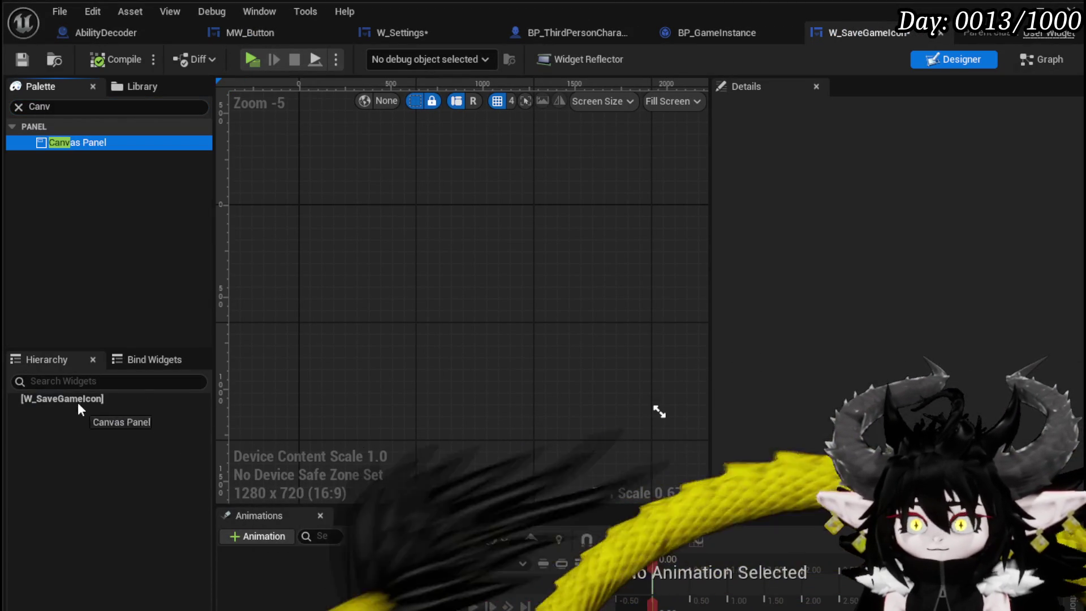
{"action": "left_click", "coordinate": [72, 104]}
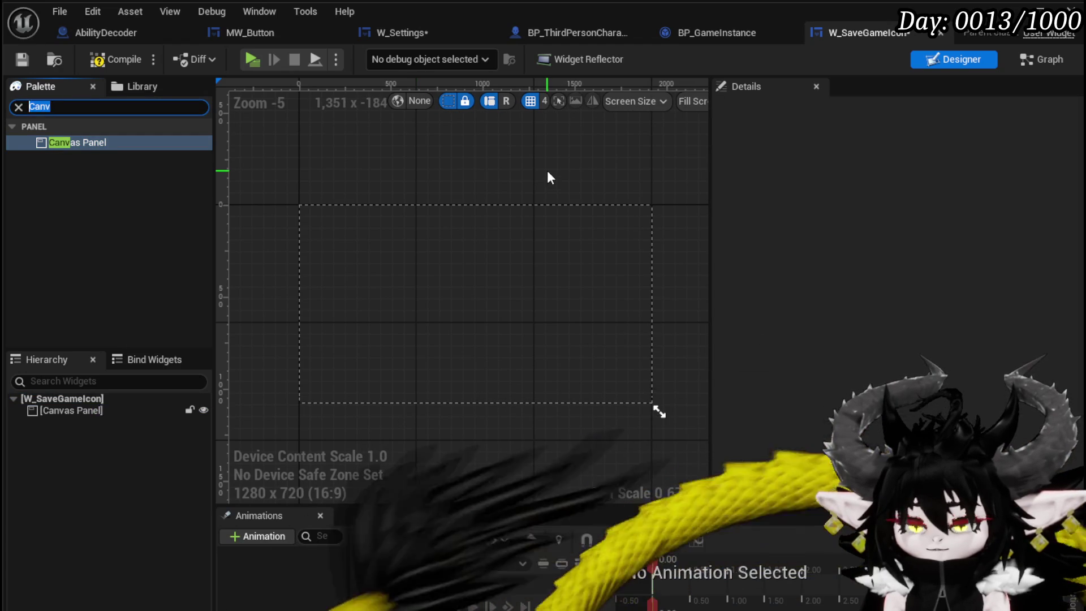
{"action": "type", "text": "Target"}
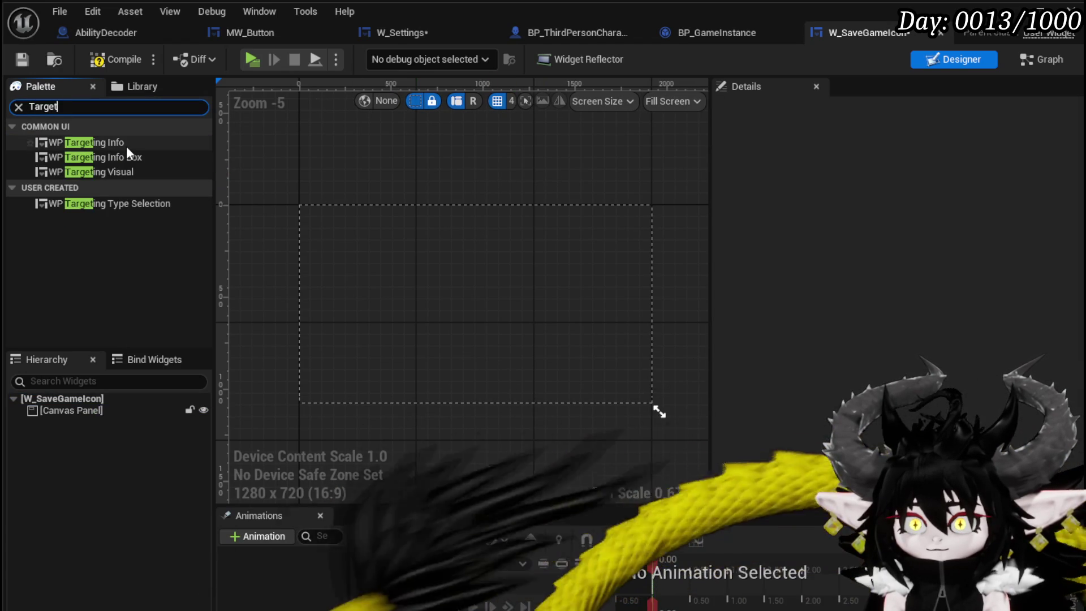
{"action": "mouse_move", "coordinate": [126, 172]}
{"action": "left_mouse_down"}
{"action": "mouse_move", "coordinate": [145, 188]}
{"action": "mouse_move", "coordinate": [72, 422]}
{"action": "mouse_move", "coordinate": [74, 411]}
{"action": "left_mouse_up"}
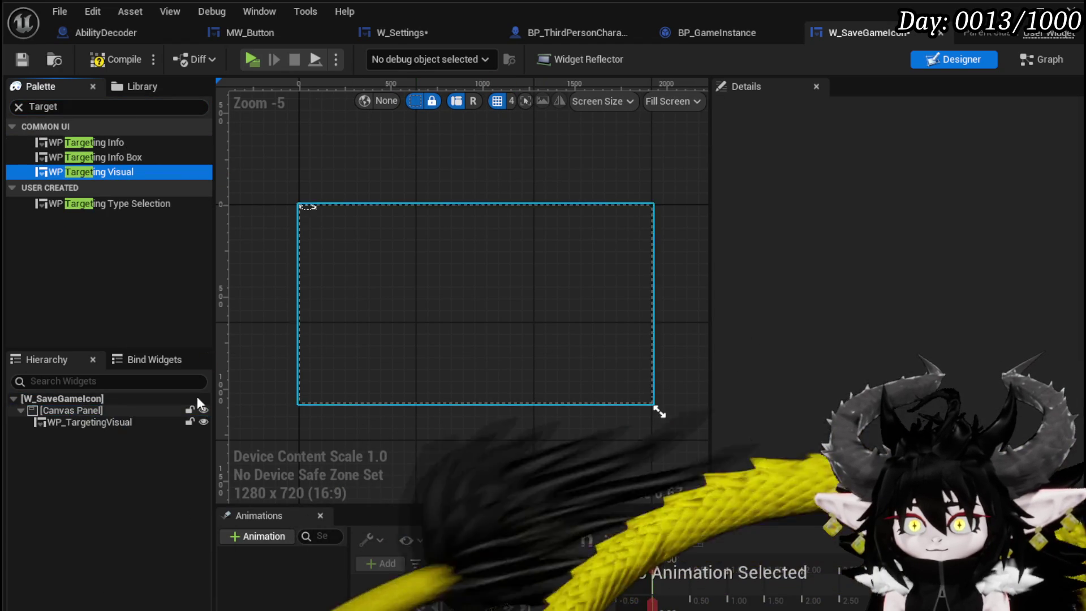
- Anchor the ring bottom-left, size it 100×100, tint it yellow, and compile
{"action": "left_click", "coordinate": [308, 211]}
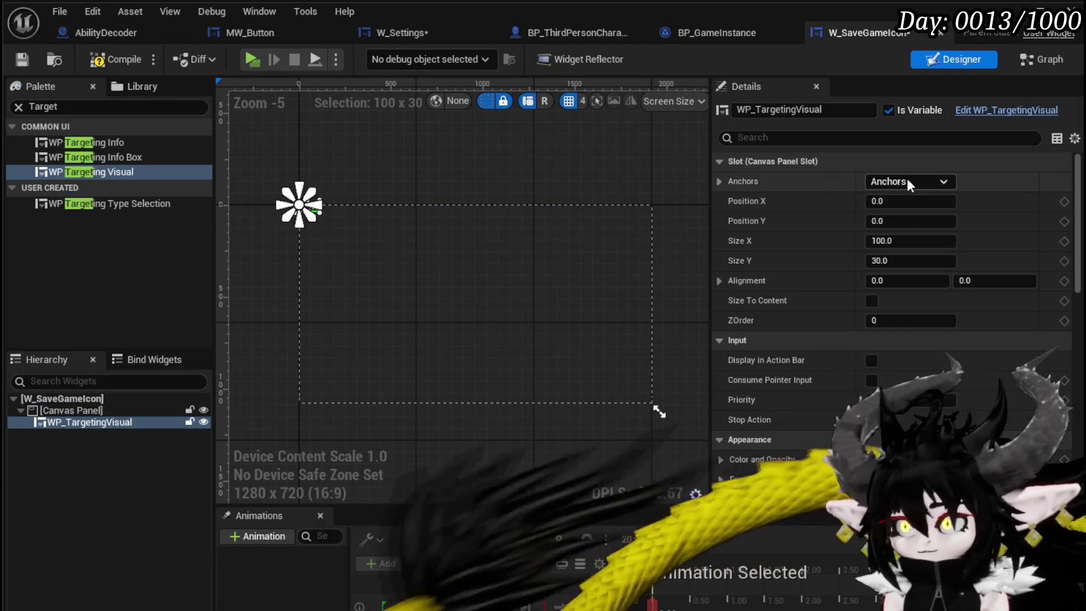
{"action": "left_click", "coordinate": [907, 180]}
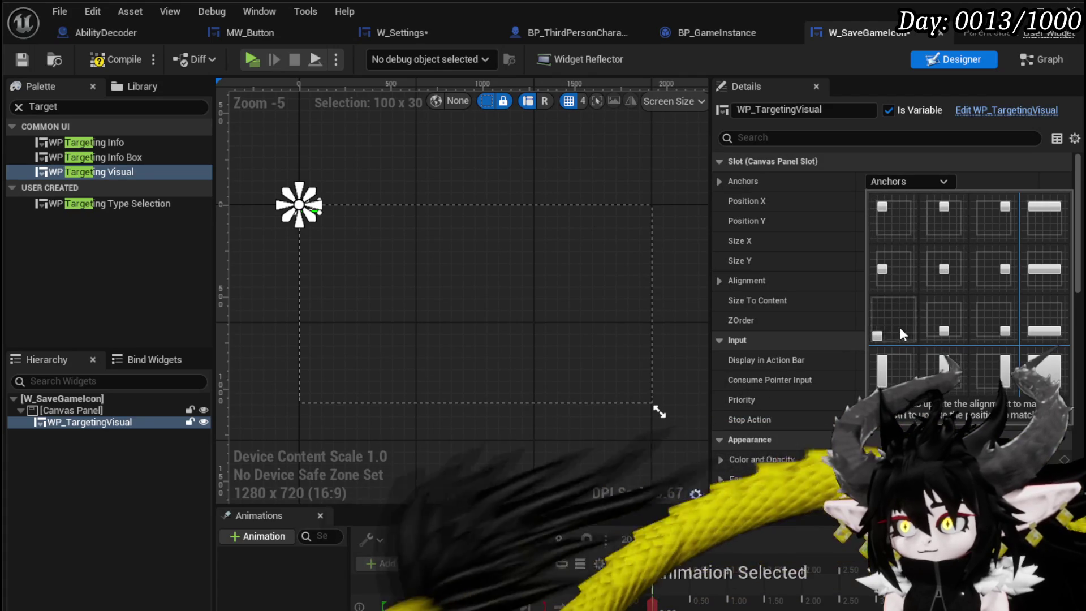
{"action": "left_click", "coordinate": [899, 327]}
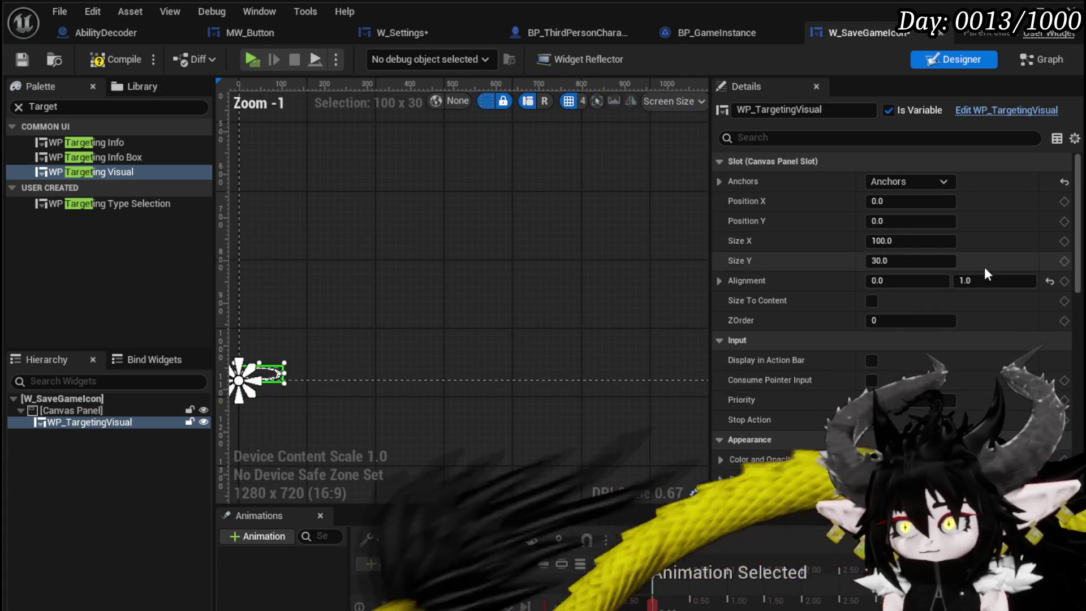
{"action": "type", "text": "00"}
{"action": "key", "text": "Return"}
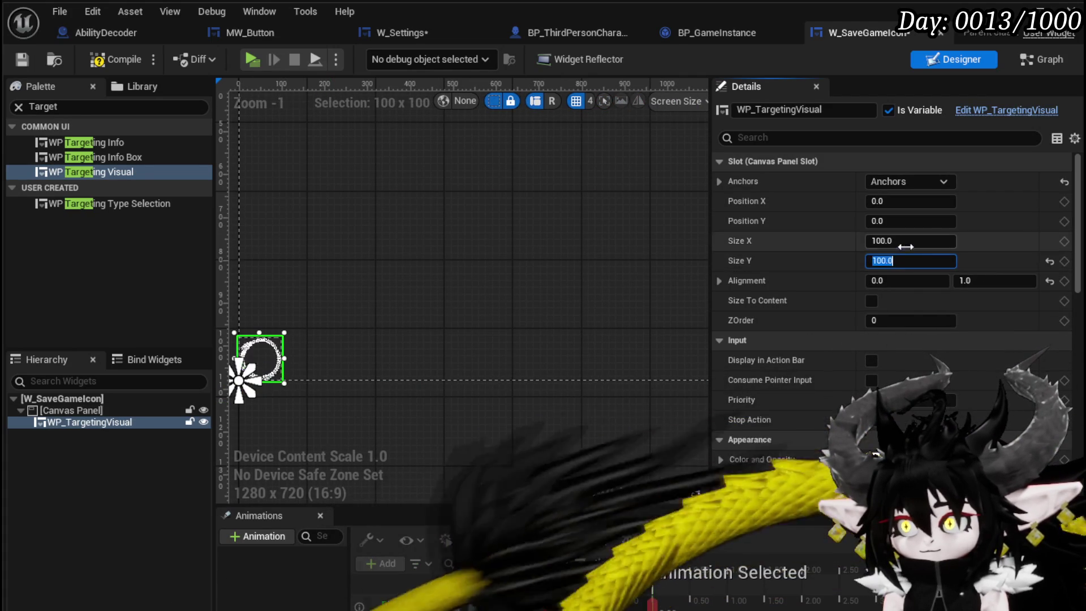
{"action": "scroll", "coordinate": [498, 356], "scroll_direction": "up", "scroll_amount": 8}
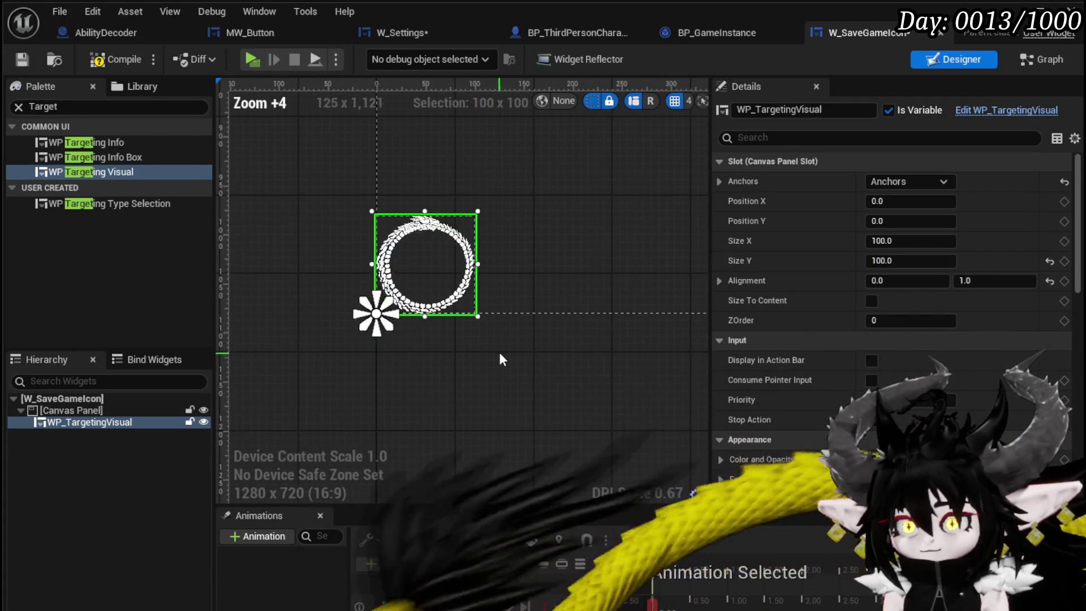
{"action": "scroll", "coordinate": [982, 375], "scroll_direction": "down", "scroll_amount": 2}
{"action": "left_click", "coordinate": [933, 411]}
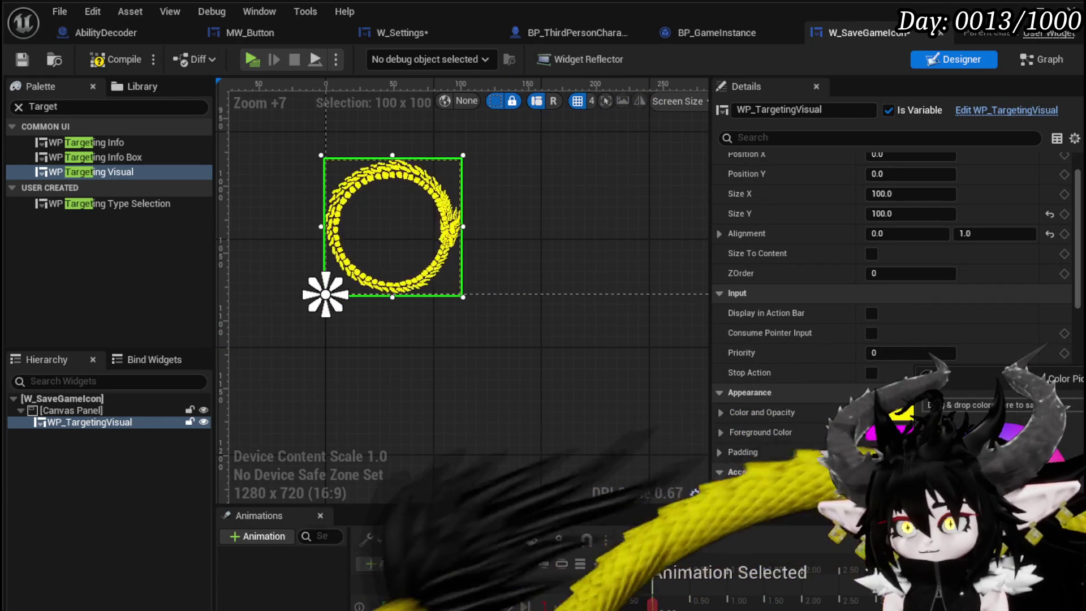
{"action": "left_click", "coordinate": [506, 352]}
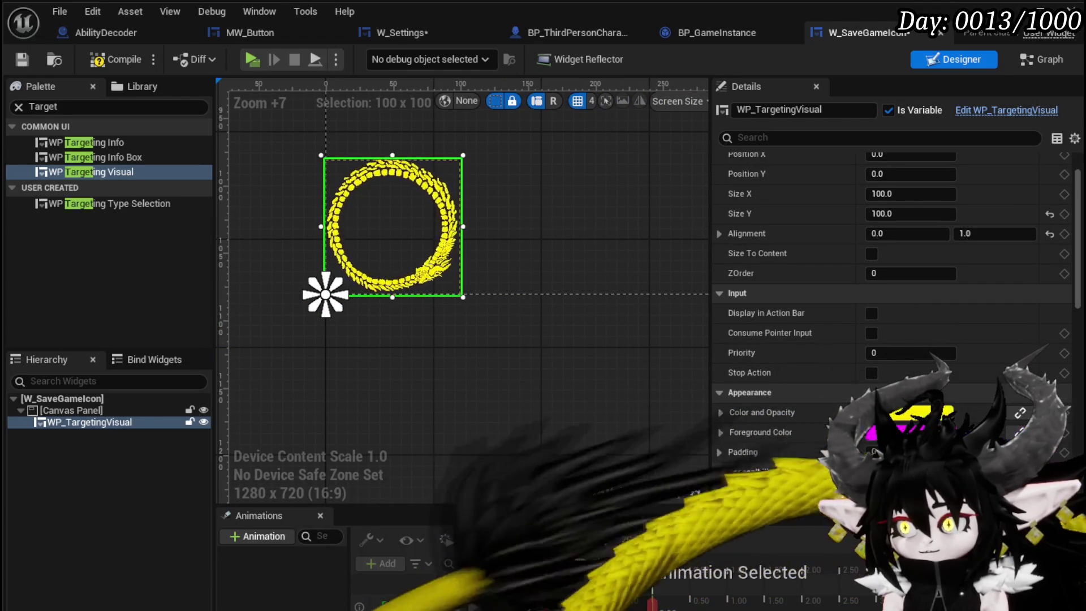
{"action": "key", "text": "ctrl+s"}
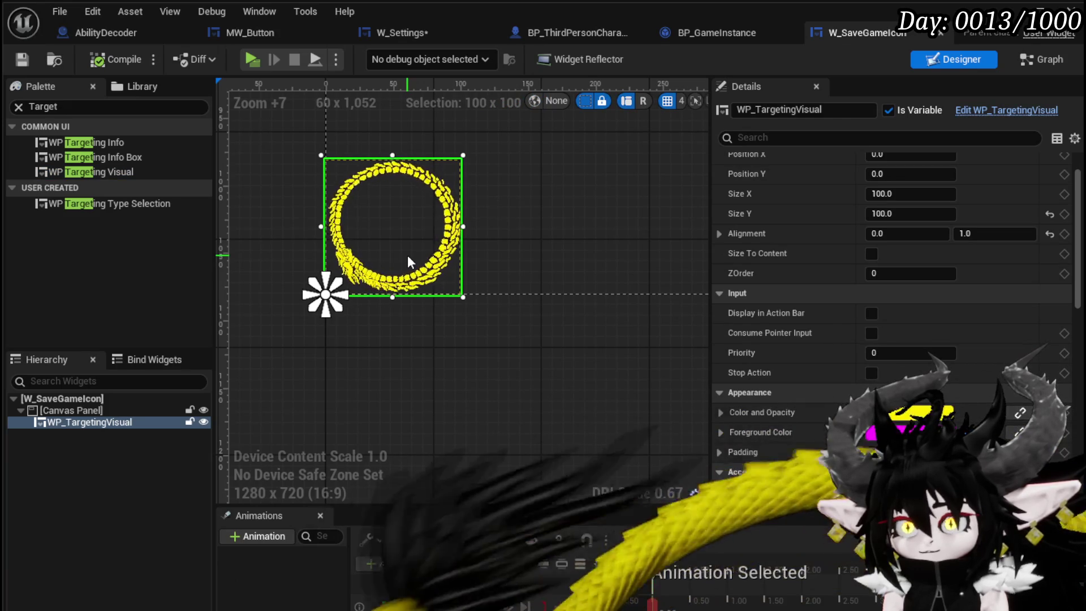
- Find MW Image Background in the palette, add it to the canvas, and select it
{"action": "key", "text": "ctrl+f"}
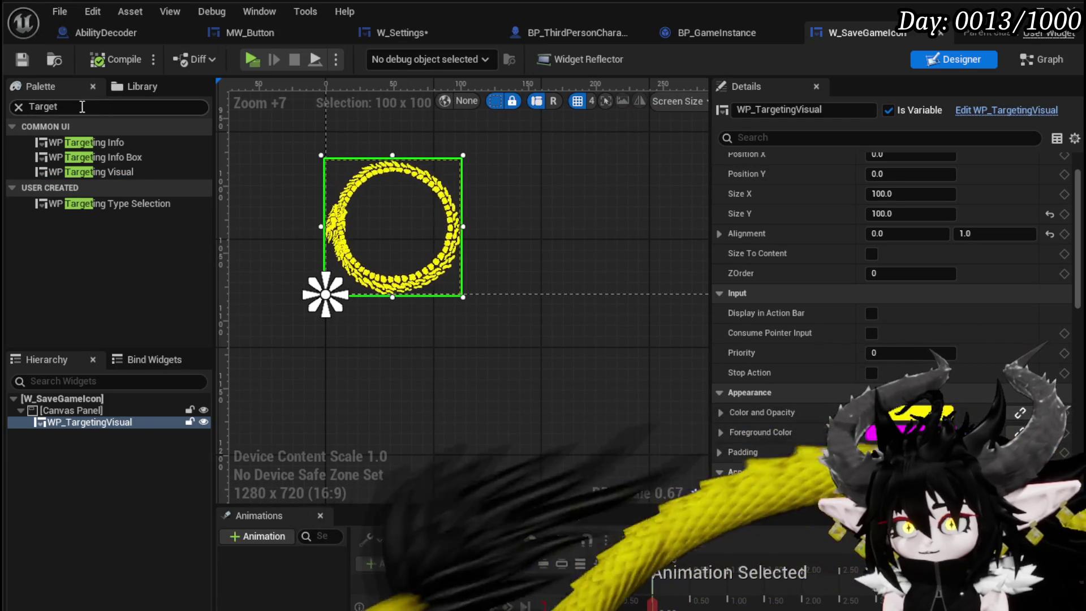
{"action": "type", "text": "Border"}
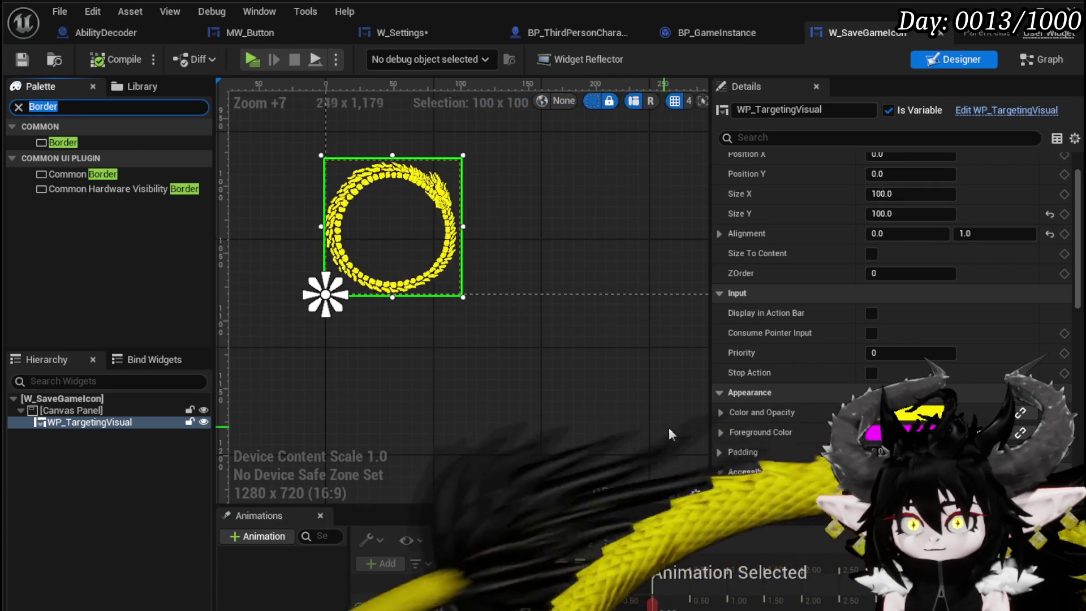
{"action": "key", "text": "ctrl+a"}
{"action": "type", "text": "Background"}
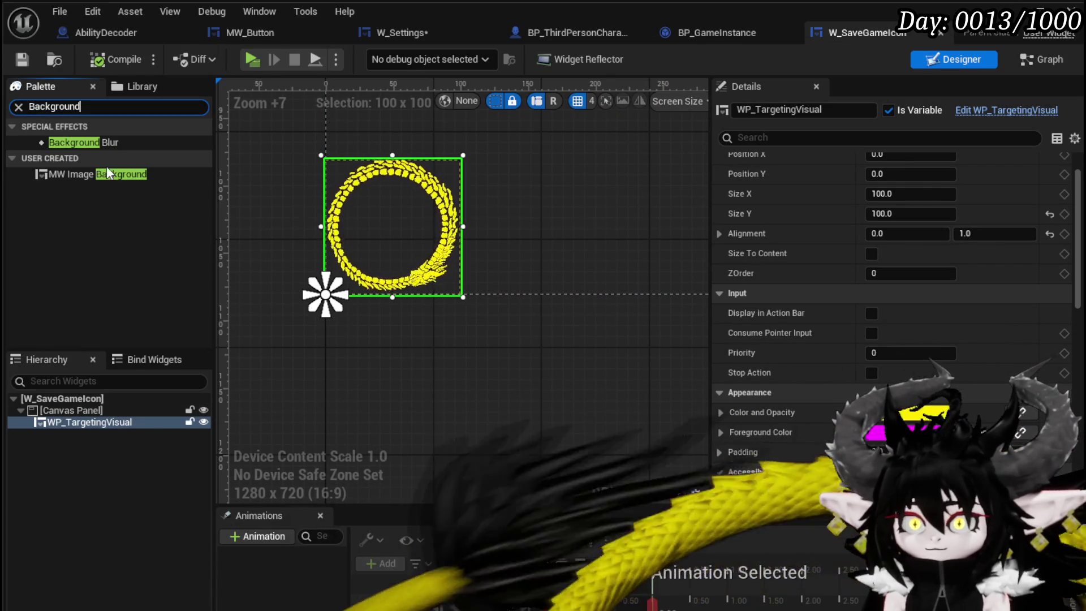
{"action": "left_click_drag", "start_coordinate": [102, 171], "coordinate": [80, 431]}
{"action": "left_click", "coordinate": [90, 434]}
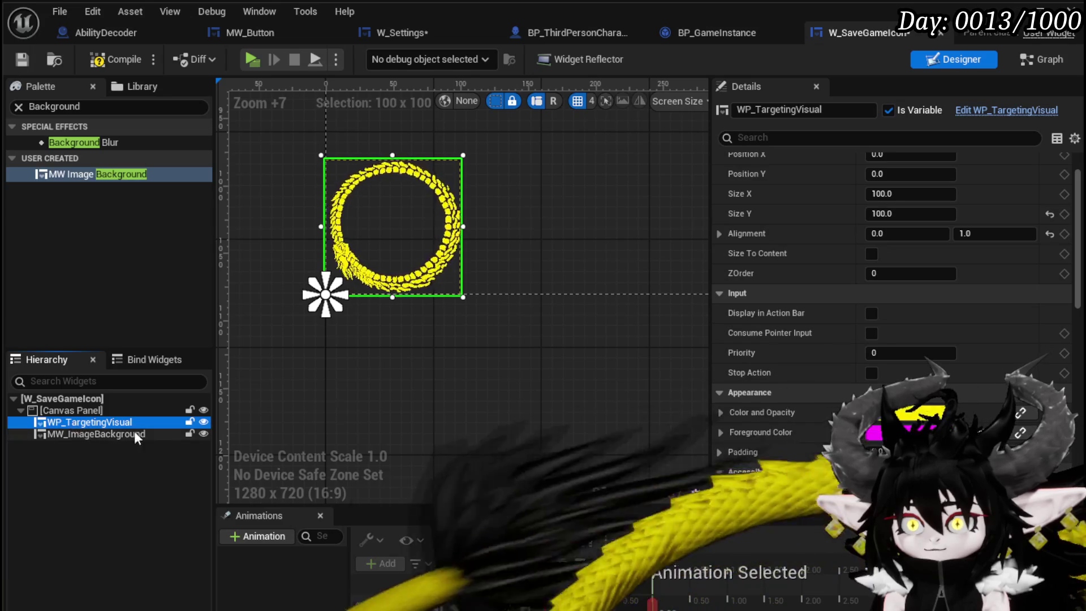
- Anchor the background to the bottom-left and size it 250×250
{"action": "scroll", "coordinate": [928, 176], "scroll_direction": "up", "scroll_amount": 2}
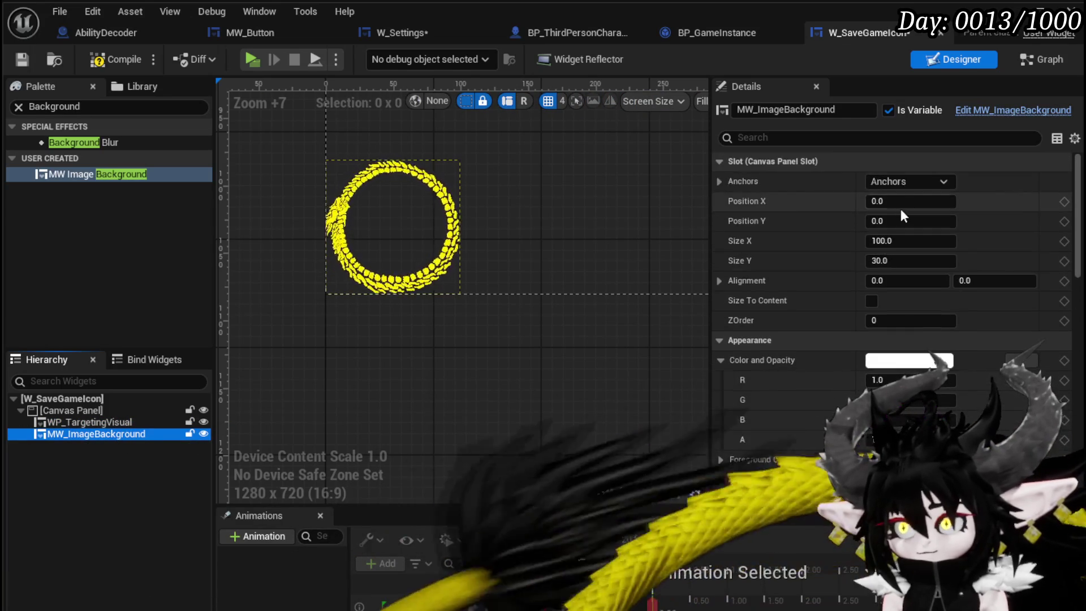
{"action": "left_click", "coordinate": [907, 182]}
{"action": "left_click", "coordinate": [915, 327], "text": "ctrl+shift"}
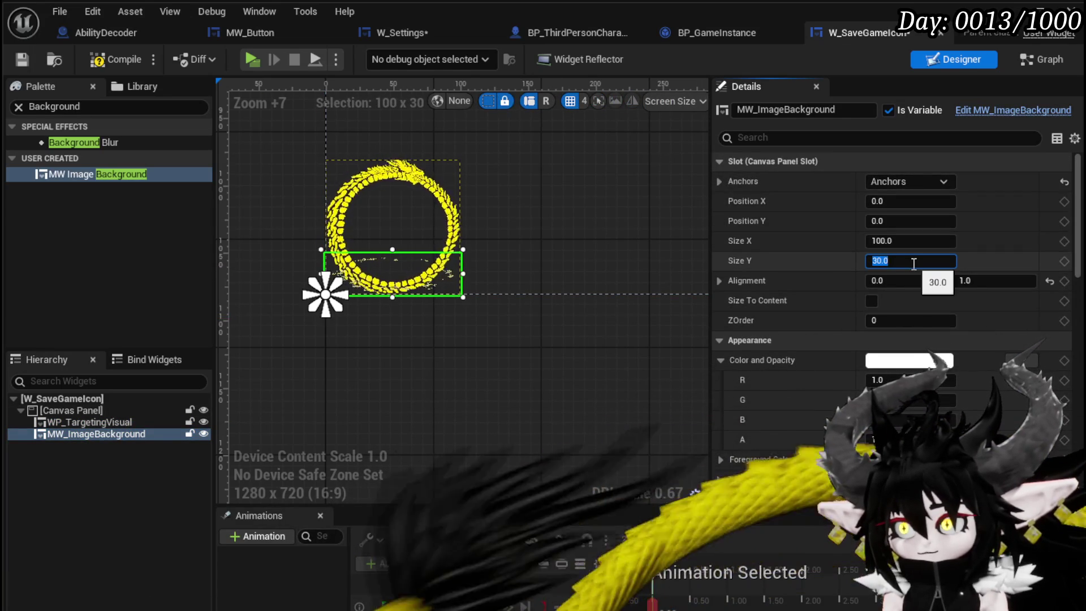
{"action": "type", "text": "250"}
{"action": "left_click", "coordinate": [918, 241]}
{"action": "type", "text": "2"}
{"action": "key", "text": "Return"}
- Centre the background's alignment at 0.5/0.5 and place it at position 50, −50
{"action": "scroll", "coordinate": [523, 319], "scroll_direction": "down", "scroll_amount": 2}
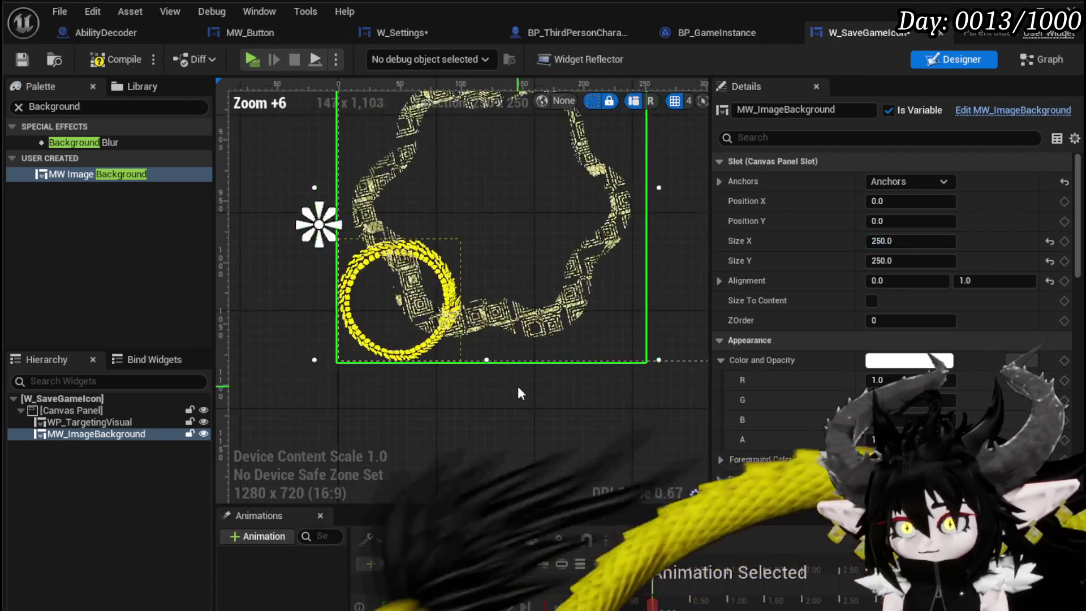
{"action": "left_click", "coordinate": [885, 283]}
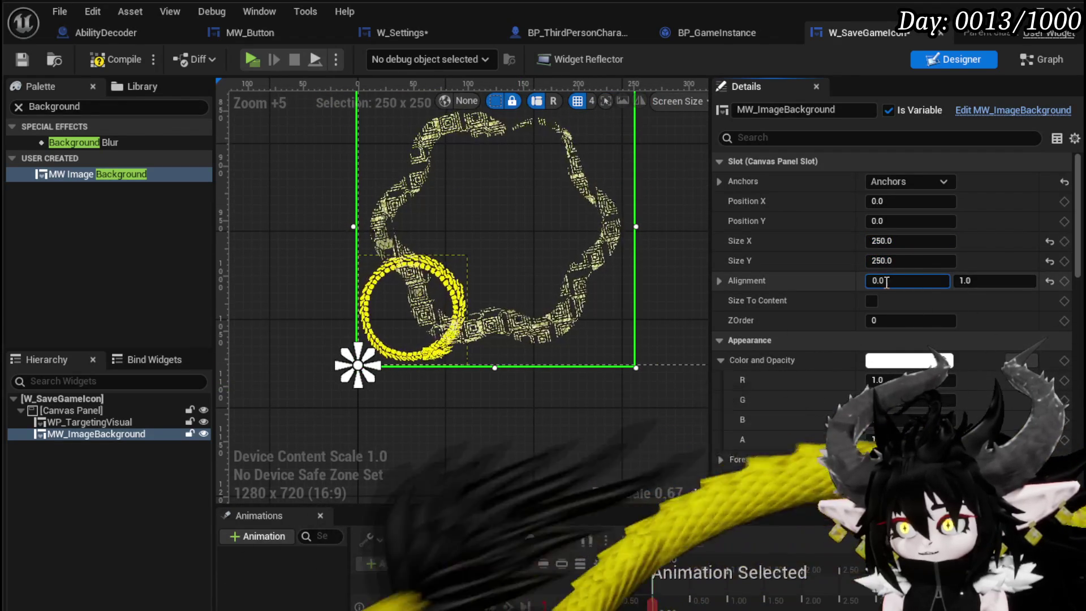
{"action": "type", "text": ".5"}
{"action": "key", "text": "Return"}
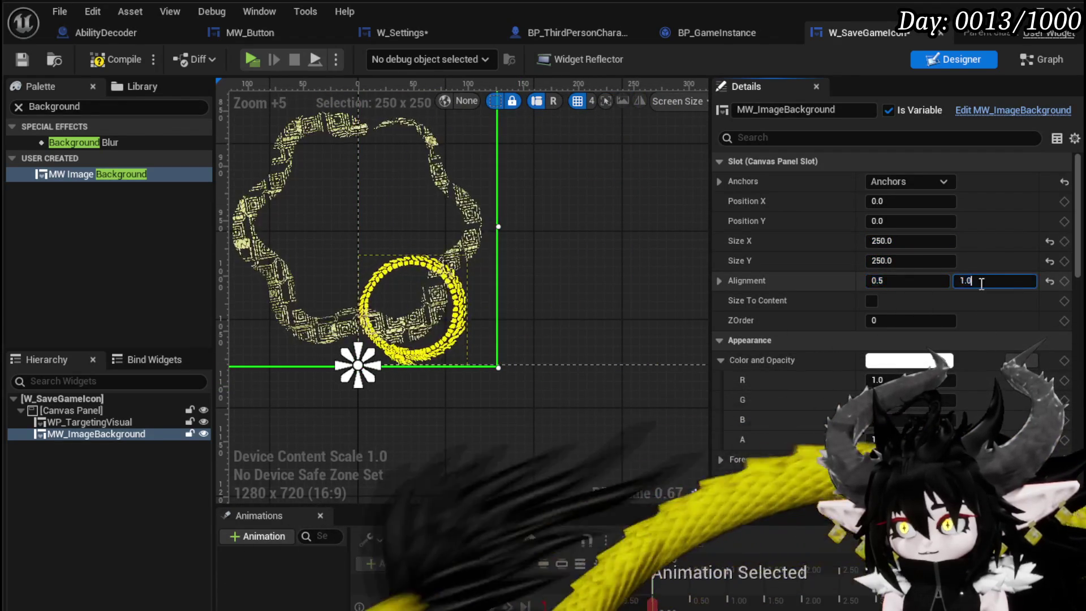
{"action": "type", "text": "."}
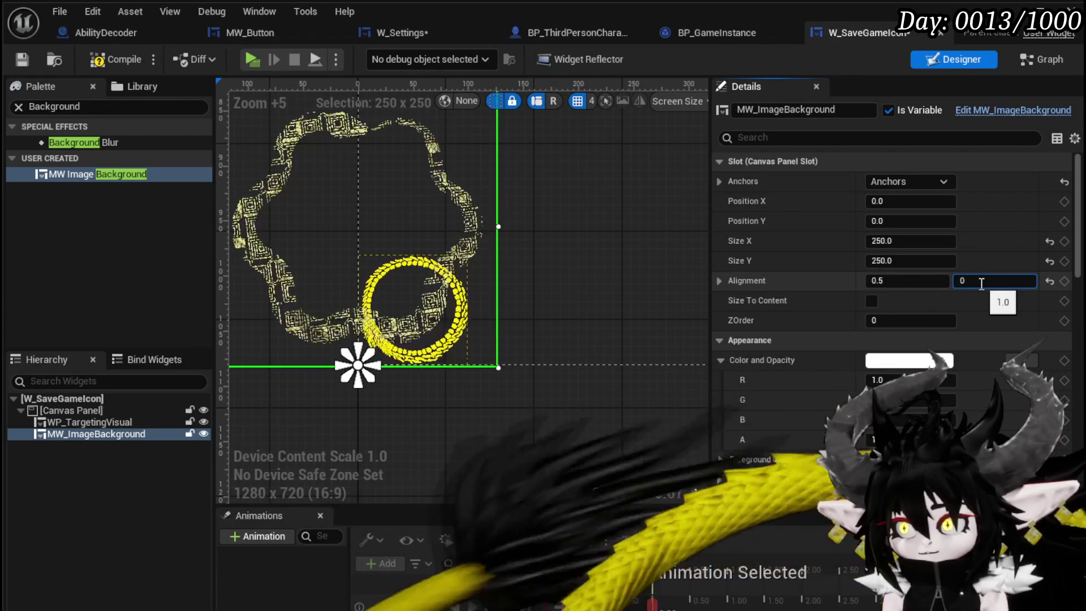
{"action": "type", "text": ".5"}
{"action": "key", "text": "Return"}
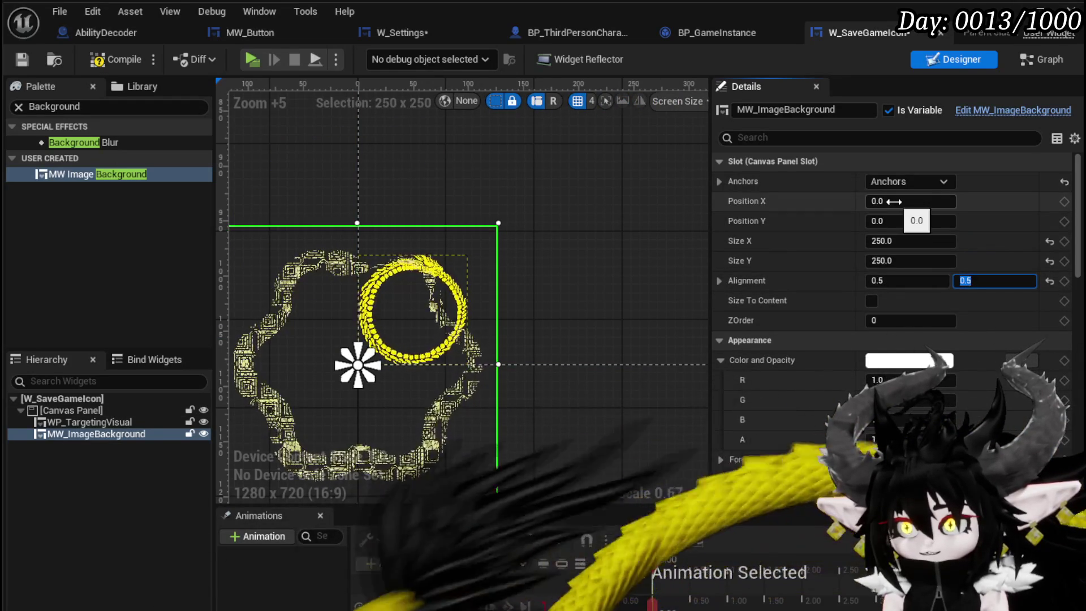
{"action": "left_click_drag", "start_coordinate": [911, 200], "coordinate": [965, 201]}
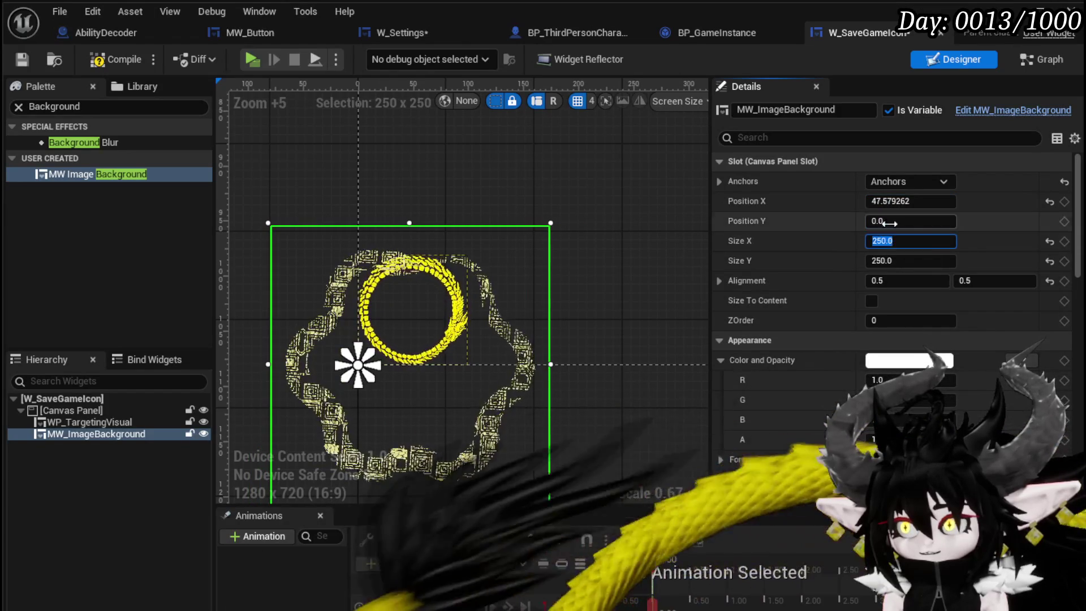
{"action": "type", "text": "50"}
{"action": "key", "text": "Return"}
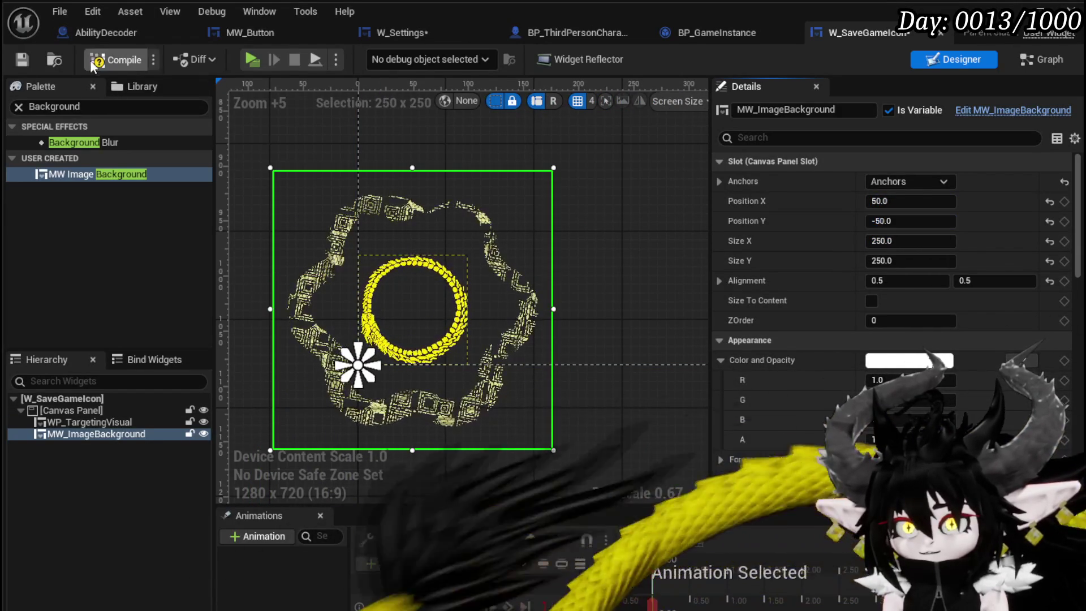
- Give the background the M_OroBorder_Big_Inst material
{"action": "scroll", "coordinate": [885, 216], "scroll_direction": "down", "scroll_amount": 10}
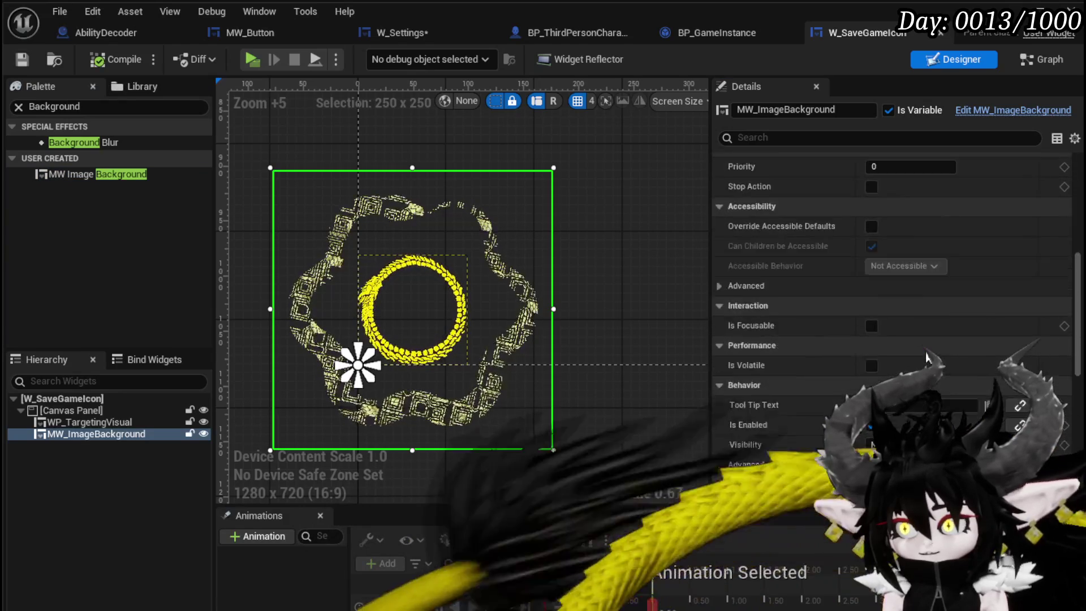
{"action": "scroll", "coordinate": [837, 283], "scroll_direction": "down", "scroll_amount": 8}
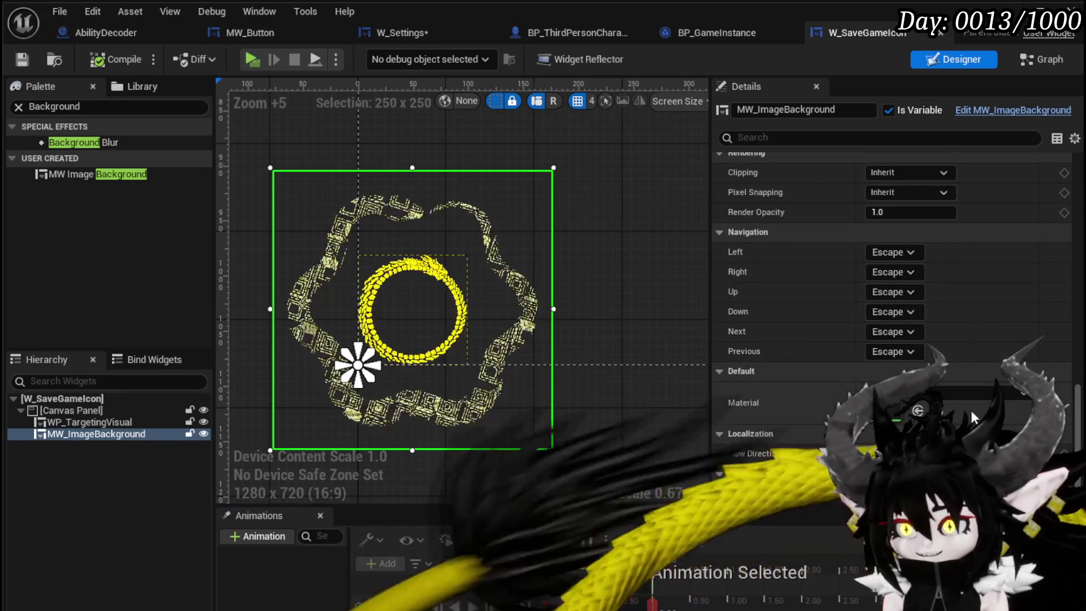
{"action": "left_click", "coordinate": [972, 390]}
{"action": "type", "text": "B"}
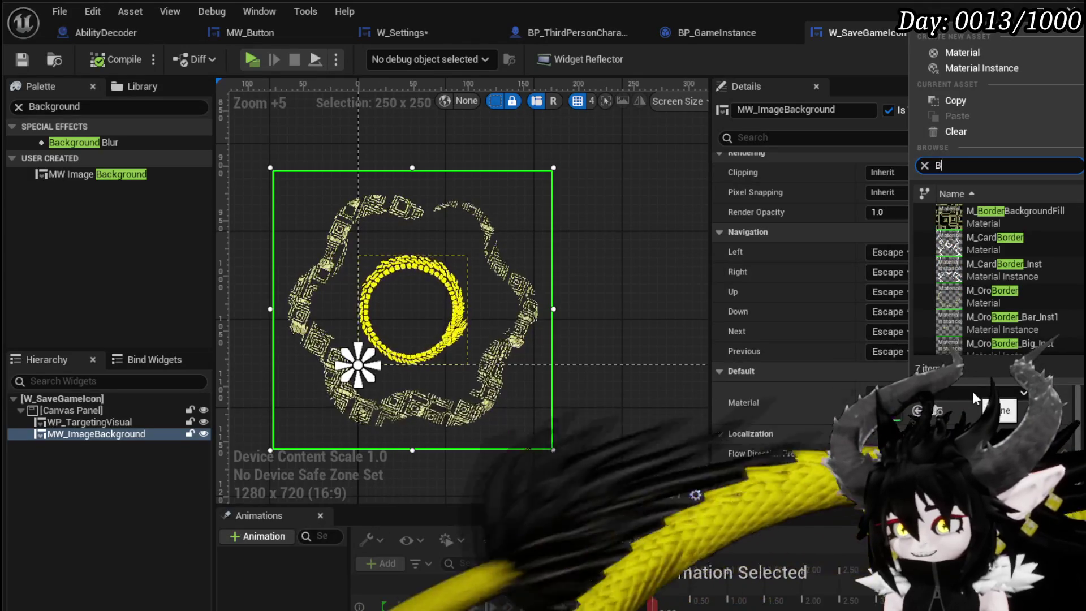
{"action": "key", "text": "BackSpace"}
{"action": "type", "text": "Oro border"}
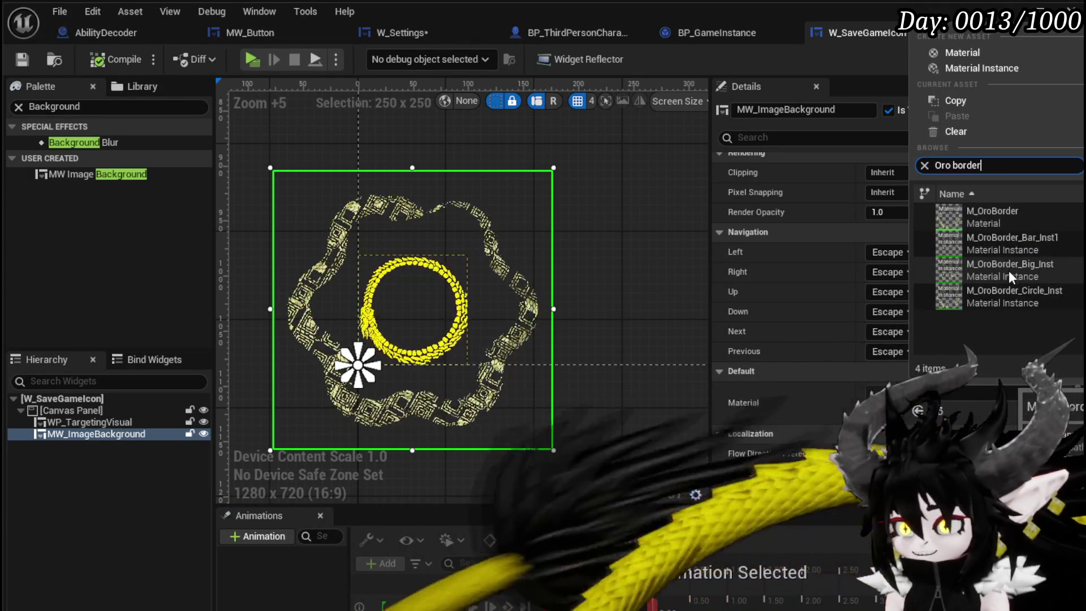
{"action": "left_click", "coordinate": [1009, 270]}
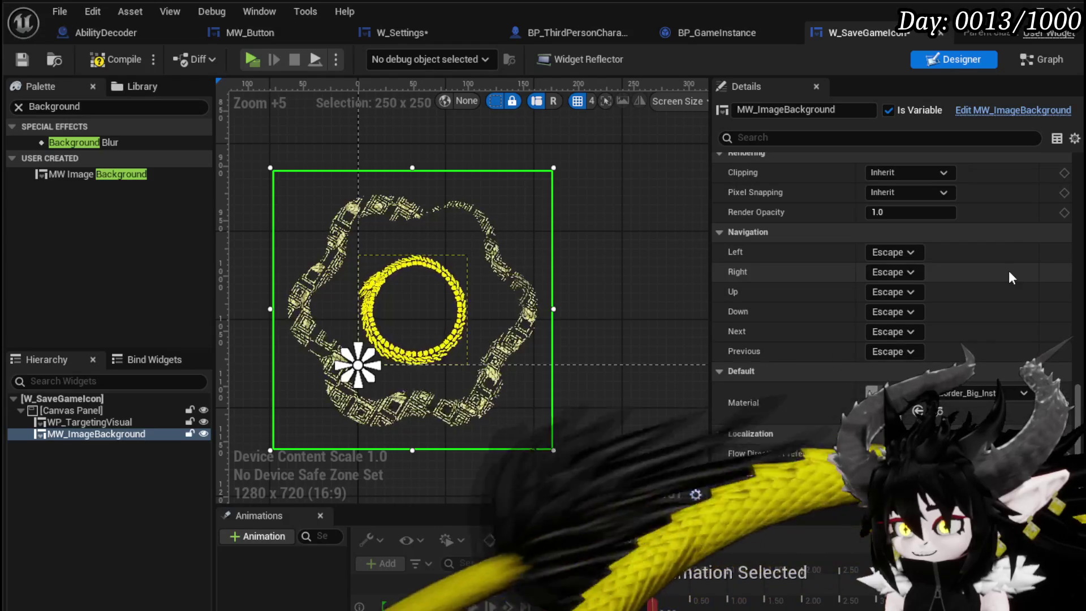
- Compile and save W_SaveGameIcon, then switch to its event graph
{"action": "left_click", "coordinate": [116, 59]}
{"action": "left_click", "coordinate": [20, 60]}
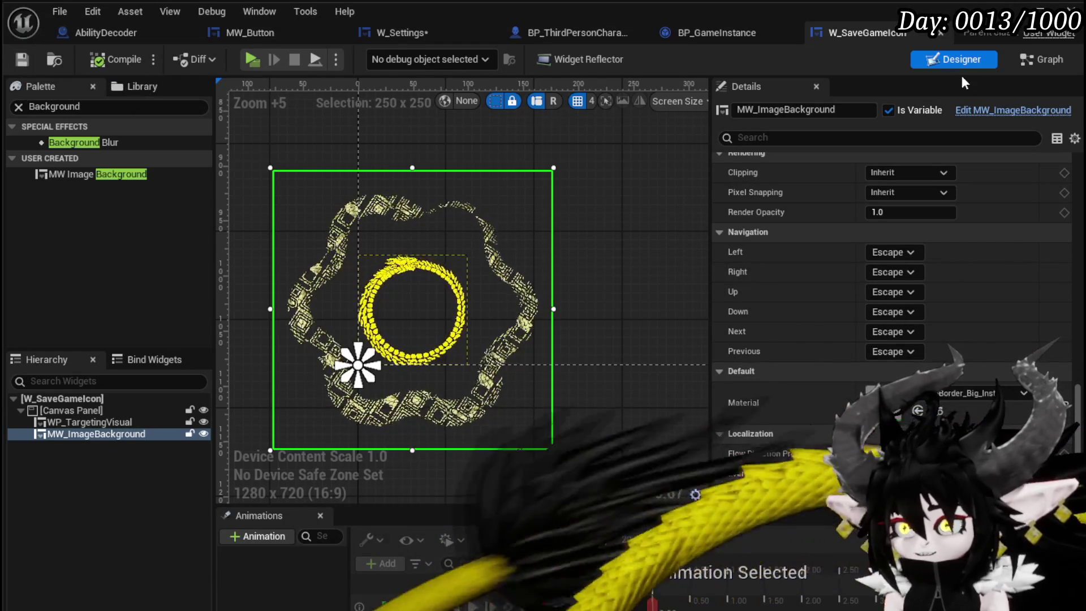
{"action": "left_click", "coordinate": [1043, 60]}
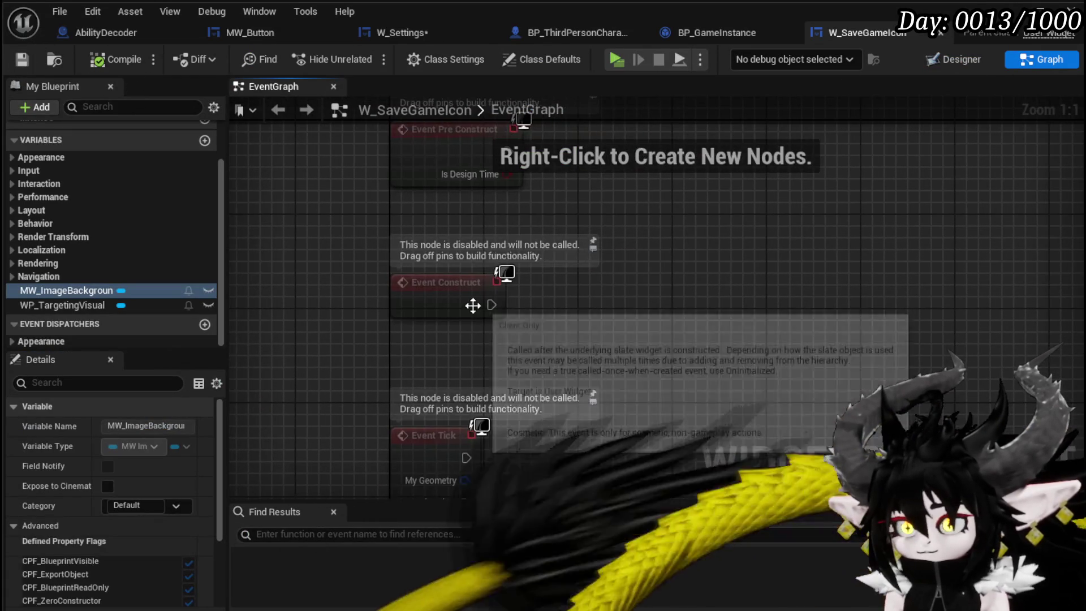
- Add a MW_ImageBackground getter with a Play Anim call, triggered by Event Construct
{"action": "mouse_move", "coordinate": [101, 288]}
{"action": "left_mouse_down"}
{"action": "mouse_move", "coordinate": [314, 232]}
{"action": "mouse_move", "coordinate": [396, 224]}
{"action": "left_mouse_up"}
{"action": "left_click", "coordinate": [453, 233]}
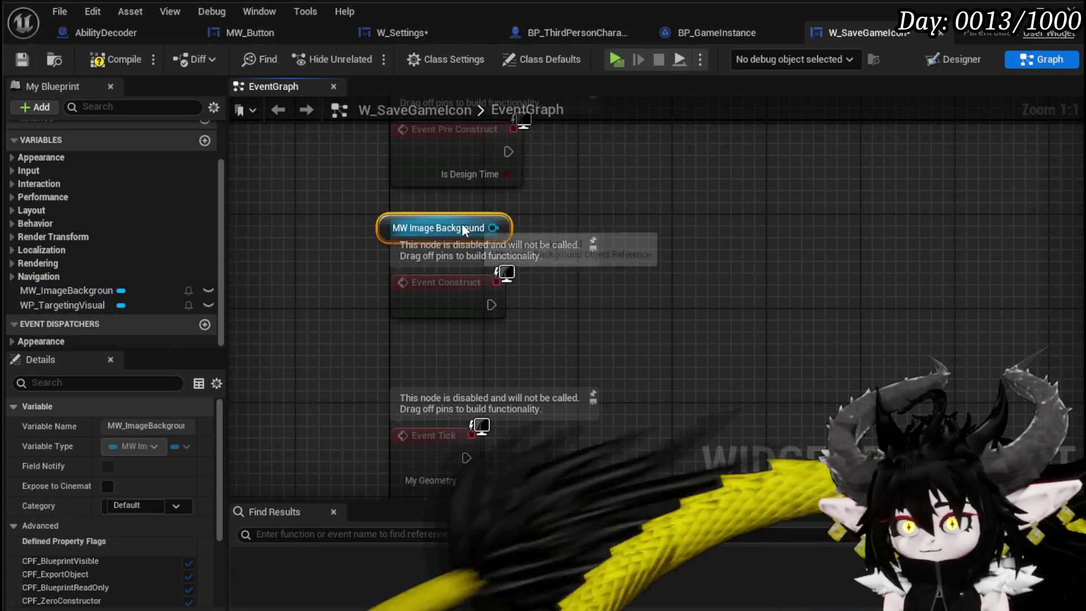
{"action": "left_click_drag", "start_coordinate": [493, 228], "coordinate": [636, 226]}
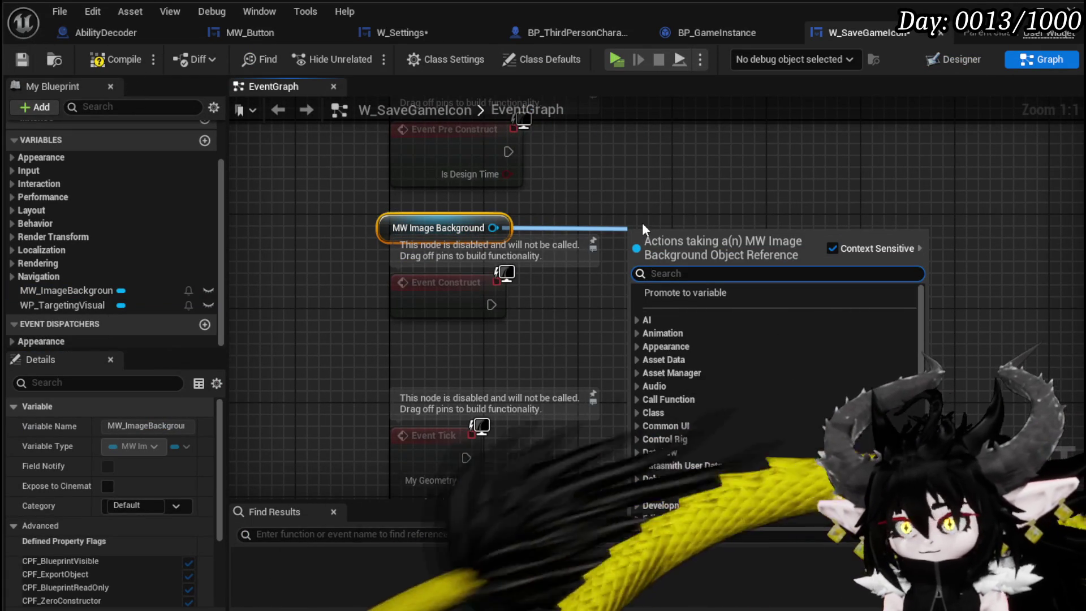
{"action": "type", "text": "anim"}
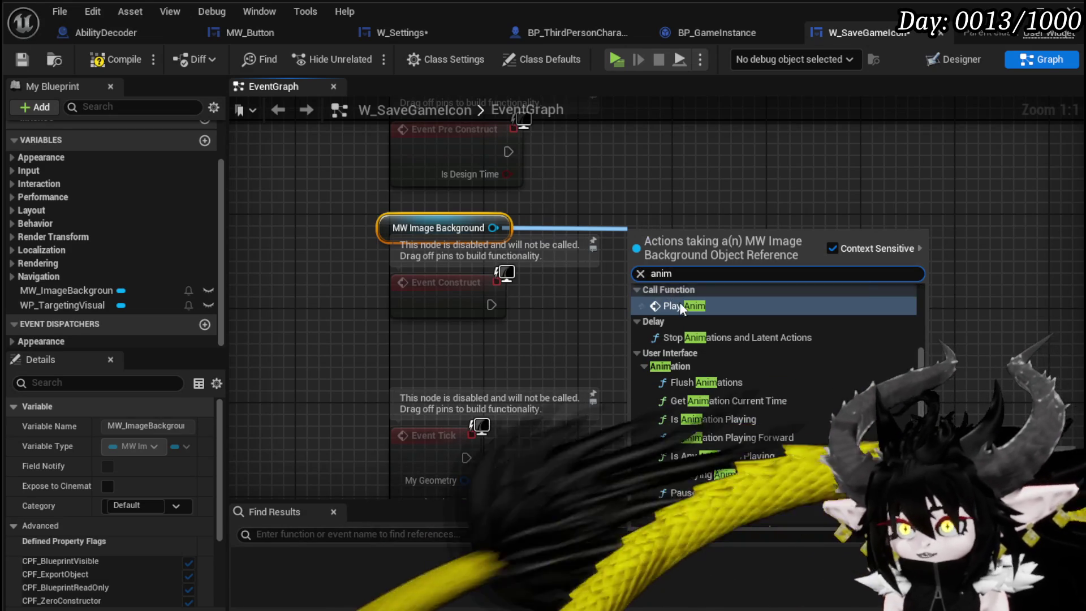
{"action": "left_click", "coordinate": [679, 302]}
{"action": "mouse_move", "coordinate": [491, 304]}
{"action": "left_mouse_down"}
{"action": "mouse_move", "coordinate": [639, 269]}
{"action": "mouse_move", "coordinate": [629, 289]}
{"action": "left_mouse_up"}
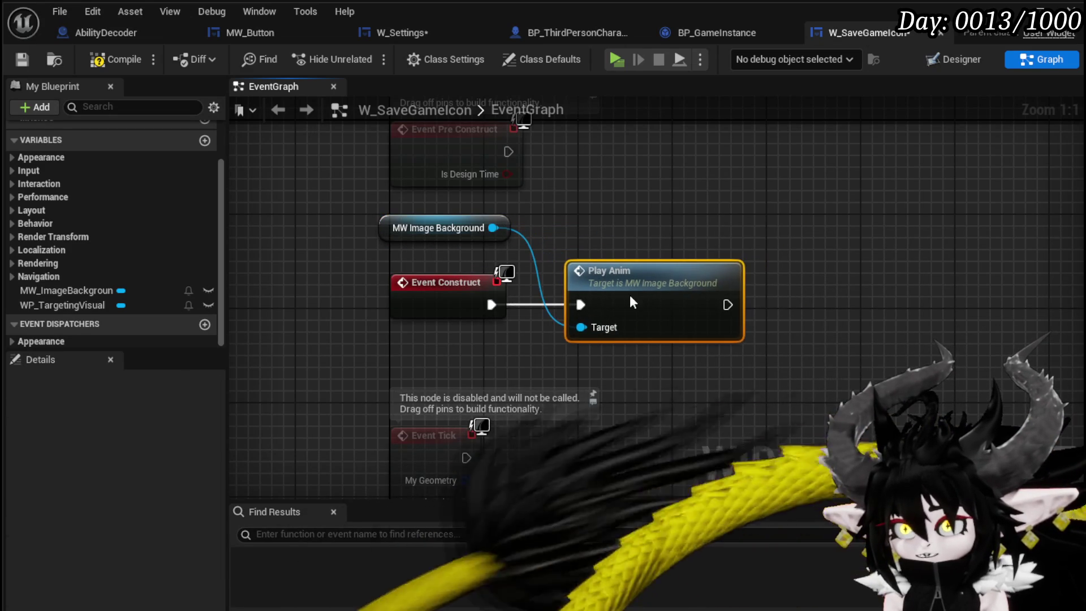
{"action": "left_click", "coordinate": [632, 219]}
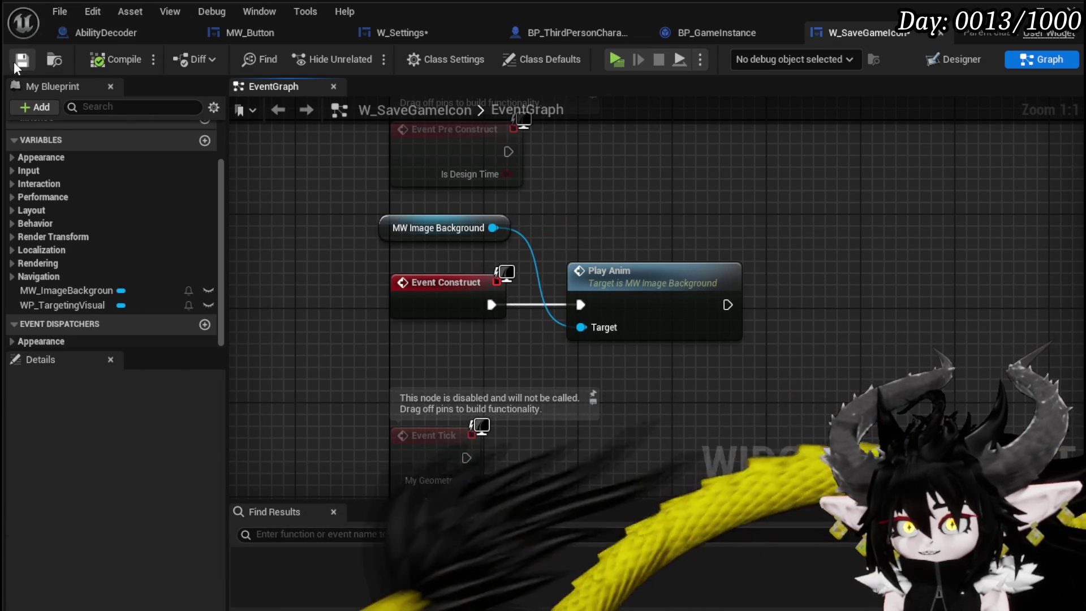
{"action": "left_click", "coordinate": [722, 34]}
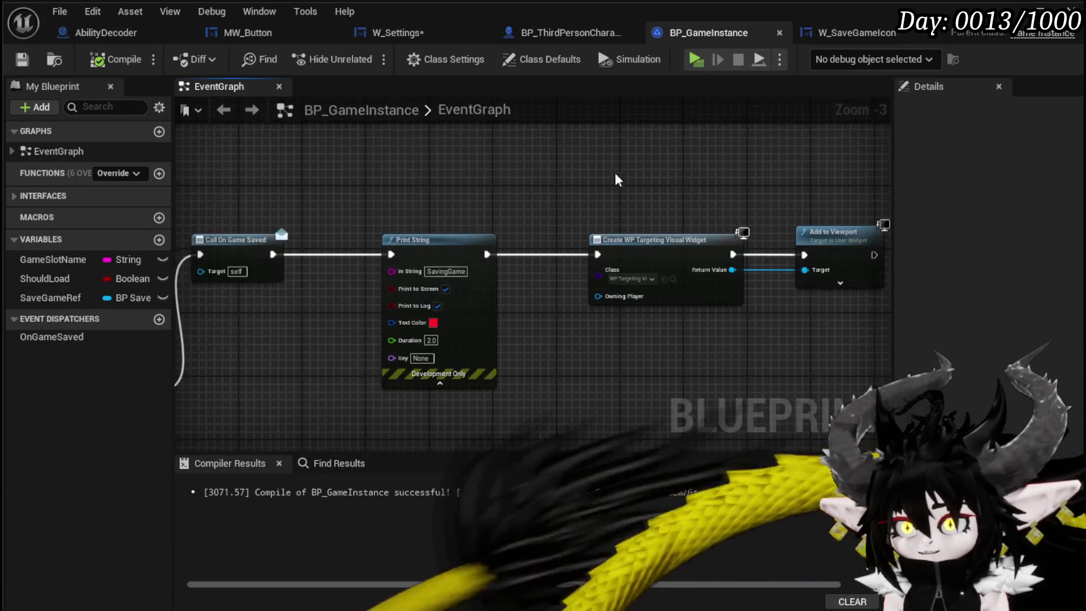
- Set the Create Widget node's class to W_SaveGameIcon
{"action": "scroll", "coordinate": [427, 178], "scroll_direction": "up", "scroll_amount": 2}
{"action": "mouse_move", "coordinate": [394, 345]}
{"action": "left_mouse_down"}
{"action": "mouse_move", "coordinate": [478, 295]}
{"action": "mouse_move", "coordinate": [311, 347]}
{"action": "mouse_move", "coordinate": [368, 351]}
{"action": "left_mouse_up"}
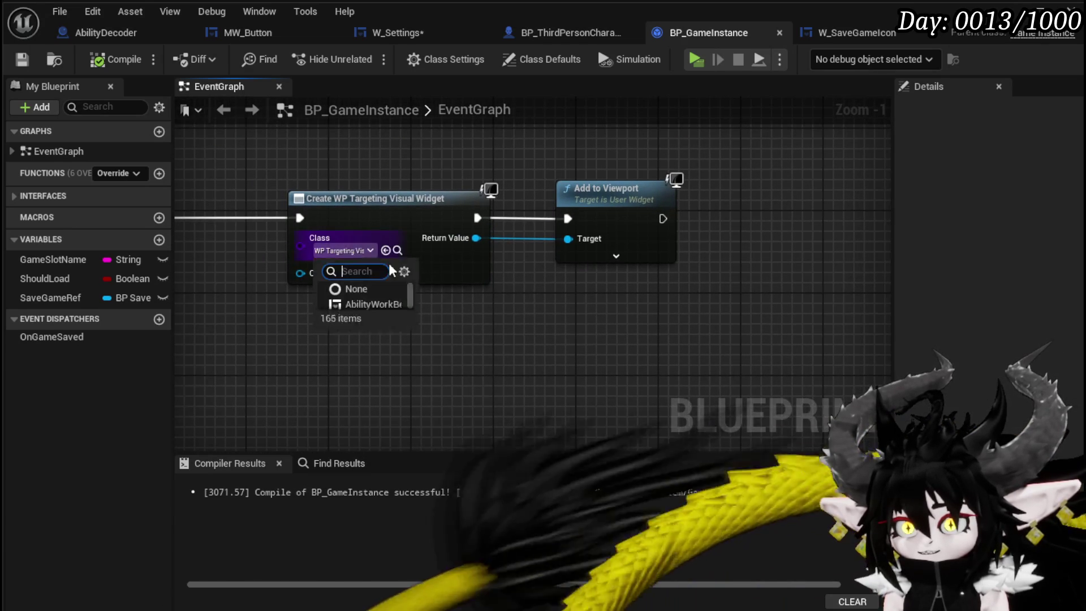
{"action": "left_click", "coordinate": [352, 249]}
{"action": "type", "text": "S"}
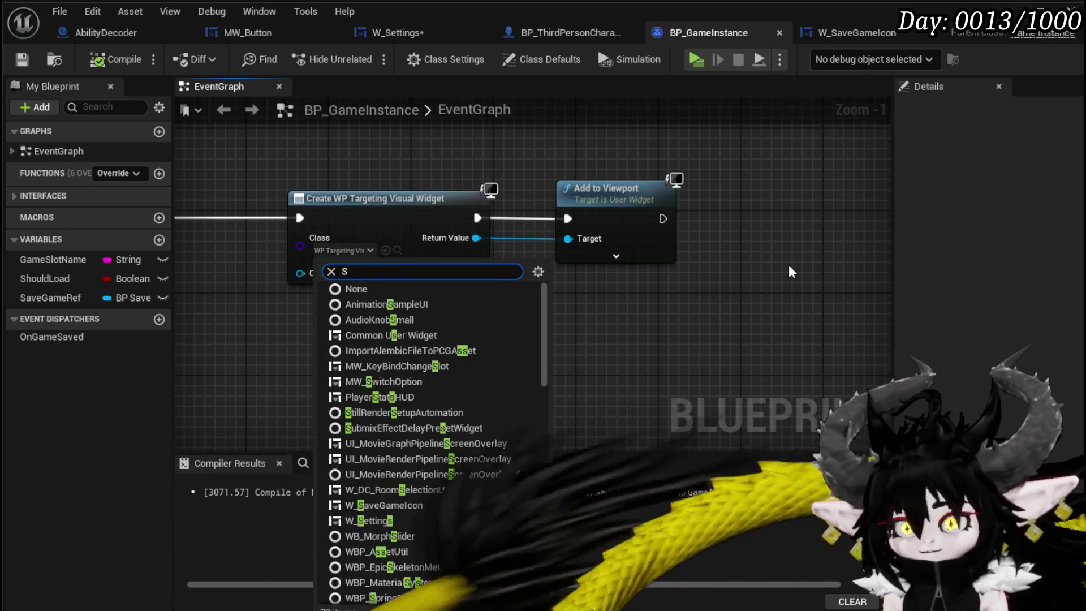
{"action": "type", "text": "av"}
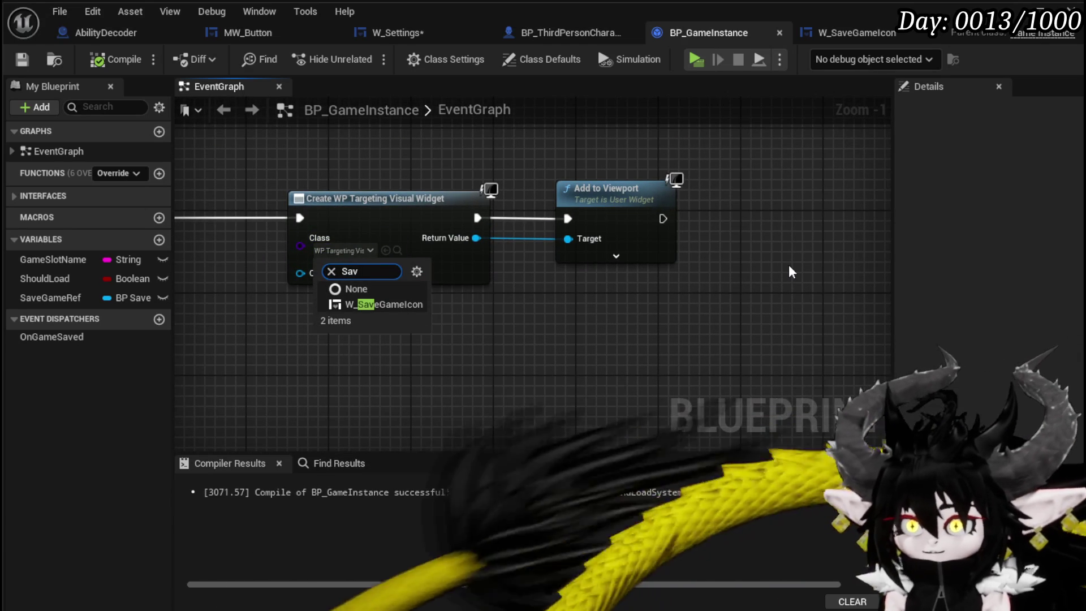
{"action": "left_click", "coordinate": [388, 304]}
- Review the SaveGameData save logic and compile and save BP_GameInstance
{"action": "scroll", "coordinate": [535, 335], "scroll_direction": "down", "scroll_amount": 3}
{"action": "mouse_move", "coordinate": [649, 281]}
{"action": "left_mouse_down"}
{"action": "mouse_move", "coordinate": [666, 287]}
{"action": "mouse_move", "coordinate": [621, 249]}
{"action": "mouse_move", "coordinate": [615, 218]}
{"action": "mouse_move", "coordinate": [637, 242]}
{"action": "left_mouse_up"}
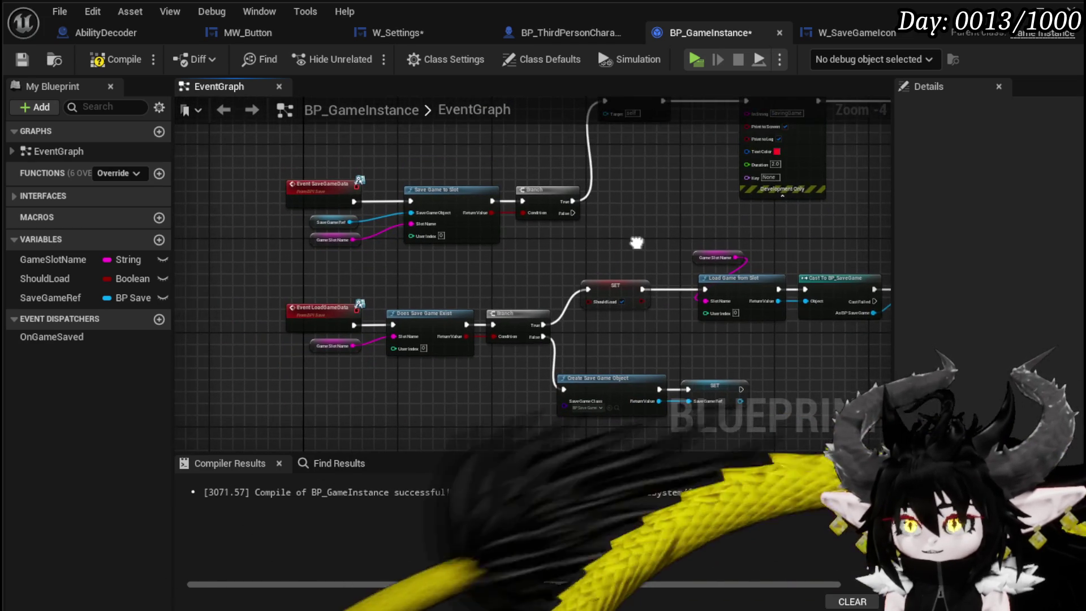
{"action": "scroll", "coordinate": [599, 308], "scroll_direction": "up", "scroll_amount": 4}
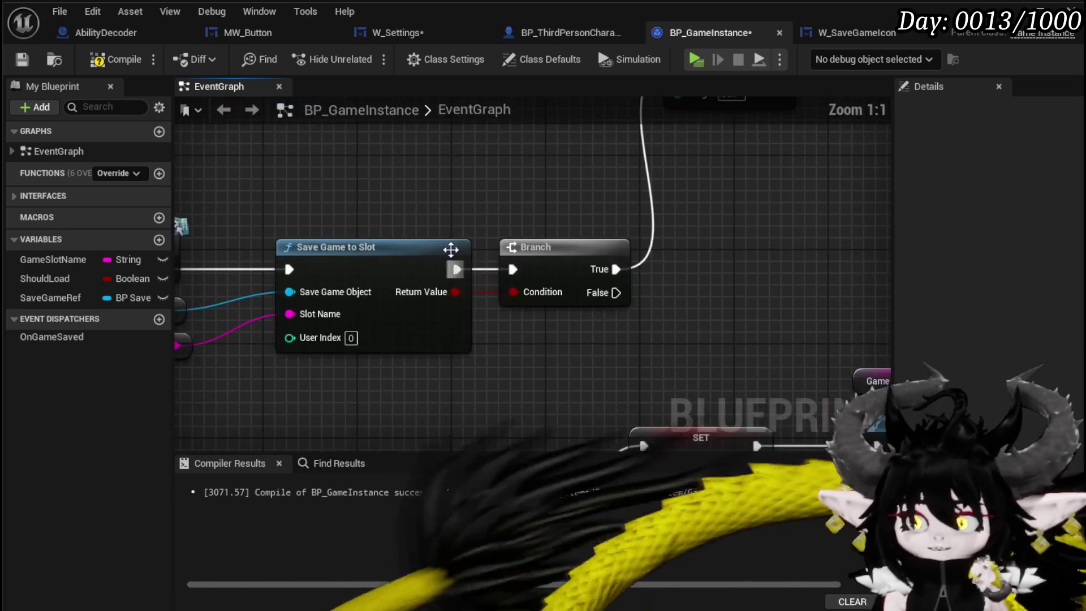
{"action": "scroll", "coordinate": [476, 183], "scroll_direction": "down", "scroll_amount": 4}
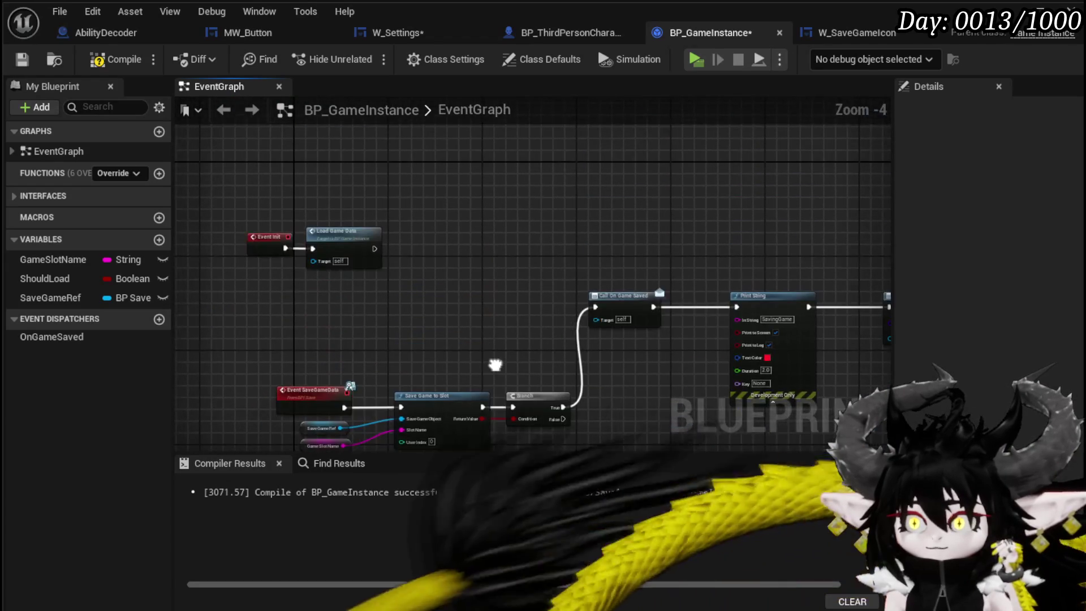
{"action": "scroll", "coordinate": [222, 287], "scroll_direction": "up", "scroll_amount": 3}
{"action": "scroll", "coordinate": [517, 346], "scroll_direction": "down", "scroll_amount": 3}
{"action": "mouse_move", "coordinate": [516, 346]}
{"action": "left_mouse_down"}
{"action": "mouse_move", "coordinate": [521, 294]}
{"action": "mouse_move", "coordinate": [492, 218]}
{"action": "mouse_move", "coordinate": [350, 299]}
{"action": "mouse_move", "coordinate": [443, 266]}
{"action": "left_mouse_up"}
{"action": "scroll", "coordinate": [522, 294], "scroll_direction": "up", "scroll_amount": 3}
{"action": "scroll", "coordinate": [518, 287], "scroll_direction": "down", "scroll_amount": 3}
{"action": "scroll", "coordinate": [630, 298], "scroll_direction": "up", "scroll_amount": 3}
{"action": "mouse_move", "coordinate": [628, 298]}
{"action": "left_mouse_down"}
{"action": "mouse_move", "coordinate": [736, 315]}
{"action": "mouse_move", "coordinate": [581, 250]}
{"action": "mouse_move", "coordinate": [490, 350]}
{"action": "mouse_move", "coordinate": [797, 283]}
{"action": "left_mouse_up"}
{"action": "left_click_drag", "start_coordinate": [346, 220], "coordinate": [419, 414]}
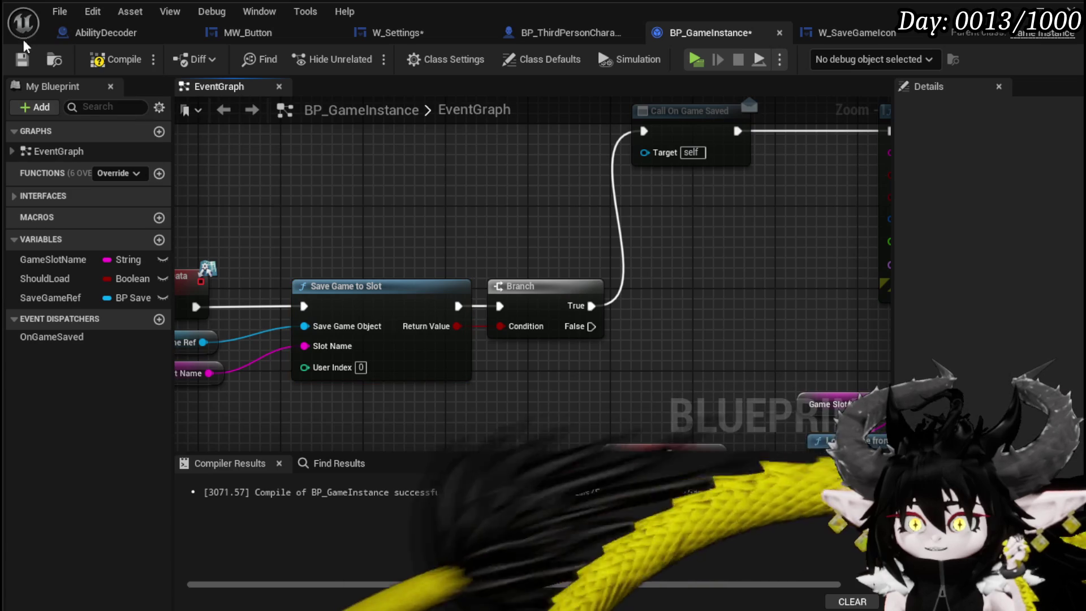
{"action": "left_click", "coordinate": [97, 59]}
{"action": "mouse_move", "coordinate": [392, 210]}
{"action": "left_mouse_down"}
{"action": "mouse_move", "coordinate": [513, 194]}
{"action": "mouse_move", "coordinate": [504, 237]}
{"action": "left_mouse_up"}
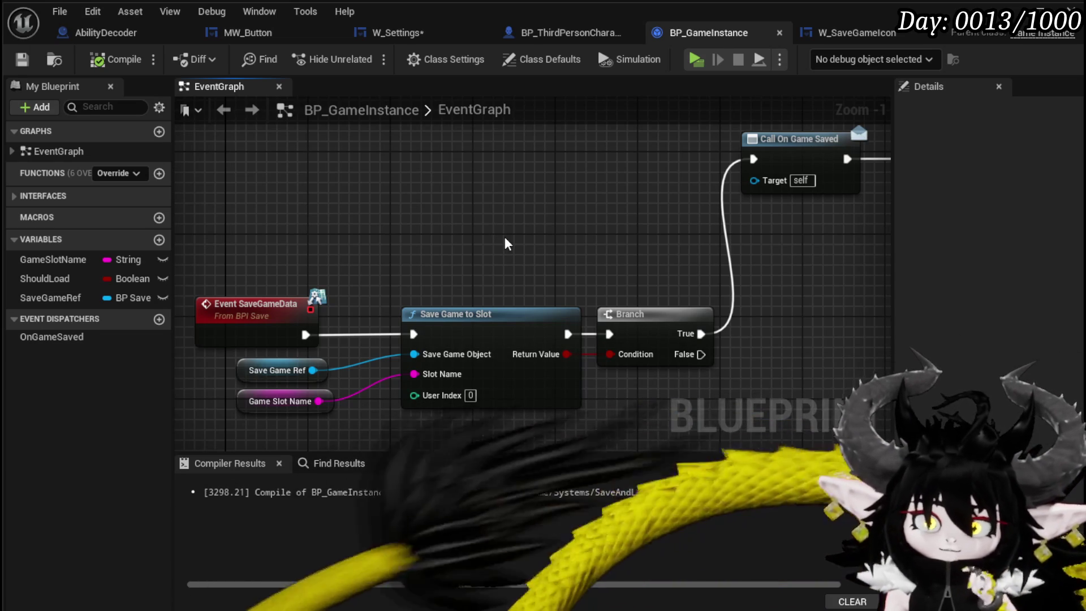
- Add an Async Save Game to Slot node above the old Save Game to Slot
{"action": "right_click", "coordinate": [429, 216]}
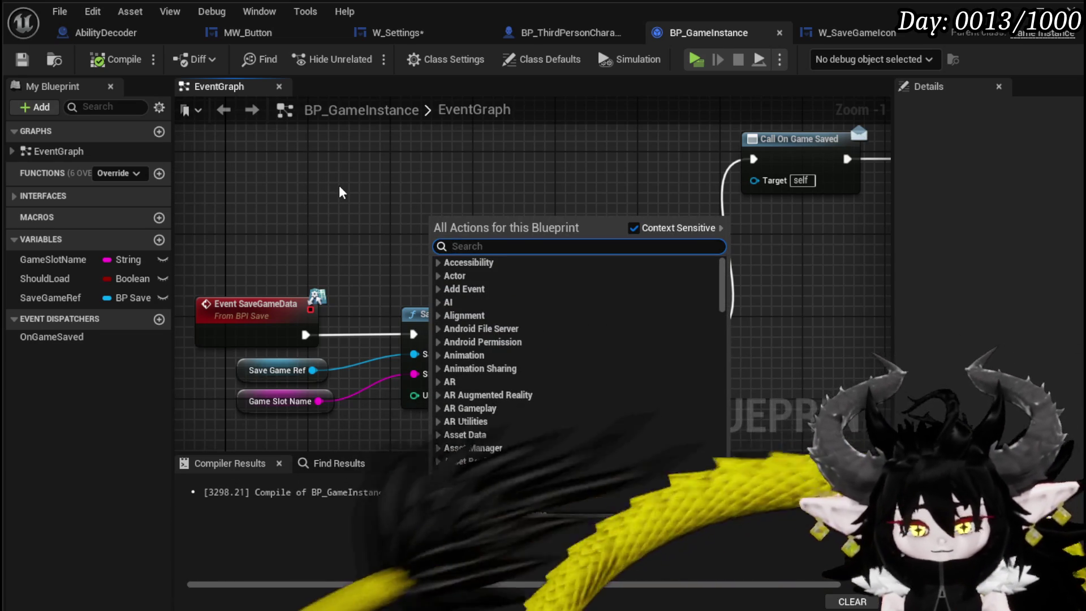
{"action": "type", "text": "asy"}
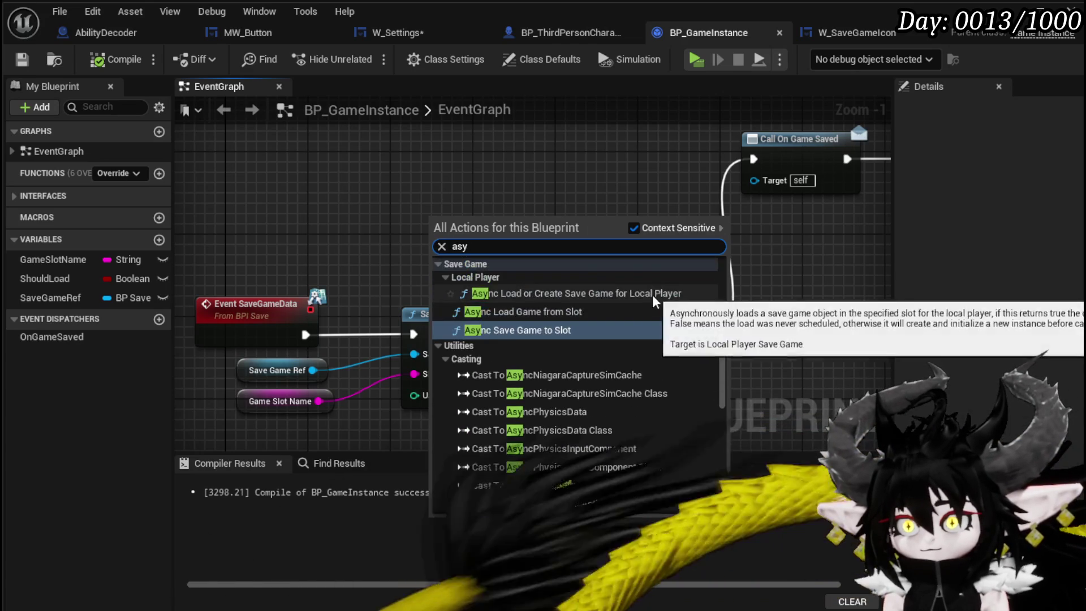
{"action": "left_click", "coordinate": [561, 324]}
{"action": "left_click_drag", "start_coordinate": [520, 196], "coordinate": [510, 155]}
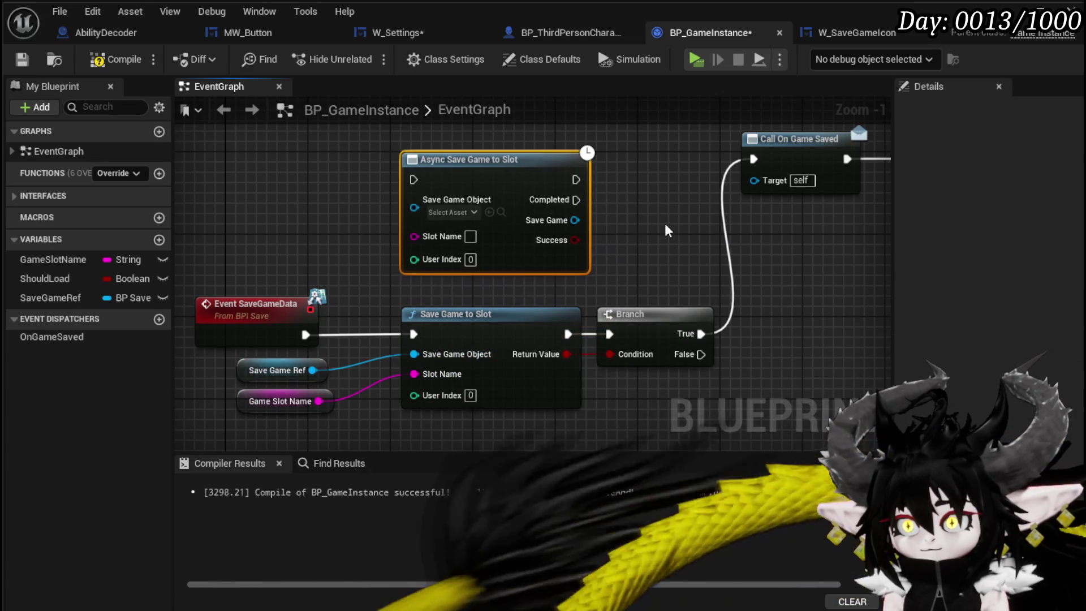
{"action": "left_click_drag", "start_coordinate": [478, 283], "coordinate": [547, 290]}
{"action": "left_click_drag", "start_coordinate": [577, 184], "coordinate": [624, 159]}
{"action": "left_click_drag", "start_coordinate": [581, 214], "coordinate": [603, 186]}
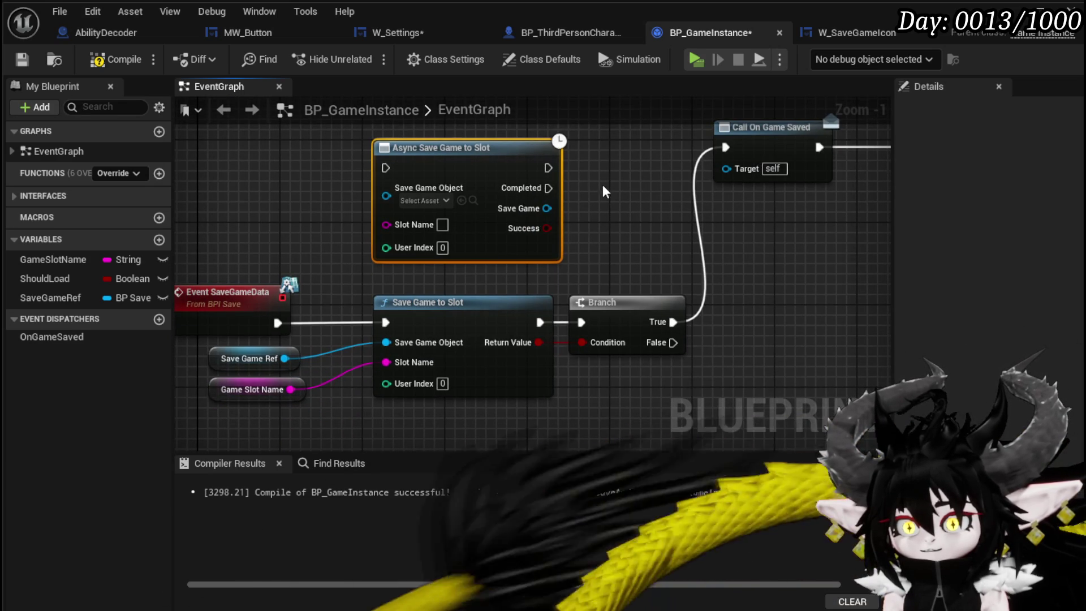
- Wire Save Game Ref, Game Slot Name and Event SaveGameData into the async save, then Call On Game Saved
{"action": "left_click_drag", "start_coordinate": [362, 203], "coordinate": [387, 196]}
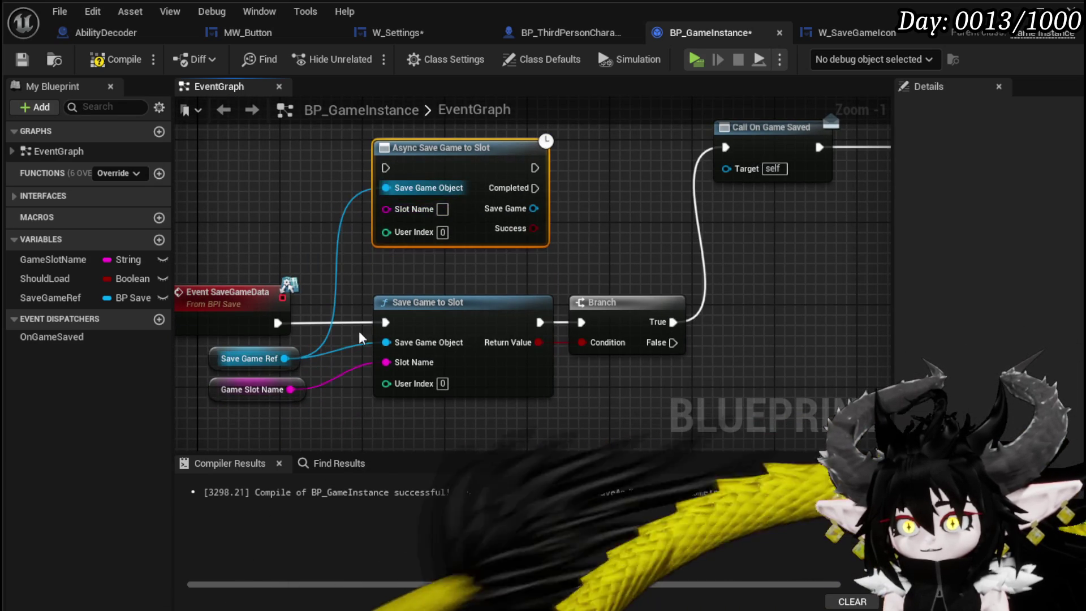
{"action": "left_click_drag", "start_coordinate": [302, 390], "coordinate": [385, 226]}
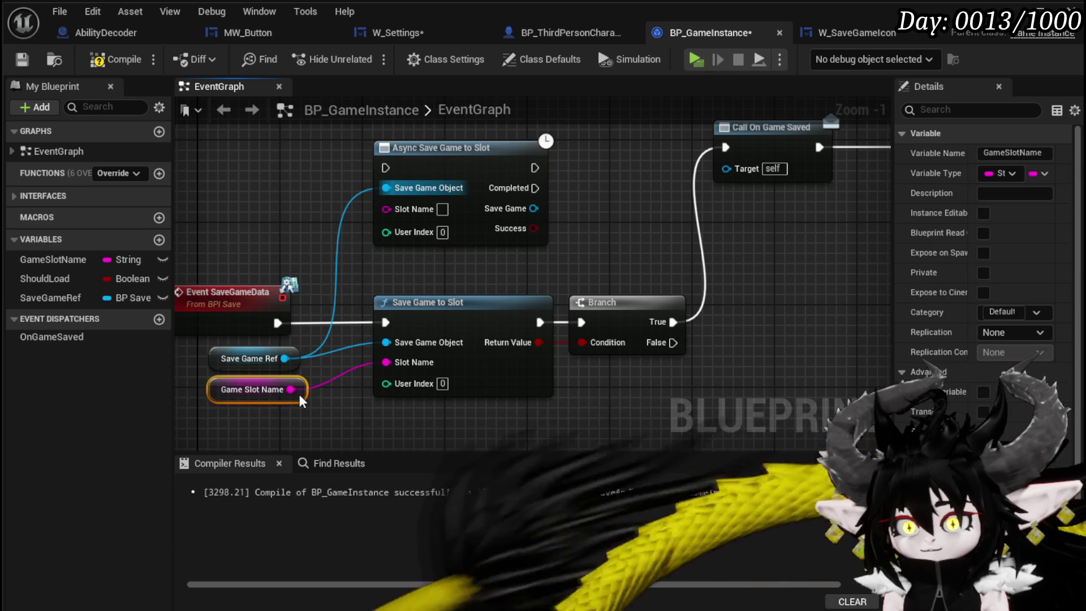
{"action": "left_click_drag", "start_coordinate": [290, 390], "coordinate": [385, 211]}
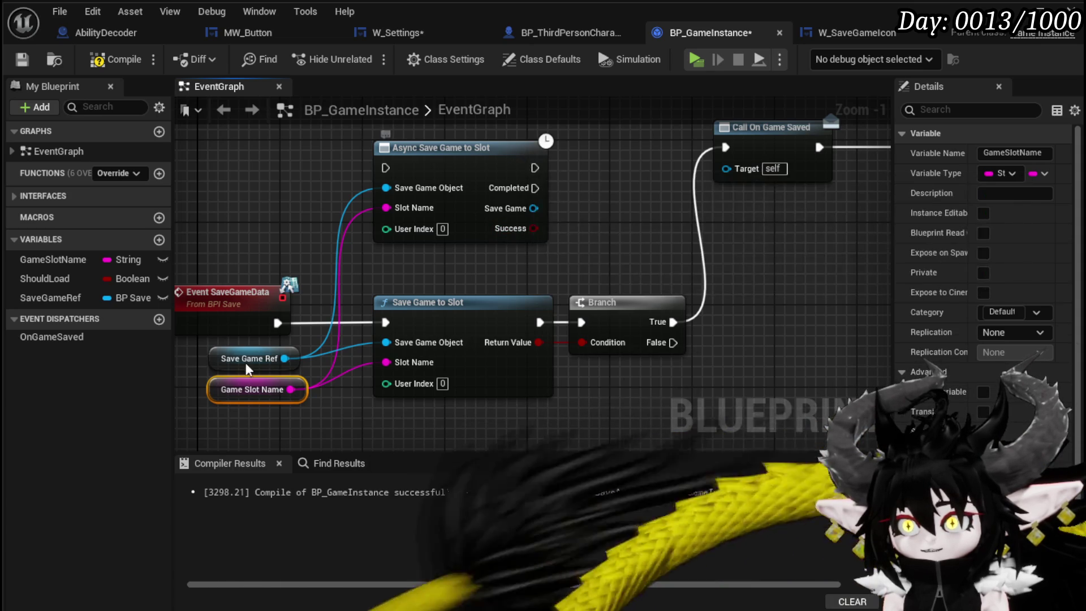
{"action": "mouse_move", "coordinate": [278, 324]}
{"action": "left_mouse_down"}
{"action": "mouse_move", "coordinate": [430, 164]}
{"action": "mouse_move", "coordinate": [385, 168]}
{"action": "left_mouse_up"}
{"action": "mouse_move", "coordinate": [524, 167]}
{"action": "left_mouse_down"}
{"action": "mouse_move", "coordinate": [421, 196]}
{"action": "mouse_move", "coordinate": [452, 217]}
{"action": "mouse_move", "coordinate": [622, 177]}
{"action": "left_mouse_up"}
{"action": "left_click", "coordinate": [421, 197]}
{"action": "mouse_move", "coordinate": [701, 296]}
{"action": "left_mouse_down"}
{"action": "mouse_move", "coordinate": [501, 279]}
{"action": "mouse_move", "coordinate": [181, 274]}
{"action": "left_mouse_up"}
{"action": "mouse_move", "coordinate": [710, 179]}
{"action": "left_mouse_down"}
{"action": "mouse_move", "coordinate": [351, 165]}
{"action": "mouse_move", "coordinate": [352, 196]}
{"action": "left_mouse_up"}
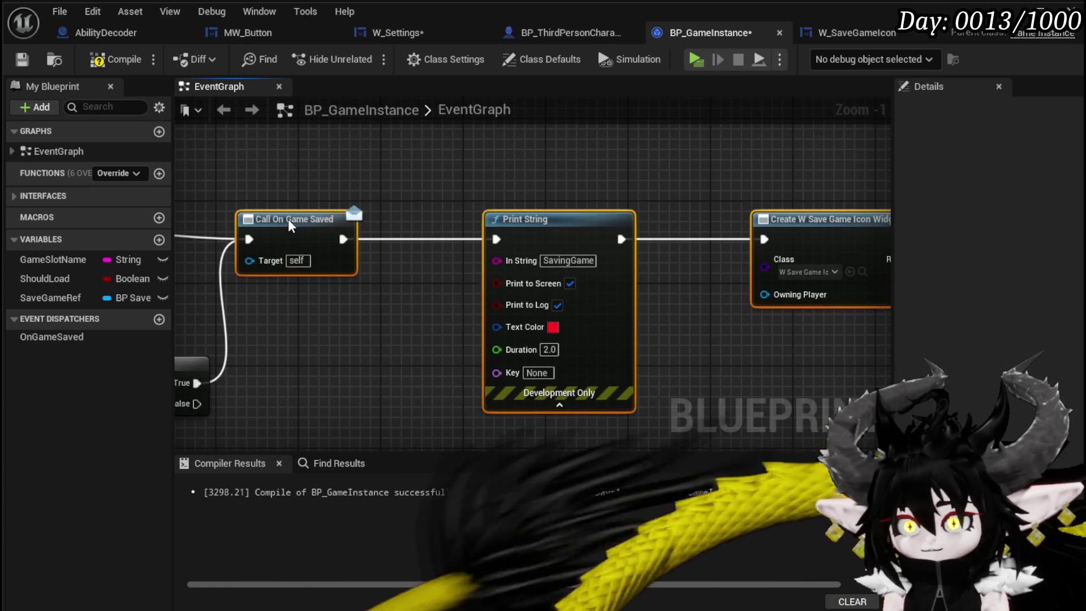
- Add Remove from Parent on the created widget, run when the async save completes
{"action": "left_click_drag", "start_coordinate": [803, 237], "coordinate": [359, 235]}
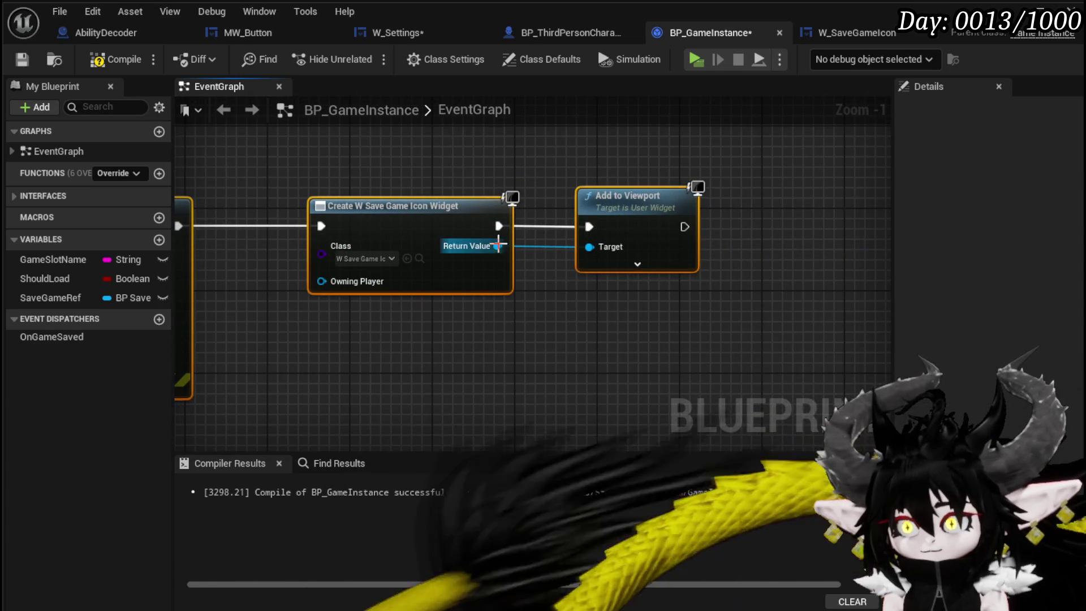
{"action": "left_click_drag", "start_coordinate": [576, 370], "coordinate": [546, 360]}
{"action": "type", "text": "Remove"}
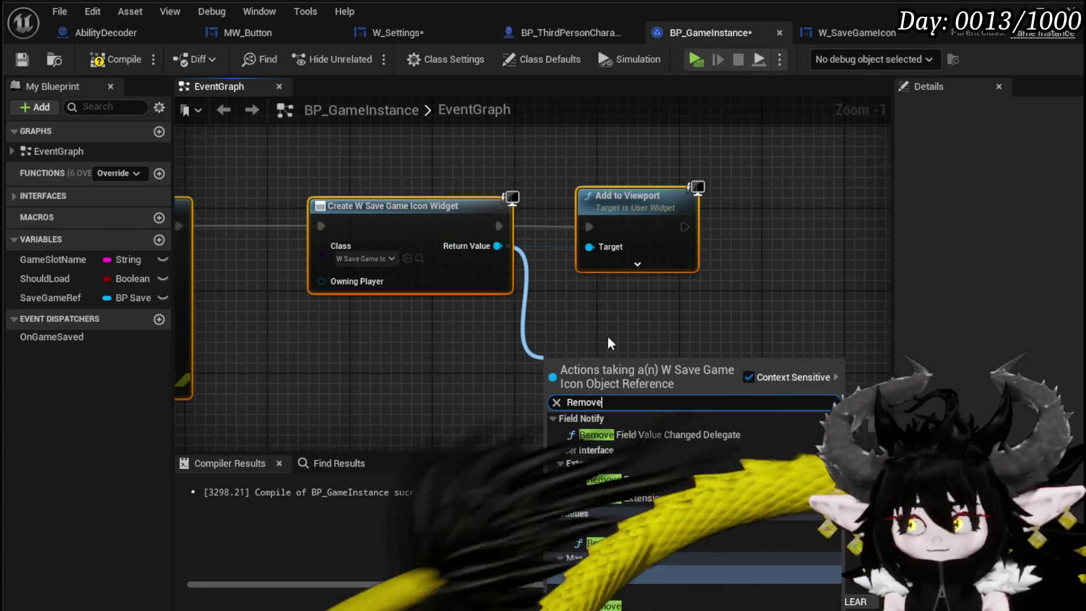
{"action": "left_click", "coordinate": [611, 605]}
{"action": "mouse_move", "coordinate": [590, 390]}
{"action": "left_mouse_down"}
{"action": "mouse_move", "coordinate": [458, 424]}
{"action": "mouse_move", "coordinate": [540, 332]}
{"action": "left_mouse_up"}
{"action": "scroll", "coordinate": [199, 211], "scroll_direction": "down", "scroll_amount": 1}
{"action": "left_click_drag", "start_coordinate": [199, 211], "coordinate": [432, 256]}
{"action": "scroll", "coordinate": [278, 215], "scroll_direction": "down", "scroll_amount": 1}
{"action": "mouse_move", "coordinate": [277, 207]}
{"action": "left_mouse_down"}
{"action": "mouse_move", "coordinate": [916, 328]}
{"action": "mouse_move", "coordinate": [707, 323]}
{"action": "mouse_move", "coordinate": [778, 318]}
{"action": "left_mouse_up"}
{"action": "mouse_move", "coordinate": [339, 164]}
{"action": "left_mouse_down"}
{"action": "mouse_move", "coordinate": [435, 164]}
{"action": "mouse_move", "coordinate": [555, 217]}
{"action": "left_mouse_up"}
- Feed the async save's Success into the Branch condition and run the Branch after it
{"action": "left_click_drag", "start_coordinate": [405, 269], "coordinate": [421, 303]}
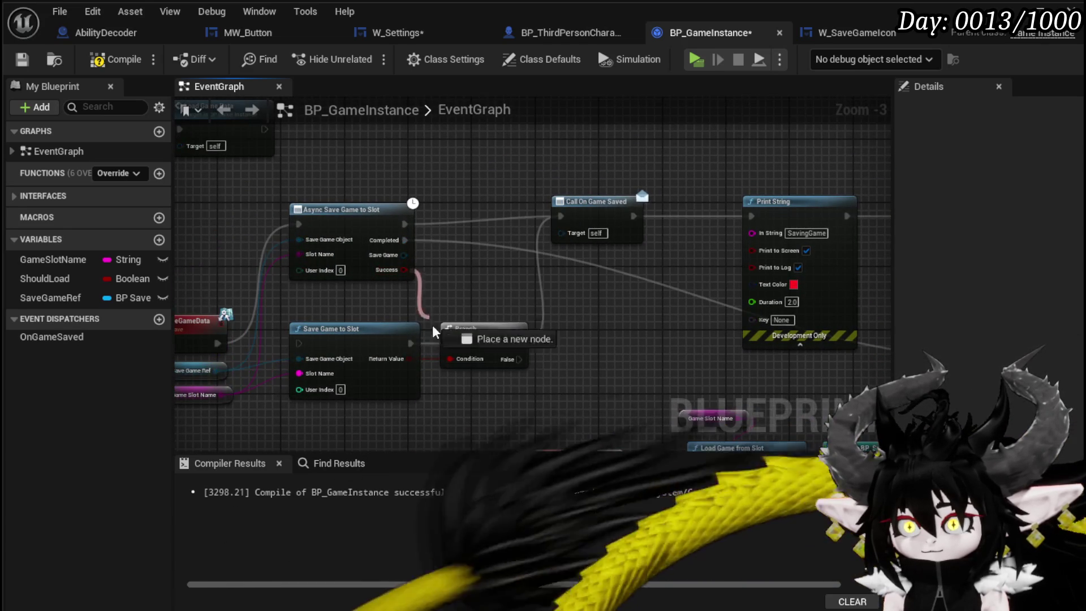
{"action": "left_click_drag", "start_coordinate": [442, 358], "coordinate": [444, 365]}
{"action": "mouse_move", "coordinate": [405, 270]}
{"action": "left_mouse_down"}
{"action": "mouse_move", "coordinate": [456, 360]}
{"action": "mouse_move", "coordinate": [483, 207]}
{"action": "left_mouse_up"}
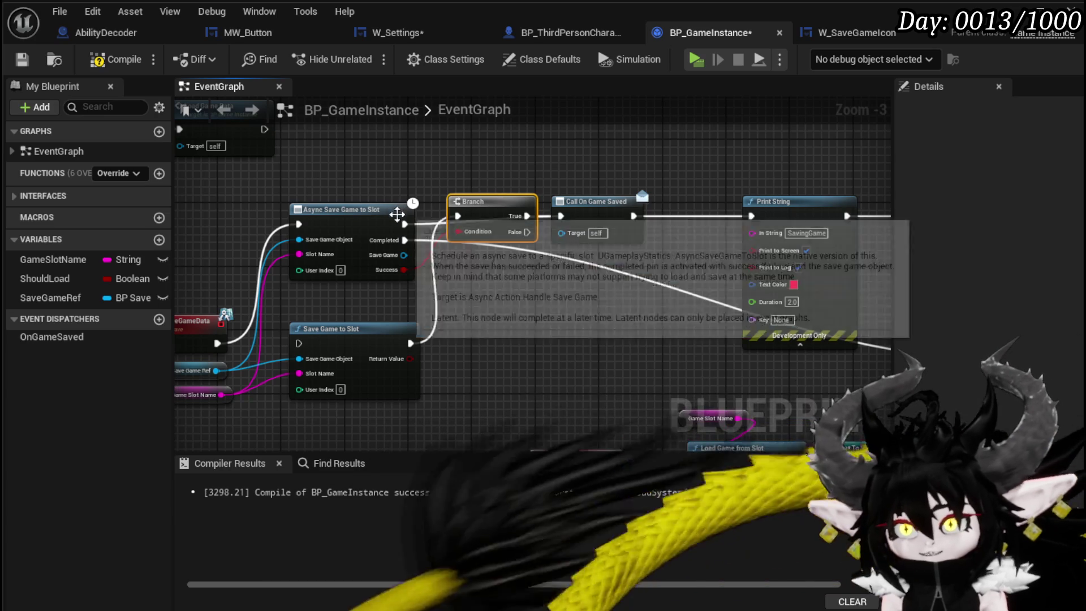
{"action": "left_click_drag", "start_coordinate": [403, 224], "coordinate": [459, 216]}
{"action": "left_click_drag", "start_coordinate": [381, 207], "coordinate": [380, 199]}
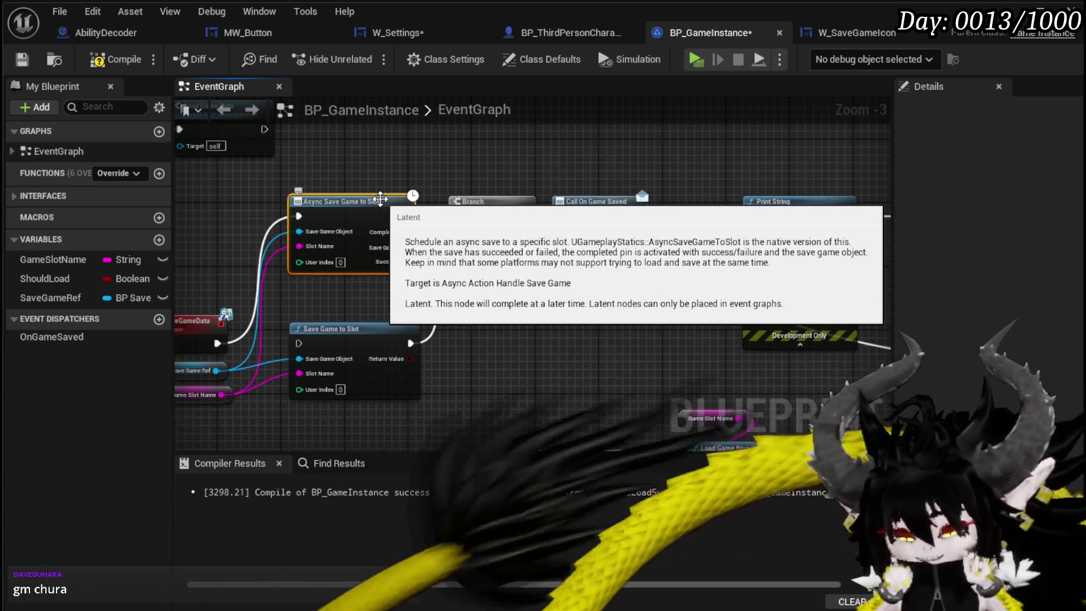
{"action": "left_click_drag", "start_coordinate": [618, 163], "coordinate": [375, 167]}
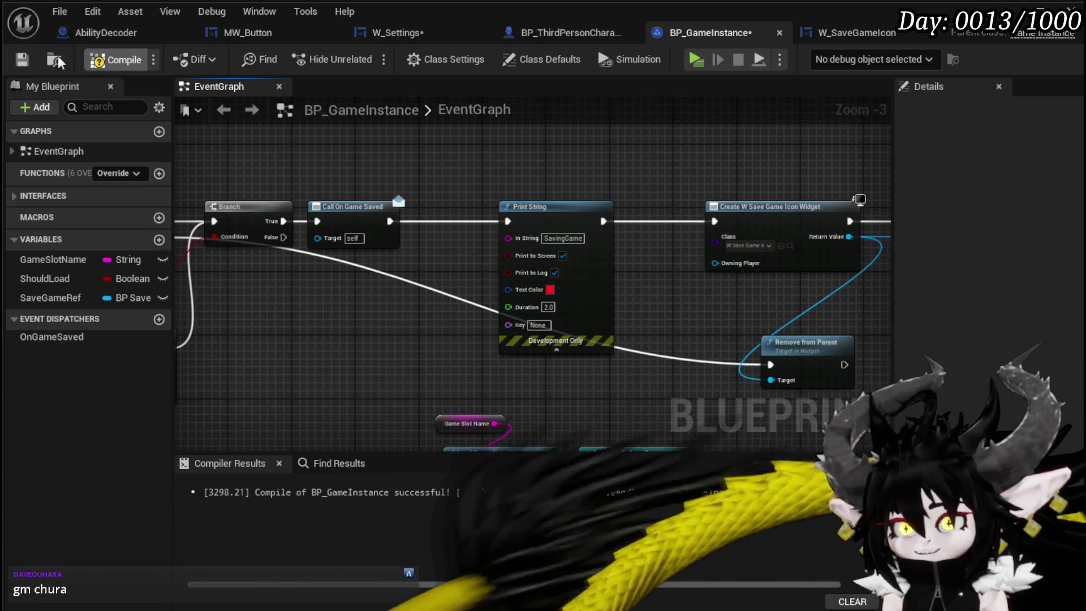
- Save and compile BP_GameInstance, then launch a game preview
{"action": "left_click", "coordinate": [21, 60]}
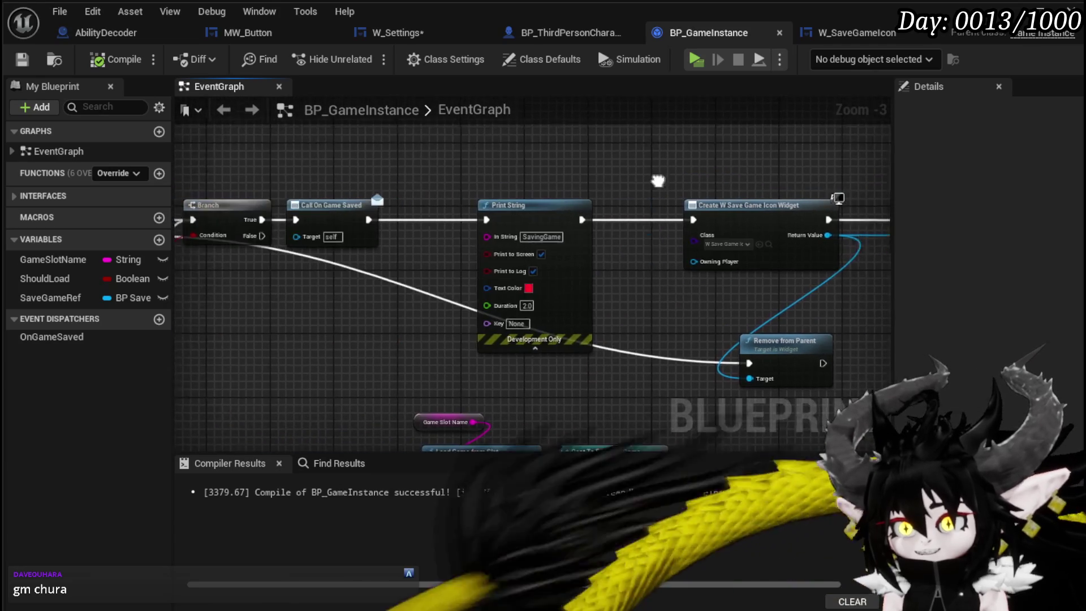
{"action": "left_click_drag", "start_coordinate": [689, 178], "coordinate": [1007, 141]}
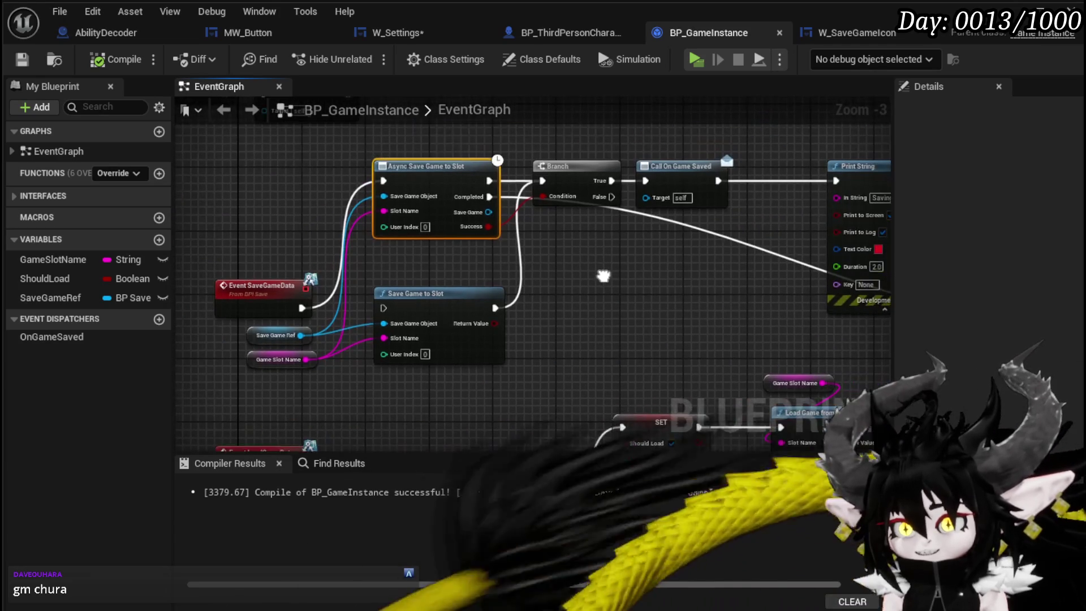
{"action": "left_click_drag", "start_coordinate": [257, 287], "coordinate": [242, 168]}
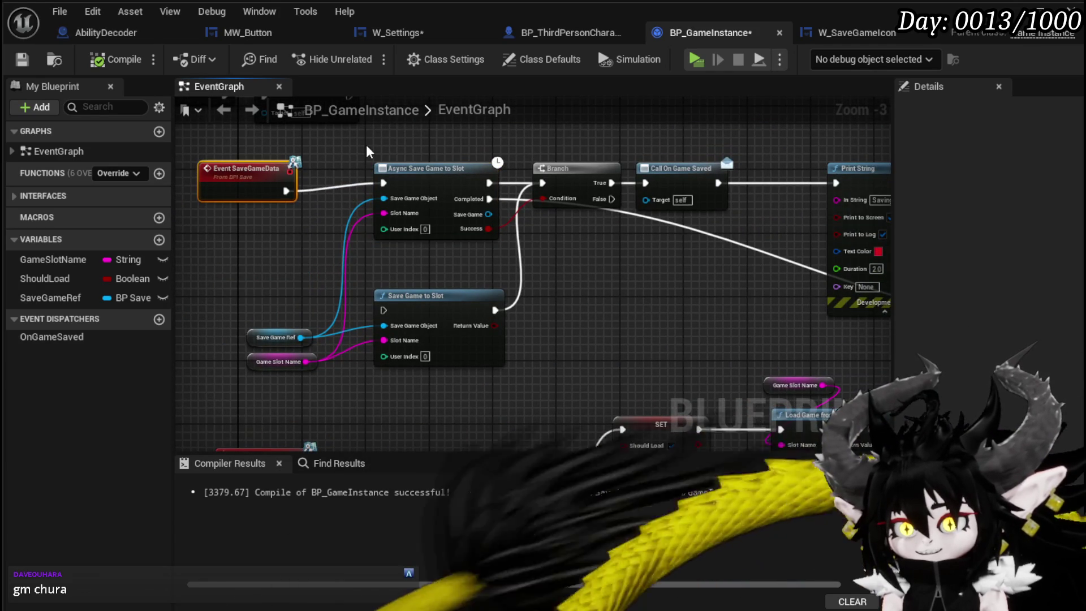
{"action": "left_click", "coordinate": [94, 57]}
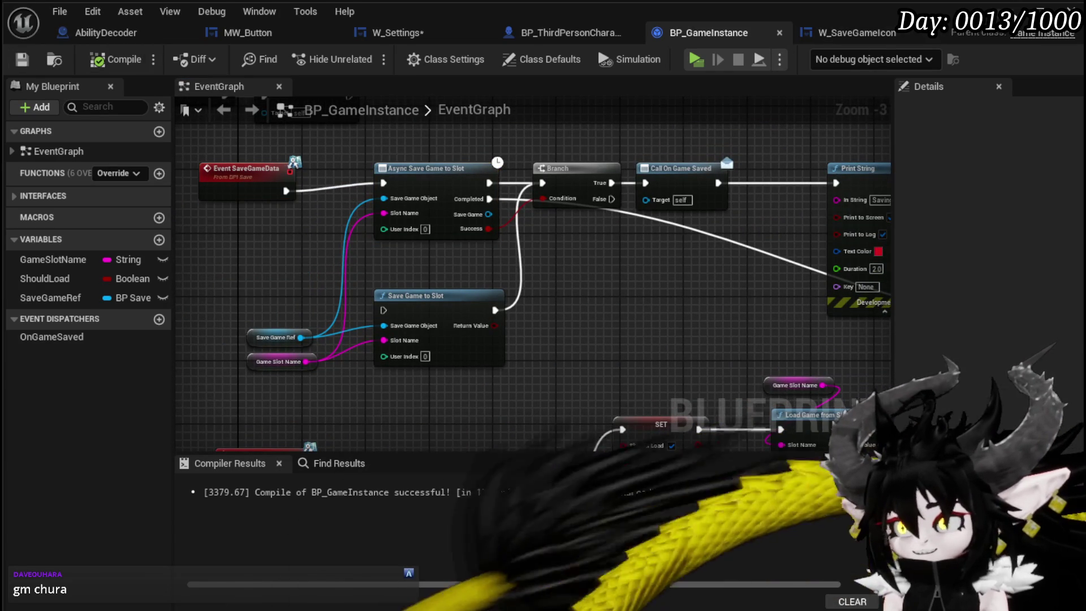
{"action": "key", "text": "alt+Tab"}
{"action": "left_click", "coordinate": [378, 52]}
- Test Save Game from the in-game settings menu, stop the preview and save the level
{"action": "key", "text": "Escape"}
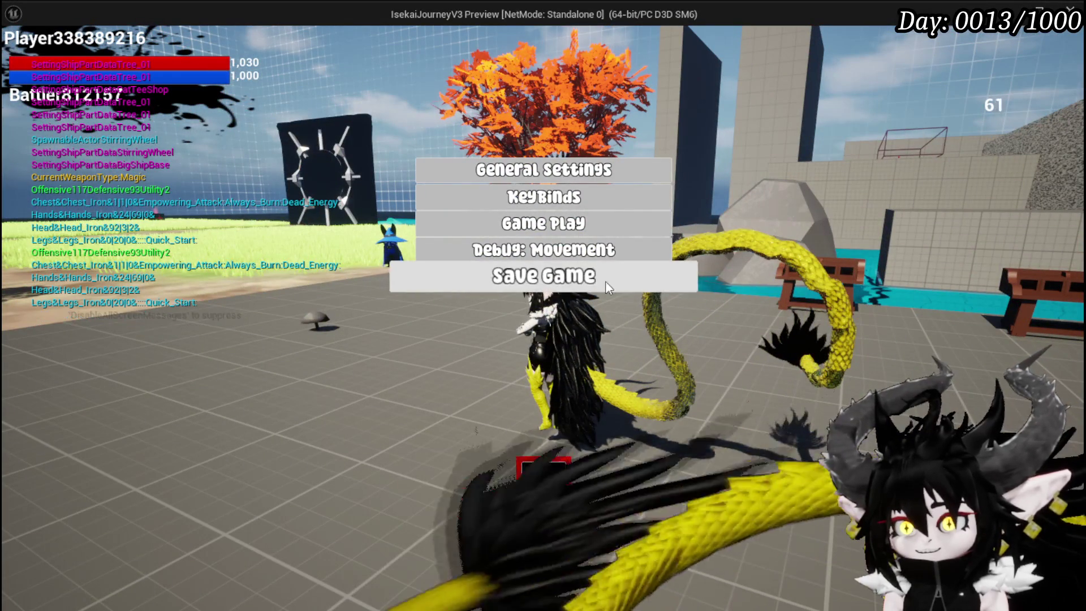
{"action": "left_click", "coordinate": [608, 288]}
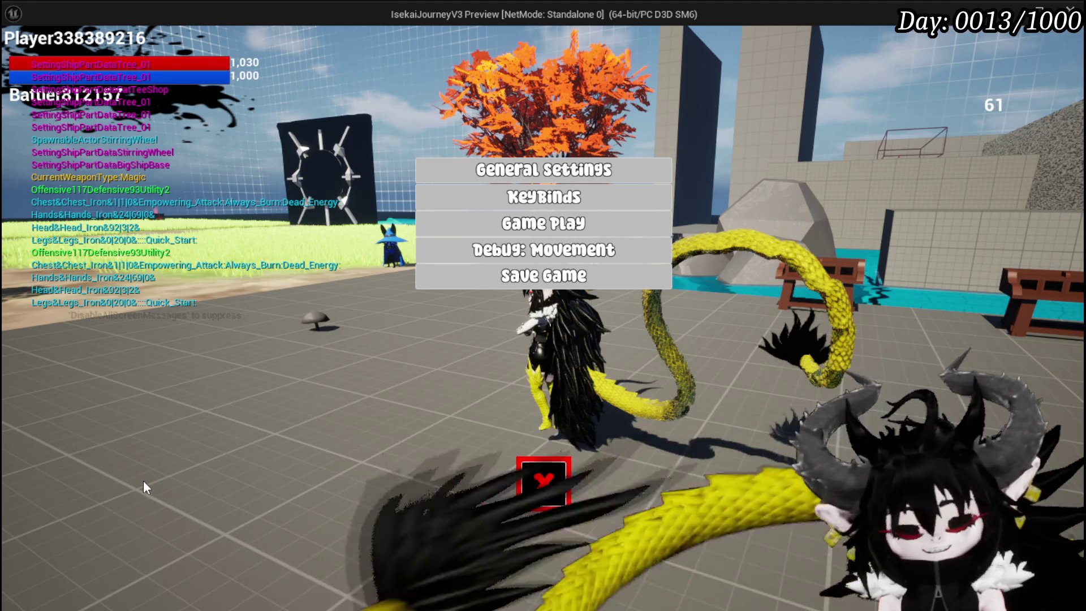
{"action": "key", "text": "Escape"}
{"action": "key", "text": "ctrl+s"}
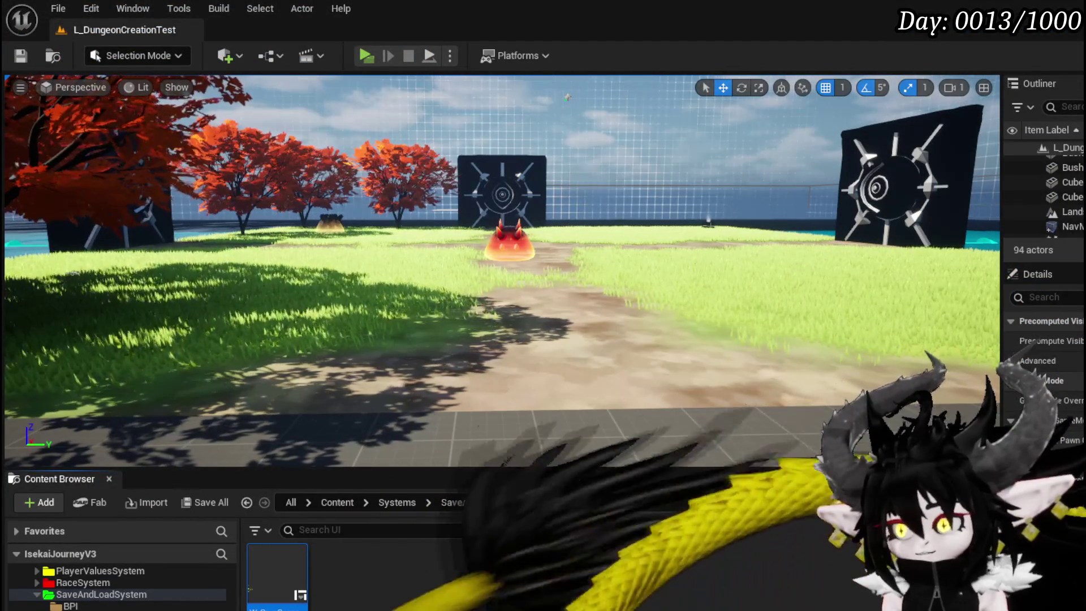
{"action": "key", "text": "alt+Tab"}
{"action": "mouse_move", "coordinate": [605, 314]}
{"action": "left_mouse_down"}
{"action": "mouse_move", "coordinate": [281, 331]}
{"action": "mouse_move", "coordinate": [485, 356]}
{"action": "left_mouse_up"}
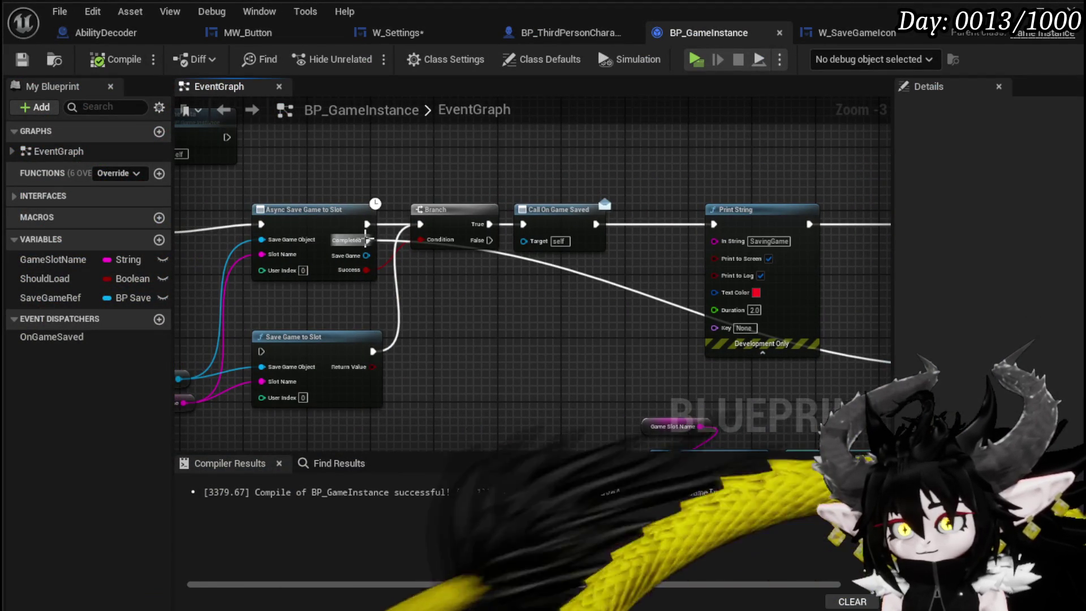
- Save BP_GameInstance and start a new play-test with the settings menu open
{"action": "left_click", "coordinate": [35, 62]}
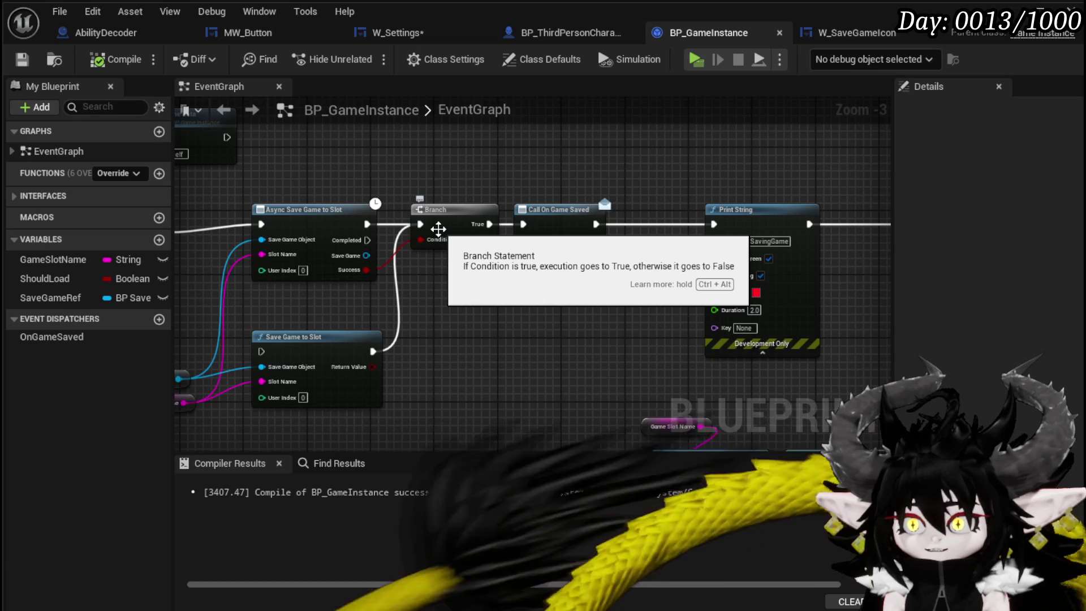
{"action": "left_click_drag", "start_coordinate": [469, 179], "coordinate": [666, 332]}
{"action": "left_click", "coordinate": [666, 333]}
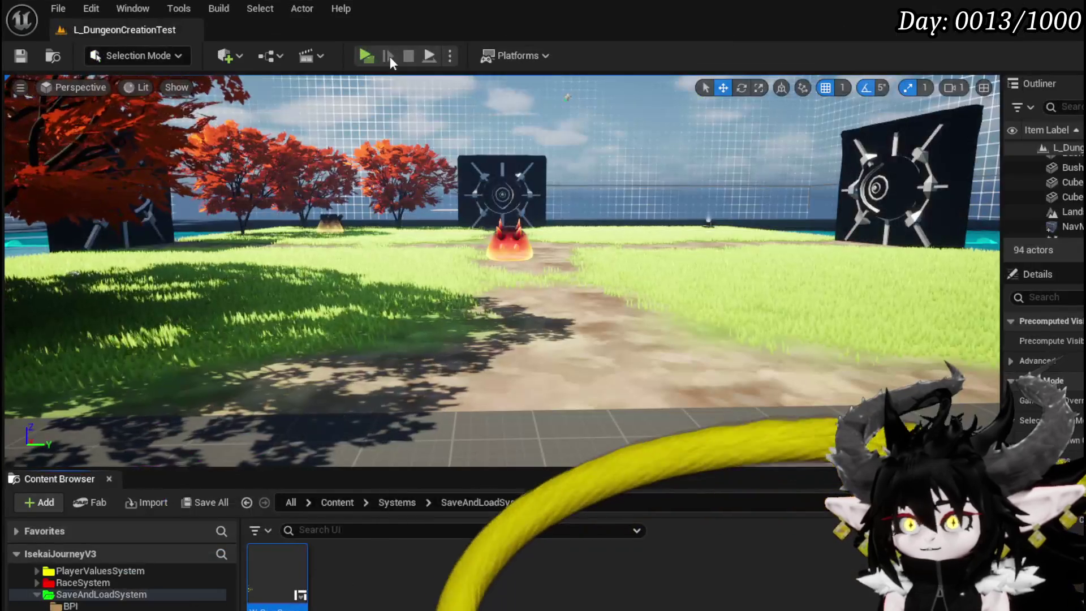
{"action": "left_click", "coordinate": [389, 56]}
{"action": "key", "text": "Escape"}
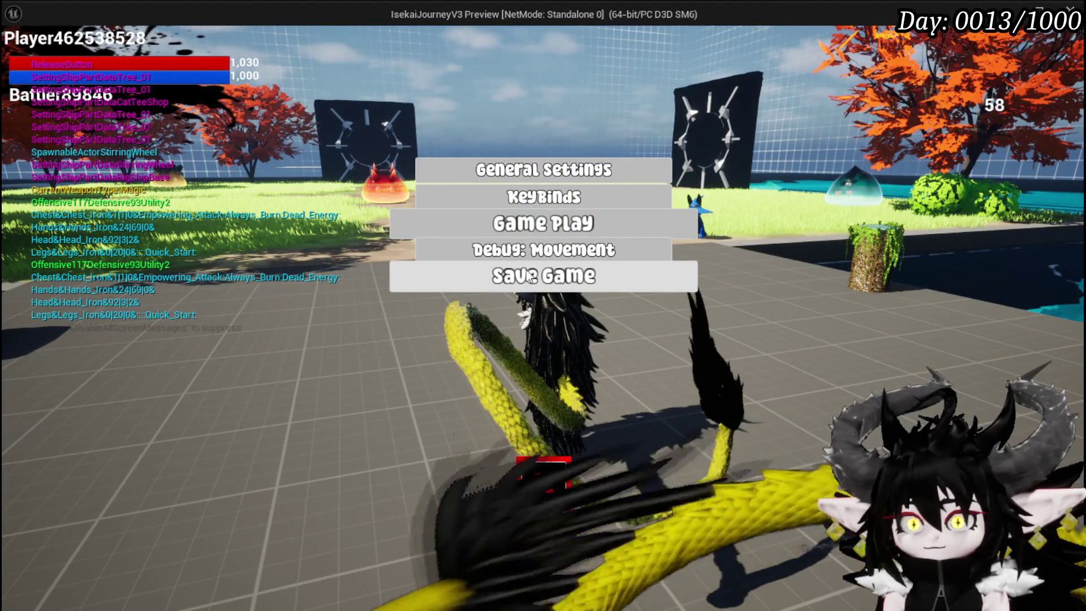
- After a test save, move the Branch below the chain, fed by Completed, True to Remove from Parent
{"action": "left_click", "coordinate": [544, 482]}
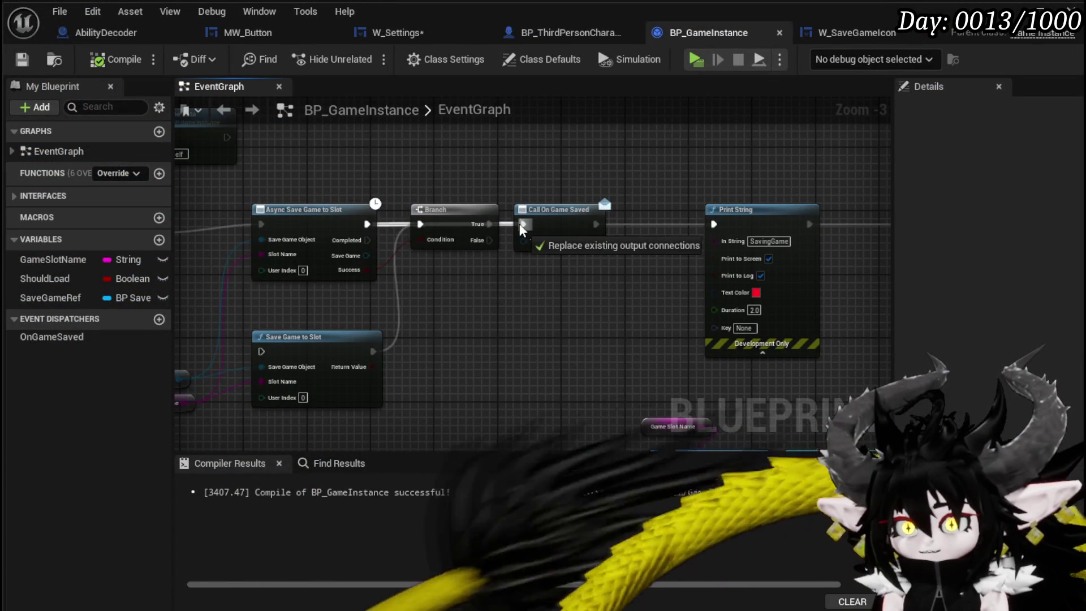
{"action": "mouse_move", "coordinate": [467, 222]}
{"action": "left_mouse_down"}
{"action": "mouse_move", "coordinate": [457, 254]}
{"action": "mouse_move", "coordinate": [410, 256]}
{"action": "mouse_move", "coordinate": [455, 292]}
{"action": "left_mouse_up"}
{"action": "mouse_move", "coordinate": [572, 300]}
{"action": "left_mouse_down"}
{"action": "mouse_move", "coordinate": [391, 276]}
{"action": "mouse_move", "coordinate": [425, 281]}
{"action": "left_mouse_up"}
{"action": "left_click_drag", "start_coordinate": [844, 366], "coordinate": [822, 304]}
{"action": "mouse_move", "coordinate": [301, 279]}
{"action": "left_mouse_down"}
{"action": "mouse_move", "coordinate": [318, 318]}
{"action": "mouse_move", "coordinate": [573, 320]}
{"action": "left_mouse_up"}
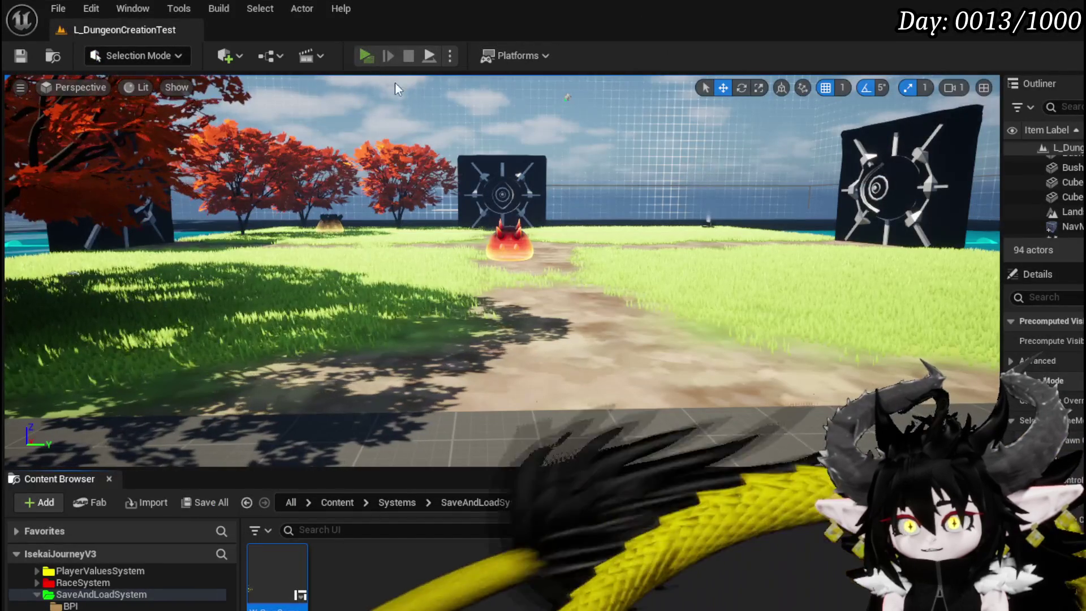
- Play-test Save Game again, stop the preview and save the level
{"action": "left_click", "coordinate": [371, 57]}
{"action": "key", "text": "Escape"}
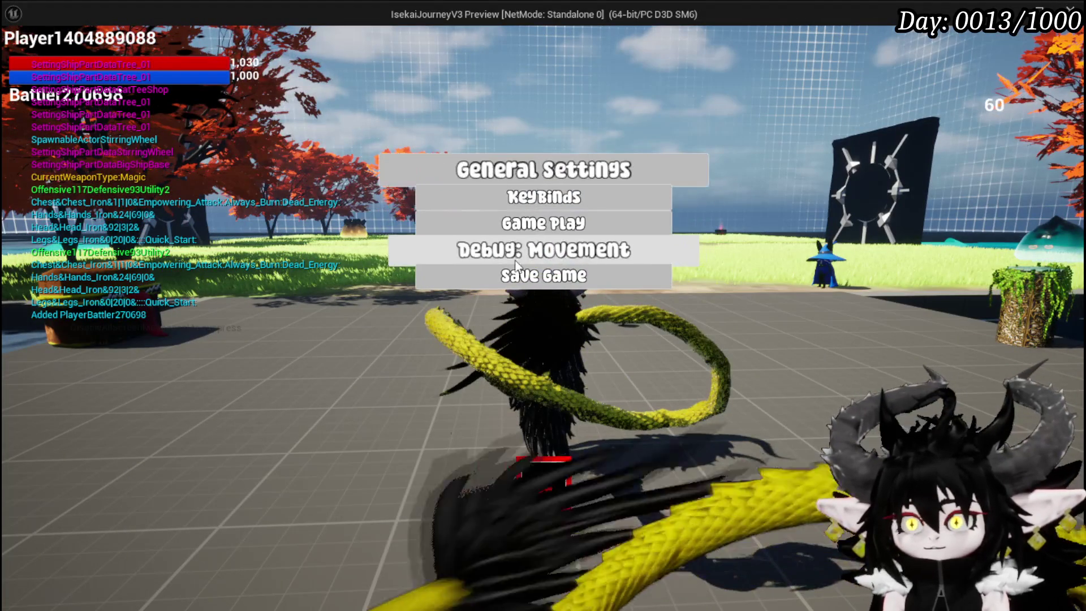
{"action": "left_click", "coordinate": [531, 276]}
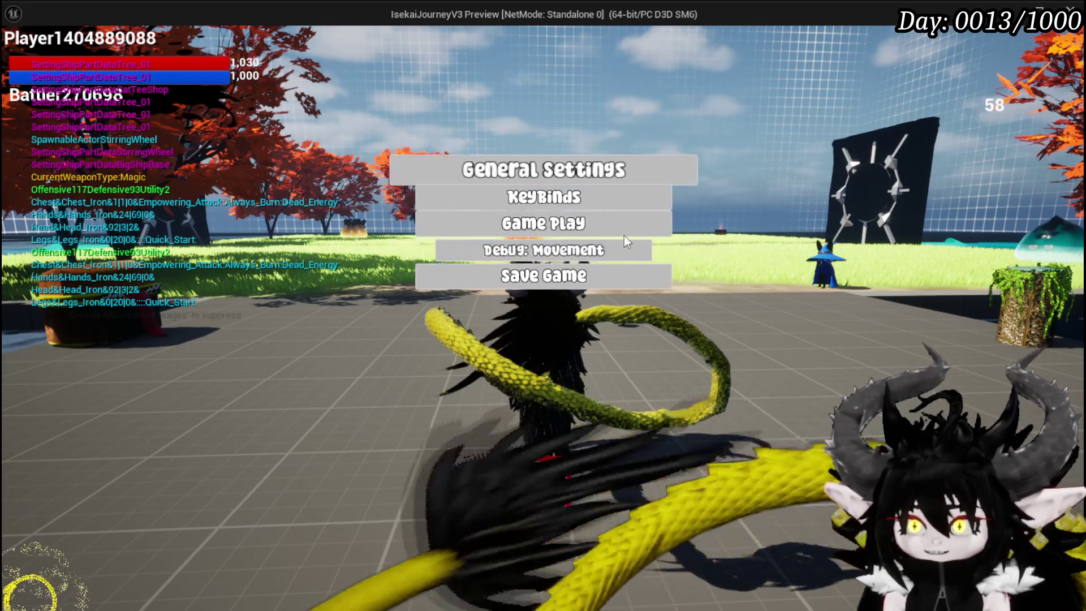
{"action": "key", "text": "Escape"}
{"action": "key", "text": "Escape"}
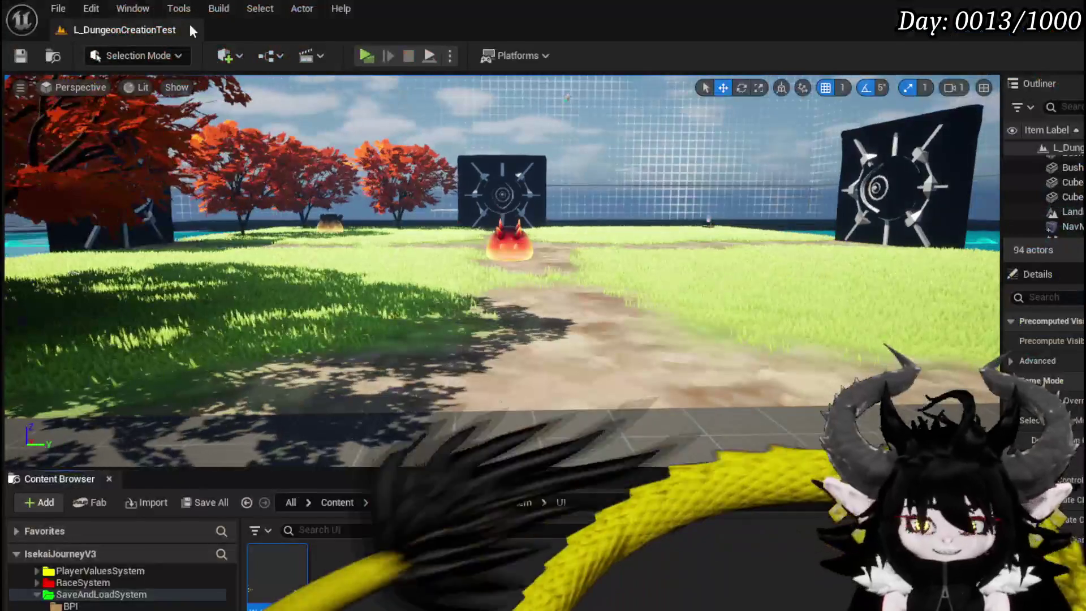
{"action": "left_click", "coordinate": [22, 54]}
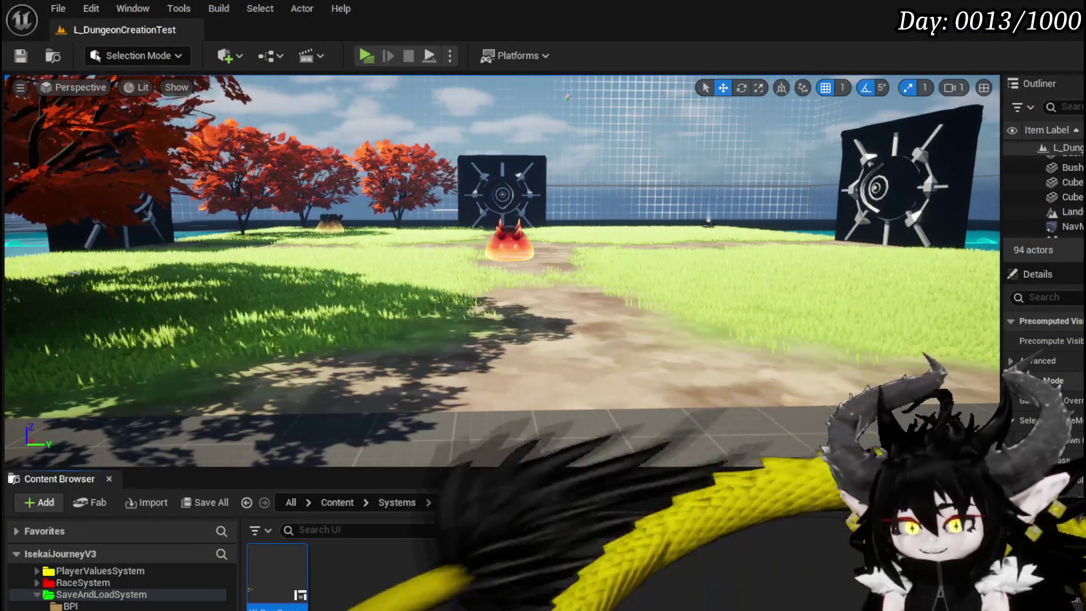
{"action": "key", "text": "alt+Tab"}
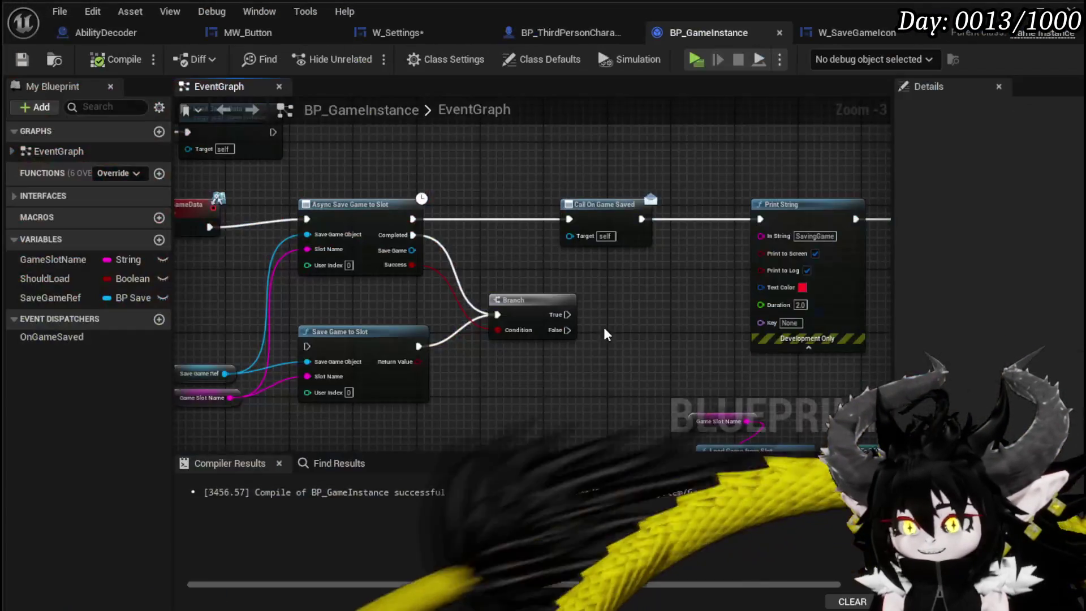
- Wire the Branch's True output to Remove from Parent and save BP_GameInstance
{"action": "left_click_drag", "start_coordinate": [561, 316], "coordinate": [704, 321]}
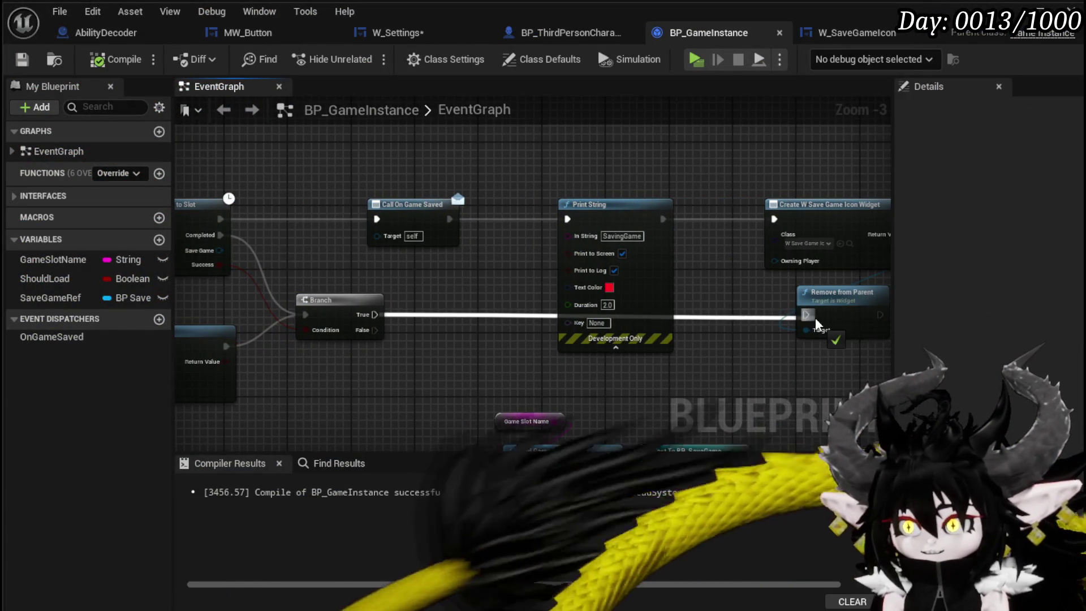
{"action": "left_click_drag", "start_coordinate": [817, 324], "coordinate": [814, 324]}
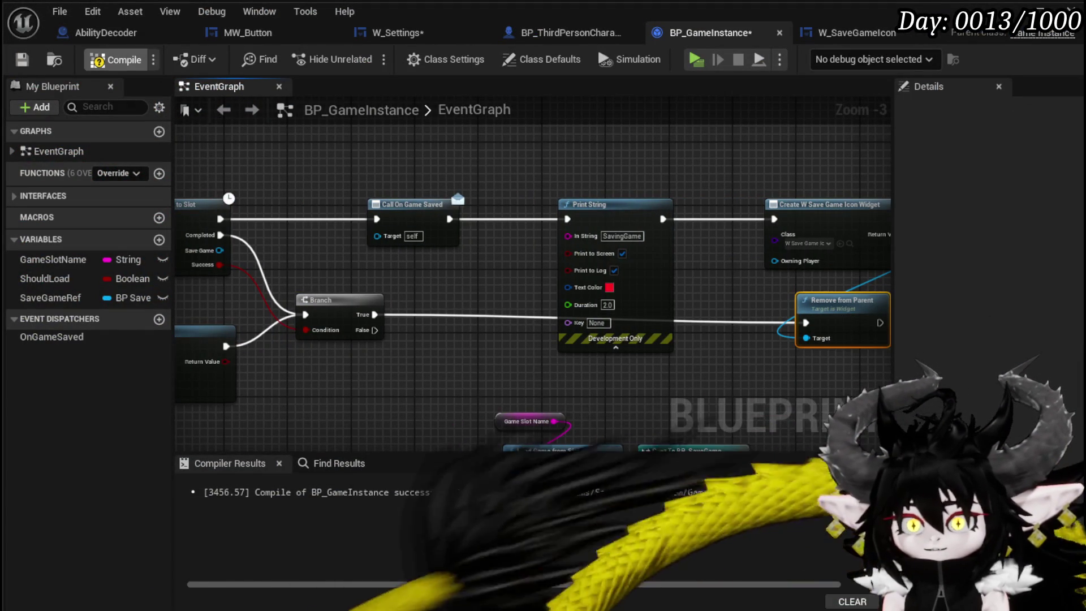
{"action": "left_click", "coordinate": [25, 61]}
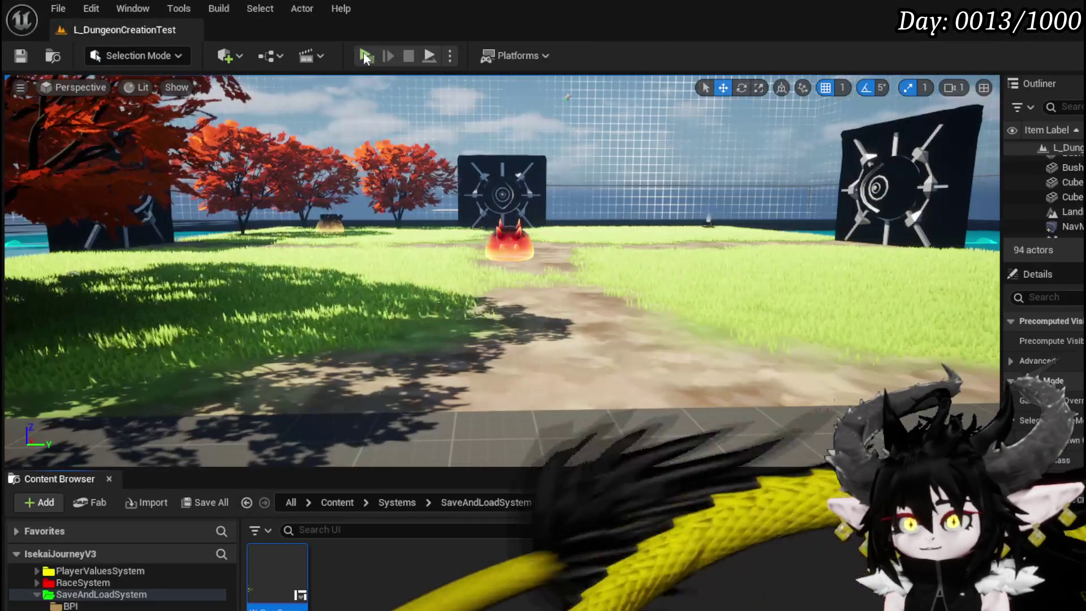
- Play-test Save Game from the in-game menu, then stop the preview
{"action": "left_click", "coordinate": [364, 53]}
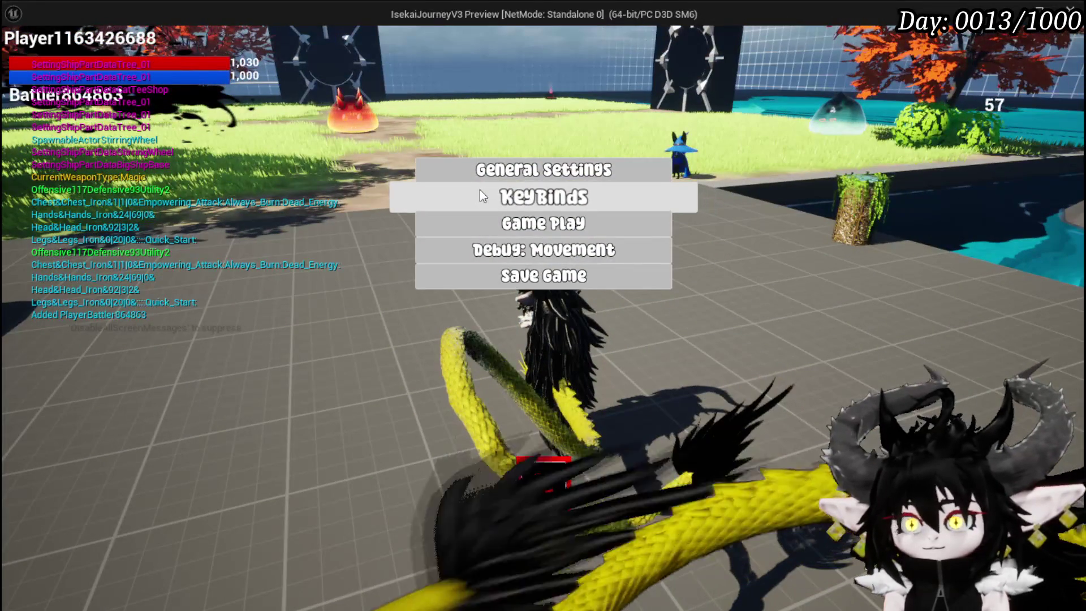
{"action": "left_click", "coordinate": [509, 276]}
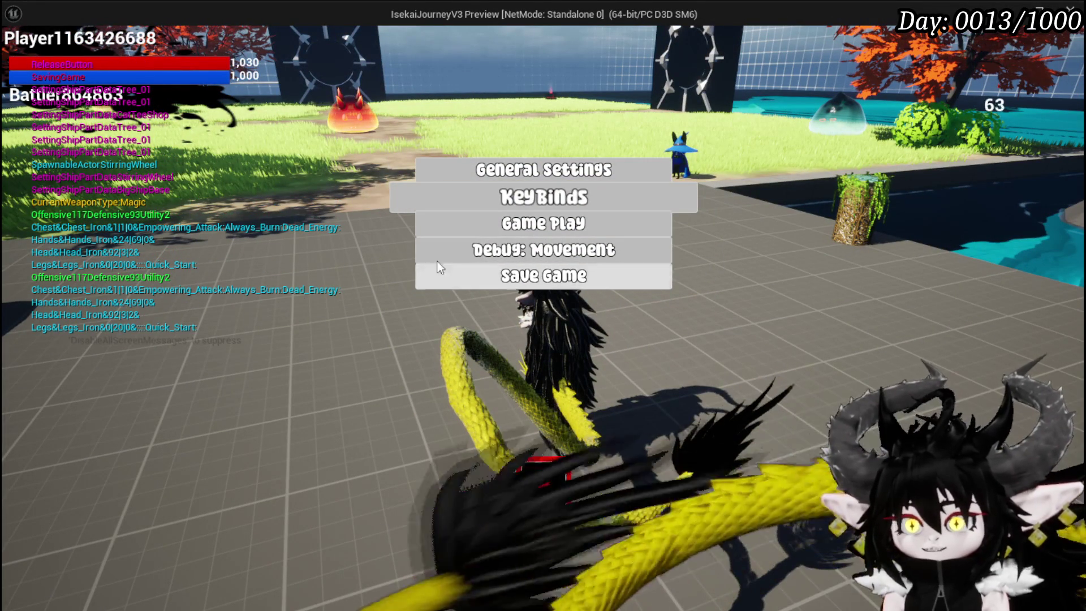
{"action": "key", "text": "Escape"}
{"action": "key", "text": "Escape"}
{"action": "key", "text": "ctrl+s"}
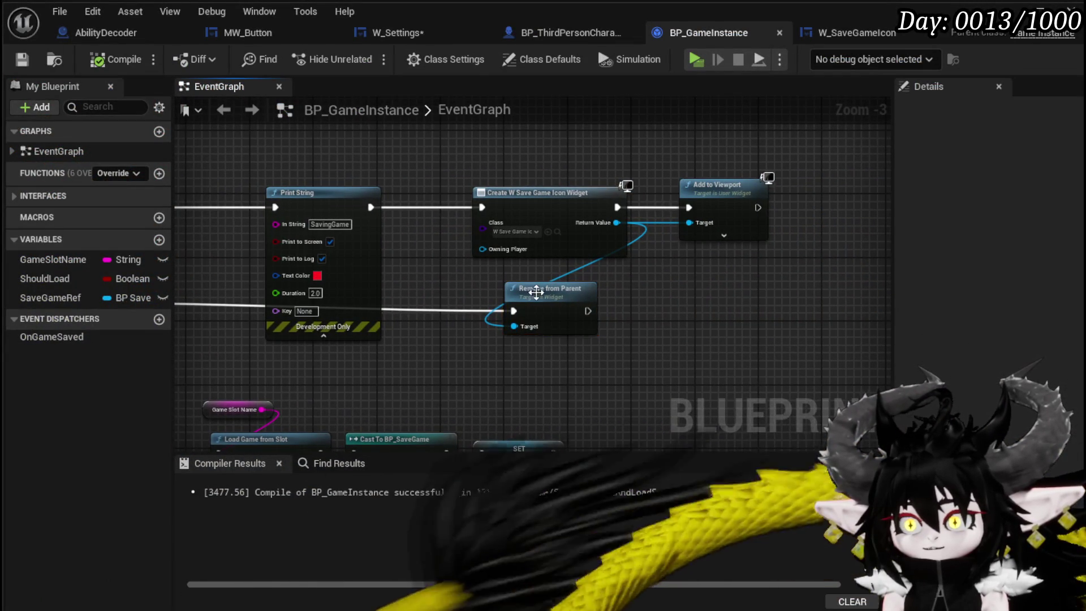
{"action": "left_click", "coordinate": [348, 164]}
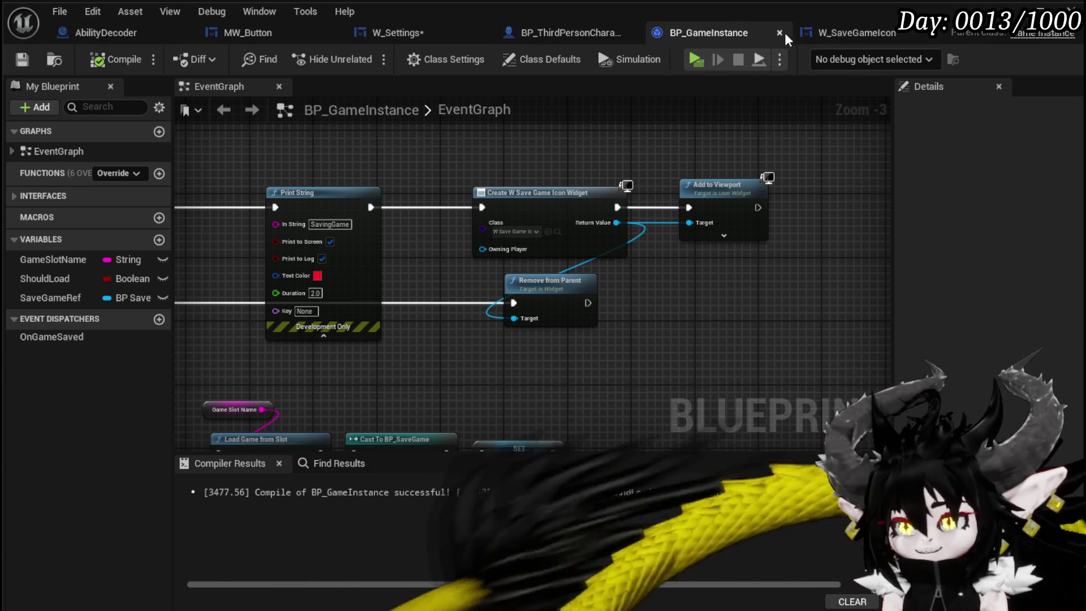
- Show W_Settings' event graph around the On Pressed (MW_Button_Save) node
{"action": "left_click", "coordinate": [395, 32]}
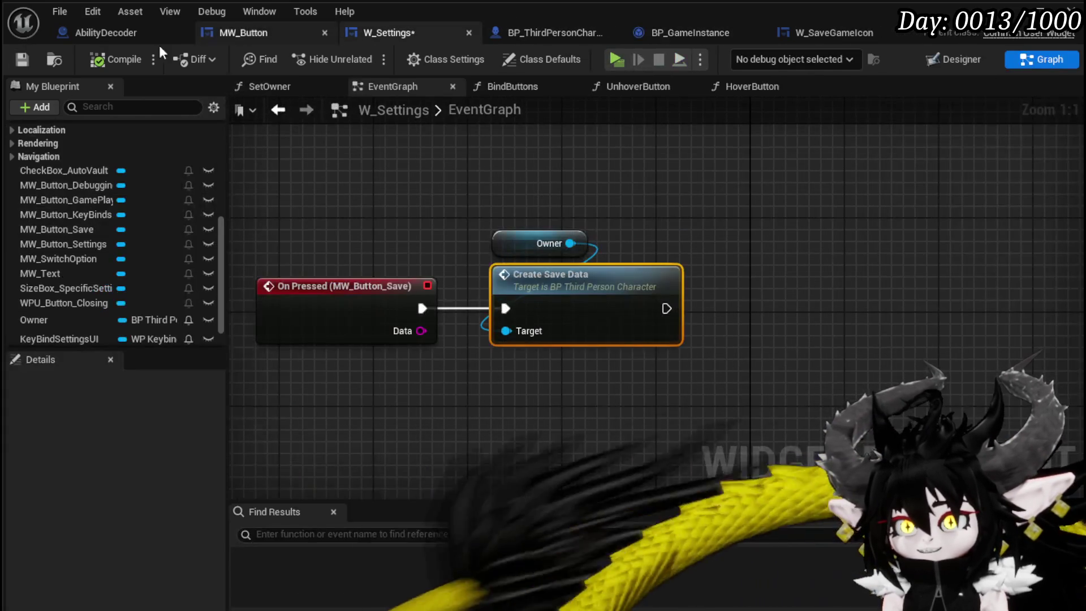
{"action": "left_click_drag", "start_coordinate": [461, 150], "coordinate": [474, 130]}
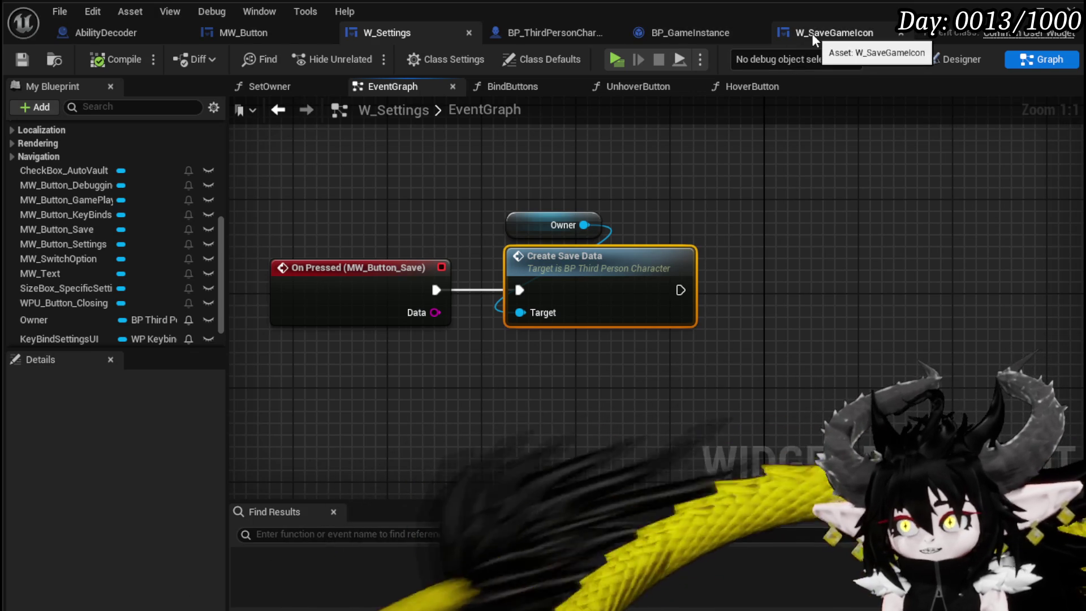
- In W_SaveGameIcon's graph, add a Pop animation getter from the MW Image Background node
{"action": "left_click", "coordinate": [812, 32]}
{"action": "mouse_move", "coordinate": [676, 215]}
{"action": "left_mouse_down"}
{"action": "mouse_move", "coordinate": [720, 212]}
{"action": "mouse_move", "coordinate": [503, 179]}
{"action": "mouse_move", "coordinate": [666, 150]}
{"action": "left_mouse_up"}
{"action": "scroll", "coordinate": [448, 271], "scroll_direction": "down", "scroll_amount": 2}
{"action": "mouse_move", "coordinate": [461, 383]}
{"action": "left_mouse_down"}
{"action": "mouse_move", "coordinate": [371, 330]}
{"action": "mouse_move", "coordinate": [257, 203]}
{"action": "mouse_move", "coordinate": [286, 150]}
{"action": "left_mouse_up"}
{"action": "left_click", "coordinate": [418, 251]}
{"action": "left_click_drag", "start_coordinate": [409, 242], "coordinate": [296, 234]}
{"action": "left_click_drag", "start_coordinate": [406, 233], "coordinate": [565, 226]}
{"action": "type", "text": "get anim"}
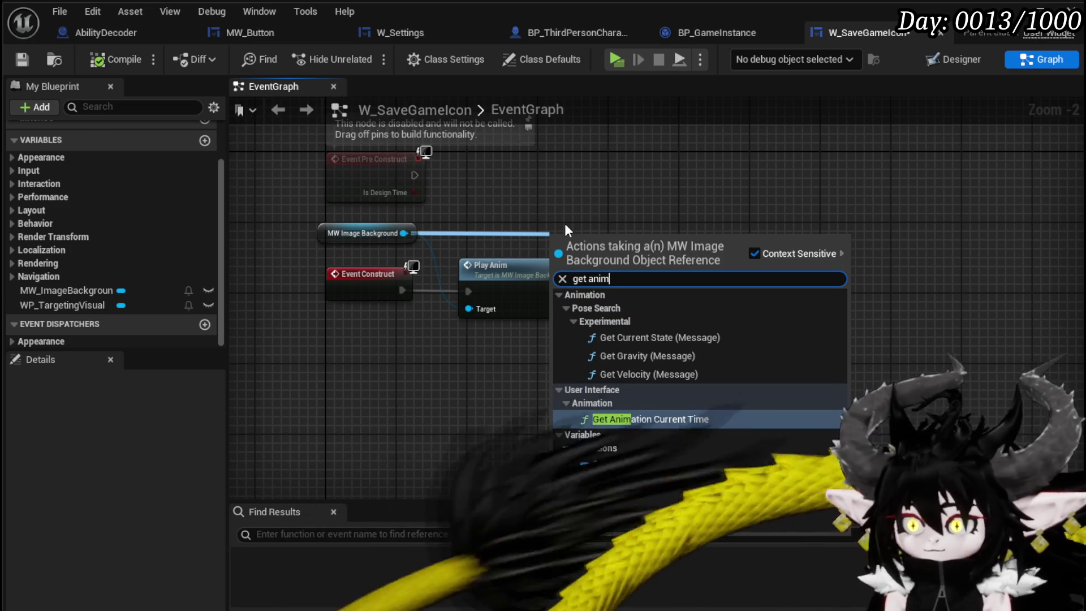
{"action": "left_click", "coordinate": [616, 463]}
- Add an Is Animation Playing check on Pop, place it beside Pop, and compile
{"action": "left_click_drag", "start_coordinate": [624, 242], "coordinate": [748, 253]}
{"action": "type", "text": "Finish"}
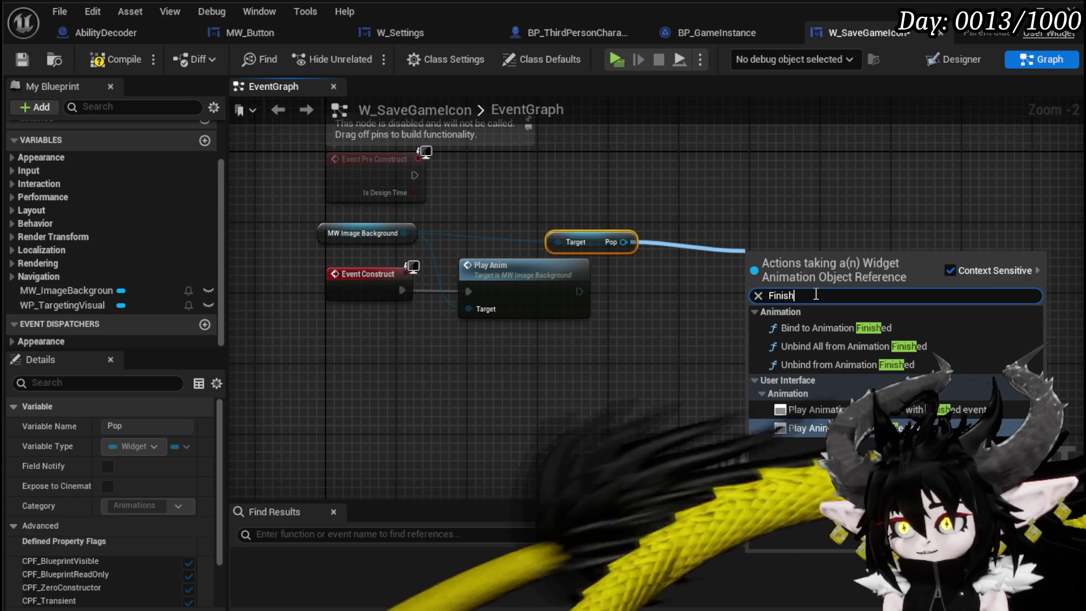
{"action": "key", "text": "BackSpace"}
{"action": "key", "text": "BackSpace"}
{"action": "key", "text": "BackSpace"}
{"action": "type", "text": "p"}
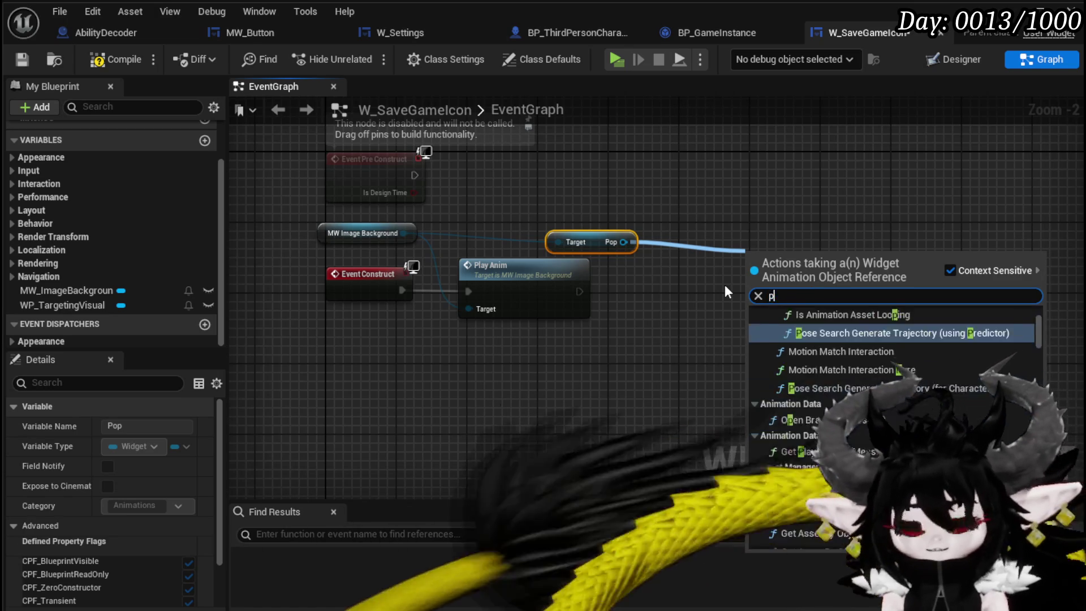
{"action": "type", "text": "laying"}
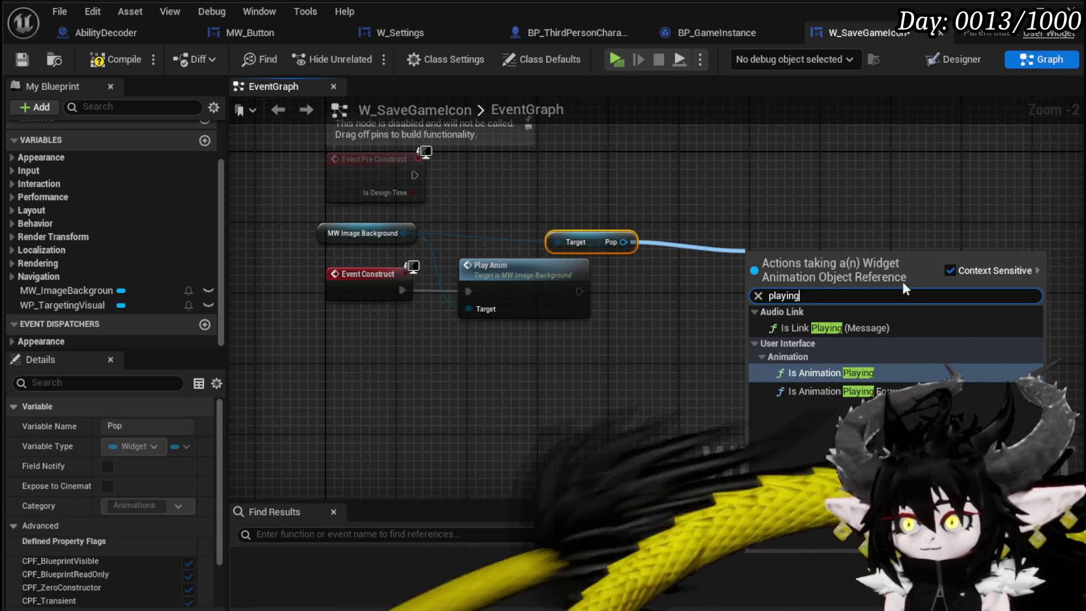
{"action": "left_click", "coordinate": [840, 370]}
{"action": "left_click_drag", "start_coordinate": [586, 233], "coordinate": [535, 229]}
{"action": "left_click_drag", "start_coordinate": [819, 262], "coordinate": [671, 188]}
{"action": "left_click_drag", "start_coordinate": [542, 177], "coordinate": [623, 231]}
{"action": "left_click", "coordinate": [822, 331]}
{"action": "left_click", "coordinate": [108, 60]}
{"action": "left_click_drag", "start_coordinate": [351, 208], "coordinate": [653, 236]}
{"action": "scroll", "coordinate": [100, 232], "scroll_direction": "up", "scroll_amount": 3}
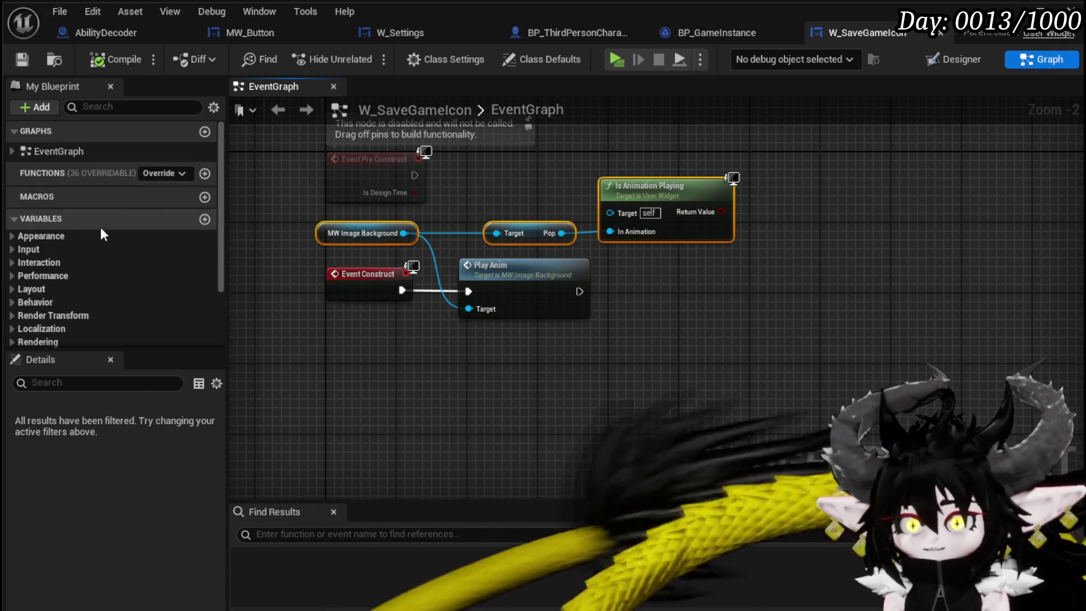
- Create a Closing function whose pasted Is Animation Playing check drives a Branch
{"action": "left_click", "coordinate": [205, 174]}
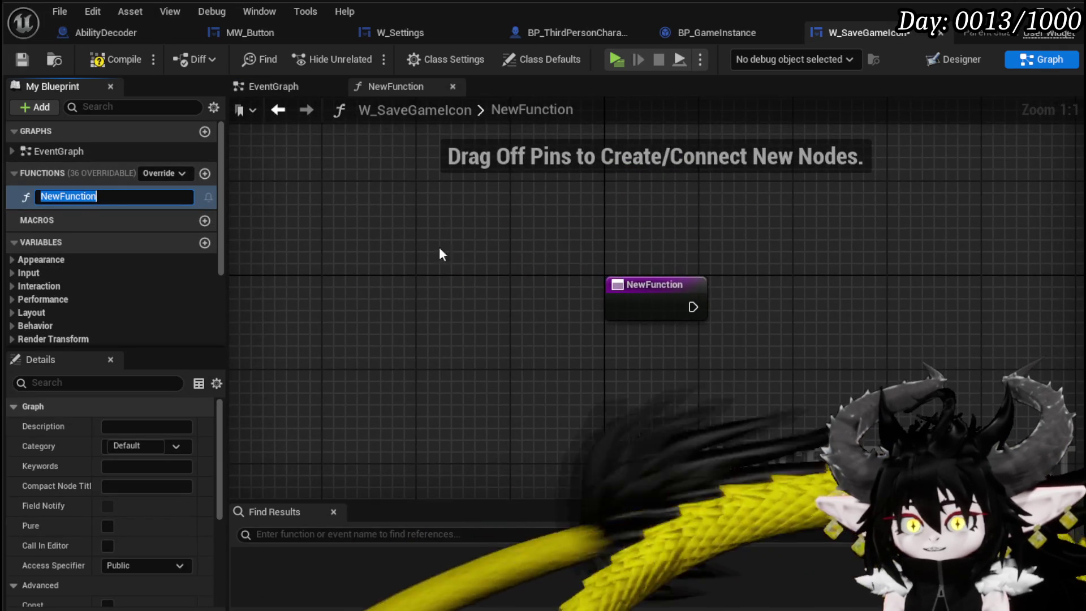
{"action": "type", "text": "Closing"}
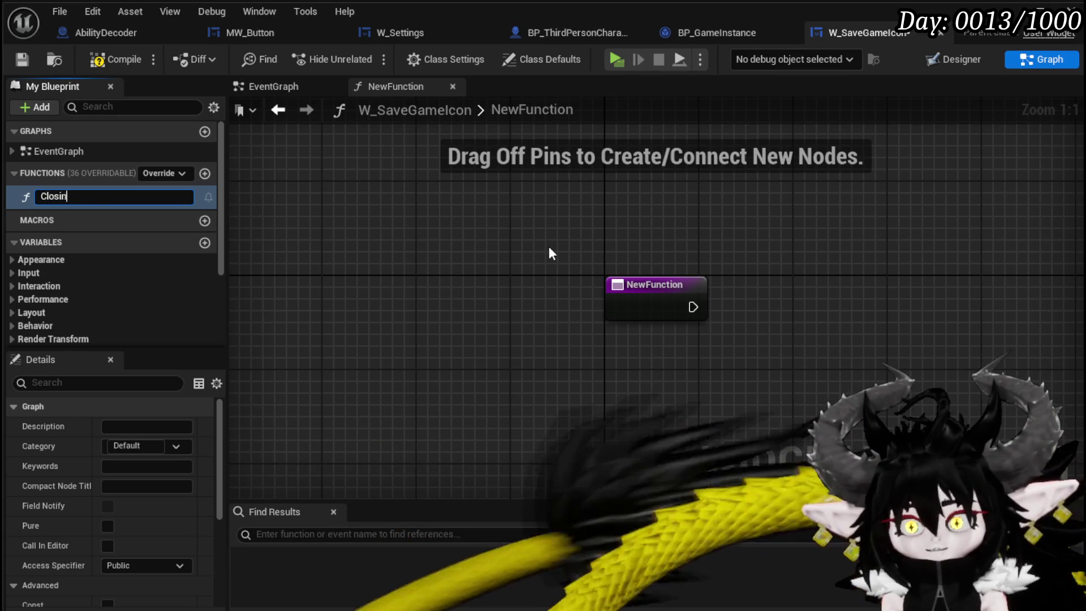
{"action": "key", "text": "Return"}
{"action": "key", "text": "ctrl+v"}
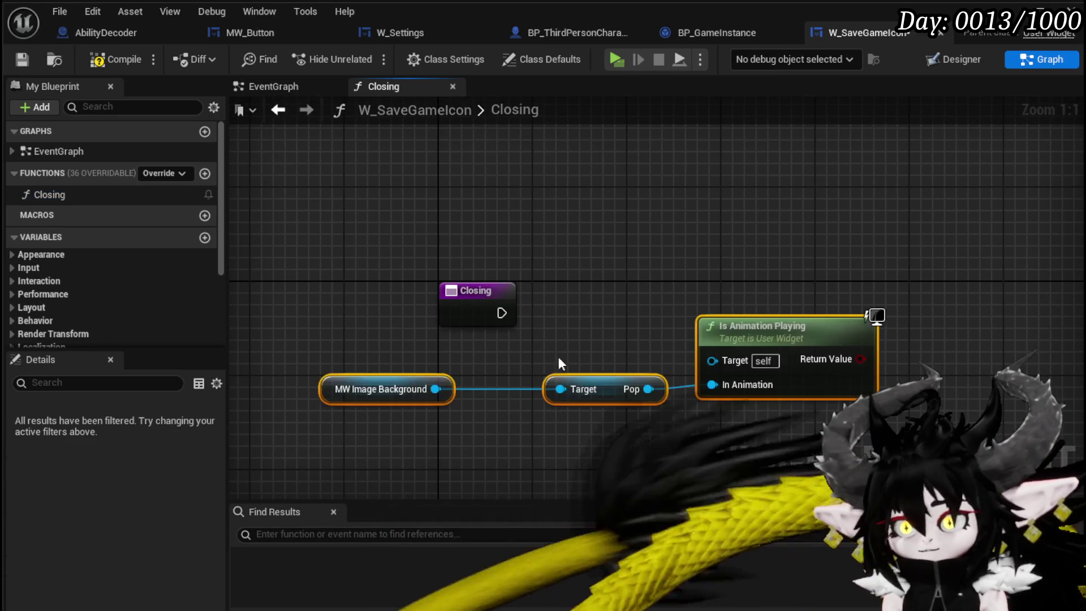
{"action": "left_click_drag", "start_coordinate": [742, 340], "coordinate": [483, 375]}
{"action": "left_click_drag", "start_coordinate": [601, 394], "coordinate": [645, 362]}
{"action": "type", "text": "branch"}
{"action": "key", "text": "Return"}
{"action": "mouse_move", "coordinate": [502, 312]}
{"action": "left_mouse_down"}
{"action": "mouse_move", "coordinate": [650, 317]}
{"action": "mouse_move", "coordinate": [642, 313]}
{"action": "left_mouse_up"}
{"action": "left_click_drag", "start_coordinate": [424, 282], "coordinate": [498, 283]}
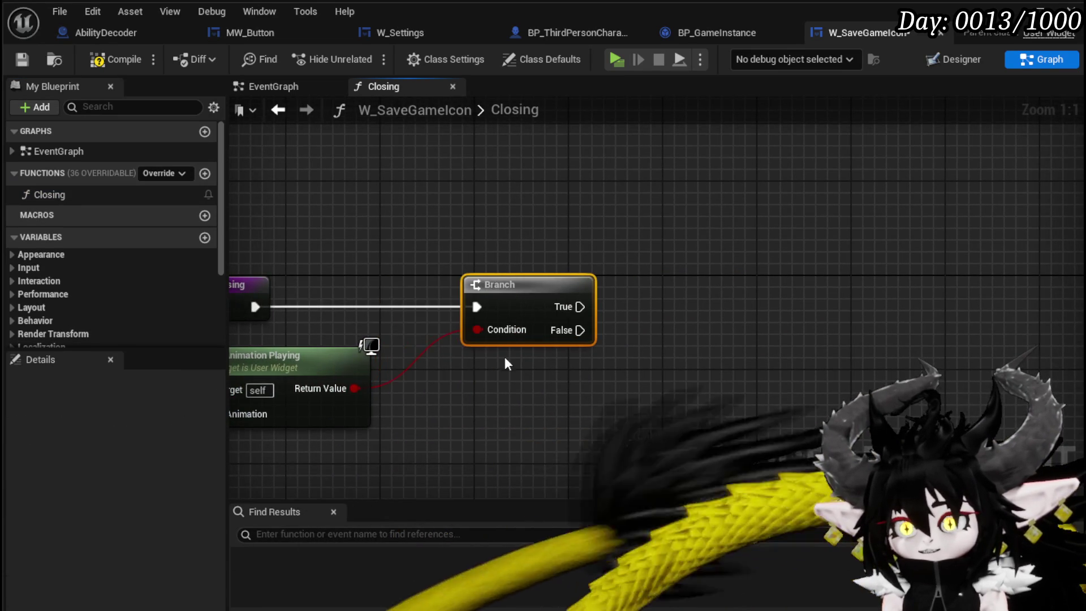
- Add Remove from Parent on the Branch's True output
{"action": "left_click_drag", "start_coordinate": [433, 379], "coordinate": [588, 370]}
{"action": "left_click", "coordinate": [350, 367]}
{"action": "left_click_drag", "start_coordinate": [349, 367], "coordinate": [73, 411]}
{"action": "left_click_drag", "start_coordinate": [753, 293], "coordinate": [916, 197]}
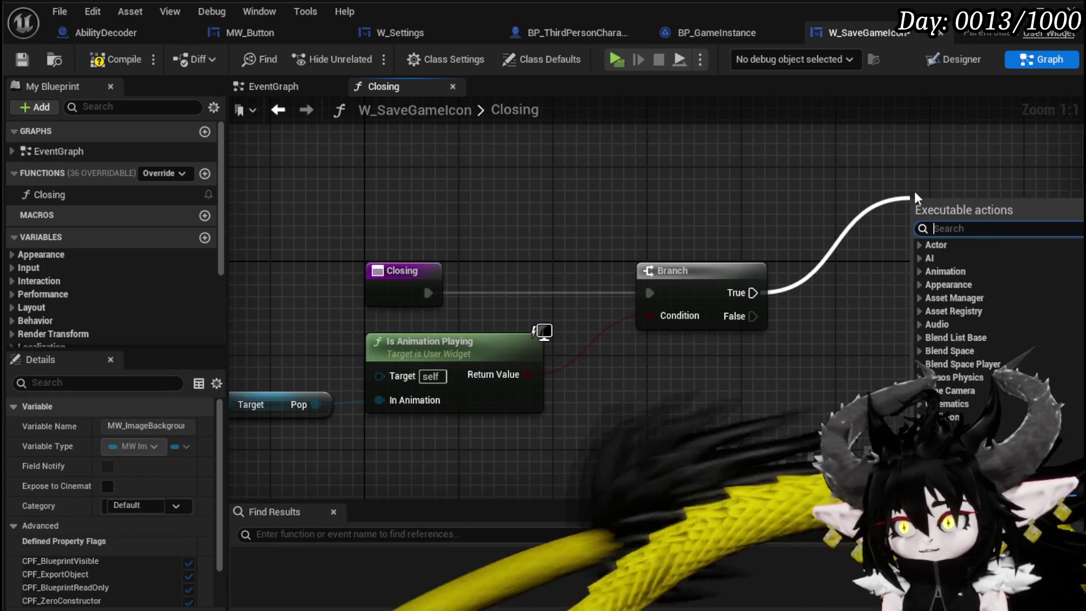
{"action": "type", "text": "Remove from pa"}
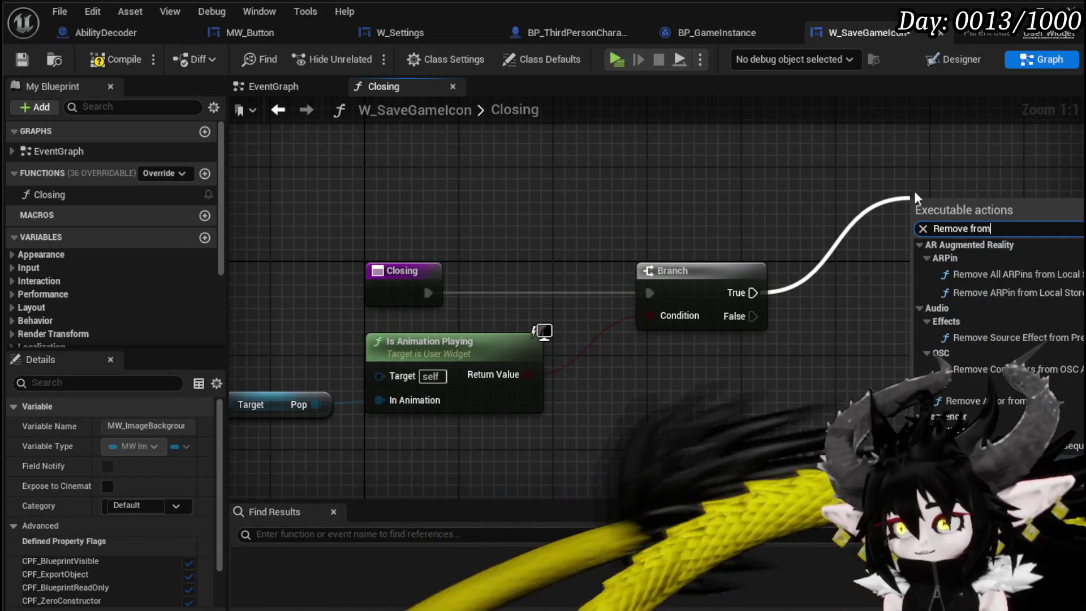
{"action": "key", "text": "Return"}
{"action": "mouse_move", "coordinate": [973, 234]}
{"action": "left_mouse_down"}
{"action": "mouse_move", "coordinate": [929, 164]}
{"action": "mouse_move", "coordinate": [741, 164]}
{"action": "left_mouse_up"}
- Add Set Timer by Event on the Branch's False output, then start another function
{"action": "left_click_drag", "start_coordinate": [566, 316], "coordinate": [664, 383]}
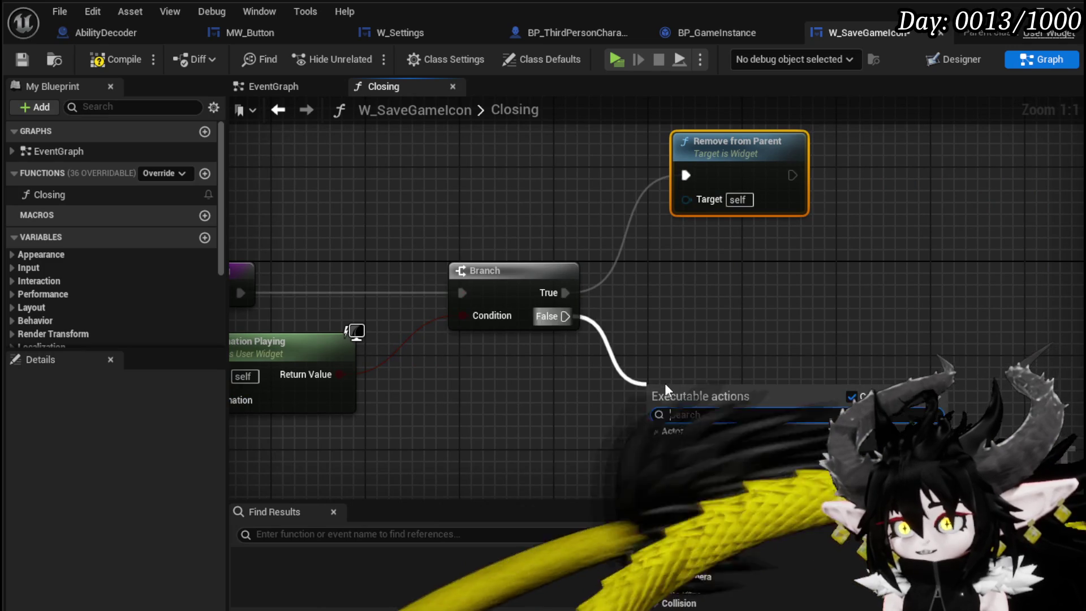
{"action": "type", "text": "Set Timer by eve"}
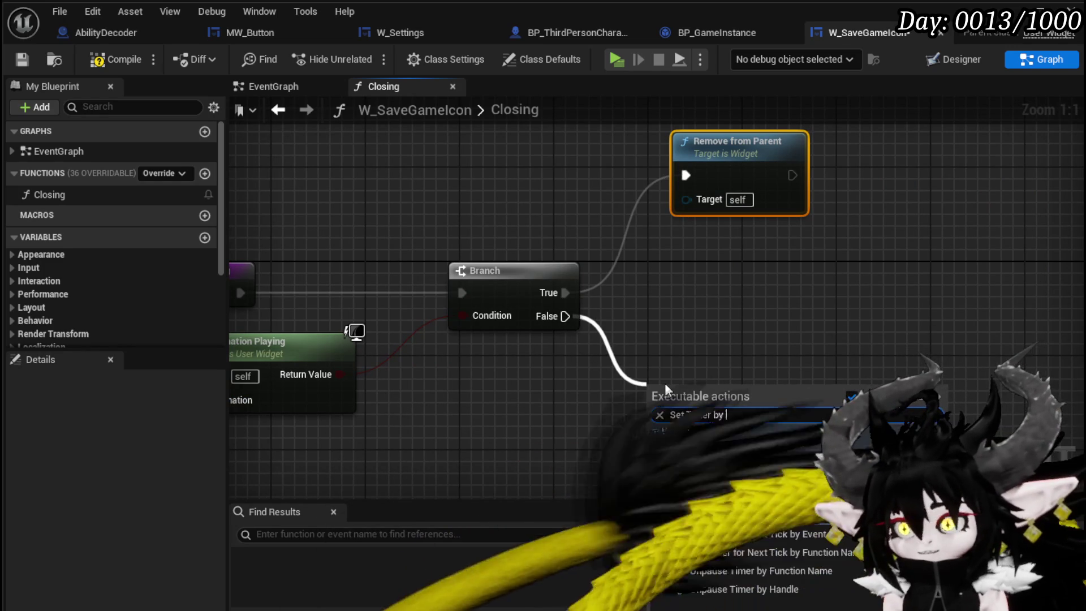
{"action": "key", "text": "Return"}
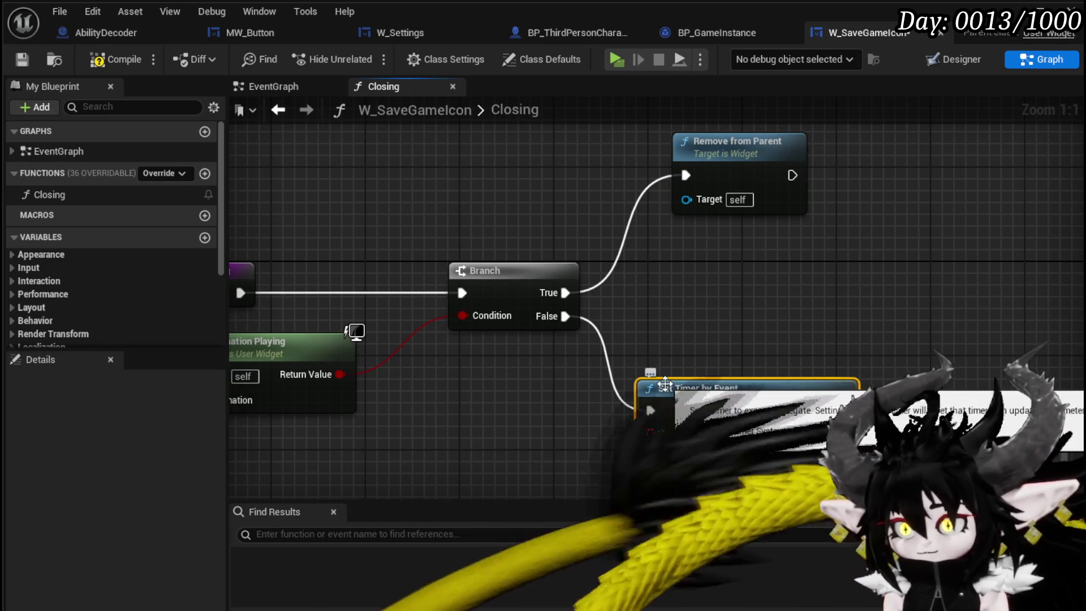
{"action": "scroll", "coordinate": [639, 278], "scroll_direction": "down", "scroll_amount": 1}
{"action": "left_click_drag", "start_coordinate": [557, 307], "coordinate": [598, 351]}
{"action": "scroll", "coordinate": [598, 352], "scroll_direction": "down", "scroll_amount": 2}
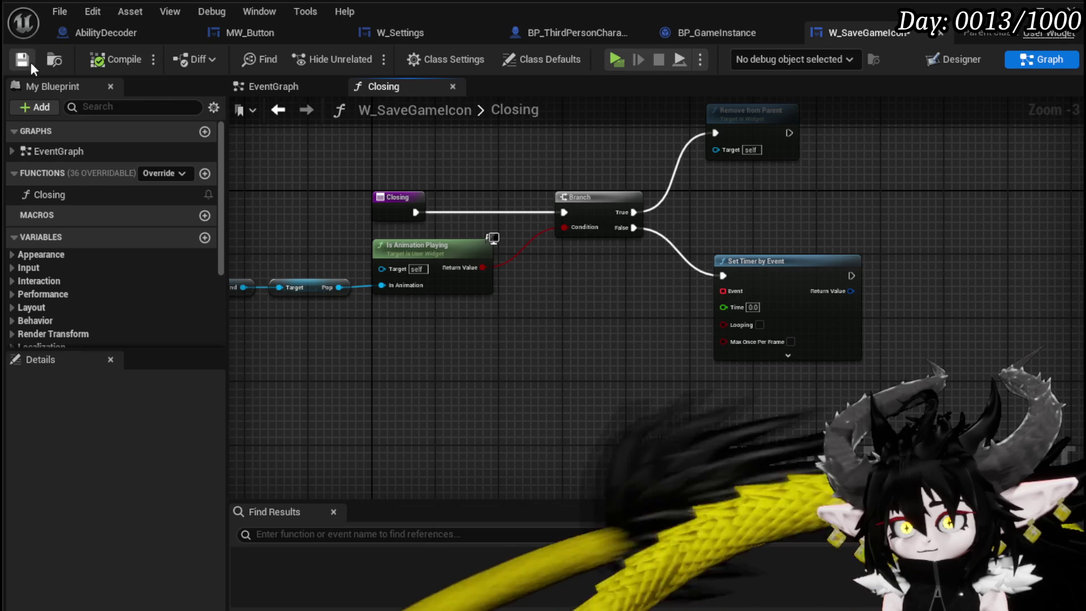
{"action": "scroll", "coordinate": [552, 261], "scroll_direction": "up", "scroll_amount": 4}
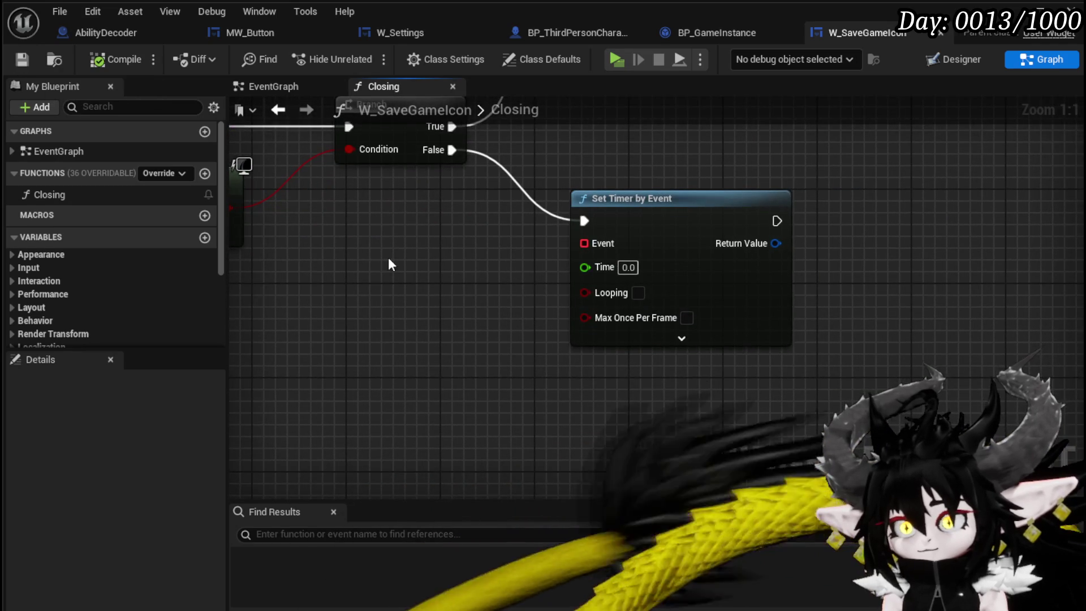
{"action": "left_click", "coordinate": [205, 173]}
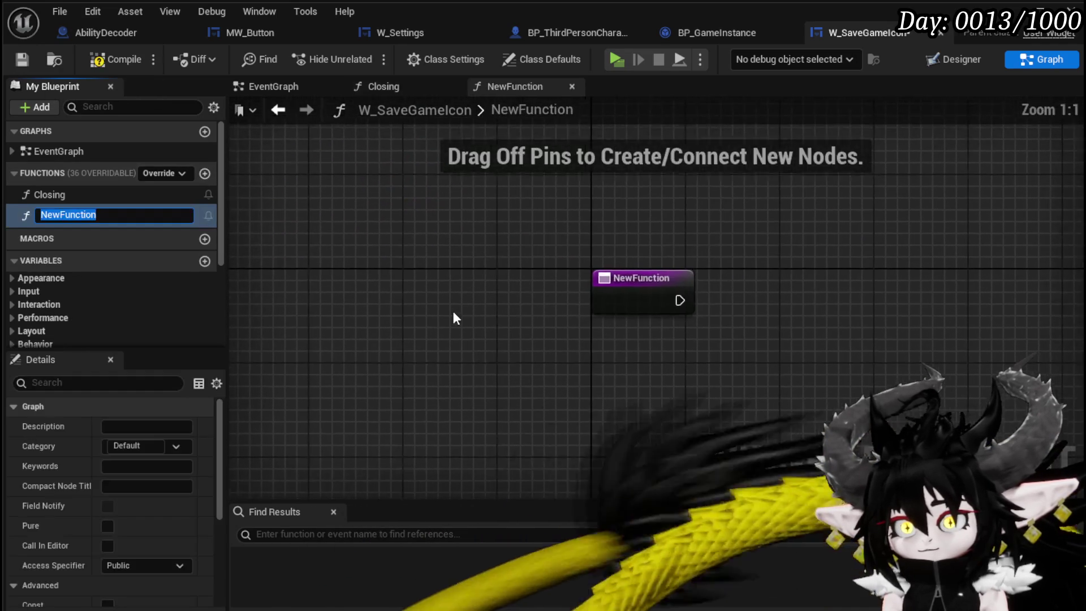
- Name the new function ClosingTick, then remove the Set Timer by Event node from Closing
{"action": "type", "text": "ClosingTick"}
{"action": "key", "text": "Return"}
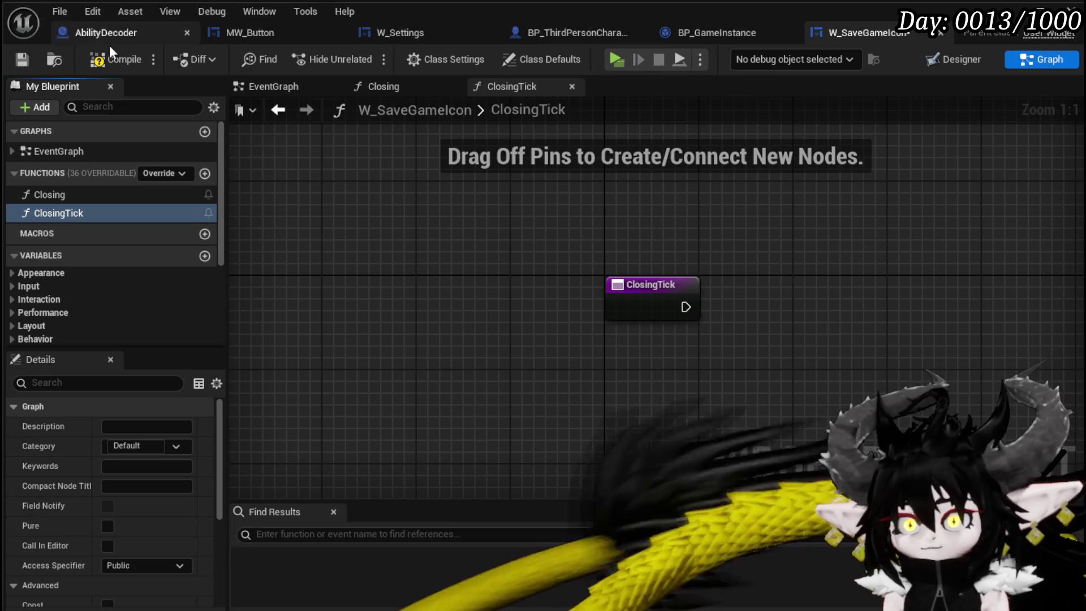
{"action": "left_click", "coordinate": [269, 86]}
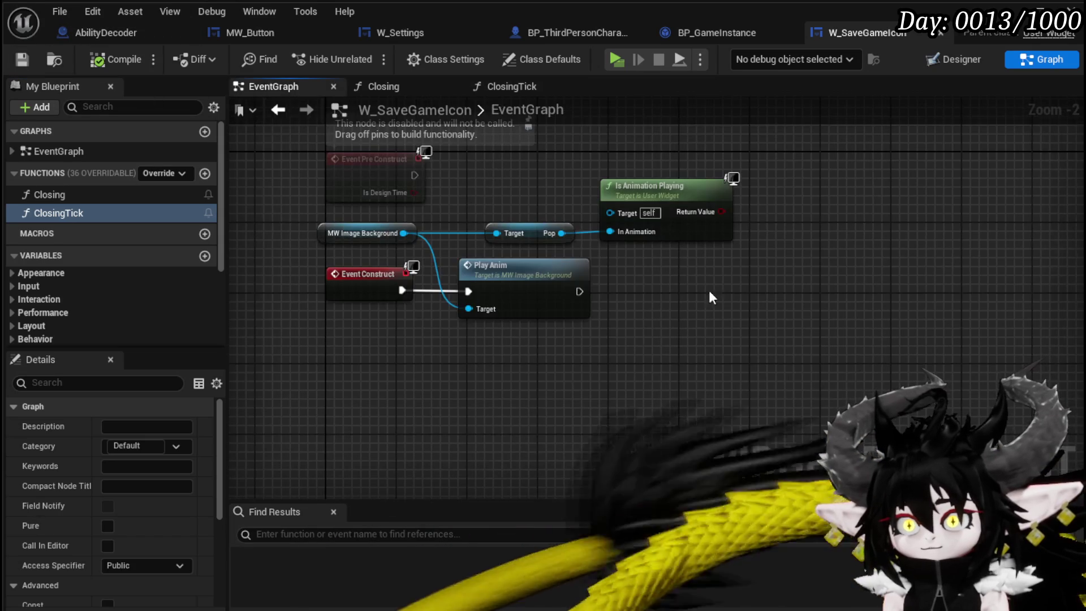
{"action": "double_click", "coordinate": [49, 194]}
{"action": "scroll", "coordinate": [621, 251], "scroll_direction": "up", "scroll_amount": 2}
{"action": "type", "text": "1"}
{"action": "key", "text": "Return"}
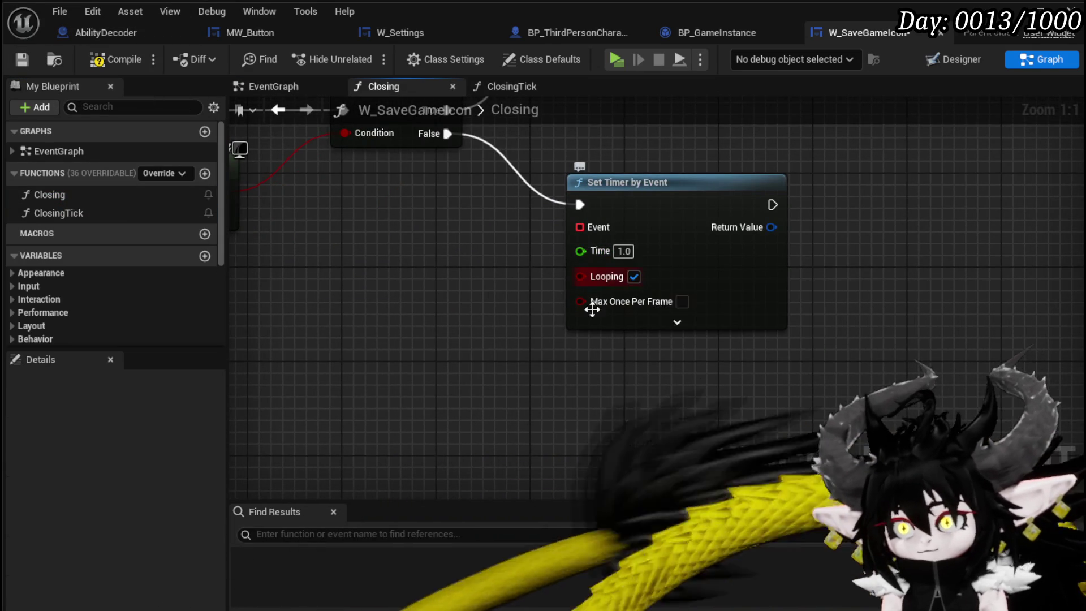
{"action": "mouse_move", "coordinate": [53, 213]}
{"action": "left_mouse_down"}
{"action": "mouse_move", "coordinate": [354, 369]}
{"action": "mouse_move", "coordinate": [314, 361]}
{"action": "left_mouse_up"}
{"action": "key", "text": "Delete"}
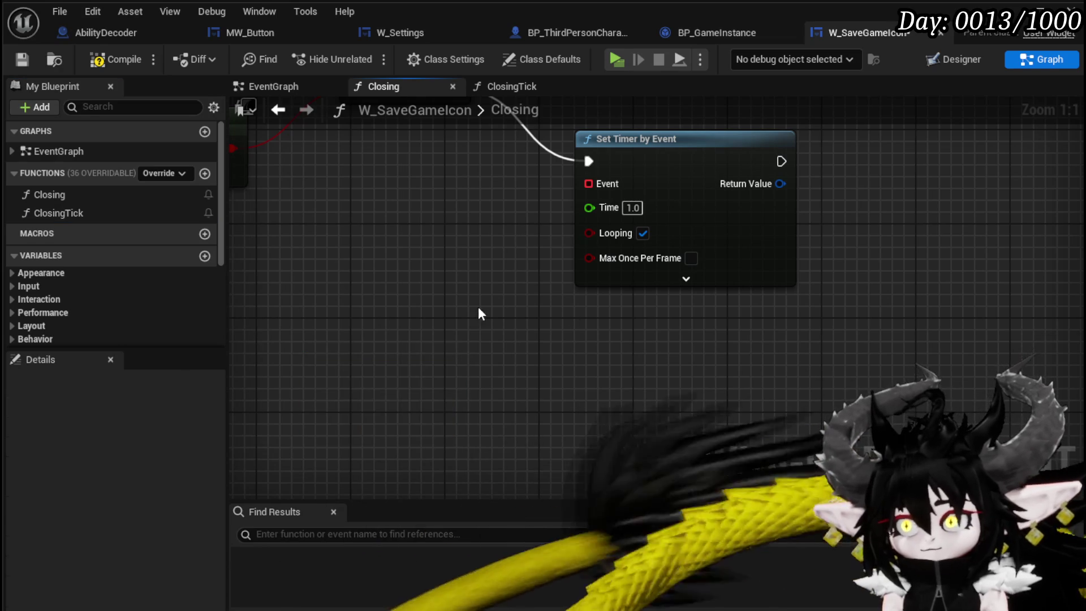
{"action": "key", "text": "Delete"}
- Add Set Timer by Function Name on the False path with Time 1.0 and Looping enabled
{"action": "mouse_move", "coordinate": [441, 183]}
{"action": "left_mouse_down"}
{"action": "mouse_move", "coordinate": [493, 255]}
{"action": "mouse_move", "coordinate": [559, 284]}
{"action": "left_mouse_up"}
{"action": "type", "text": "Timer Func"}
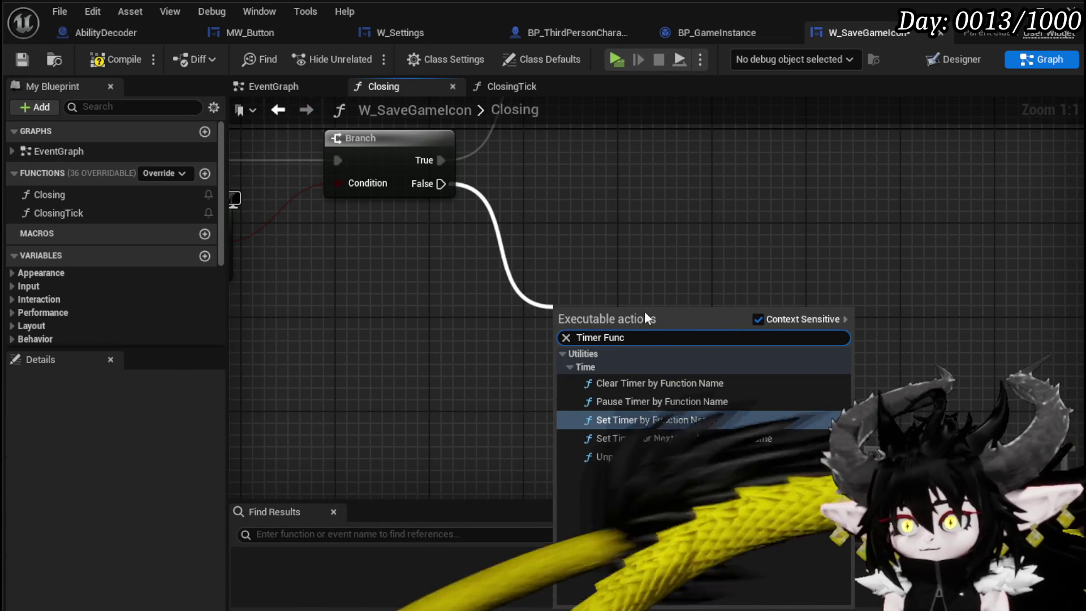
{"action": "key", "text": "Return"}
{"action": "left_click", "coordinate": [67, 212]}
{"action": "right_click", "coordinate": [67, 213]}
{"action": "left_click", "coordinate": [133, 274]}
{"action": "left_click", "coordinate": [613, 361]}
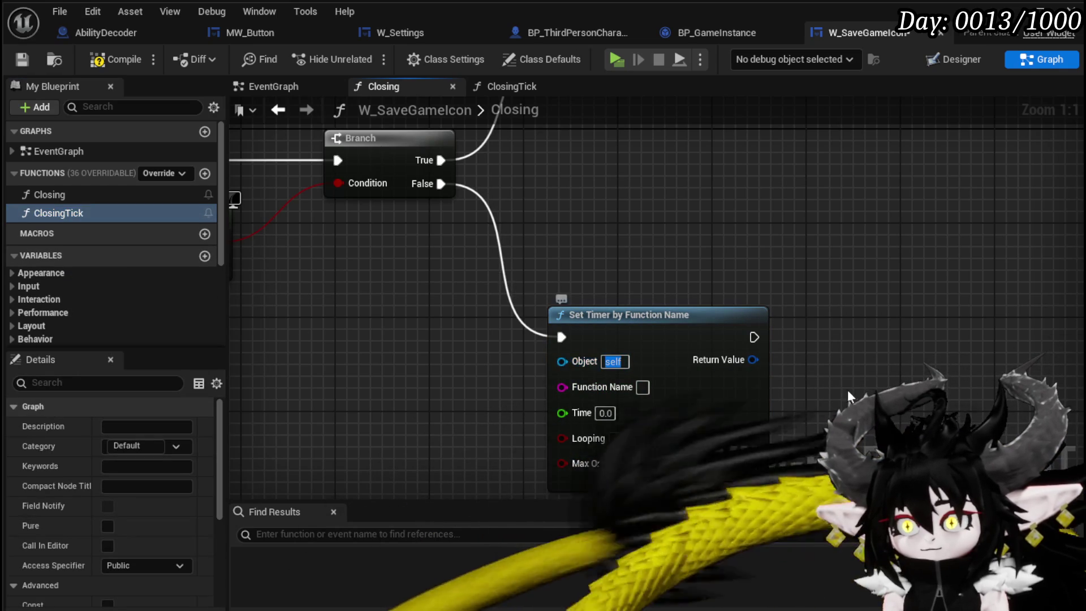
{"action": "left_click", "coordinate": [642, 387]}
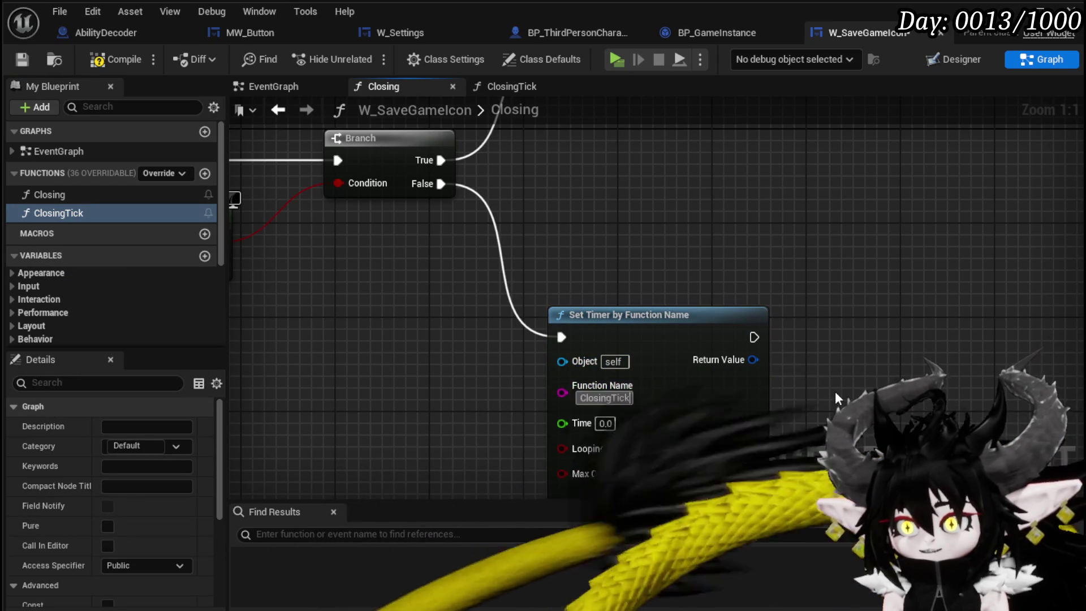
{"action": "left_click_drag", "start_coordinate": [838, 400], "coordinate": [865, 295]}
{"action": "left_click", "coordinate": [633, 318]}
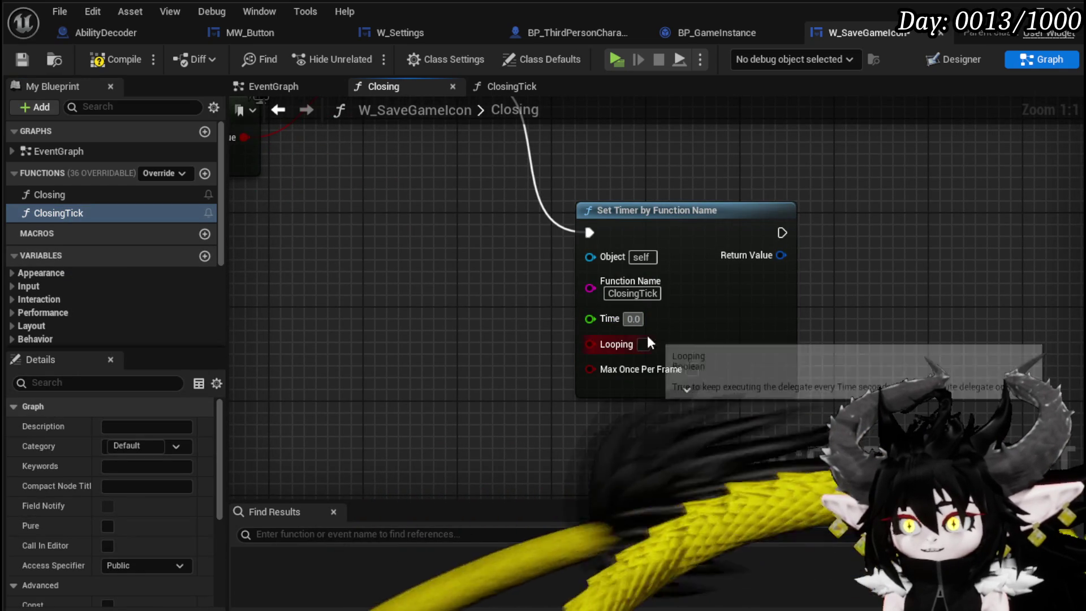
{"action": "type", "text": "1"}
{"action": "key", "text": "Return"}
{"action": "left_click", "coordinate": [644, 344]}
- Set the timer's Function Name to Closing
{"action": "scroll", "coordinate": [497, 353], "scroll_direction": "down", "scroll_amount": 2}
{"action": "mouse_move", "coordinate": [497, 352]}
{"action": "left_mouse_down"}
{"action": "mouse_move", "coordinate": [639, 417]}
{"action": "mouse_move", "coordinate": [690, 388]}
{"action": "left_mouse_up"}
{"action": "mouse_move", "coordinate": [494, 309]}
{"action": "left_mouse_down"}
{"action": "mouse_move", "coordinate": [633, 304]}
{"action": "mouse_move", "coordinate": [543, 305]}
{"action": "mouse_move", "coordinate": [666, 329]}
{"action": "left_mouse_up"}
{"action": "left_click_drag", "start_coordinate": [377, 327], "coordinate": [653, 230]}
{"action": "mouse_move", "coordinate": [755, 141]}
{"action": "left_mouse_down"}
{"action": "mouse_move", "coordinate": [509, 209]}
{"action": "mouse_move", "coordinate": [521, 175]}
{"action": "left_mouse_up"}
{"action": "scroll", "coordinate": [691, 341], "scroll_direction": "up", "scroll_amount": 2}
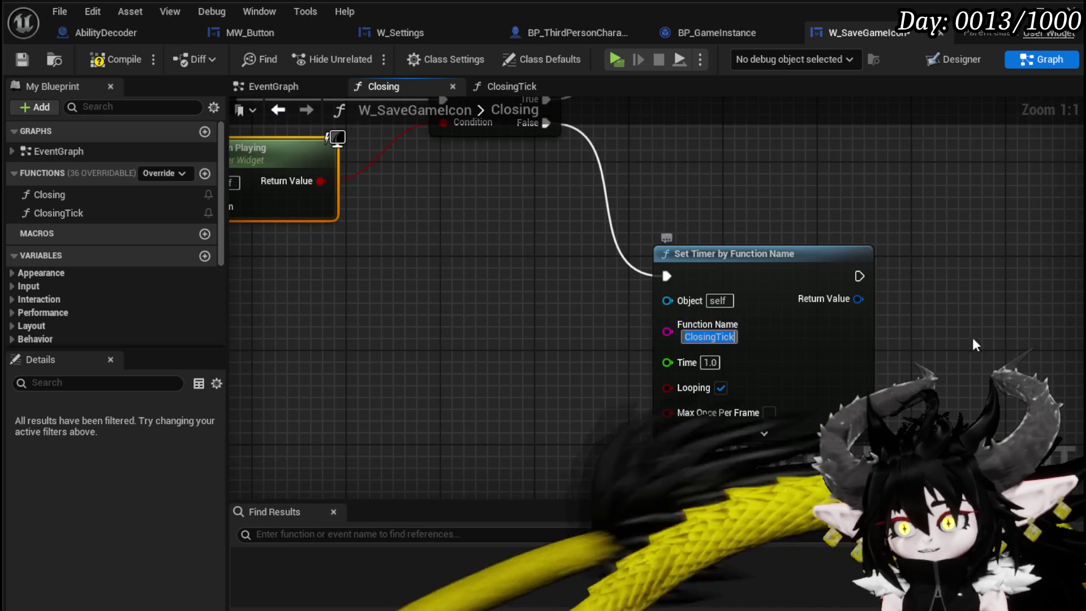
{"action": "type", "text": "Closing"}
{"action": "key", "text": "Return"}
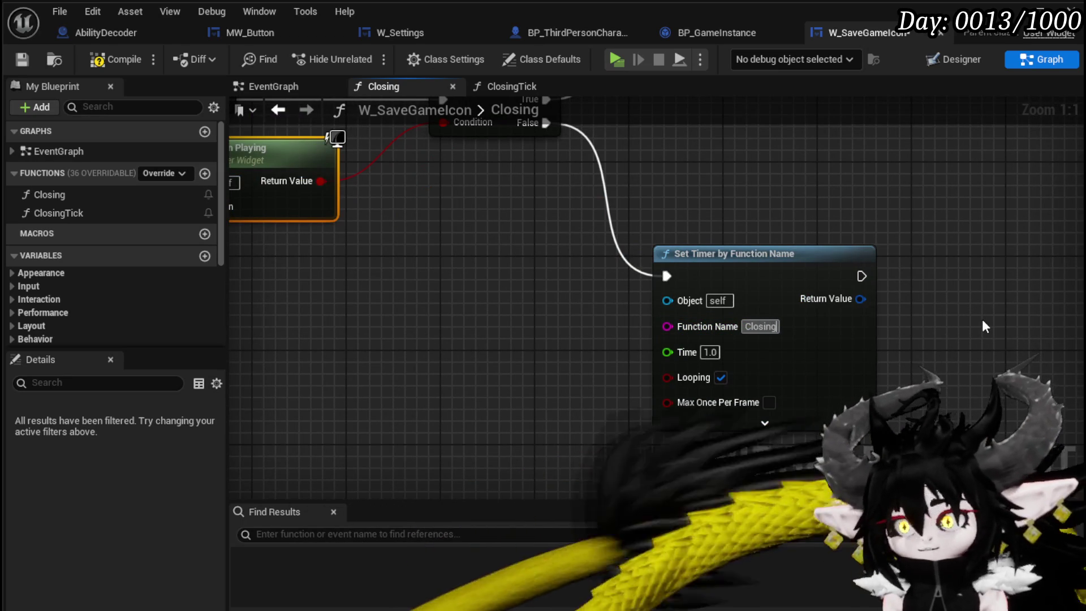
- Delete the unused ClosingTick function and compile the widget blueprint
{"action": "scroll", "coordinate": [432, 284], "scroll_direction": "down", "scroll_amount": 2}
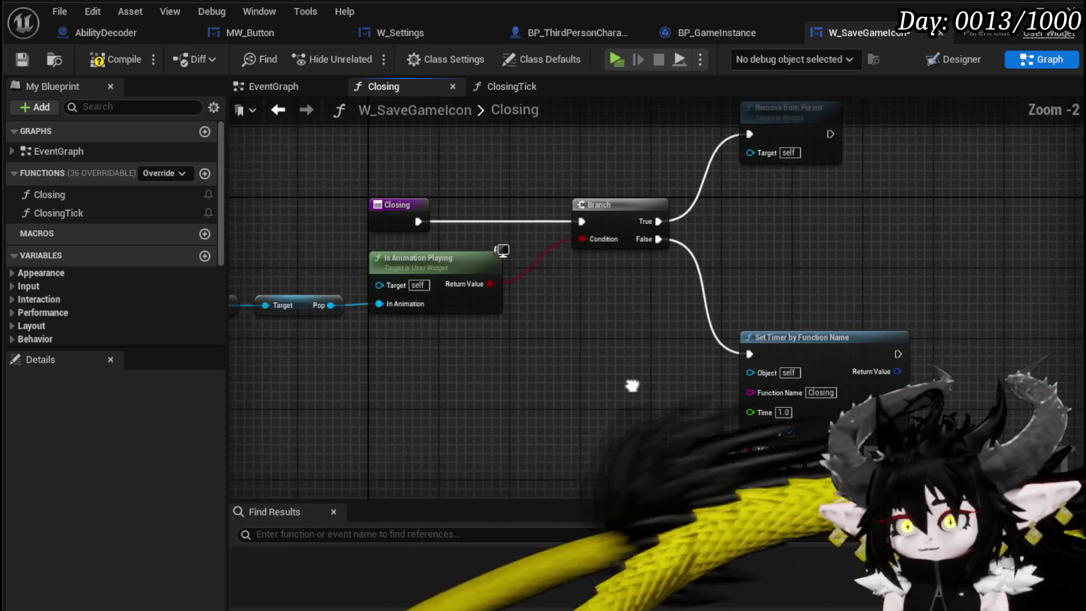
{"action": "left_click", "coordinate": [130, 213]}
{"action": "key", "text": "Delete"}
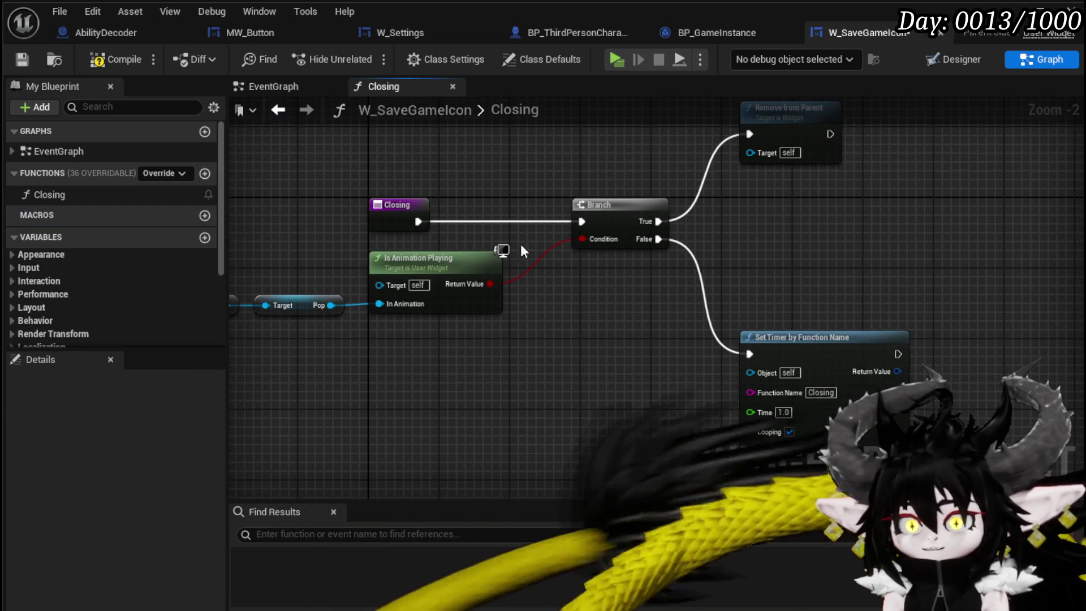
{"action": "left_click", "coordinate": [96, 60]}
{"action": "mouse_move", "coordinate": [653, 312]}
{"action": "left_mouse_down"}
{"action": "mouse_move", "coordinate": [616, 249]}
{"action": "mouse_move", "coordinate": [688, 333]}
{"action": "left_mouse_up"}
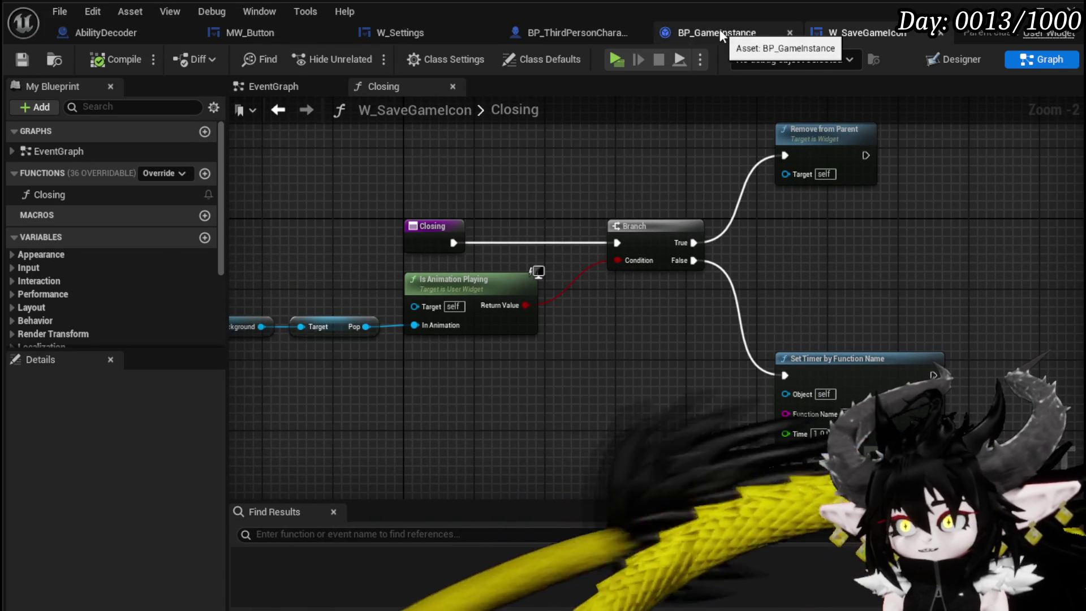
- In BP_GameInstance, call Closing on the created save-icon widget in place of Remove from Parent
{"action": "left_click", "coordinate": [718, 30]}
{"action": "left_click", "coordinate": [591, 291]}
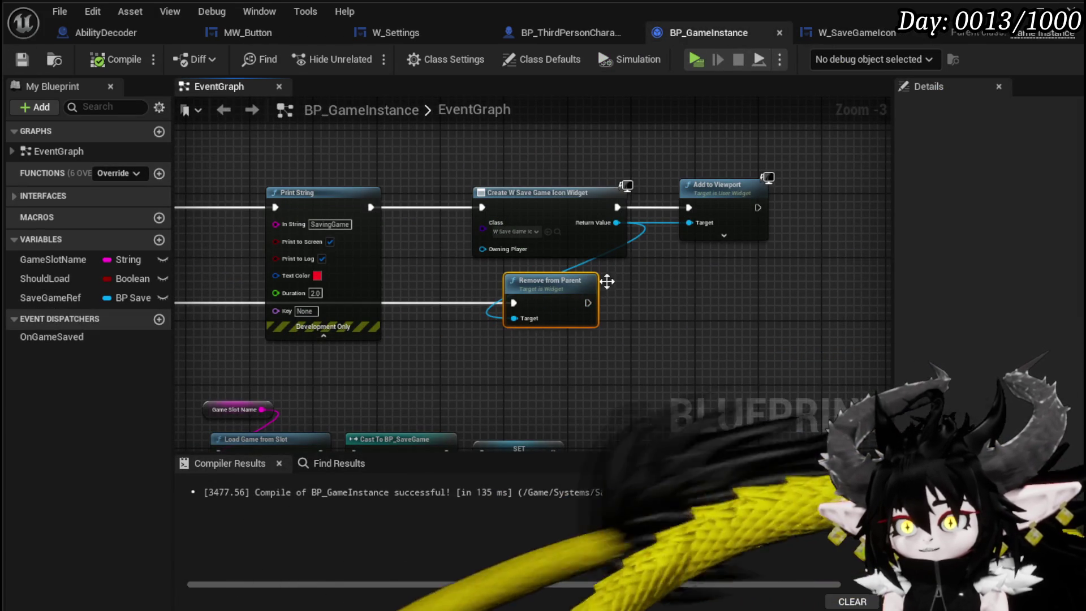
{"action": "left_click_drag", "start_coordinate": [616, 223], "coordinate": [666, 346]}
{"action": "type", "text": "C"}
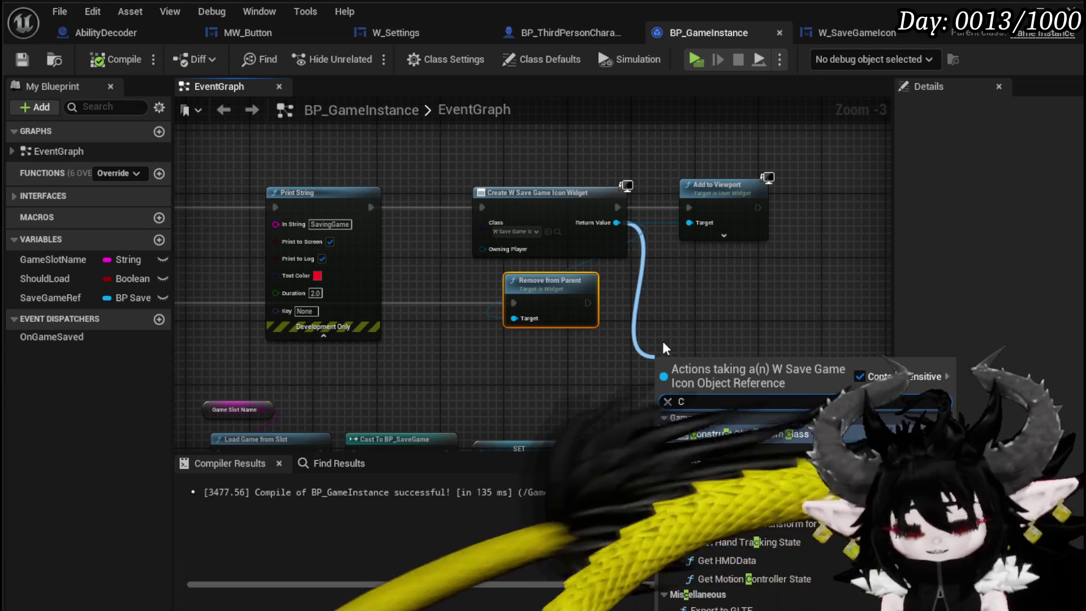
{"action": "type", "text": "los"}
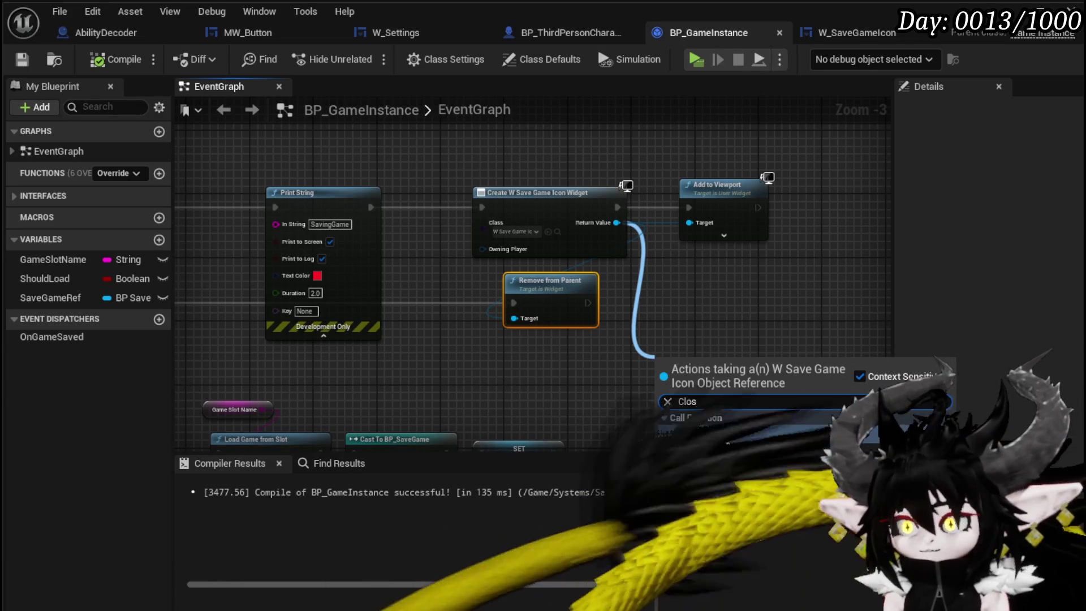
{"action": "key", "text": "Return"}
{"action": "left_click_drag", "start_coordinate": [686, 378], "coordinate": [649, 300]}
{"action": "mouse_move", "coordinate": [513, 304]}
{"action": "left_mouse_down"}
{"action": "mouse_move", "coordinate": [617, 304]}
{"action": "mouse_move", "coordinate": [522, 308]}
{"action": "left_mouse_up"}
{"action": "left_click", "coordinate": [548, 280]}
{"action": "key", "text": "Delete"}
{"action": "left_click", "coordinate": [498, 362]}
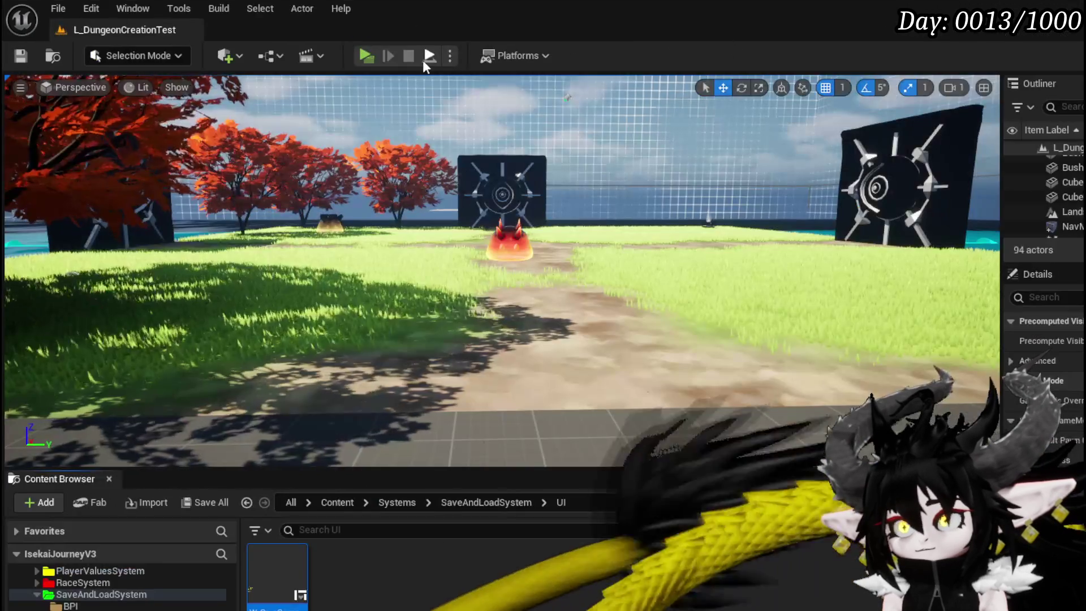
- Play-test the level, trigger Save Game from the settings menu, stop, and save changes
{"action": "left_click", "coordinate": [368, 55]}
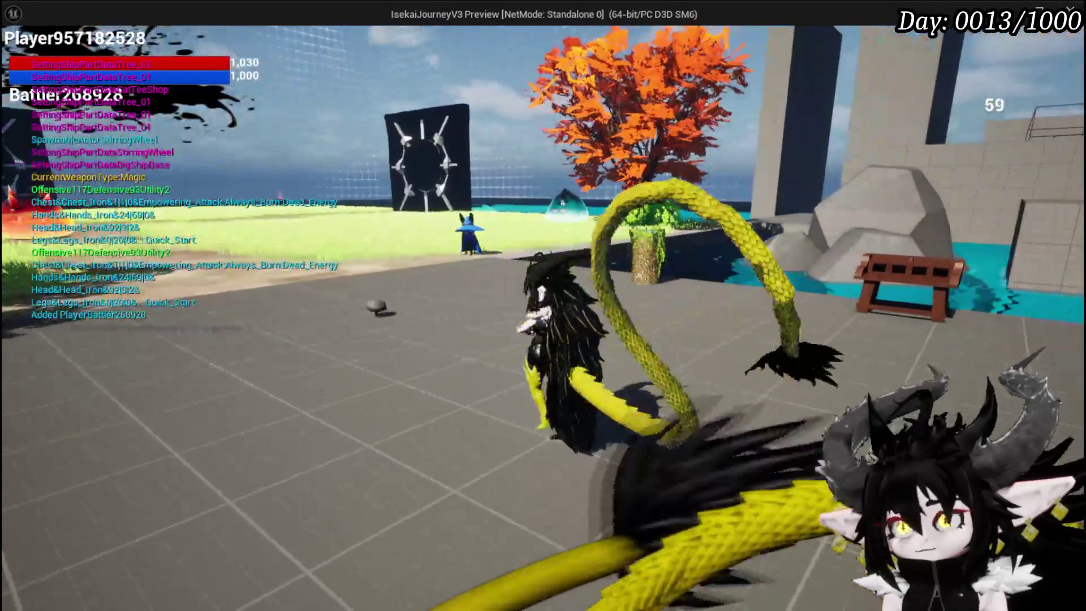
{"action": "key", "text": "Tab"}
{"action": "left_click", "coordinate": [626, 279]}
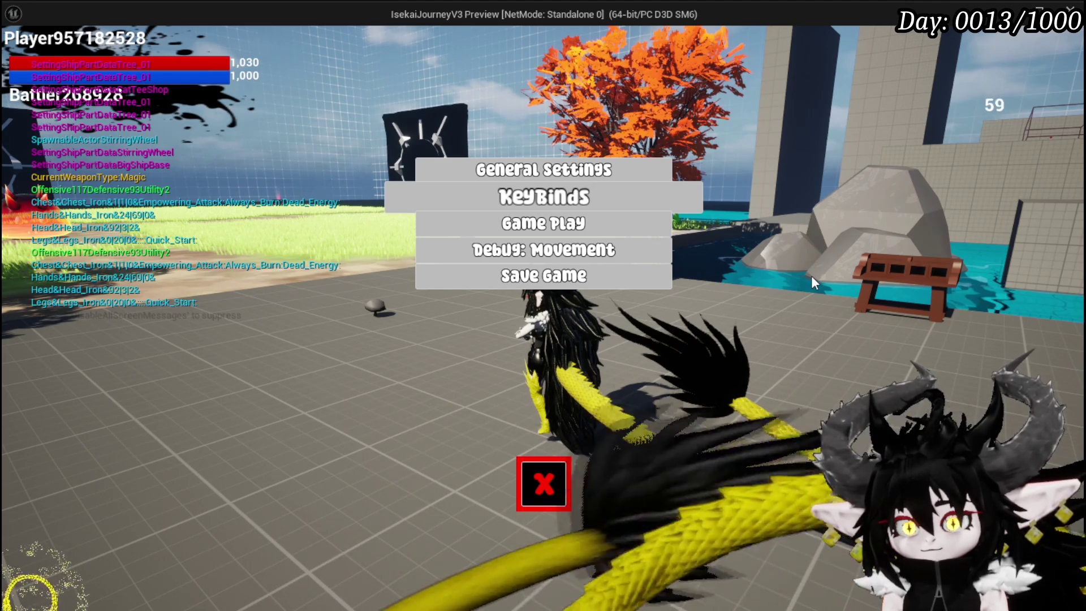
{"action": "key", "text": "Escape"}
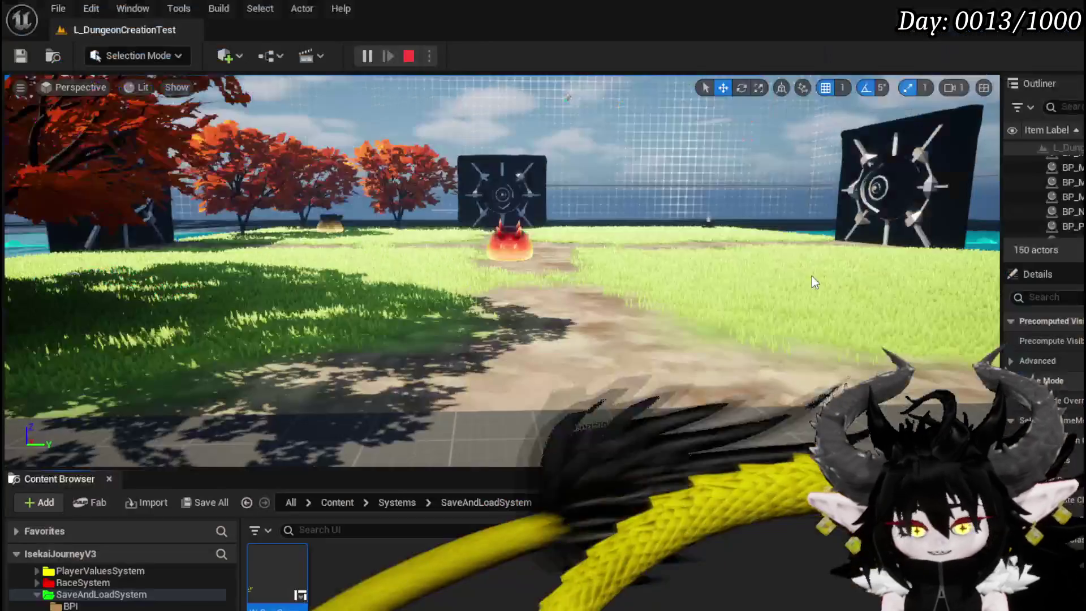
{"action": "key", "text": "ctrl+s"}
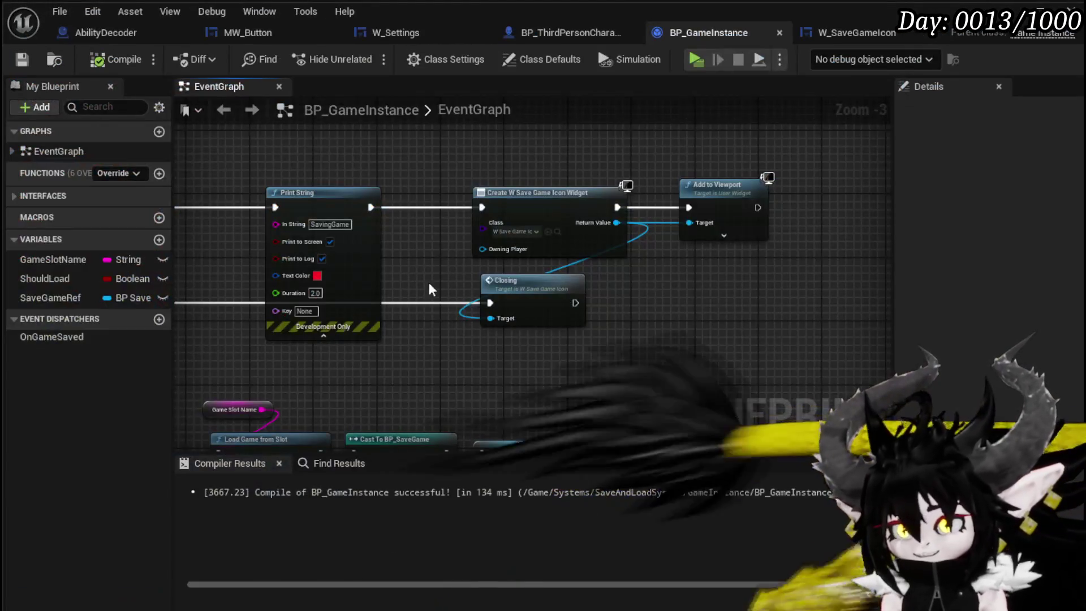
- Open Closing from its BP_GameInstance call and pan over its Remove from Parent and Set Timer nodes
{"action": "left_click_drag", "start_coordinate": [480, 372], "coordinate": [535, 346]}
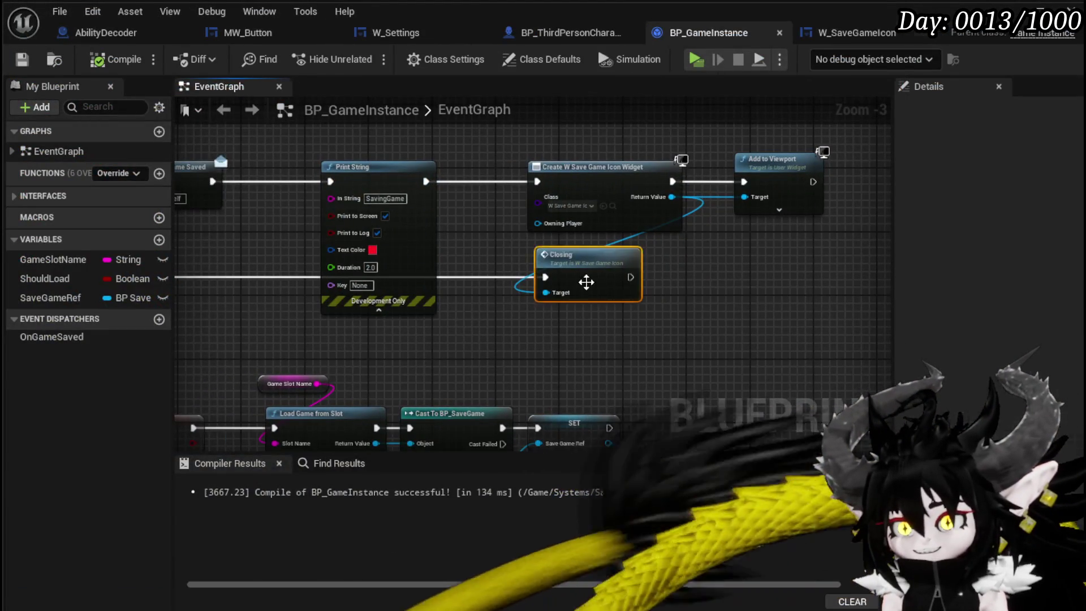
{"action": "double_click", "coordinate": [586, 283]}
{"action": "left_click_drag", "start_coordinate": [633, 322], "coordinate": [622, 305]}
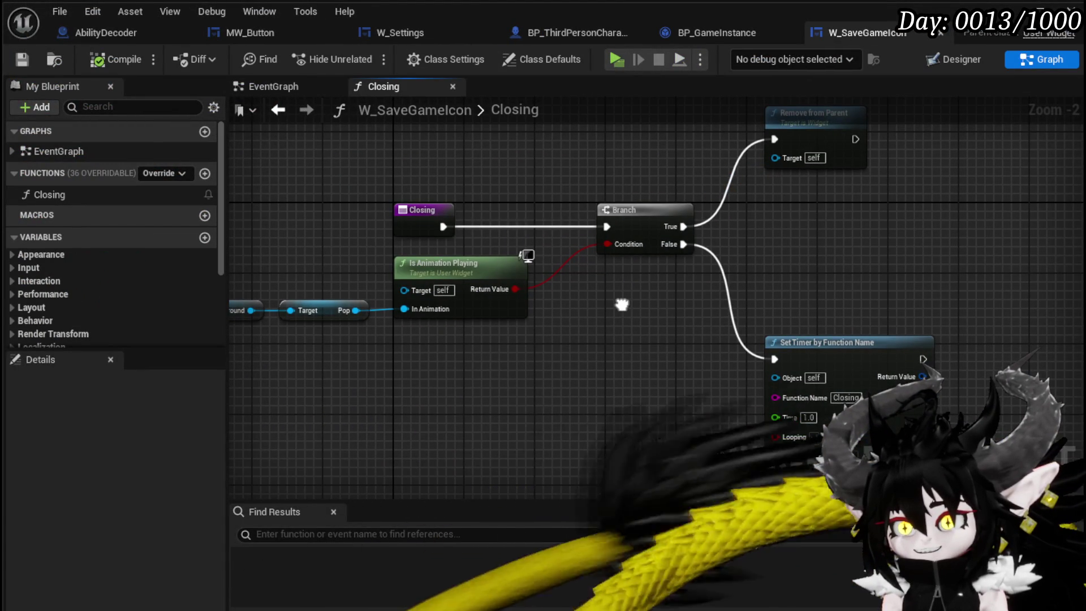
{"action": "left_click_drag", "start_coordinate": [283, 342], "coordinate": [486, 305]}
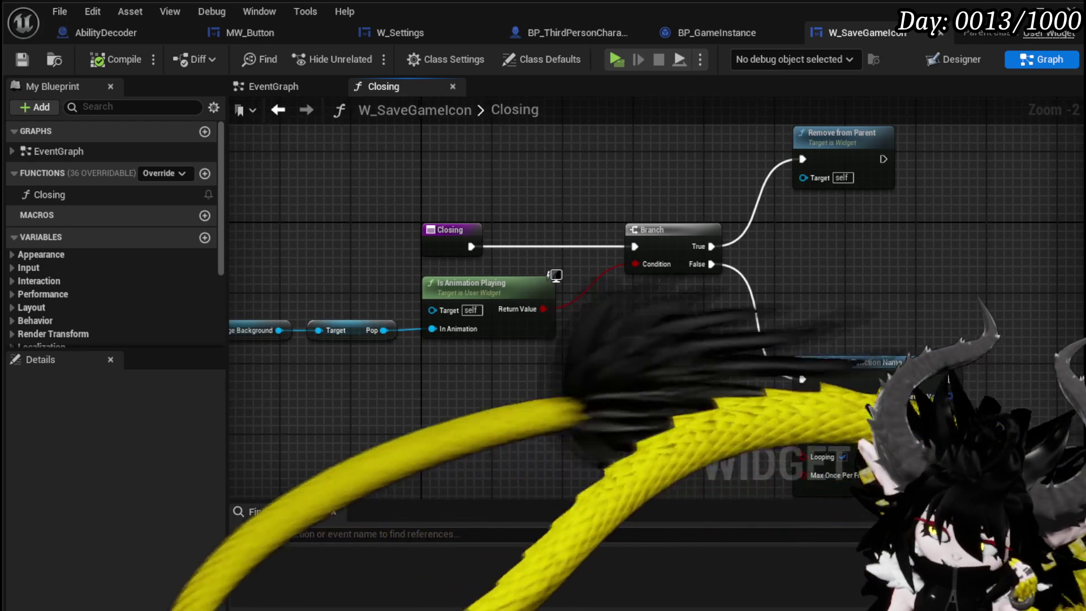
{"action": "left_click_drag", "start_coordinate": [632, 339], "coordinate": [547, 287]}
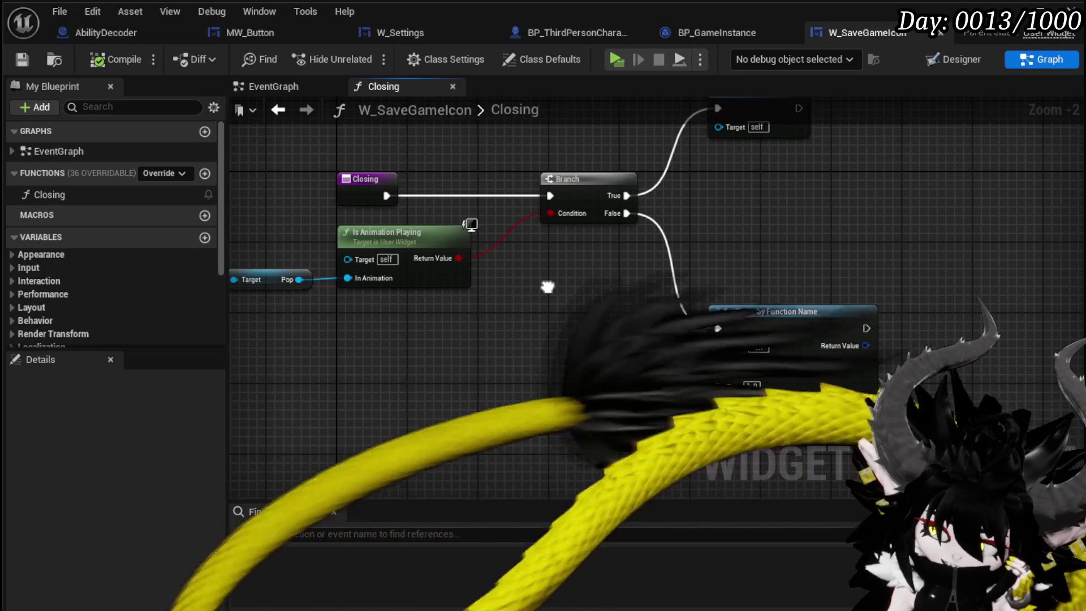
{"action": "mouse_move", "coordinate": [547, 286]}
{"action": "left_mouse_down"}
{"action": "mouse_move", "coordinate": [563, 284]}
{"action": "mouse_move", "coordinate": [489, 308]}
{"action": "mouse_move", "coordinate": [518, 349]}
{"action": "mouse_move", "coordinate": [516, 294]}
{"action": "left_mouse_up"}
{"action": "mouse_move", "coordinate": [921, 311]}
{"action": "left_mouse_down"}
{"action": "mouse_move", "coordinate": [719, 312]}
{"action": "mouse_move", "coordinate": [756, 325]}
{"action": "left_mouse_up"}
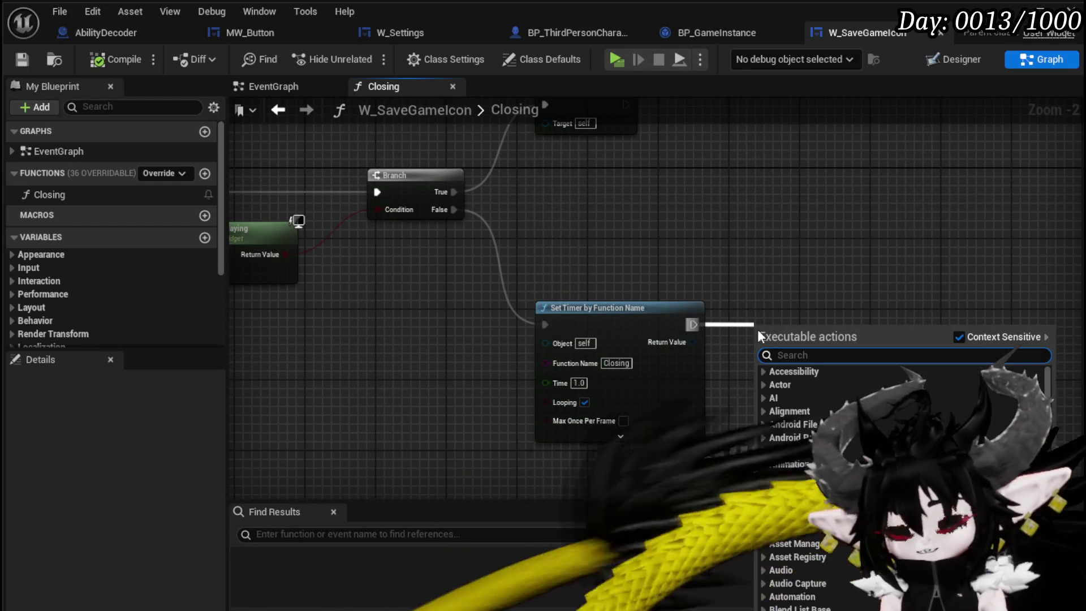
- Add a Print String reading 'Waiting' after Set Timer by Function Name and compile W_SaveGameIcon
{"action": "type", "text": "Print String"}
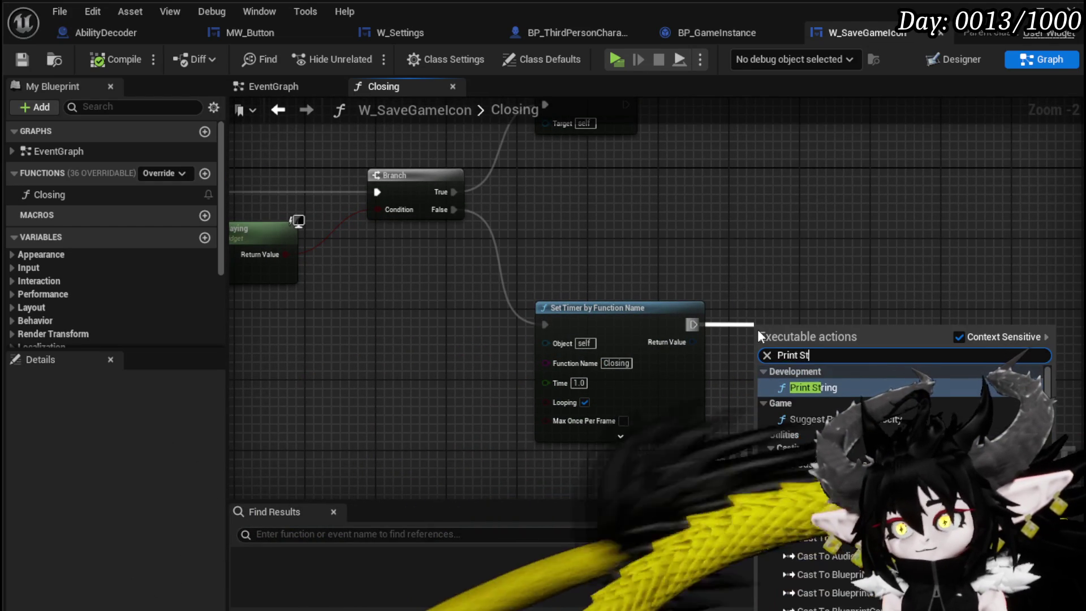
{"action": "key", "text": "Return"}
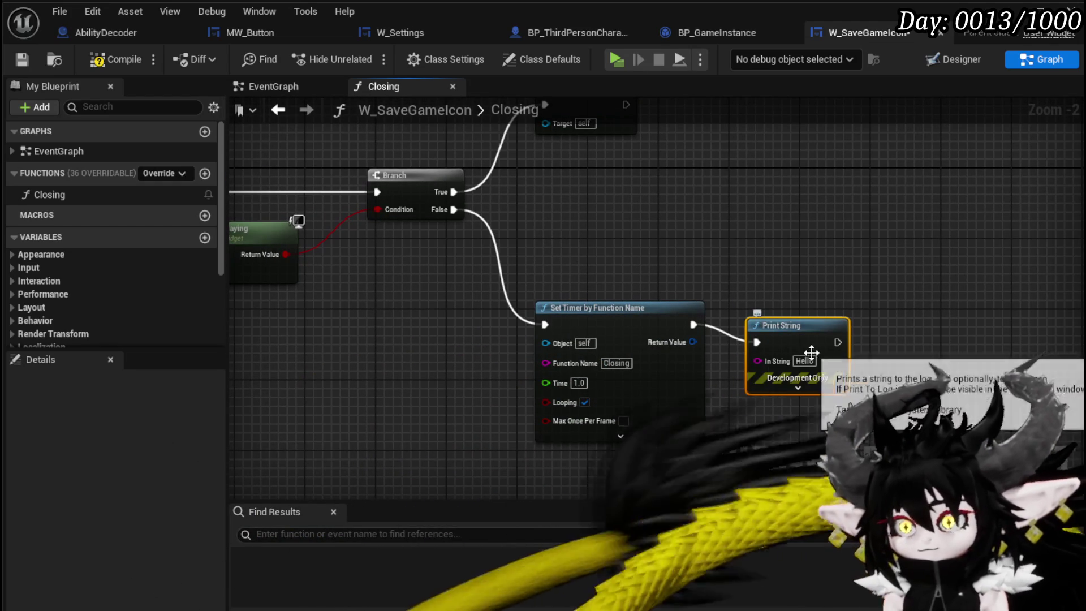
{"action": "left_click", "coordinate": [798, 360]}
{"action": "type", "text": "Wai"}
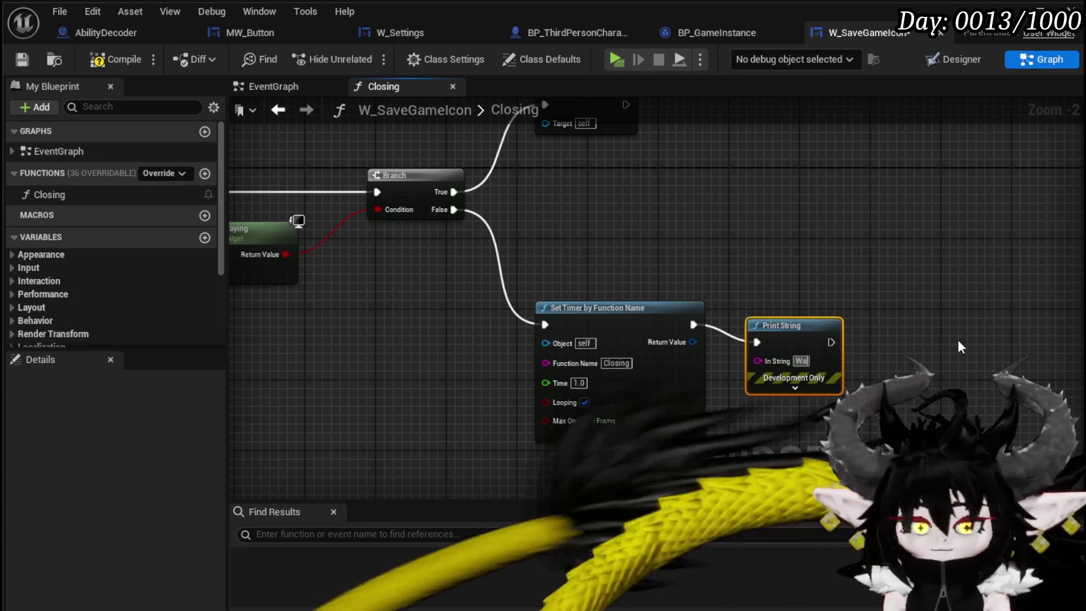
{"action": "type", "text": "ting"}
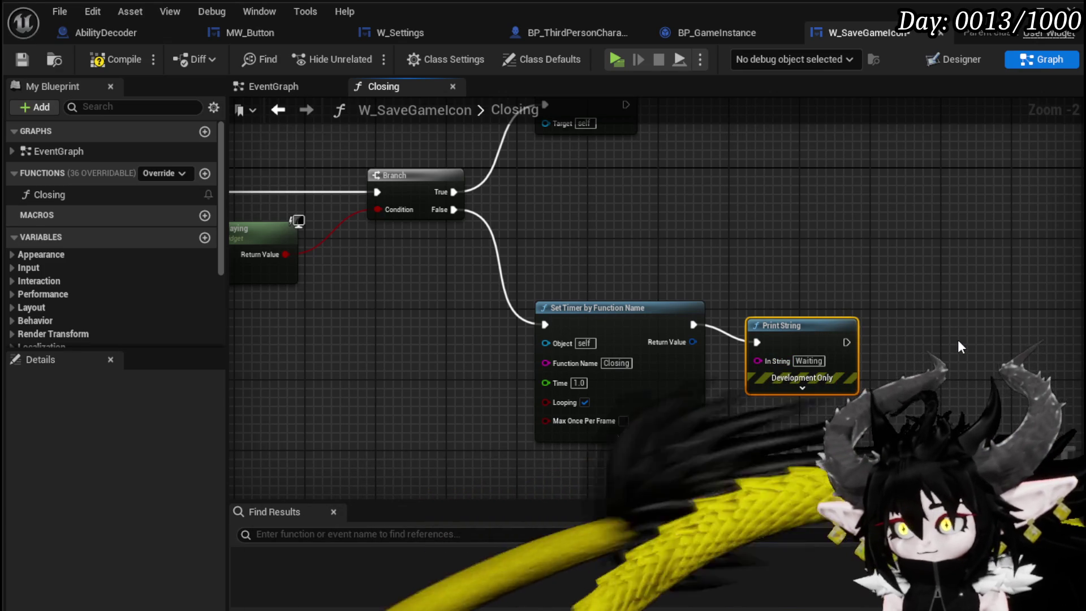
{"action": "left_click", "coordinate": [100, 64]}
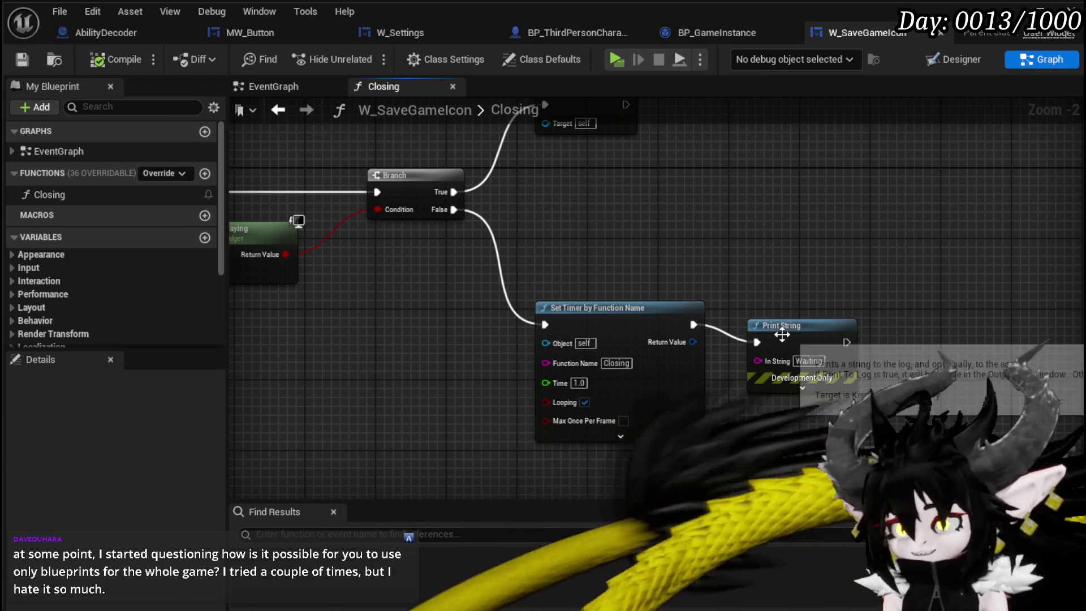
{"action": "left_click_drag", "start_coordinate": [775, 328], "coordinate": [767, 310]}
{"action": "left_click", "coordinate": [735, 266]}
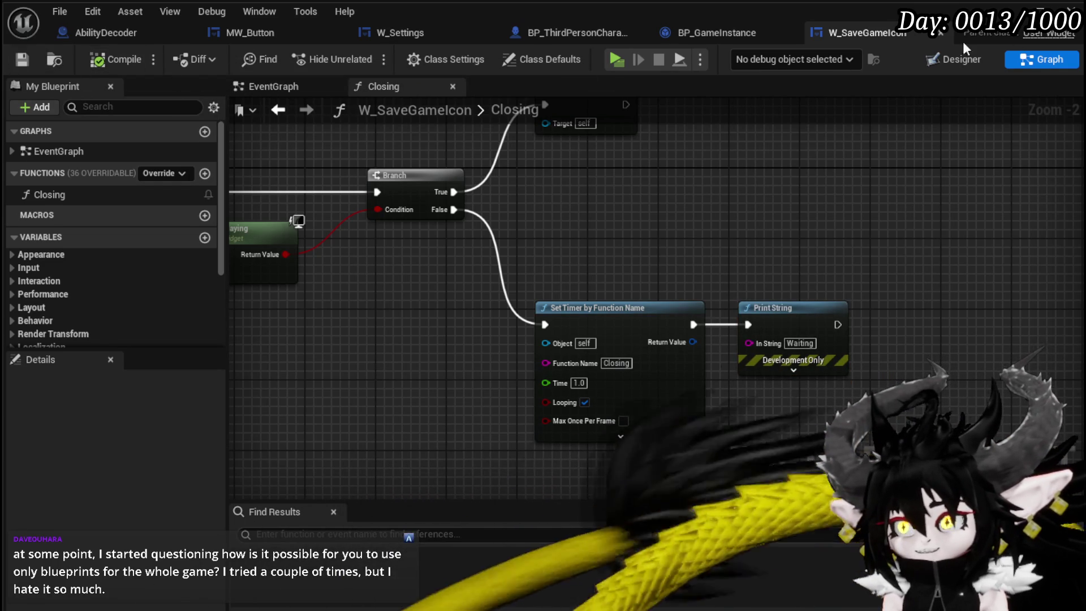
{"action": "key", "text": "alt+Tab"}
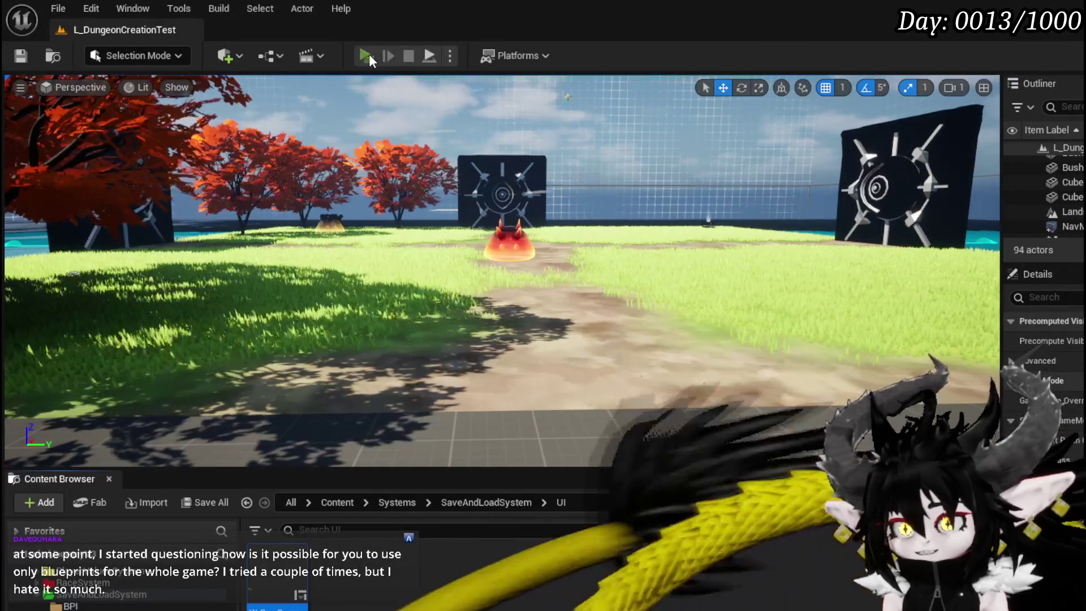
- Play the level, trigger Save Game to see Waiting logged, then stop and save L_DungeonCreationTest
{"action": "key", "text": "alt+p"}
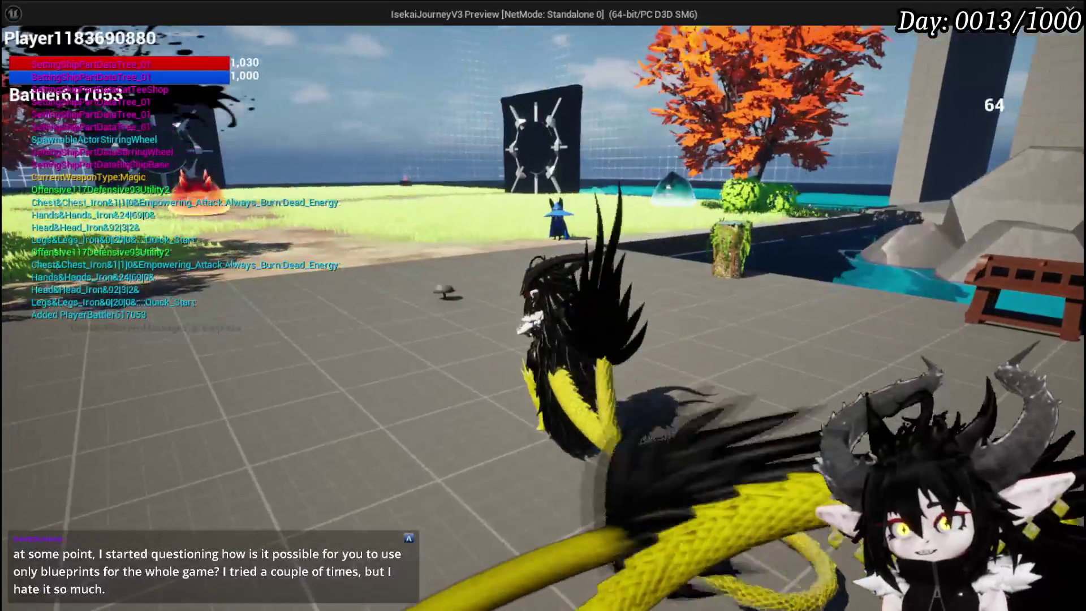
{"action": "key", "text": "Escape"}
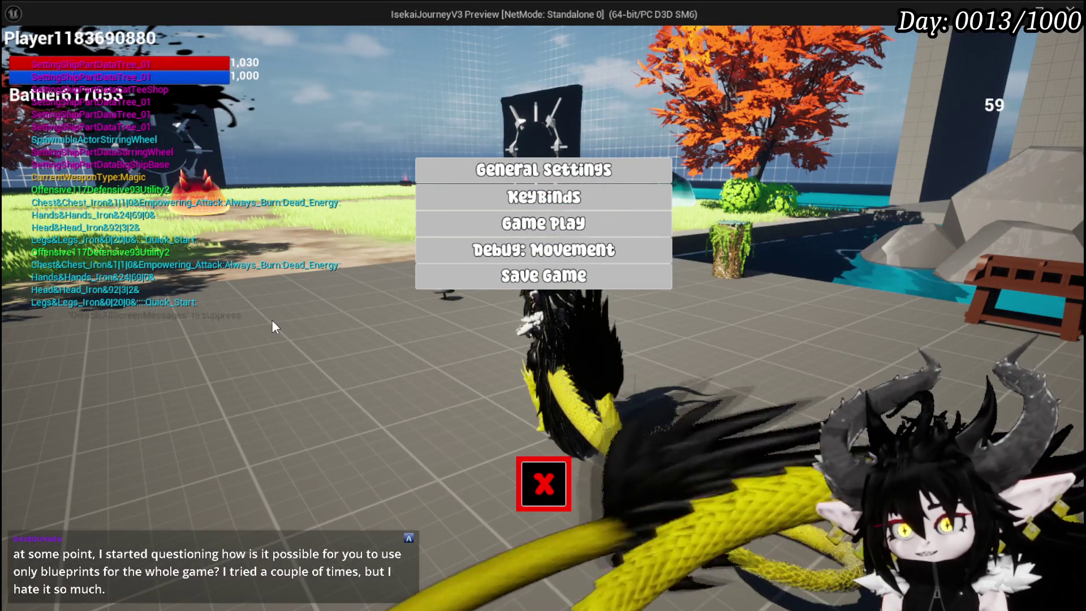
{"action": "left_click", "coordinate": [450, 266]}
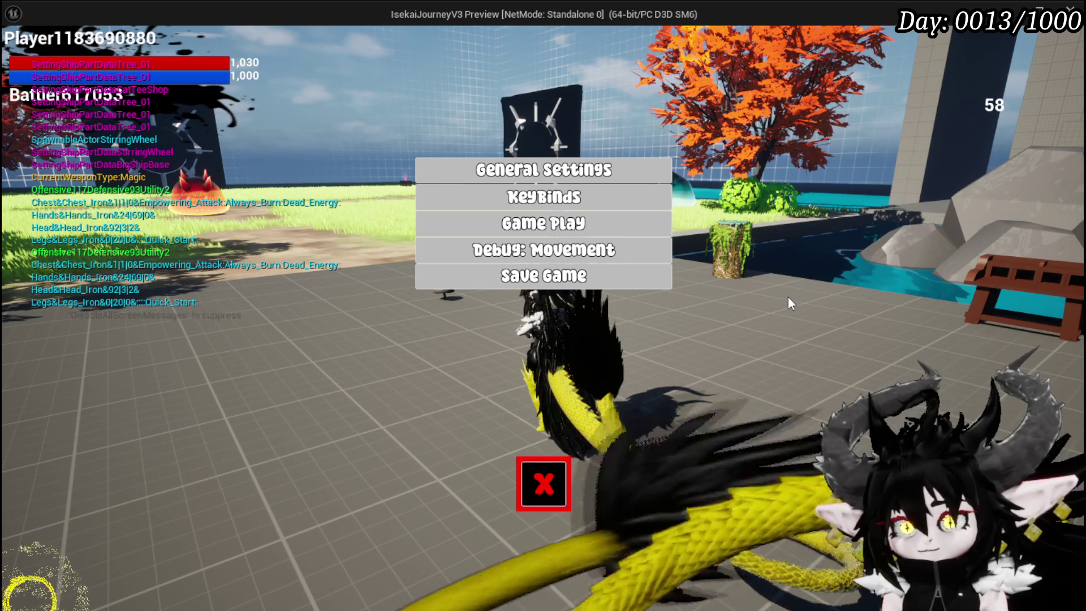
{"action": "key", "text": "Escape"}
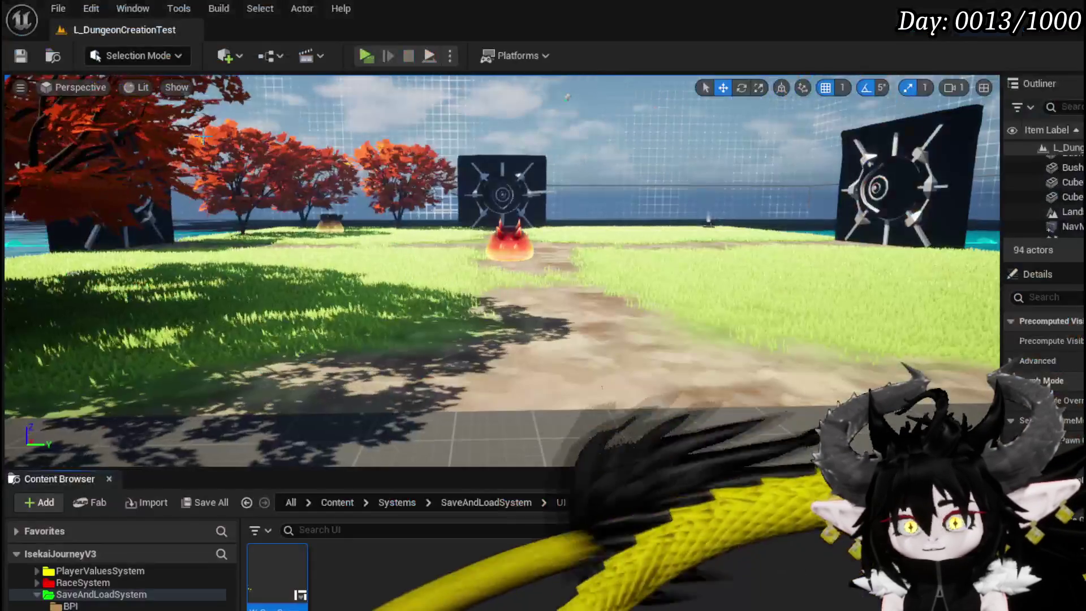
{"action": "left_click", "coordinate": [25, 59]}
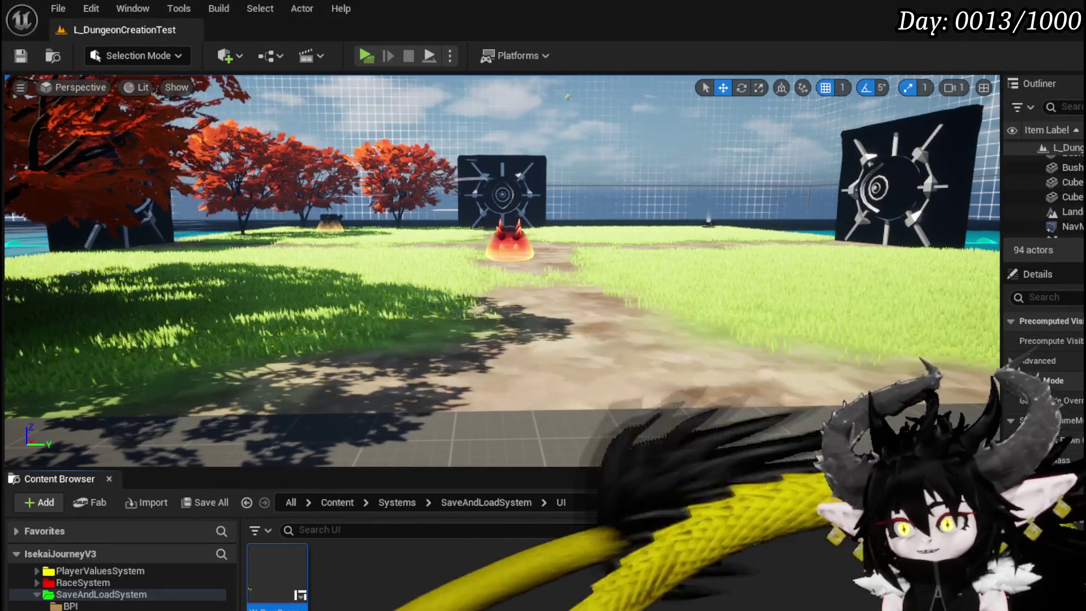
- In the Closing graph, duplicate the Print String and run the copy after Remove from Parent
{"action": "double_click", "coordinate": [277, 572]}
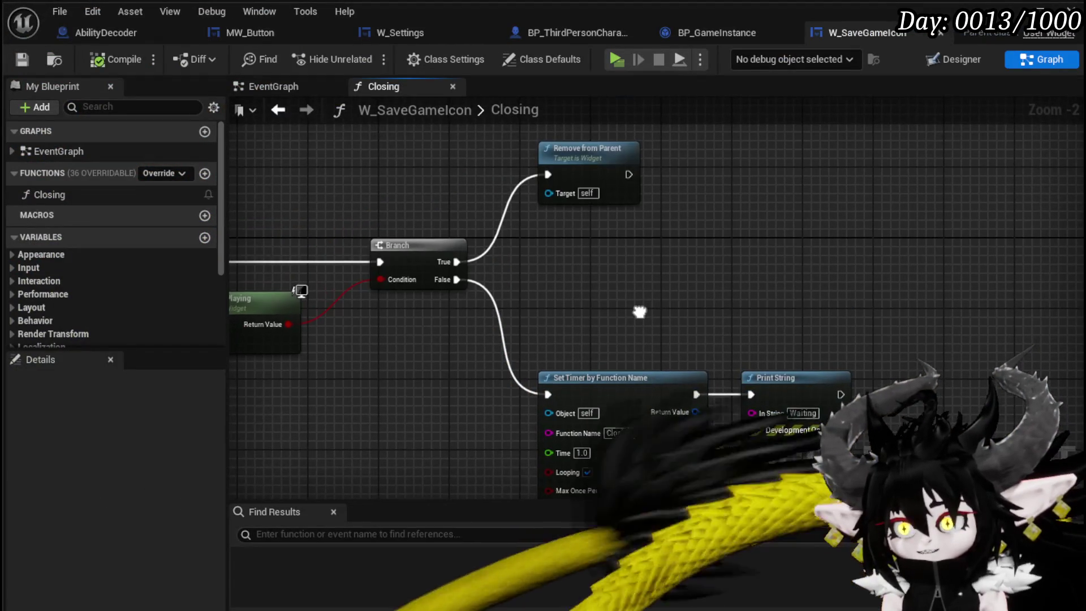
{"action": "mouse_move", "coordinate": [640, 310]}
{"action": "left_mouse_down"}
{"action": "mouse_move", "coordinate": [916, 261]}
{"action": "mouse_move", "coordinate": [960, 298]}
{"action": "mouse_move", "coordinate": [613, 268]}
{"action": "mouse_move", "coordinate": [650, 323]}
{"action": "left_mouse_up"}
{"action": "mouse_move", "coordinate": [806, 300]}
{"action": "left_mouse_down"}
{"action": "mouse_move", "coordinate": [684, 289]}
{"action": "mouse_move", "coordinate": [714, 443]}
{"action": "left_mouse_up"}
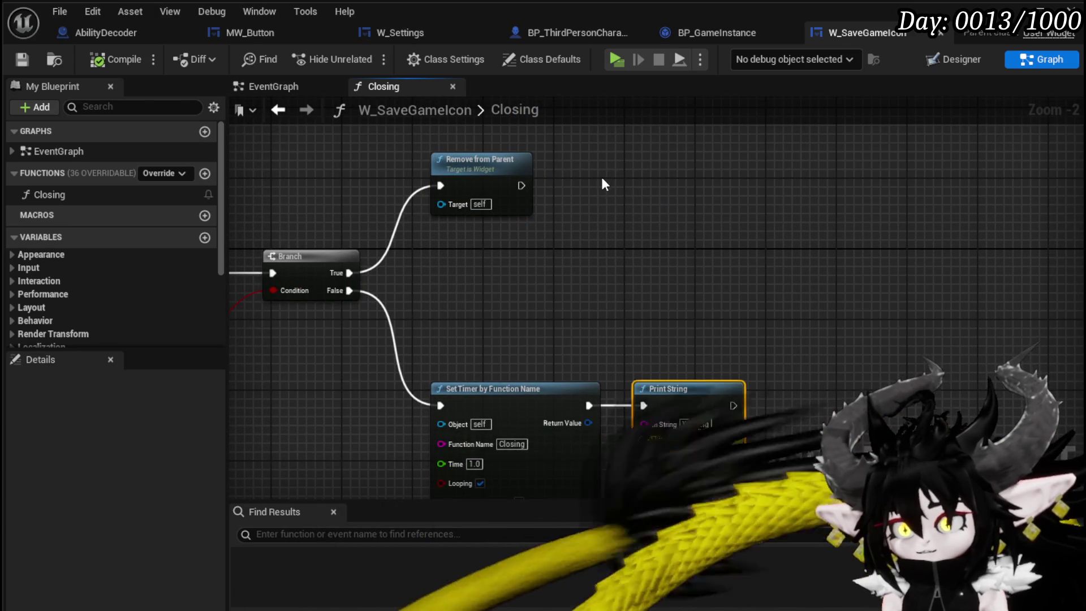
{"action": "key", "text": "ctrl+c"}
{"action": "key", "text": "ctrl+v"}
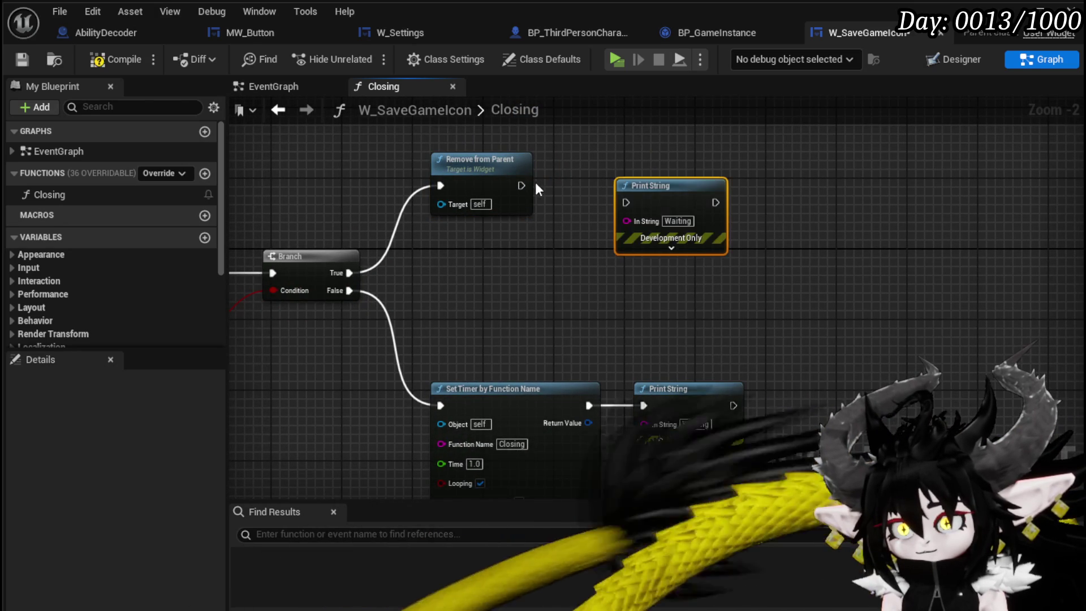
{"action": "mouse_move", "coordinate": [521, 185]}
{"action": "left_mouse_down"}
{"action": "mouse_move", "coordinate": [637, 205]}
{"action": "mouse_move", "coordinate": [626, 202]}
{"action": "mouse_move", "coordinate": [659, 180]}
{"action": "left_mouse_up"}
{"action": "left_click", "coordinate": [800, 222]}
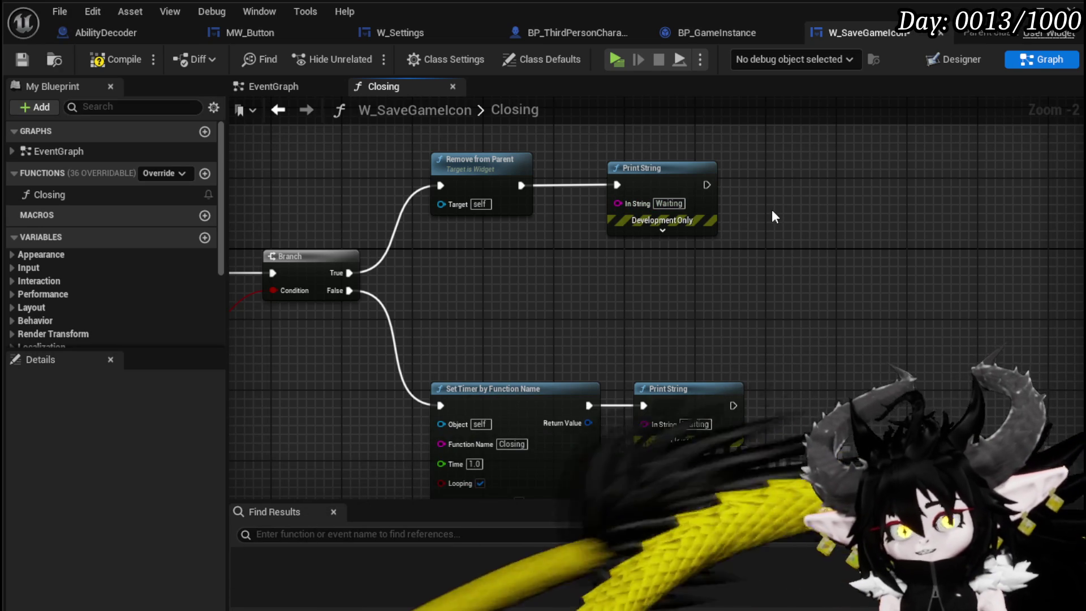
- Tidy the nodes around the new Print String and select its In String for editing
{"action": "scroll", "coordinate": [769, 208], "scroll_direction": "up", "scroll_amount": 2}
{"action": "scroll", "coordinate": [555, 203], "scroll_direction": "down", "scroll_amount": 1}
{"action": "scroll", "coordinate": [711, 235], "scroll_direction": "down", "scroll_amount": 1}
{"action": "scroll", "coordinate": [530, 243], "scroll_direction": "up", "scroll_amount": 1}
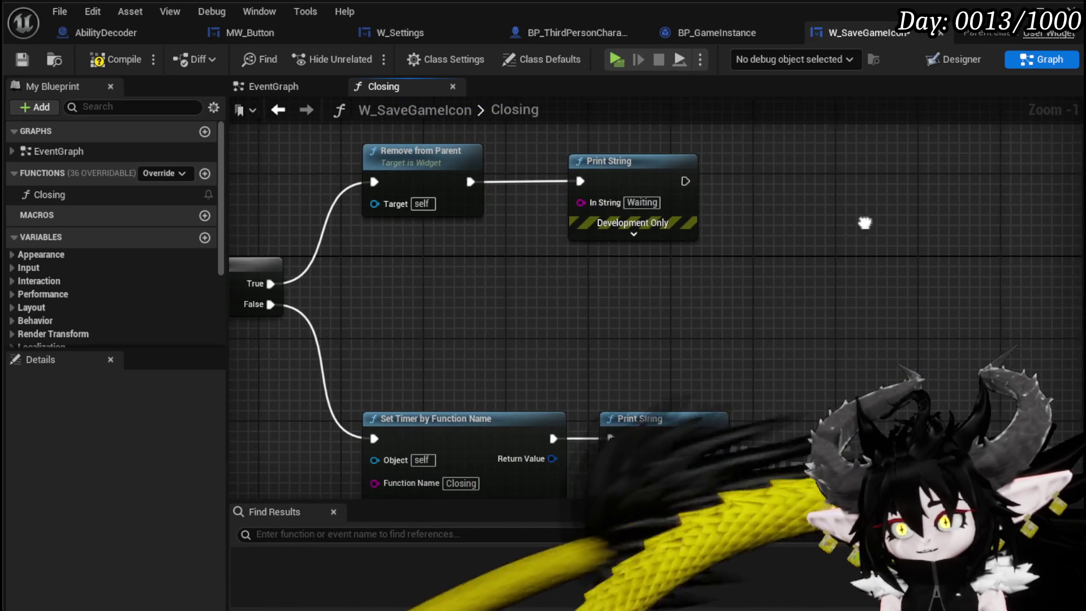
{"action": "mouse_move", "coordinate": [478, 258]}
{"action": "left_mouse_down"}
{"action": "mouse_move", "coordinate": [570, 208]}
{"action": "mouse_move", "coordinate": [532, 177]}
{"action": "left_mouse_up"}
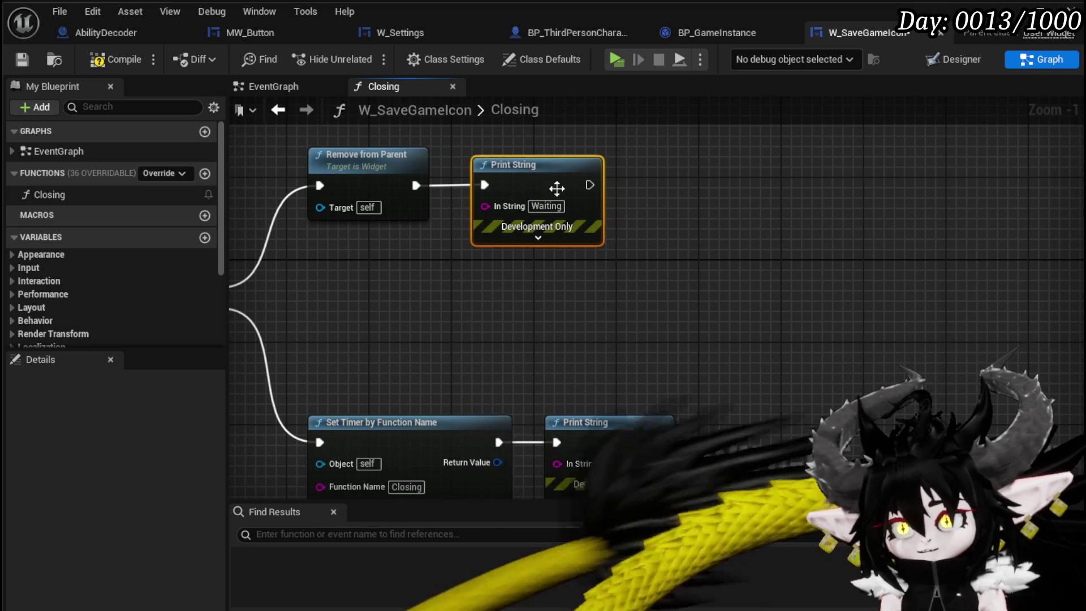
{"action": "mouse_move", "coordinate": [416, 291]}
{"action": "left_mouse_down"}
{"action": "mouse_move", "coordinate": [751, 252]}
{"action": "mouse_move", "coordinate": [852, 291]}
{"action": "left_mouse_up"}
{"action": "mouse_move", "coordinate": [277, 378]}
{"action": "left_mouse_down"}
{"action": "mouse_move", "coordinate": [390, 378]}
{"action": "mouse_move", "coordinate": [625, 279]}
{"action": "mouse_move", "coordinate": [662, 278]}
{"action": "left_mouse_up"}
{"action": "left_click_drag", "start_coordinate": [348, 243], "coordinate": [792, 234]}
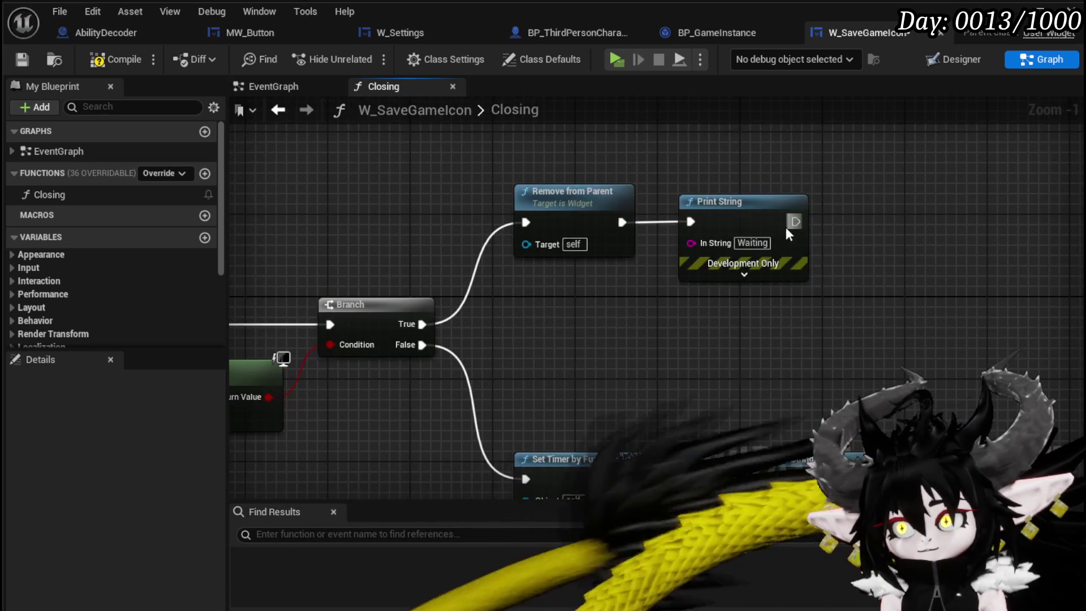
{"action": "left_click", "coordinate": [753, 243]}
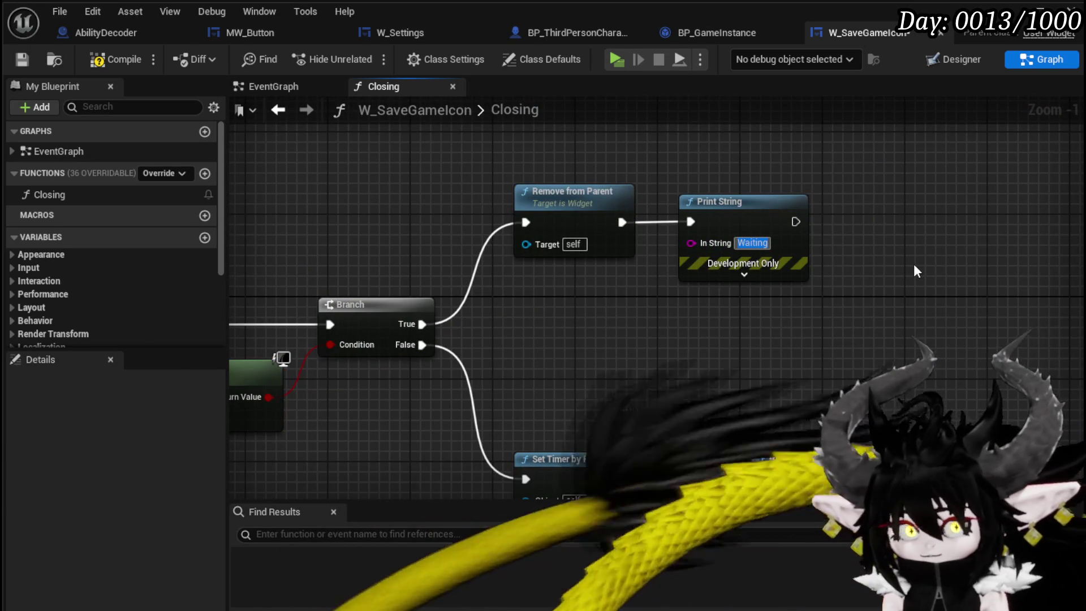
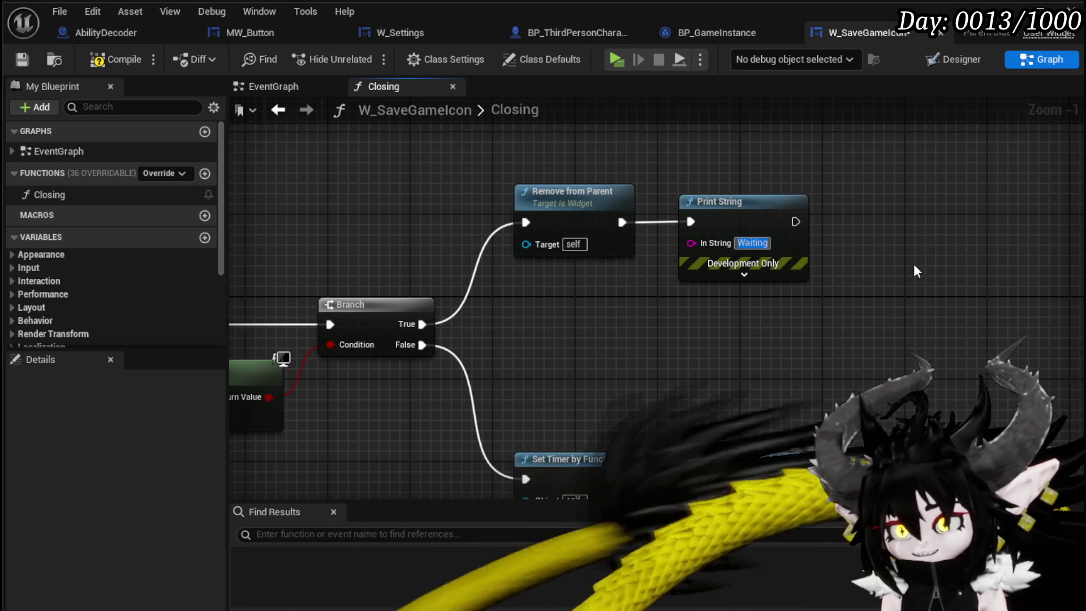
- Change the removal Print String text to 'Removed' and set its text colour to red
{"action": "type", "text": "Re"}
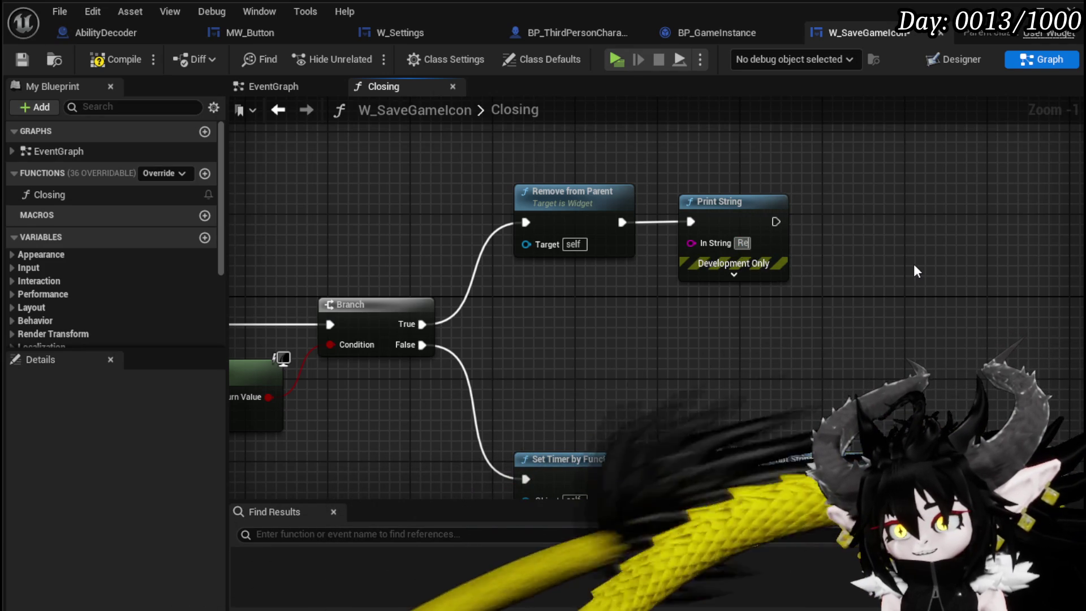
{"action": "type", "text": "moved"}
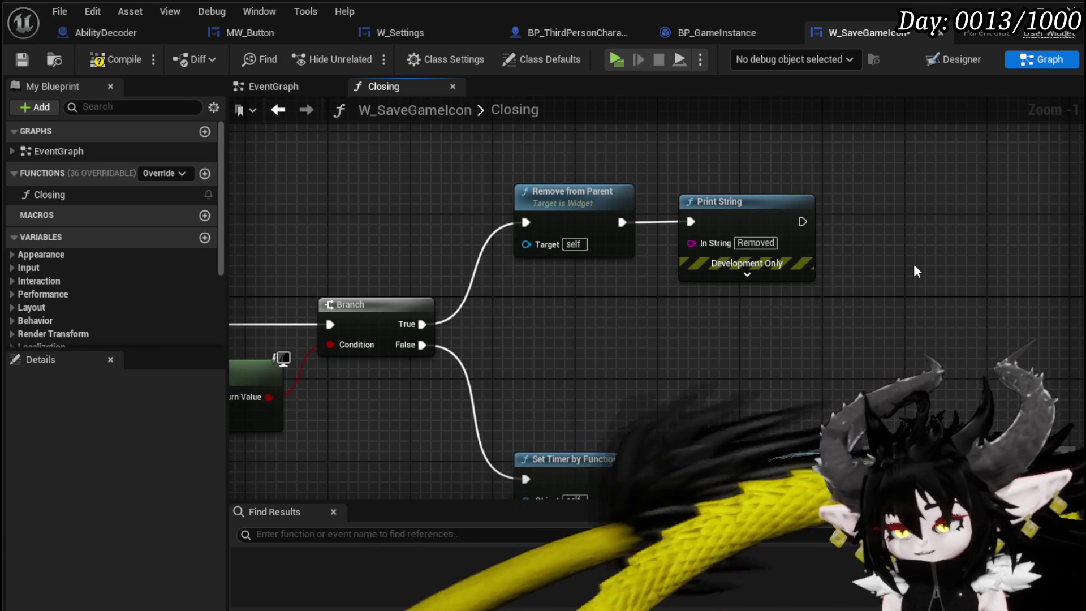
{"action": "left_click", "coordinate": [747, 275]}
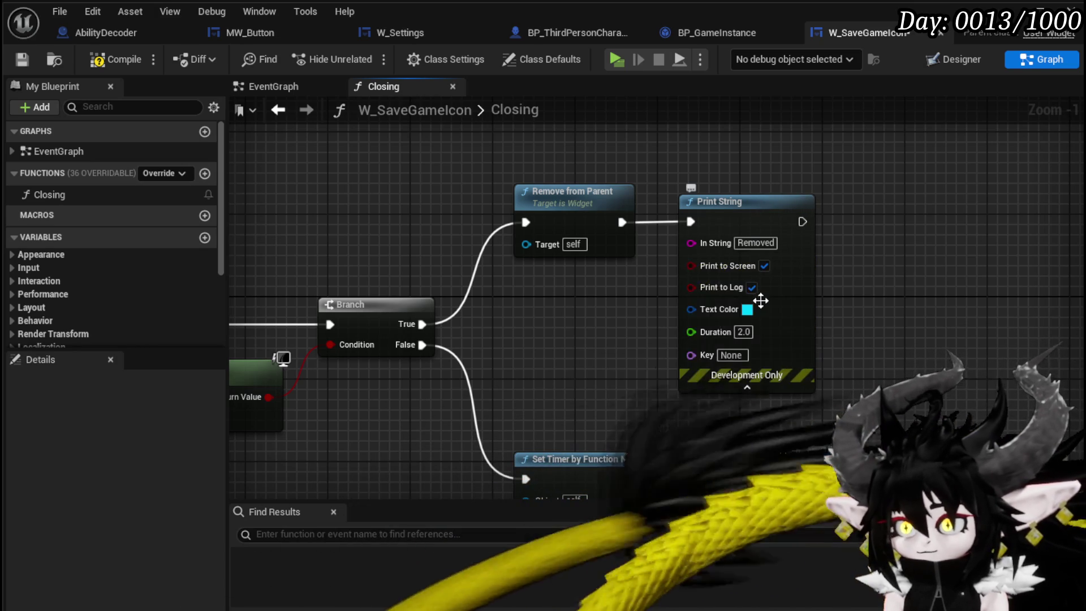
{"action": "left_click", "coordinate": [751, 308]}
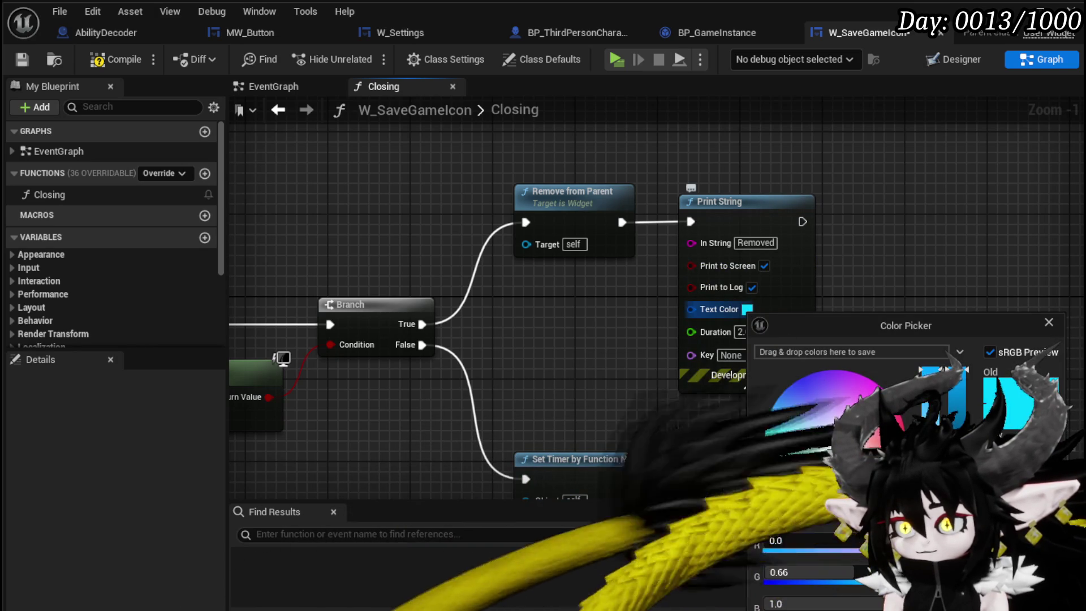
{"action": "left_click", "coordinate": [874, 424]}
{"action": "left_click", "coordinate": [610, 259]}
- Insert a Print String saying 'Tick' between the Closing entry and the Branch
{"action": "mouse_move", "coordinate": [610, 259]}
{"action": "left_mouse_down"}
{"action": "mouse_move", "coordinate": [642, 130]}
{"action": "mouse_move", "coordinate": [637, 163]}
{"action": "mouse_move", "coordinate": [626, 149]}
{"action": "mouse_move", "coordinate": [649, 153]}
{"action": "mouse_move", "coordinate": [669, 229]}
{"action": "mouse_move", "coordinate": [594, 190]}
{"action": "mouse_move", "coordinate": [418, 155]}
{"action": "left_mouse_up"}
{"action": "left_click_drag", "start_coordinate": [317, 71], "coordinate": [510, 175]}
{"action": "key", "text": "ctrl+v"}
{"action": "mouse_move", "coordinate": [433, 245]}
{"action": "left_mouse_down"}
{"action": "mouse_move", "coordinate": [349, 233]}
{"action": "mouse_move", "coordinate": [484, 193]}
{"action": "left_mouse_up"}
{"action": "left_click_drag", "start_coordinate": [382, 252], "coordinate": [464, 215]}
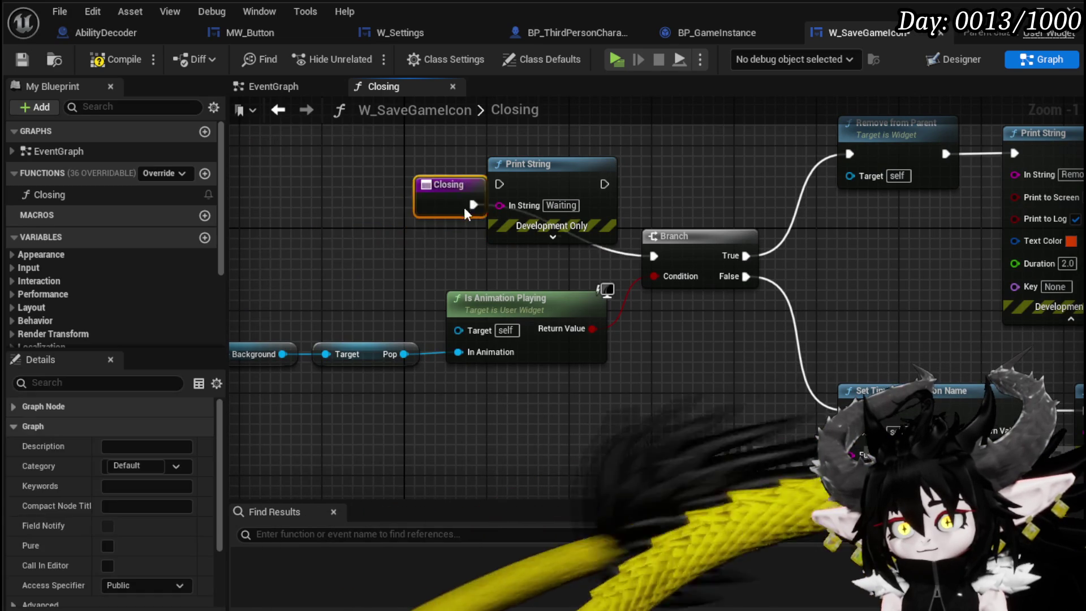
{"action": "left_click_drag", "start_coordinate": [399, 256], "coordinate": [500, 184]}
{"action": "left_click_drag", "start_coordinate": [536, 184], "coordinate": [515, 173]}
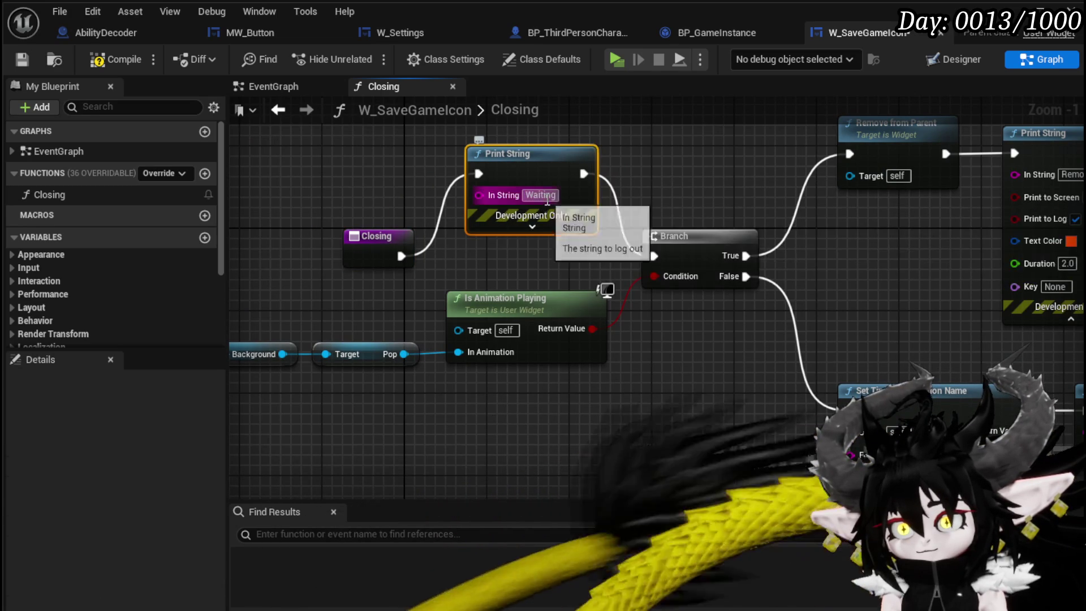
{"action": "type", "text": "T"}
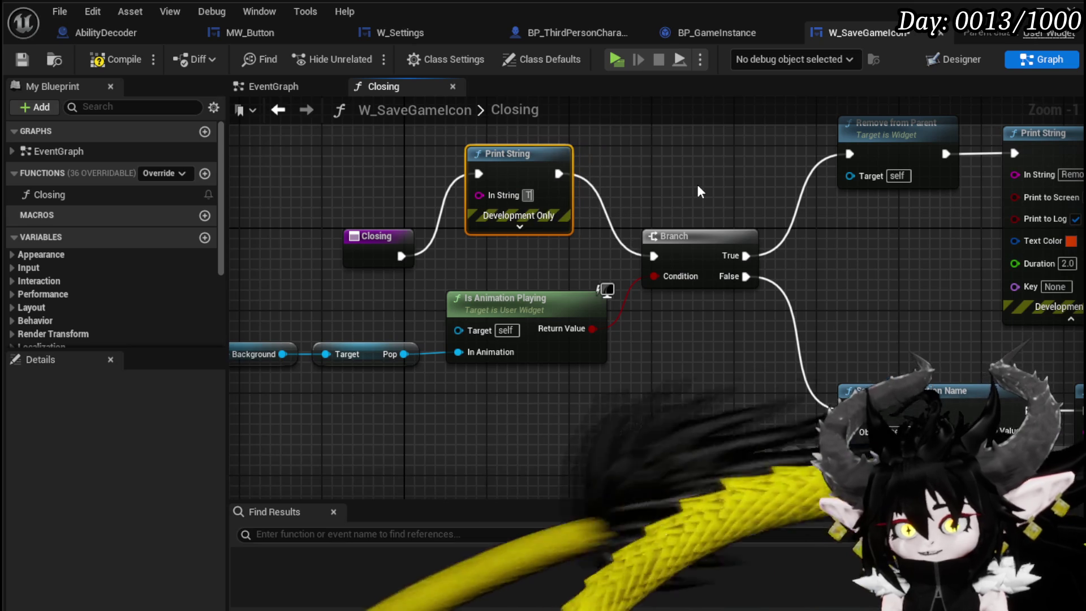
{"action": "type", "text": "ick"}
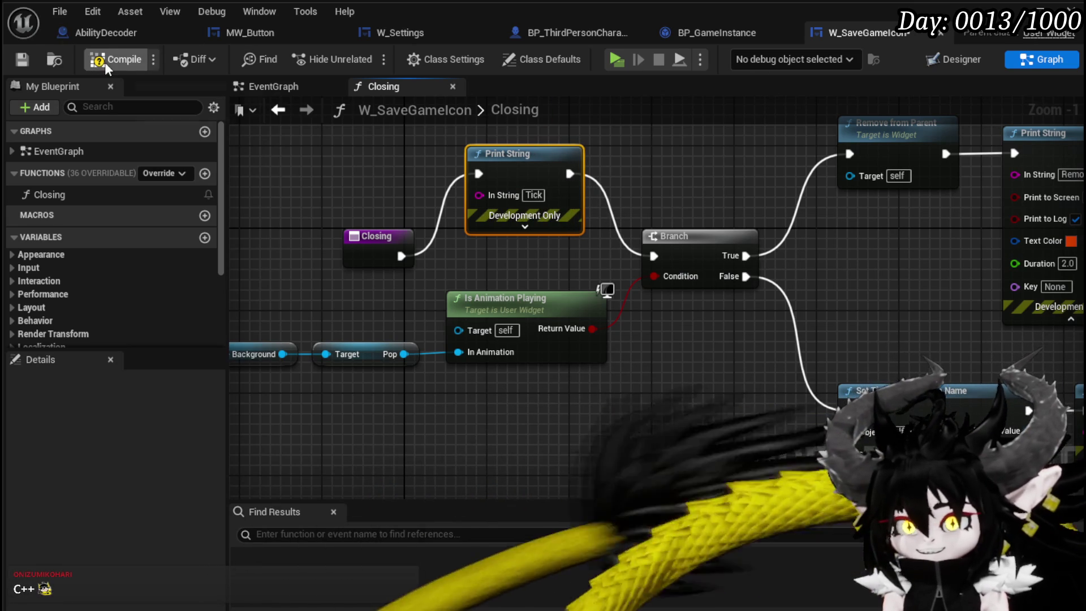
- Save the widget blueprint, run a game preview and choose Save Game from the settings menu
{"action": "left_click", "coordinate": [23, 60]}
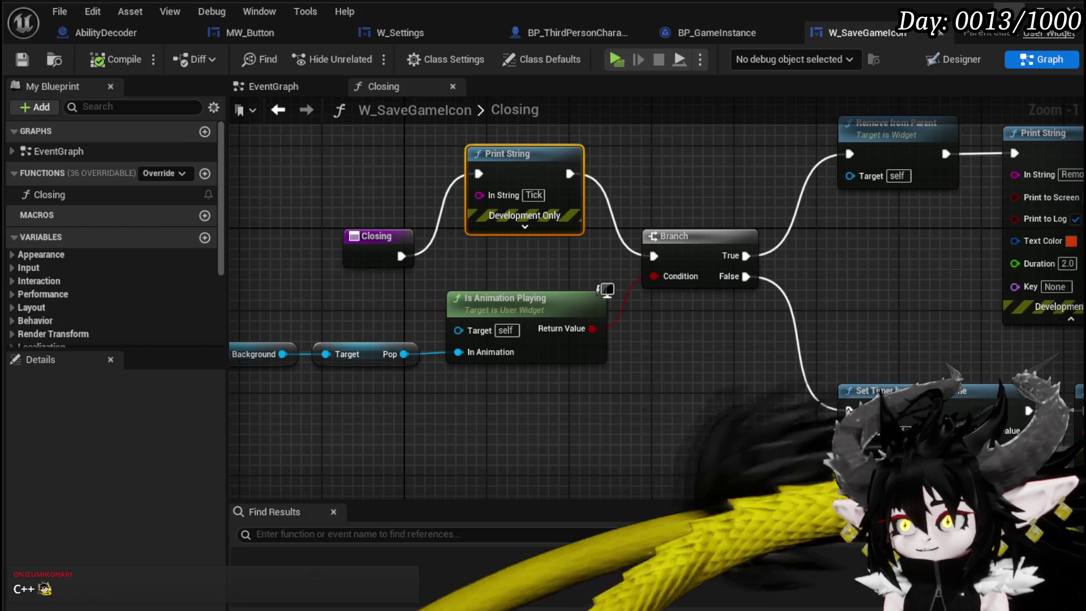
{"action": "key", "text": "alt+p"}
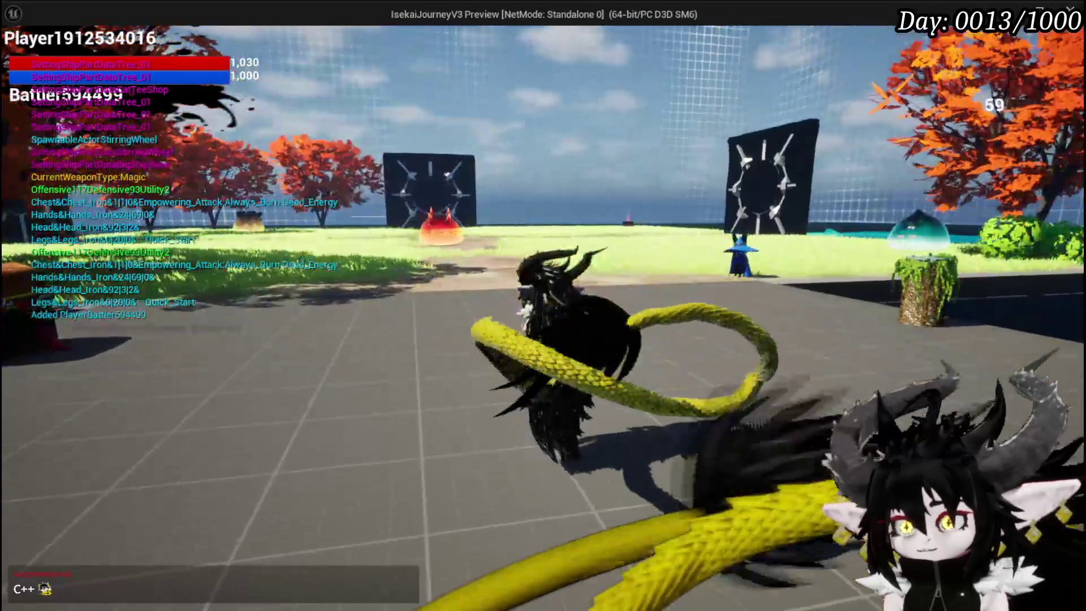
{"action": "key", "text": "Escape"}
{"action": "left_click", "coordinate": [556, 275]}
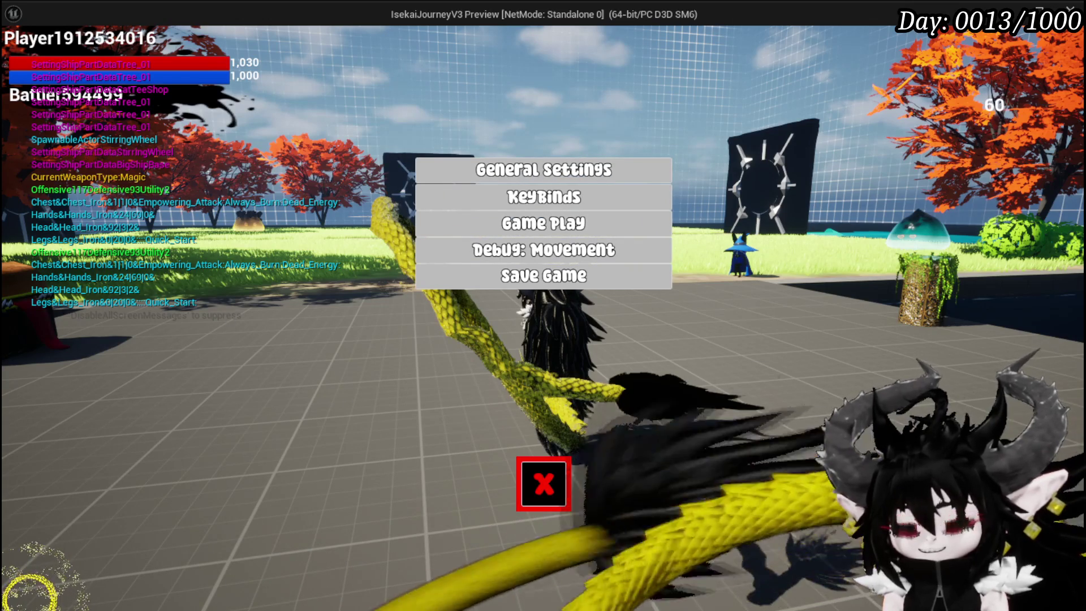
- End the preview, save the level, and return to the Set Timer and Print String nodes
{"action": "key", "text": "Escape"}
{"action": "key", "text": "ctrl+s"}
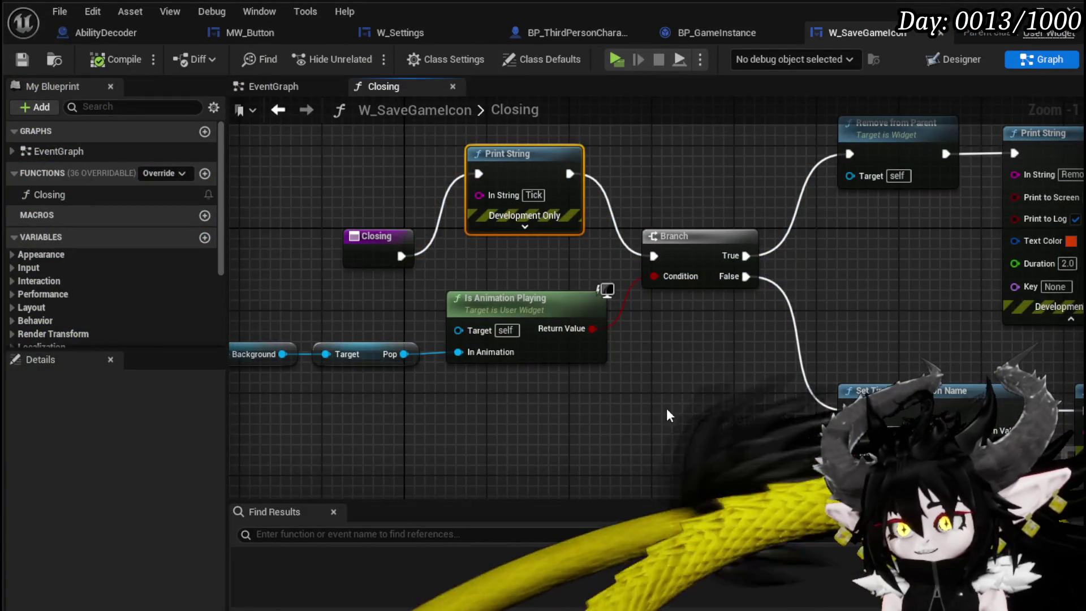
{"action": "mouse_move", "coordinate": [666, 416]}
{"action": "left_mouse_down"}
{"action": "mouse_move", "coordinate": [629, 402]}
{"action": "mouse_move", "coordinate": [532, 272]}
{"action": "left_mouse_up"}
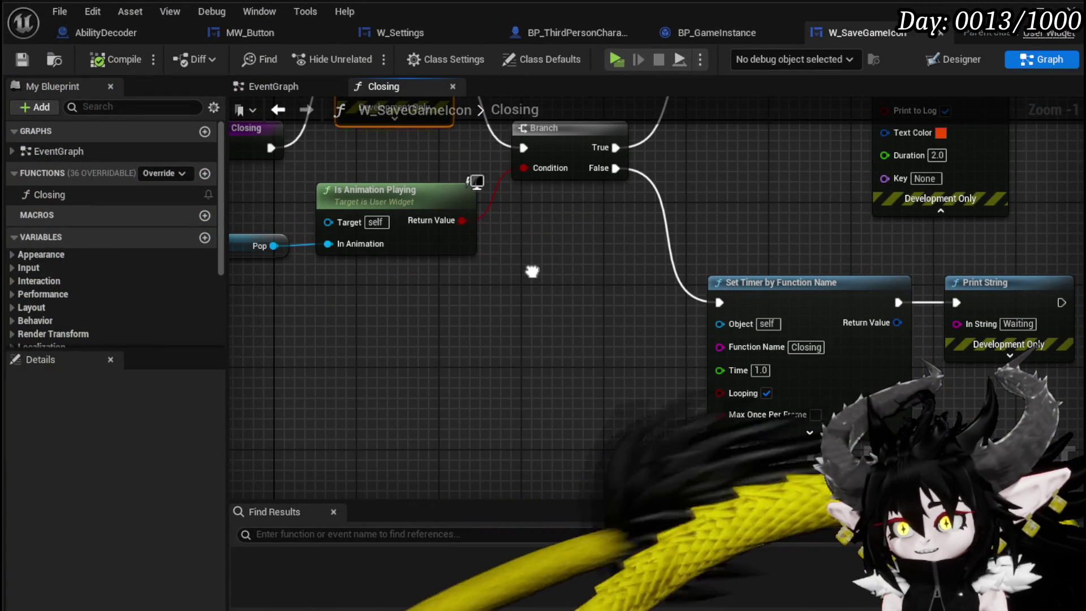
- Connect the Closing entry directly to the Branch and save the widget blueprint
{"action": "mouse_move", "coordinate": [531, 272]}
{"action": "left_mouse_down"}
{"action": "mouse_move", "coordinate": [668, 328]}
{"action": "mouse_move", "coordinate": [518, 292]}
{"action": "mouse_move", "coordinate": [505, 260]}
{"action": "left_mouse_up"}
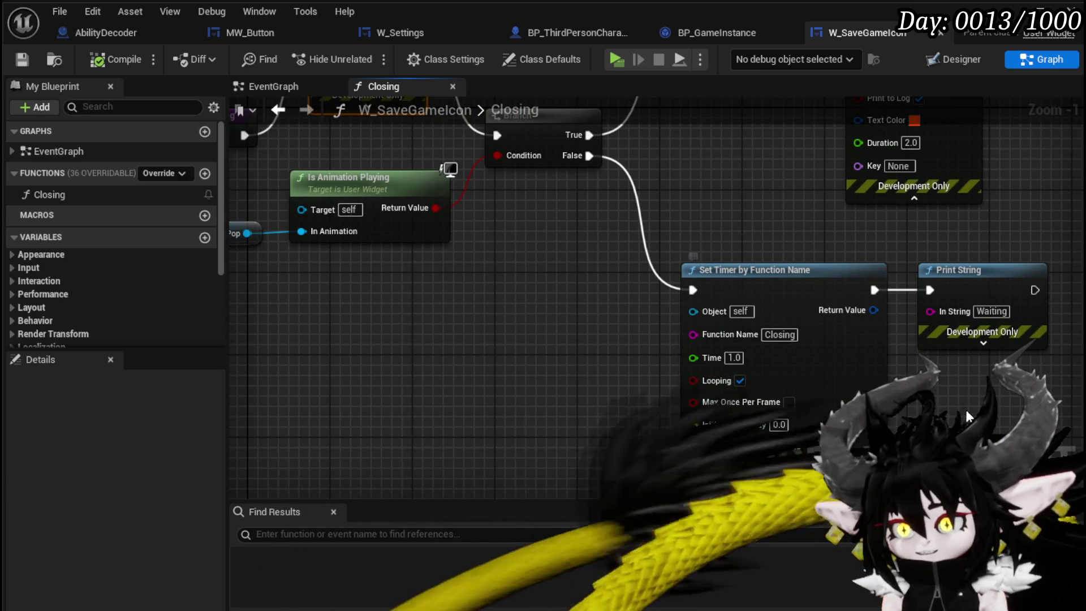
{"action": "left_click_drag", "start_coordinate": [967, 418], "coordinate": [804, 369]}
{"action": "left_click", "coordinate": [647, 424]}
{"action": "mouse_move", "coordinate": [386, 283]}
{"action": "left_mouse_down"}
{"action": "mouse_move", "coordinate": [528, 381]}
{"action": "mouse_move", "coordinate": [711, 406]}
{"action": "left_mouse_up"}
{"action": "left_click_drag", "start_coordinate": [405, 210], "coordinate": [654, 210]}
{"action": "left_click", "coordinate": [22, 64]}
- Turn off Looping on the Closing timer node and compile the widget
{"action": "mouse_move", "coordinate": [421, 170]}
{"action": "left_mouse_down"}
{"action": "mouse_move", "coordinate": [295, 180]}
{"action": "mouse_move", "coordinate": [341, 239]}
{"action": "mouse_move", "coordinate": [443, 197]}
{"action": "mouse_move", "coordinate": [528, 194]}
{"action": "mouse_move", "coordinate": [334, 198]}
{"action": "mouse_move", "coordinate": [266, 133]}
{"action": "left_mouse_up"}
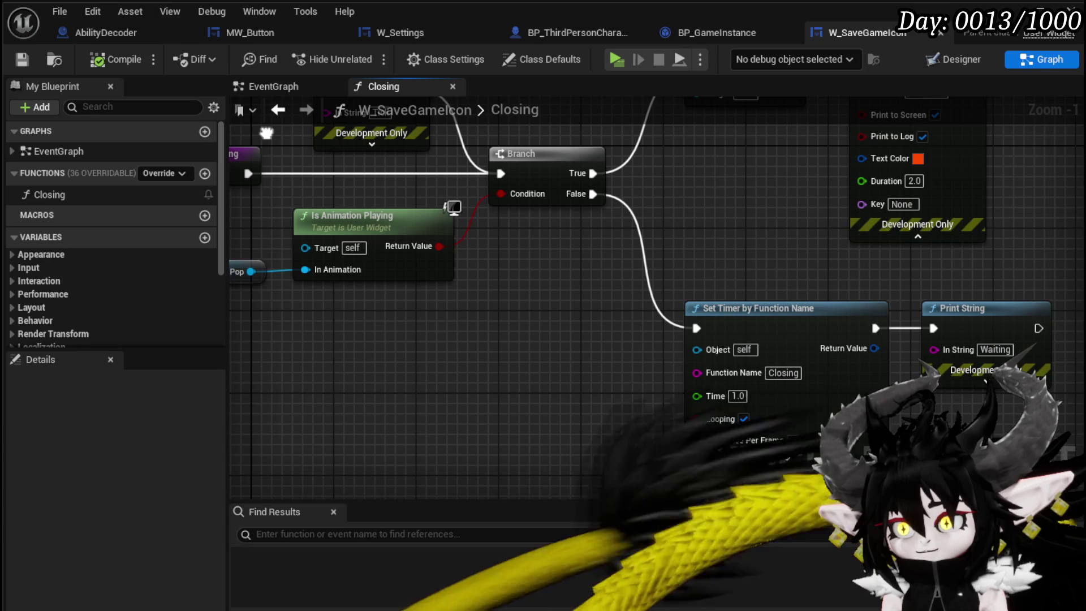
{"action": "left_click", "coordinate": [744, 418]}
{"action": "left_click", "coordinate": [103, 61]}
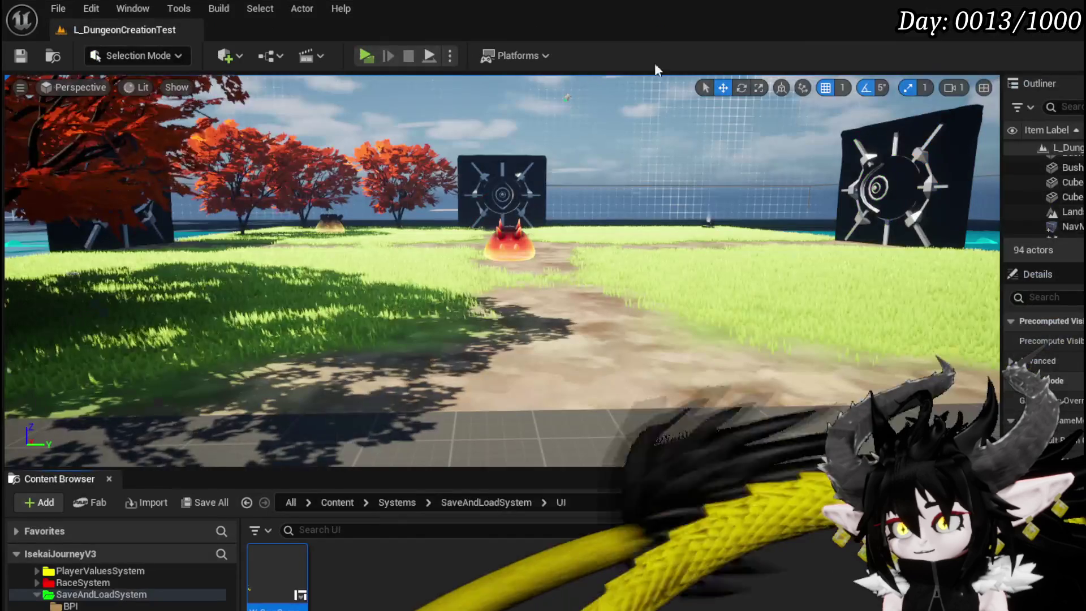
{"action": "left_click", "coordinate": [375, 55]}
{"action": "key", "text": "Escape"}
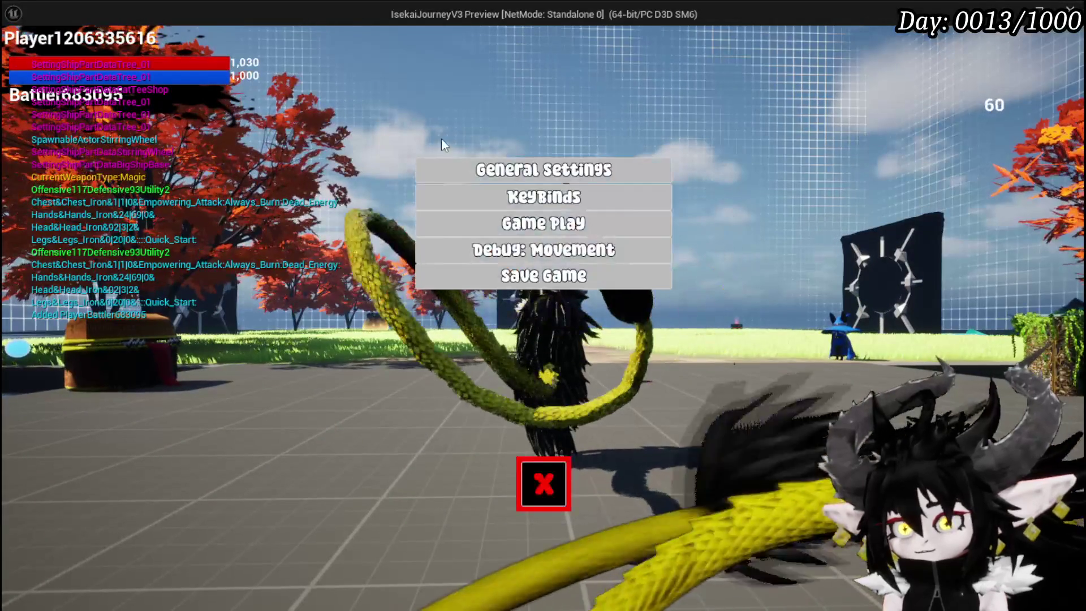
{"action": "left_click", "coordinate": [428, 277]}
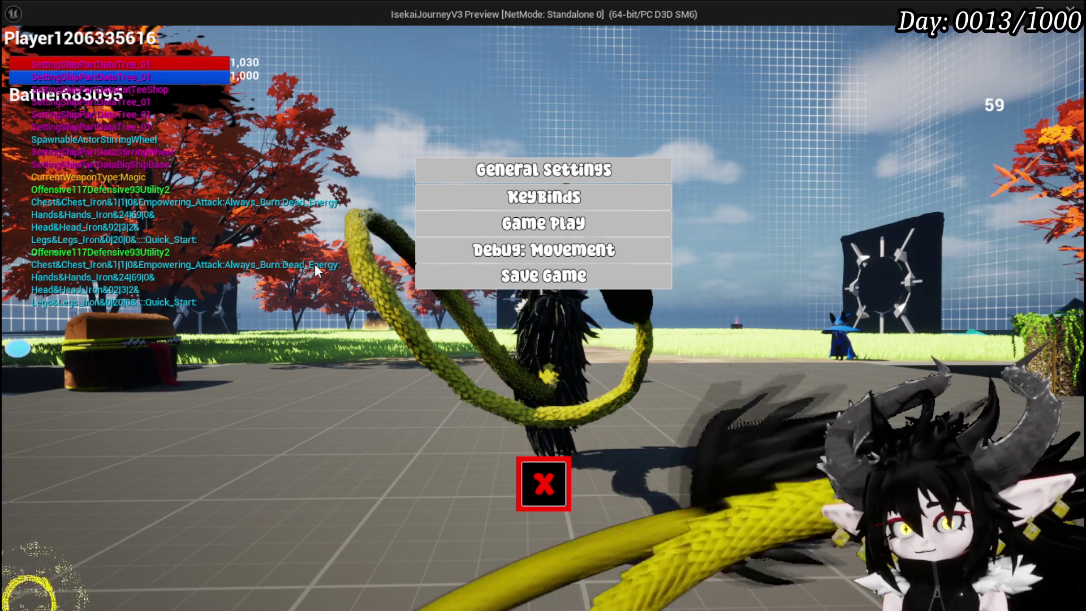
{"action": "left_click", "coordinate": [474, 272]}
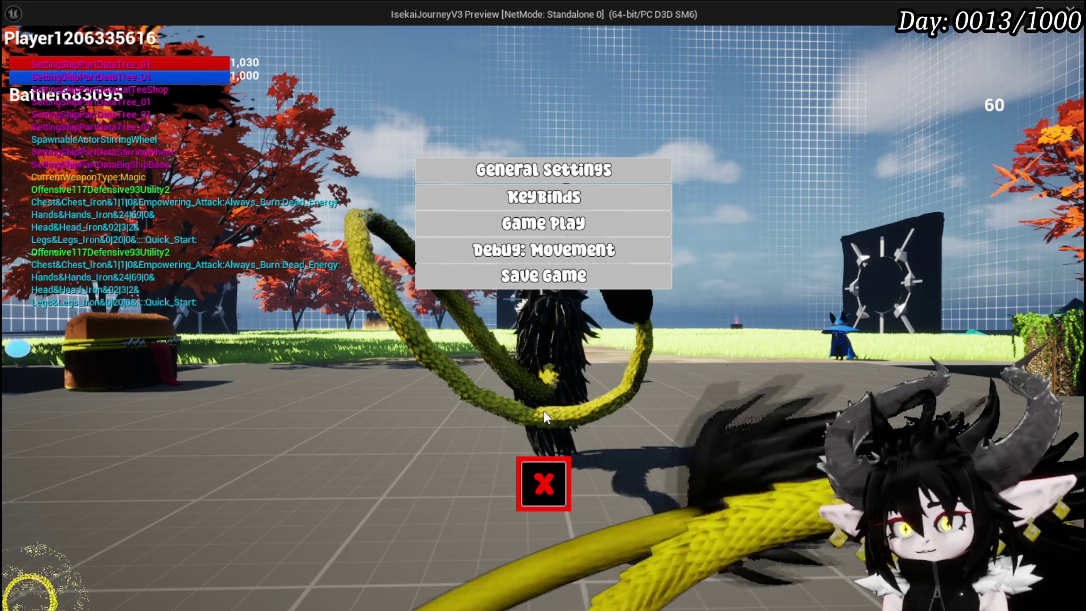
{"action": "left_click", "coordinate": [543, 483]}
{"action": "key", "text": "Escape"}
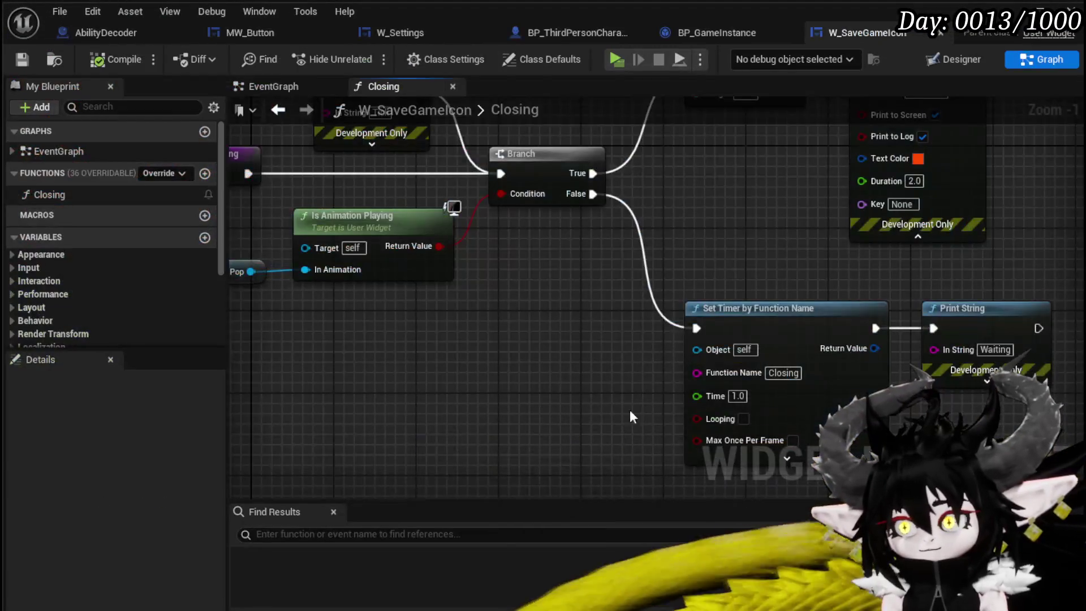
- Check where BP_GameInstance's event graph calls Closing, then return to W_SaveGameIcon
{"action": "left_click_drag", "start_coordinate": [519, 391], "coordinate": [598, 408]}
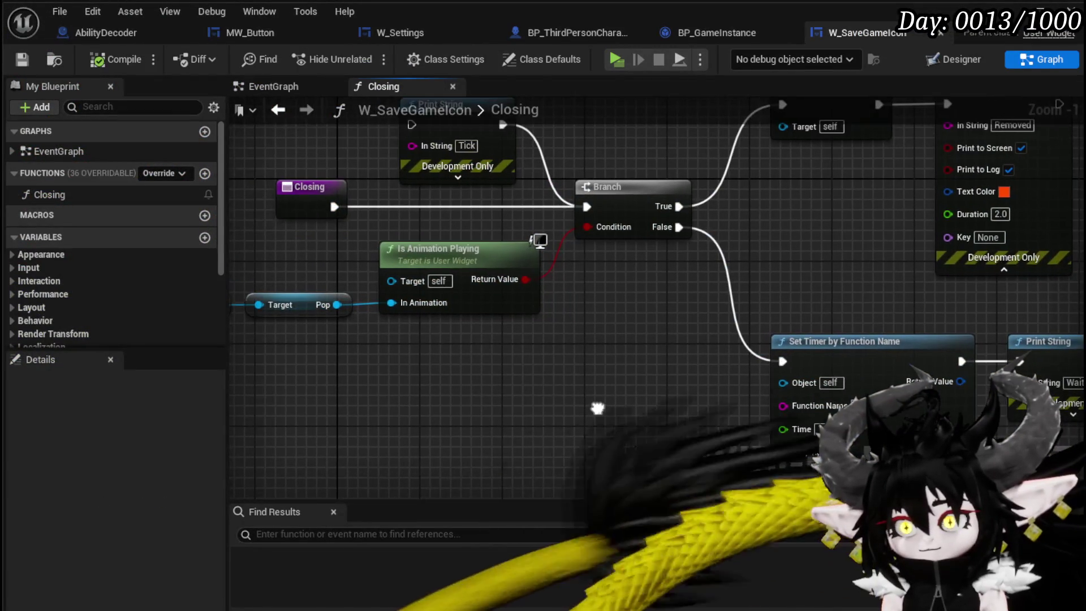
{"action": "left_click", "coordinate": [710, 33]}
{"action": "mouse_move", "coordinate": [462, 330]}
{"action": "left_mouse_down"}
{"action": "mouse_move", "coordinate": [866, 314]}
{"action": "mouse_move", "coordinate": [550, 321]}
{"action": "mouse_move", "coordinate": [382, 306]}
{"action": "left_mouse_up"}
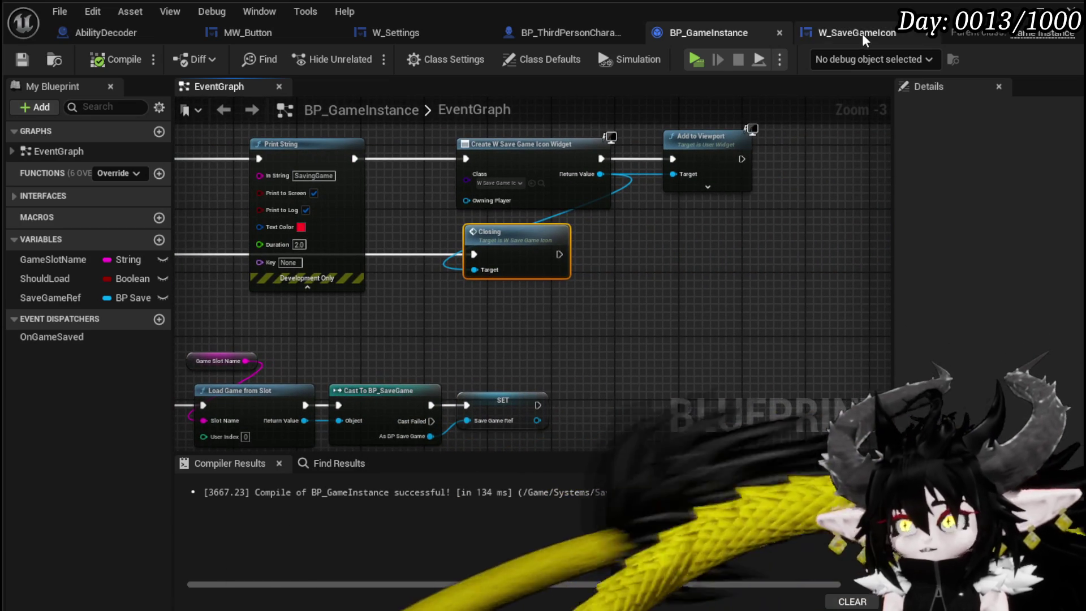
{"action": "left_click", "coordinate": [856, 32]}
- Delete the Set Timer by Function Name node and search 'Set timer by' from the Branch's False output
{"action": "mouse_move", "coordinate": [687, 295]}
{"action": "left_mouse_down"}
{"action": "mouse_move", "coordinate": [449, 232]}
{"action": "mouse_move", "coordinate": [543, 301]}
{"action": "mouse_move", "coordinate": [667, 226]}
{"action": "left_mouse_up"}
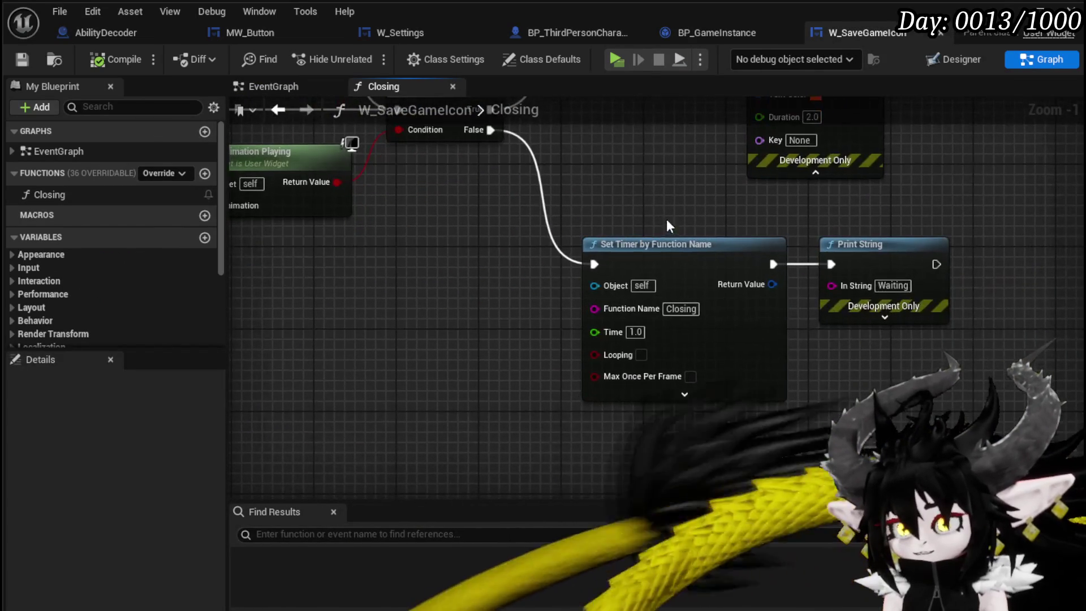
{"action": "left_click", "coordinate": [602, 244]}
{"action": "key", "text": "Delete"}
{"action": "left_click_drag", "start_coordinate": [491, 130], "coordinate": [573, 283]}
{"action": "type", "text": "Set timer by"}
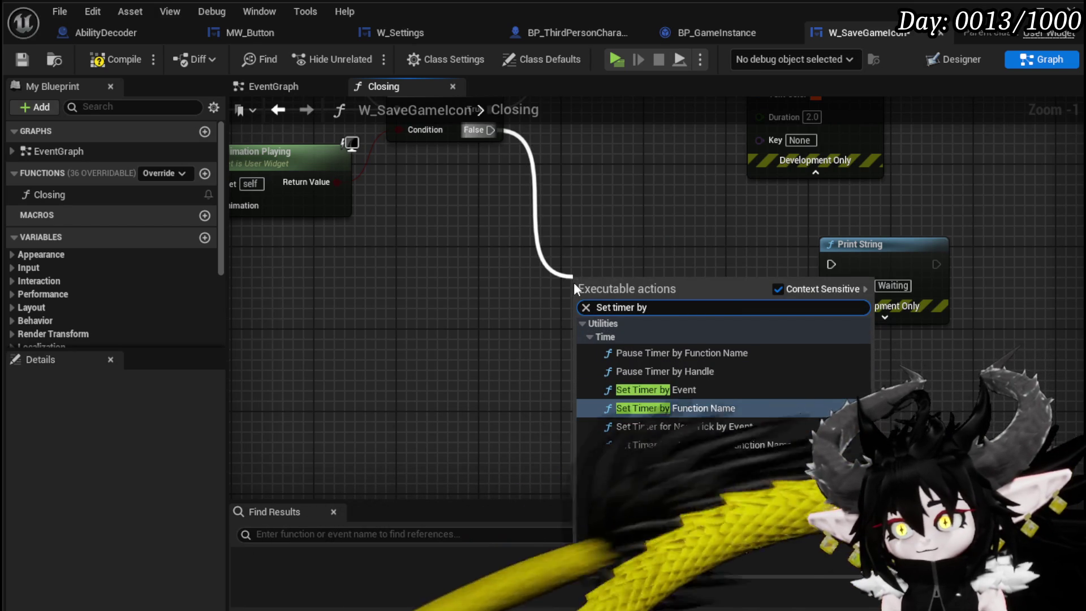
- Add a Set Timer by Event on the False path, connected on to the Waiting print
{"action": "left_click", "coordinate": [656, 389]}
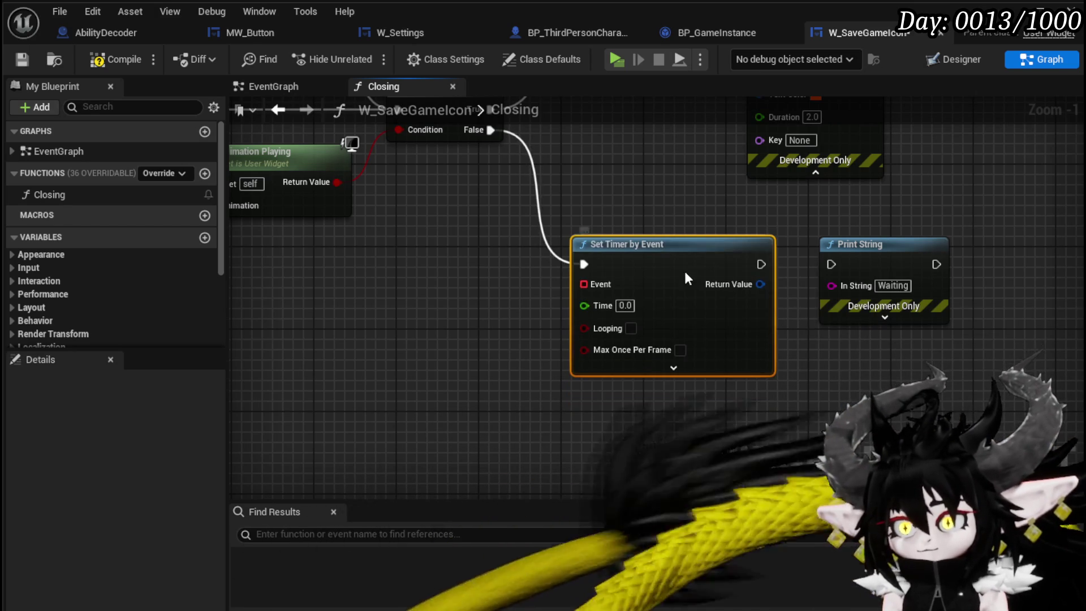
{"action": "left_click_drag", "start_coordinate": [761, 264], "coordinate": [842, 265]}
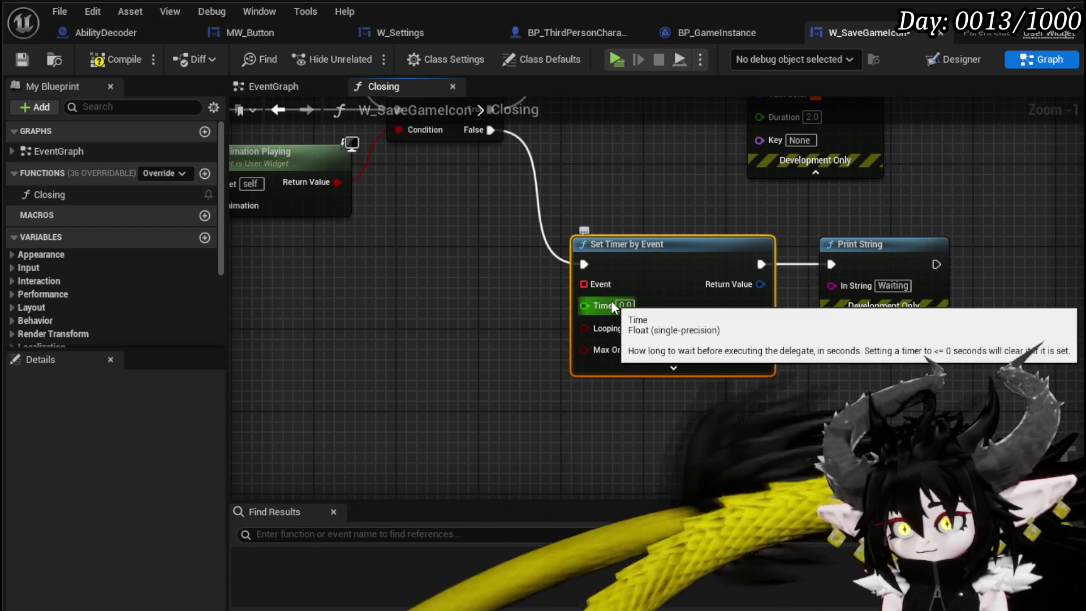
{"action": "mouse_move", "coordinate": [593, 281]}
{"action": "left_mouse_down"}
{"action": "mouse_move", "coordinate": [501, 375]}
{"action": "mouse_move", "coordinate": [568, 310]}
{"action": "left_mouse_up"}
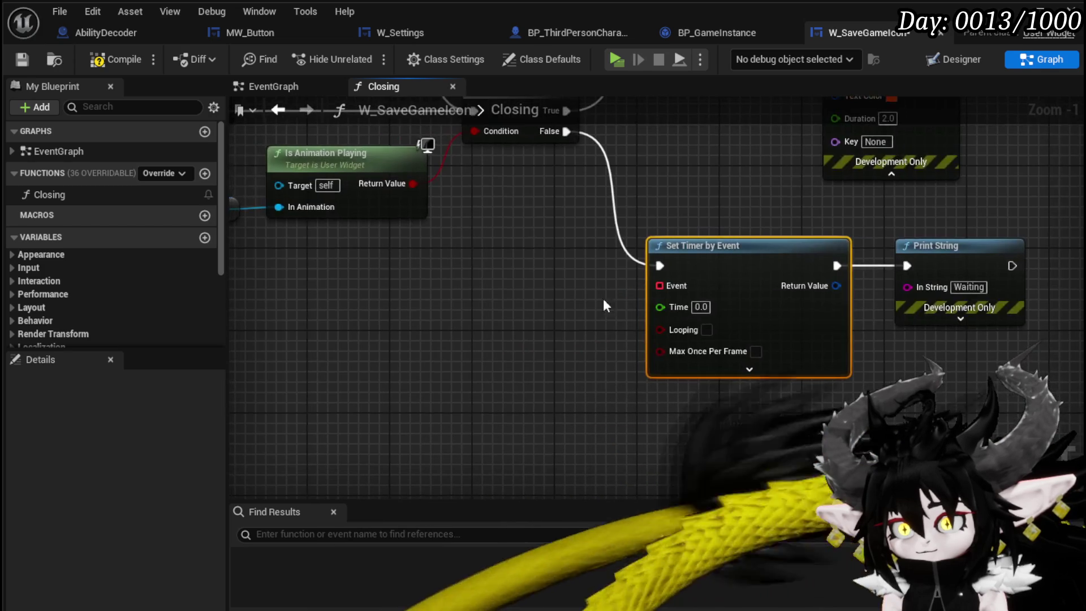
{"action": "mouse_move", "coordinate": [660, 285]}
{"action": "left_mouse_down"}
{"action": "mouse_move", "coordinate": [622, 368]}
{"action": "mouse_move", "coordinate": [591, 389]}
{"action": "left_mouse_up"}
- Feed the timer's Event from a Create Event node bound to a new matching function
{"action": "type", "text": "crea"}
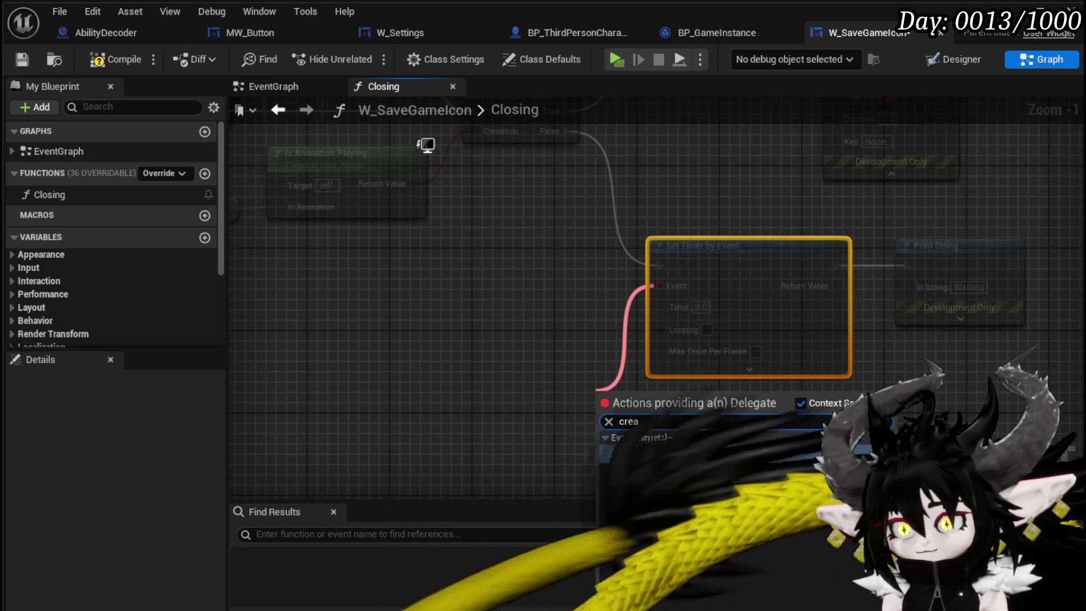
{"action": "left_click", "coordinate": [643, 452]}
{"action": "left_click_drag", "start_coordinate": [577, 334], "coordinate": [505, 333]}
{"action": "left_click", "coordinate": [526, 402]}
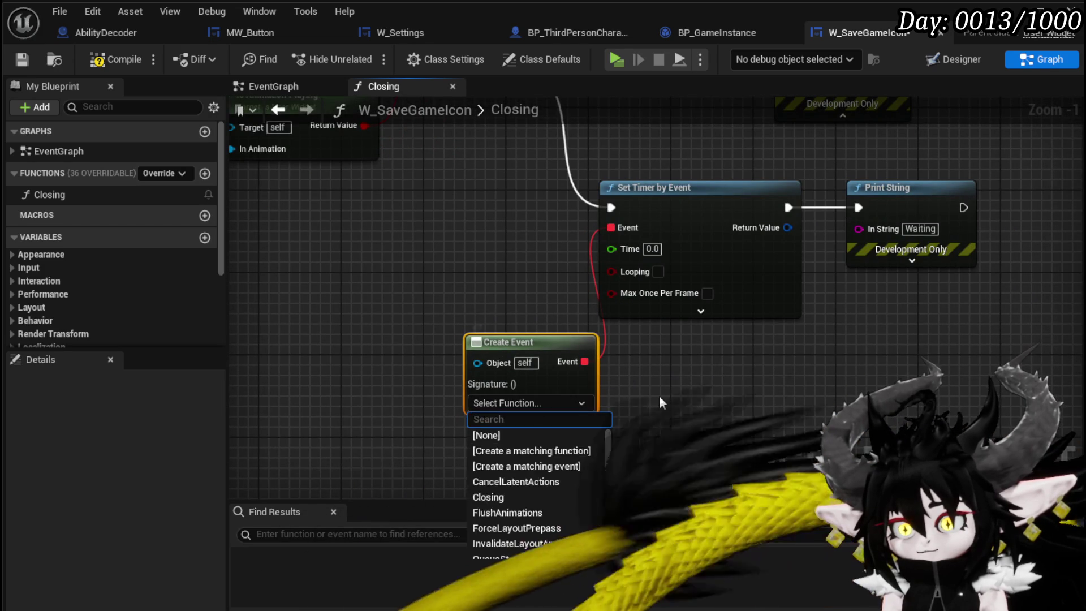
{"action": "left_click", "coordinate": [532, 450]}
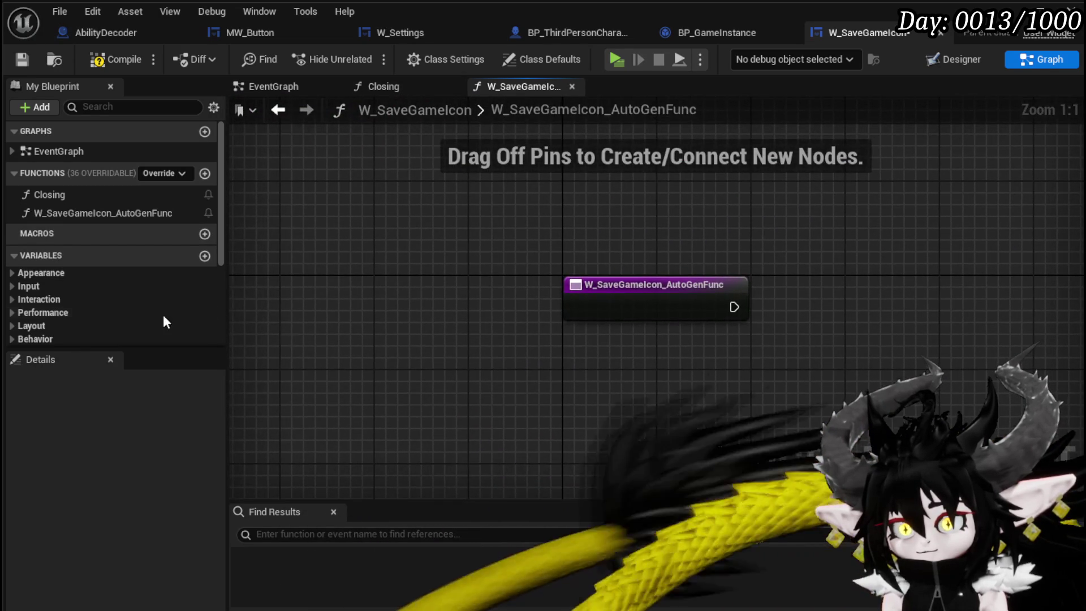
- Rename the new function to ClosingTick, make it call Closing, and compile
{"action": "right_click", "coordinate": [79, 213]}
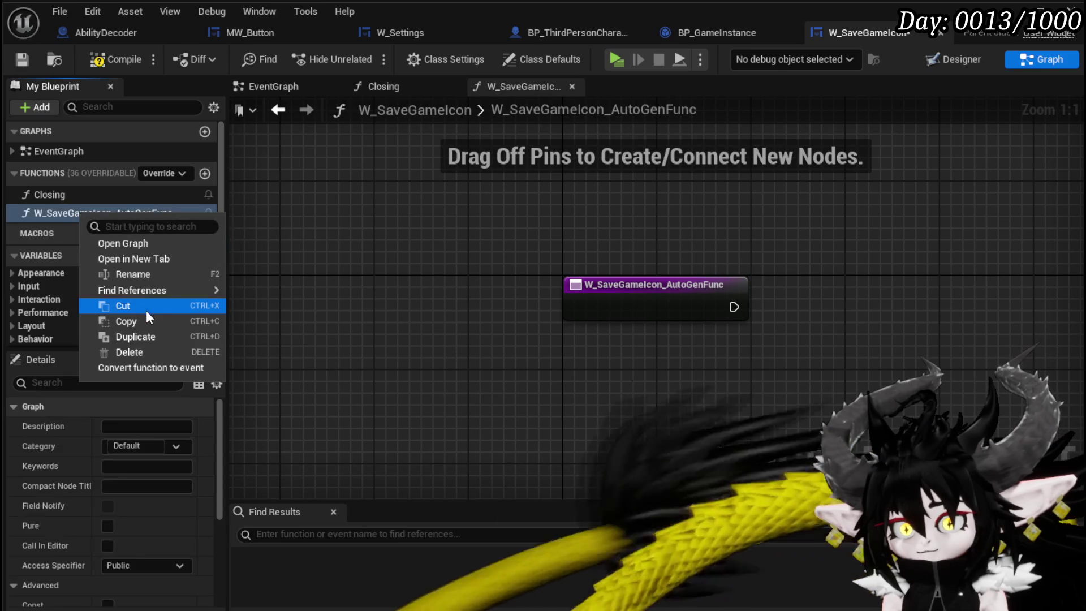
{"action": "left_click", "coordinate": [134, 274]}
{"action": "type", "text": "ClosingTi"}
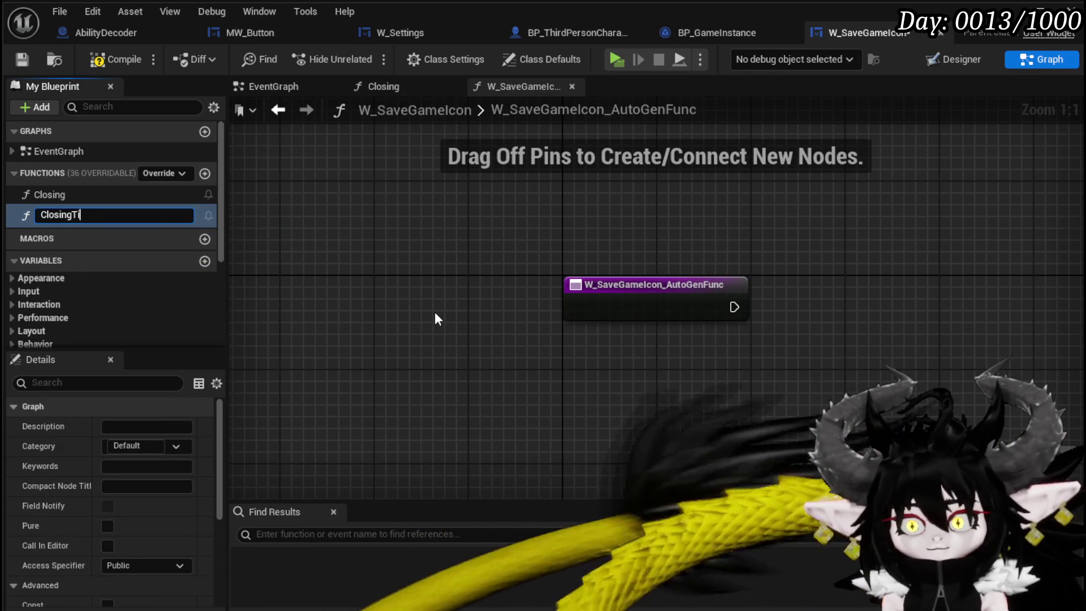
{"action": "type", "text": "ck"}
{"action": "key", "text": "Return"}
{"action": "left_click", "coordinate": [65, 195]}
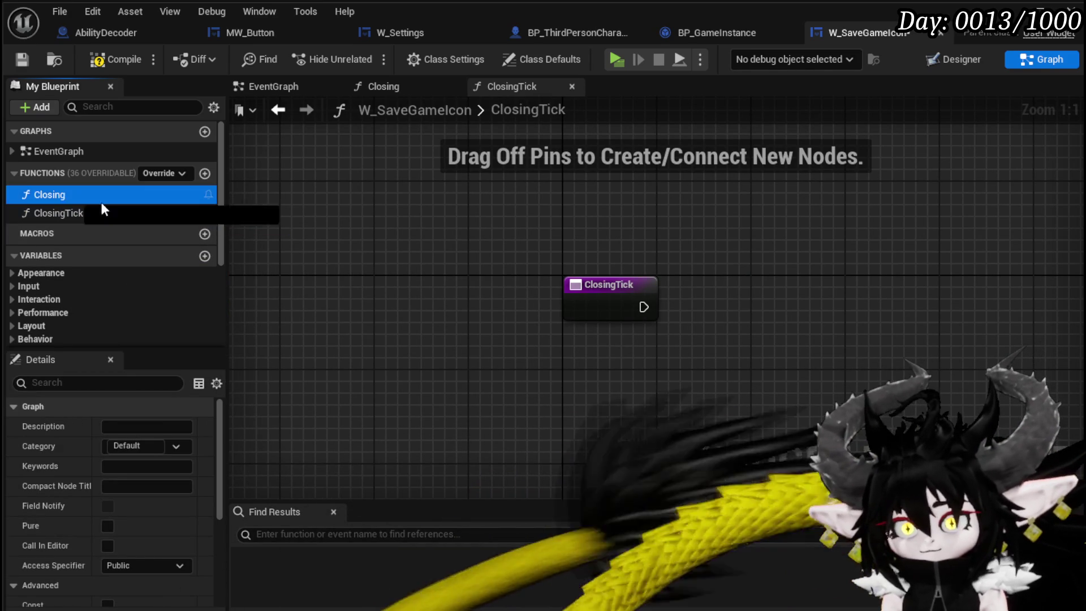
{"action": "left_click_drag", "start_coordinate": [65, 195], "coordinate": [724, 271]}
{"action": "mouse_move", "coordinate": [643, 306]}
{"action": "left_mouse_down"}
{"action": "mouse_move", "coordinate": [686, 323]}
{"action": "mouse_move", "coordinate": [729, 307]}
{"action": "left_mouse_up"}
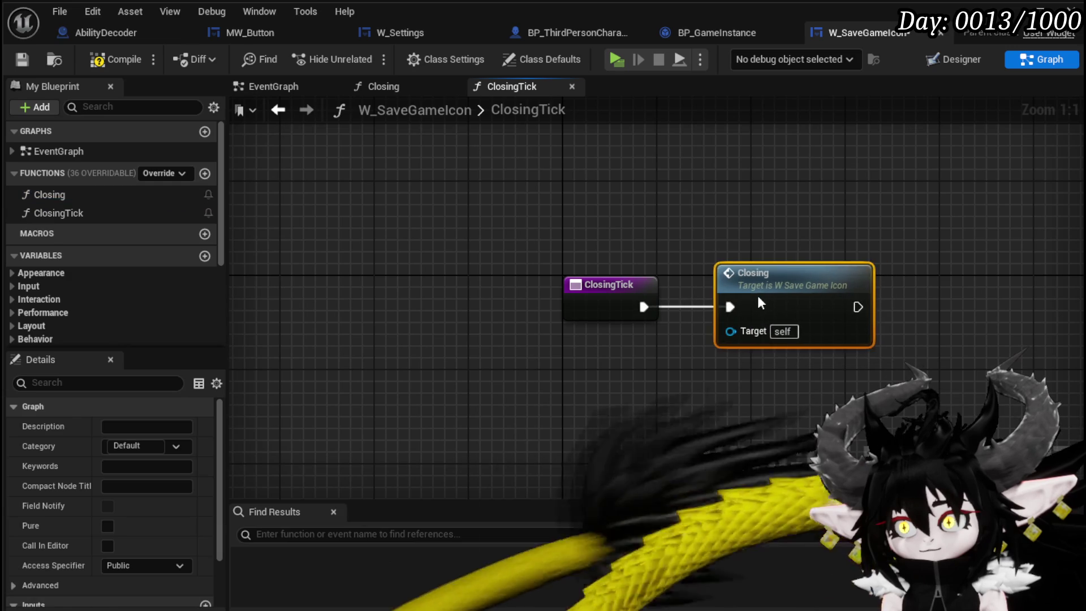
{"action": "left_click", "coordinate": [120, 57]}
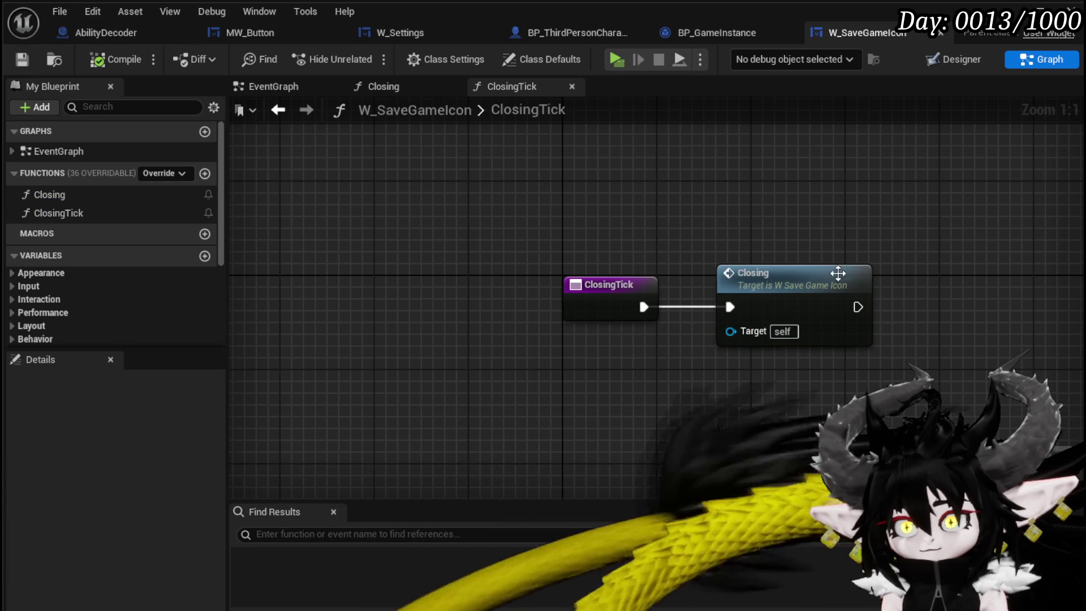
- Return to the Closing function graph showing its entry and Branch nodes
{"action": "double_click", "coordinate": [838, 273]}
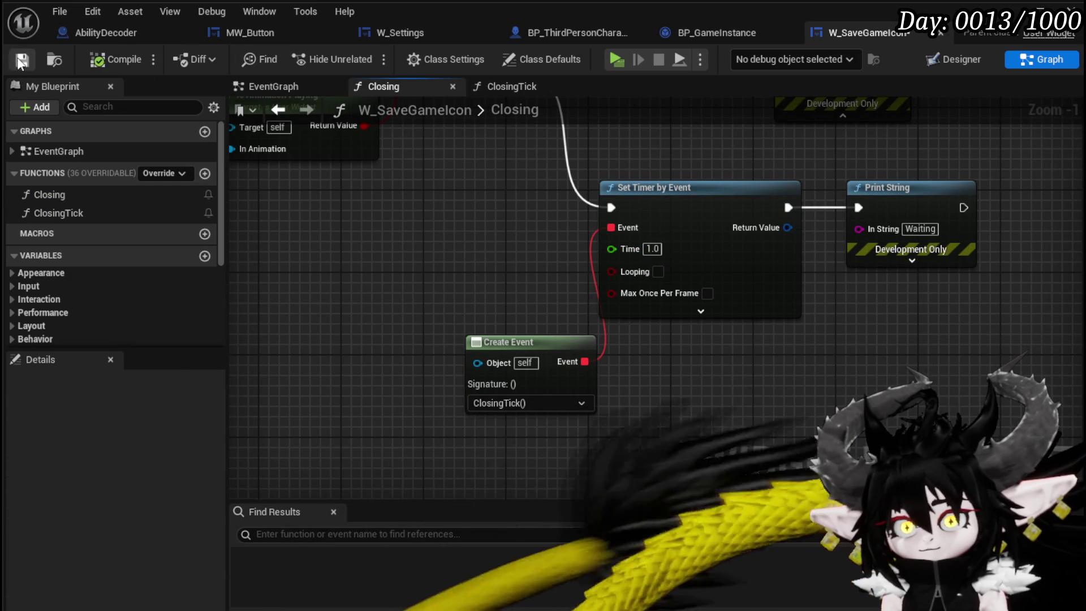
{"action": "scroll", "coordinate": [348, 258], "scroll_direction": "down", "scroll_amount": 1}
{"action": "mouse_move", "coordinate": [348, 258]}
{"action": "left_mouse_down"}
{"action": "mouse_move", "coordinate": [552, 378]}
{"action": "mouse_move", "coordinate": [422, 245]}
{"action": "mouse_move", "coordinate": [494, 345]}
{"action": "mouse_move", "coordinate": [528, 353]}
{"action": "left_mouse_up"}
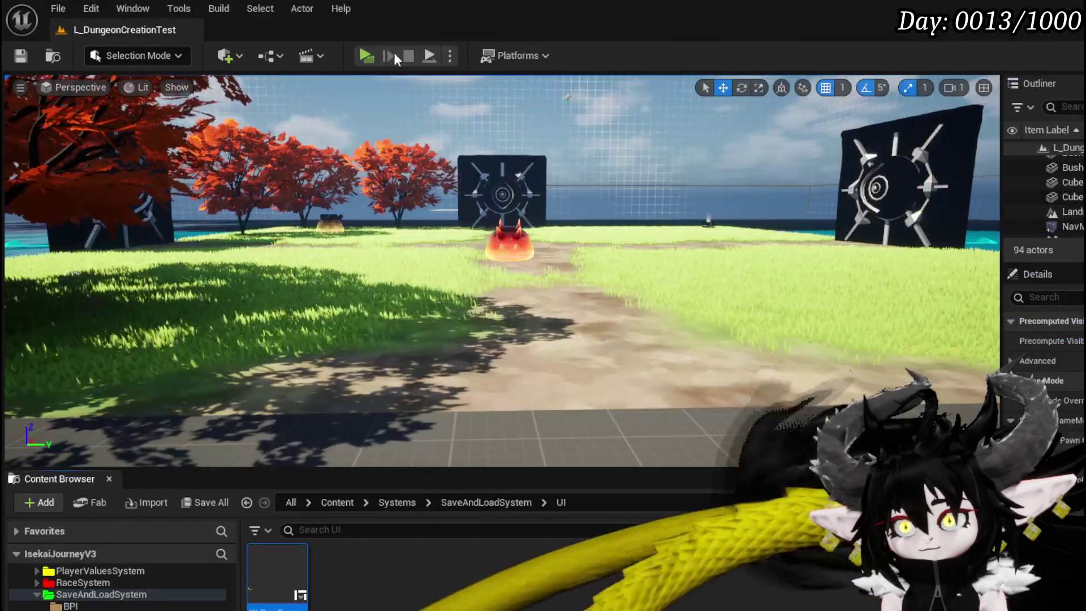
{"action": "left_click", "coordinate": [366, 56]}
{"action": "key", "text": "Escape"}
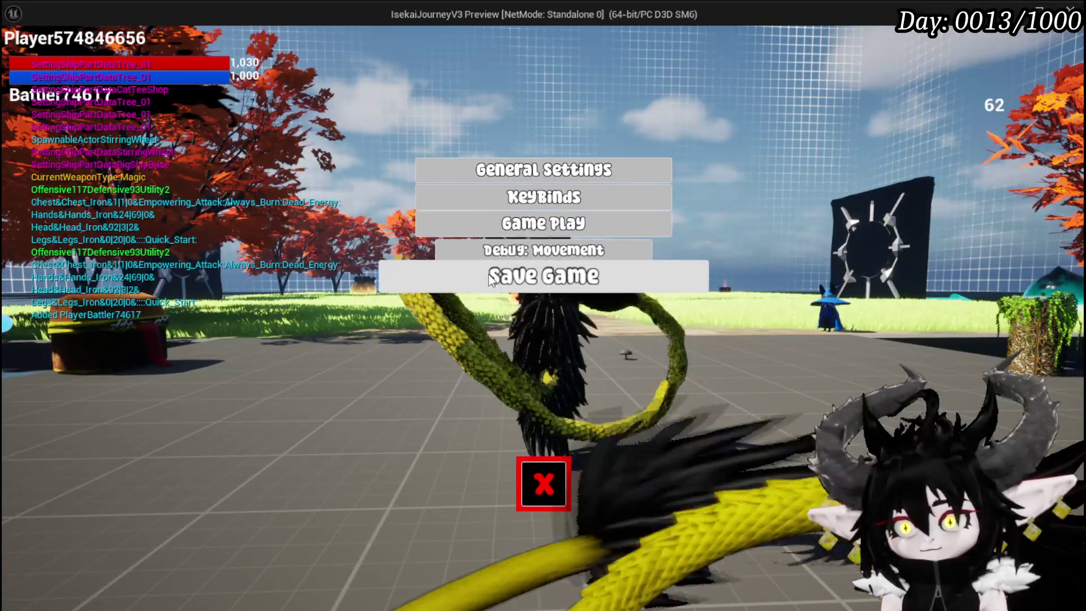
{"action": "left_click", "coordinate": [484, 281]}
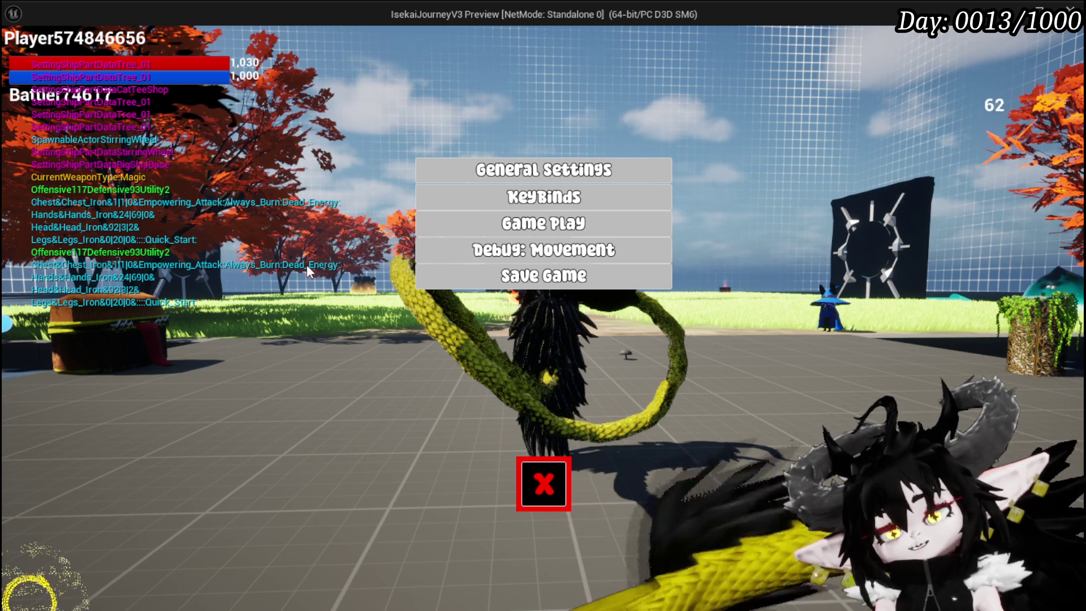
{"action": "key", "text": "Escape"}
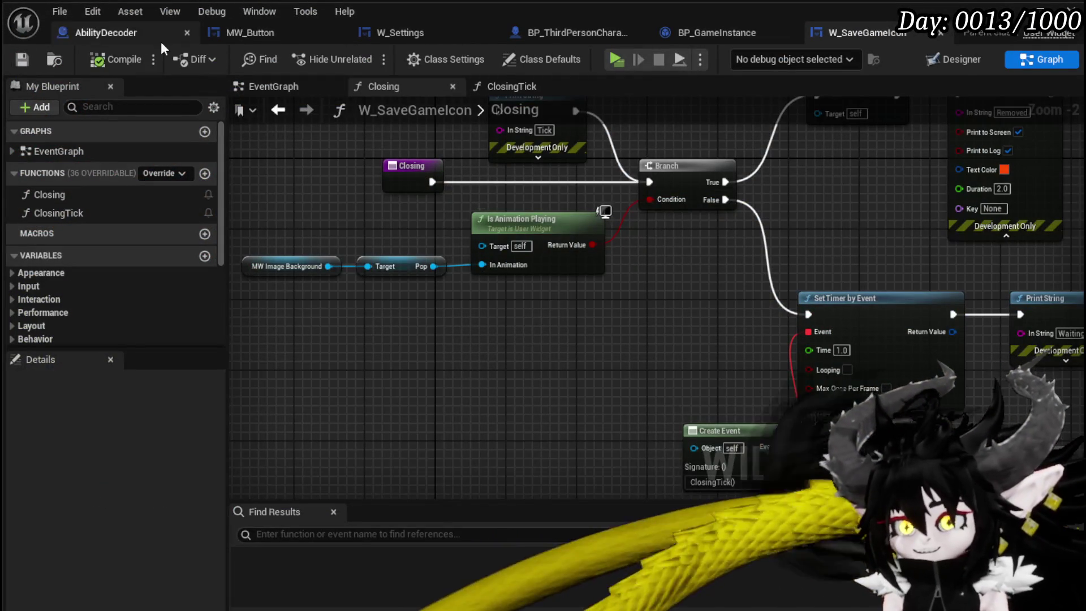
- In BP_GameInstance's event graph, put a breakpoint on the Closing call node
{"action": "left_click", "coordinate": [713, 28]}
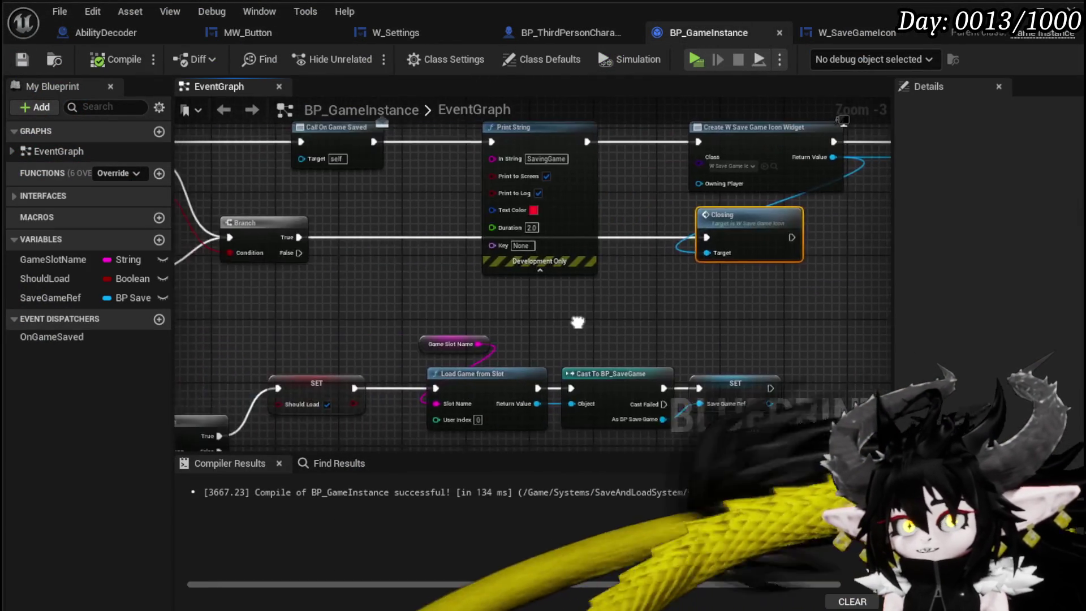
{"action": "mouse_move", "coordinate": [468, 286]}
{"action": "left_mouse_down"}
{"action": "mouse_move", "coordinate": [303, 308]}
{"action": "mouse_move", "coordinate": [710, 256]}
{"action": "left_mouse_up"}
{"action": "right_click", "coordinate": [852, 237]}
{"action": "left_click", "coordinate": [905, 509]}
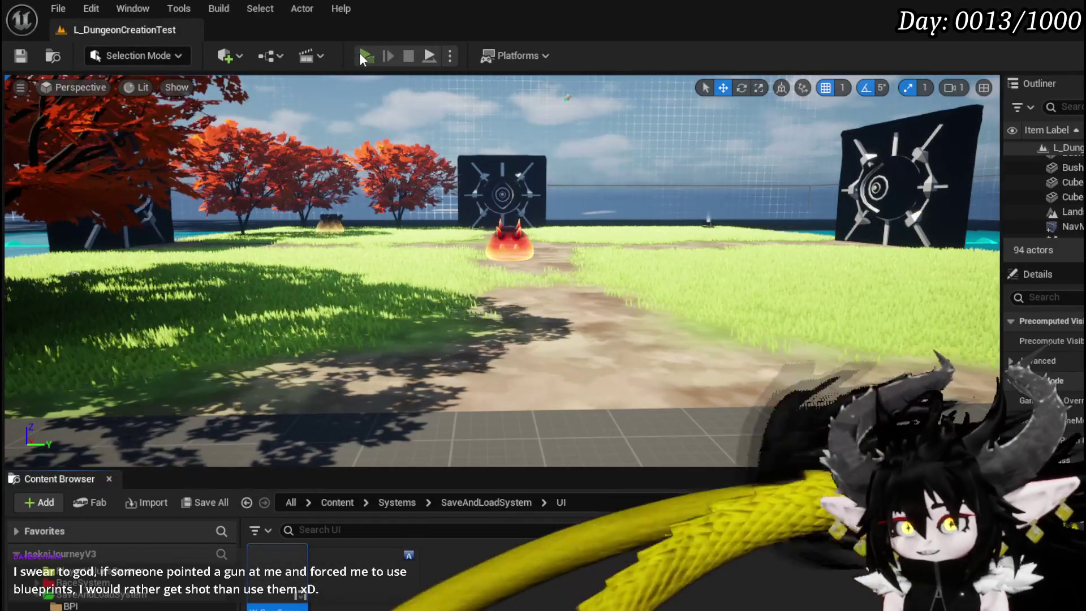
- Start a Play session and bring up the in-game settings menu with Escape
{"action": "left_click", "coordinate": [358, 53]}
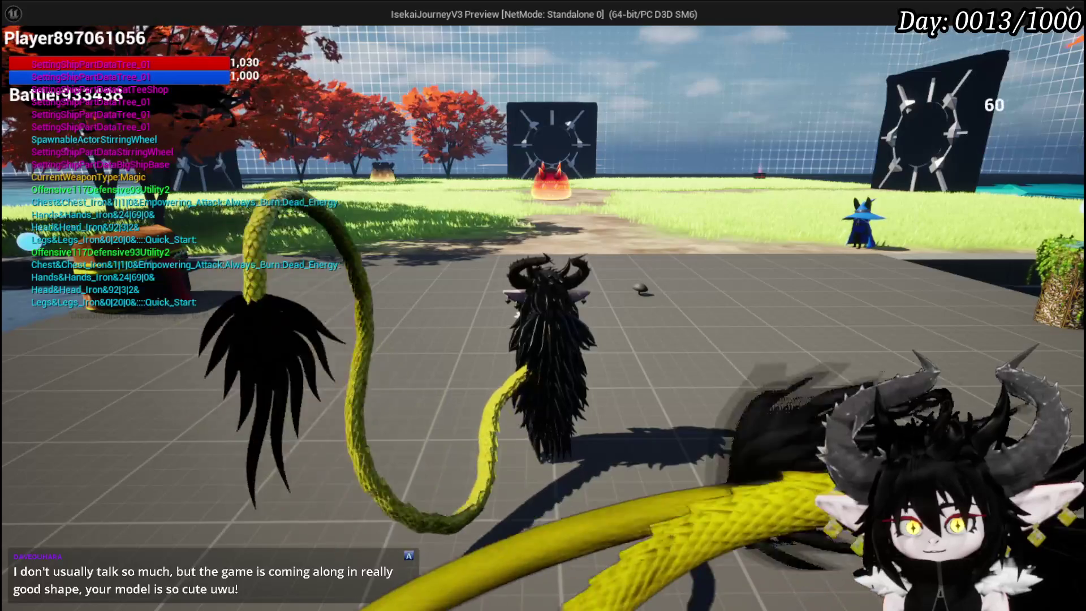
{"action": "key", "text": "Escape"}
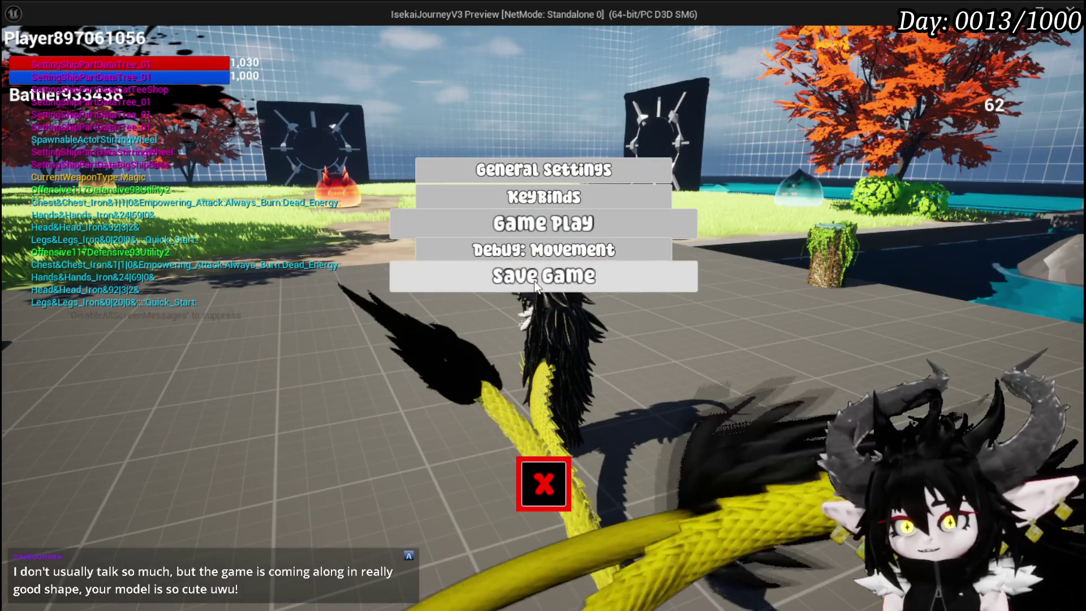
- Trigger Save Game, step into Closing through Set Timer by Event and the Waiting print, then resume
{"action": "left_click", "coordinate": [613, 280]}
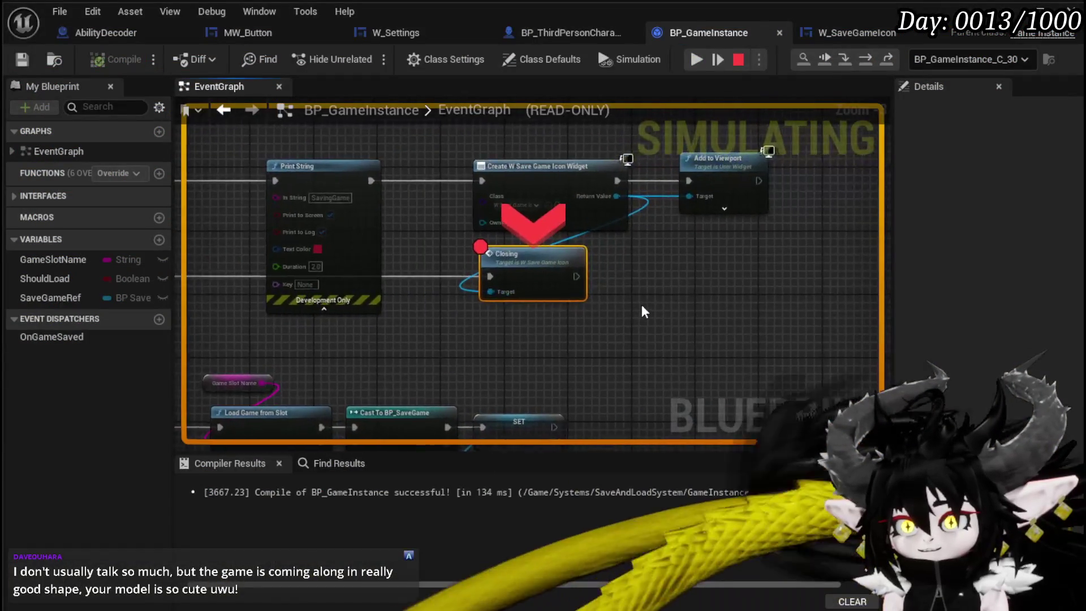
{"action": "left_click", "coordinate": [844, 59]}
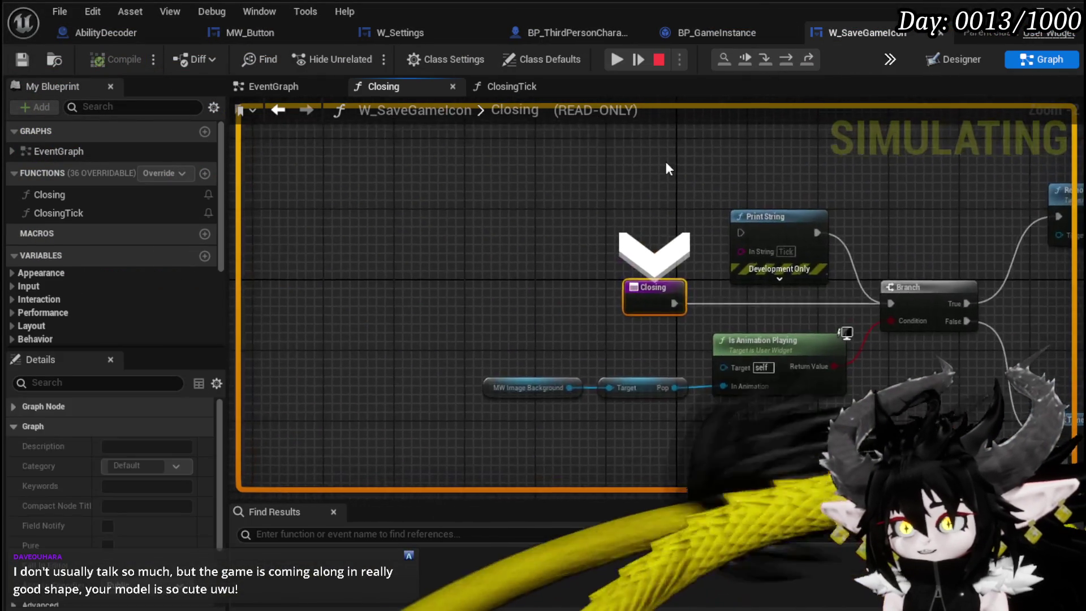
{"action": "left_click", "coordinate": [783, 63]}
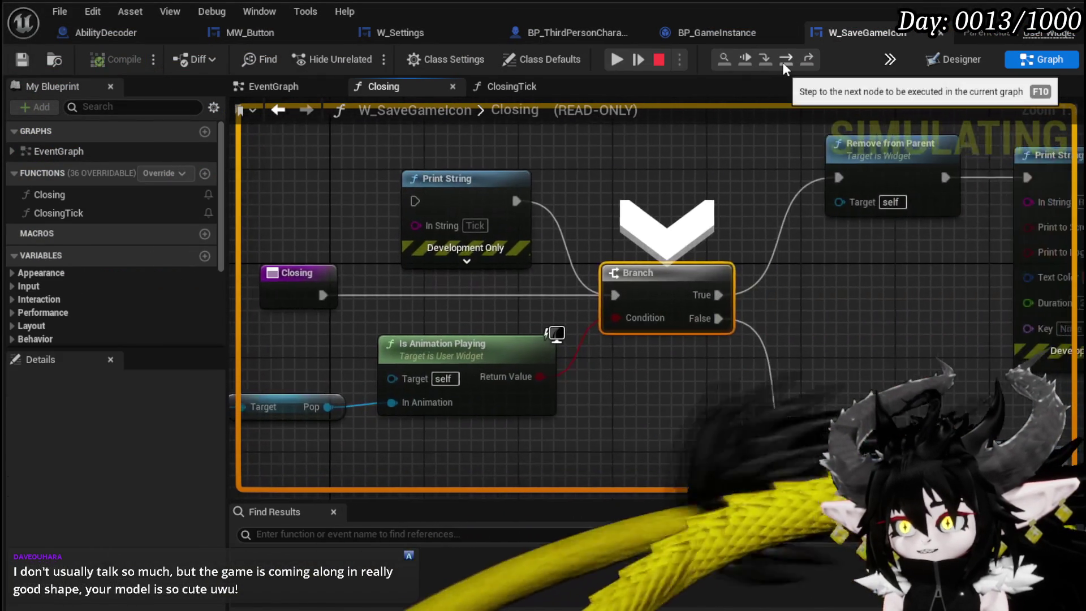
{"action": "left_click", "coordinate": [783, 62]}
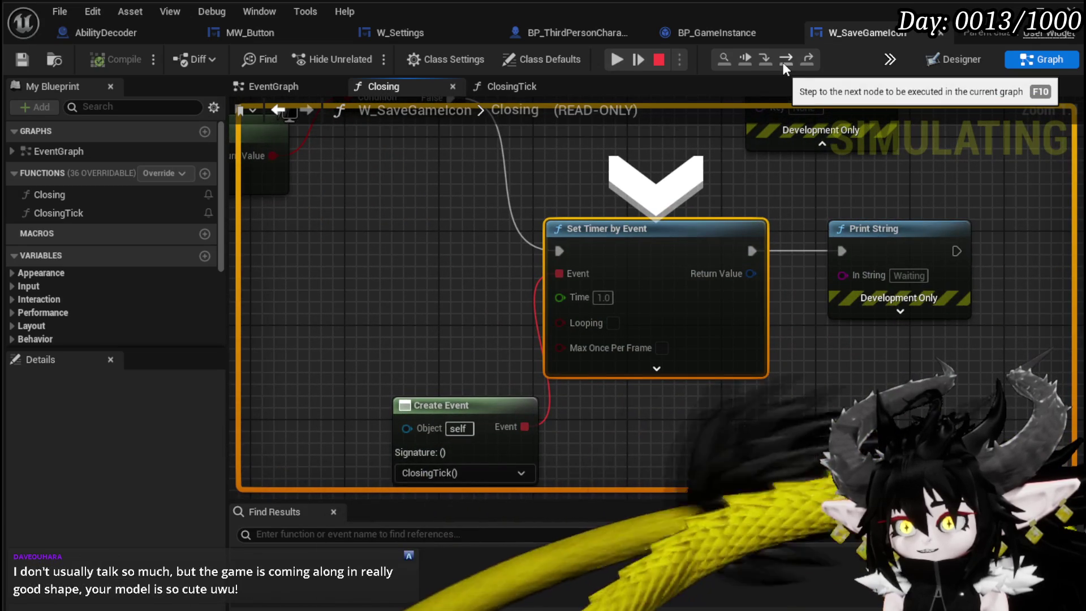
{"action": "left_click", "coordinate": [782, 62]}
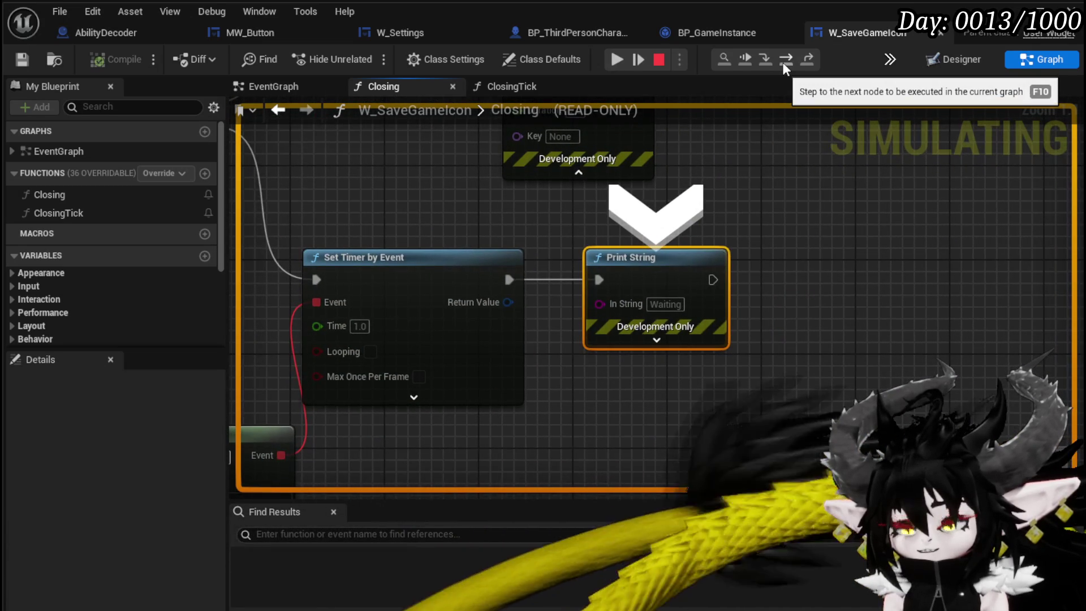
{"action": "left_click", "coordinate": [782, 63]}
{"action": "scroll", "coordinate": [545, 208], "scroll_direction": "down", "scroll_amount": 3}
{"action": "left_click_drag", "start_coordinate": [545, 209], "coordinate": [771, 207]}
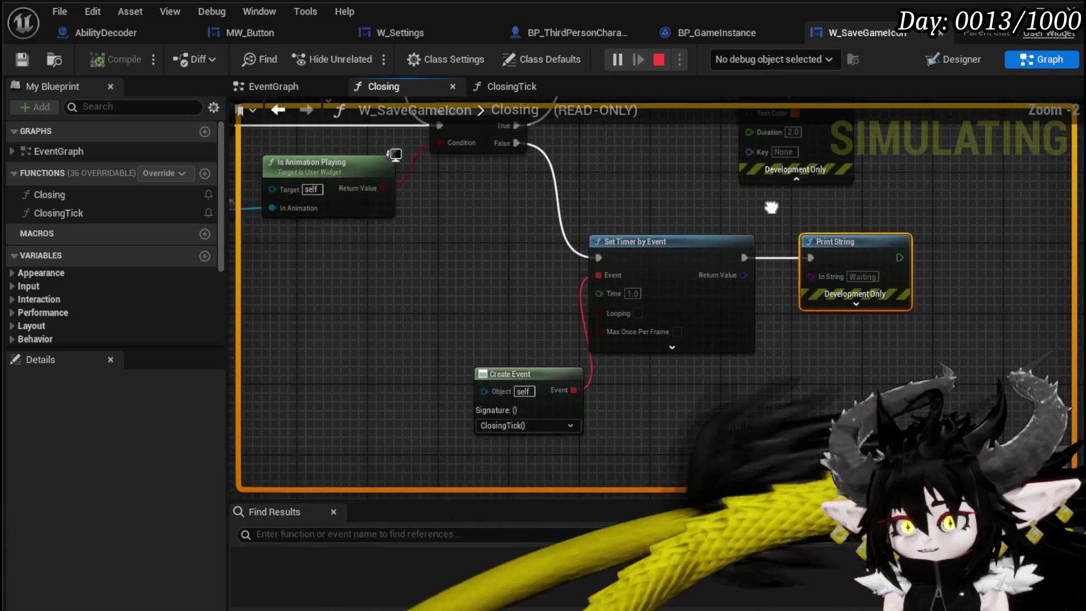
- Add a breakpoint on the Closing entry node and bind the Create Event to Closing
{"action": "right_click", "coordinate": [372, 227]}
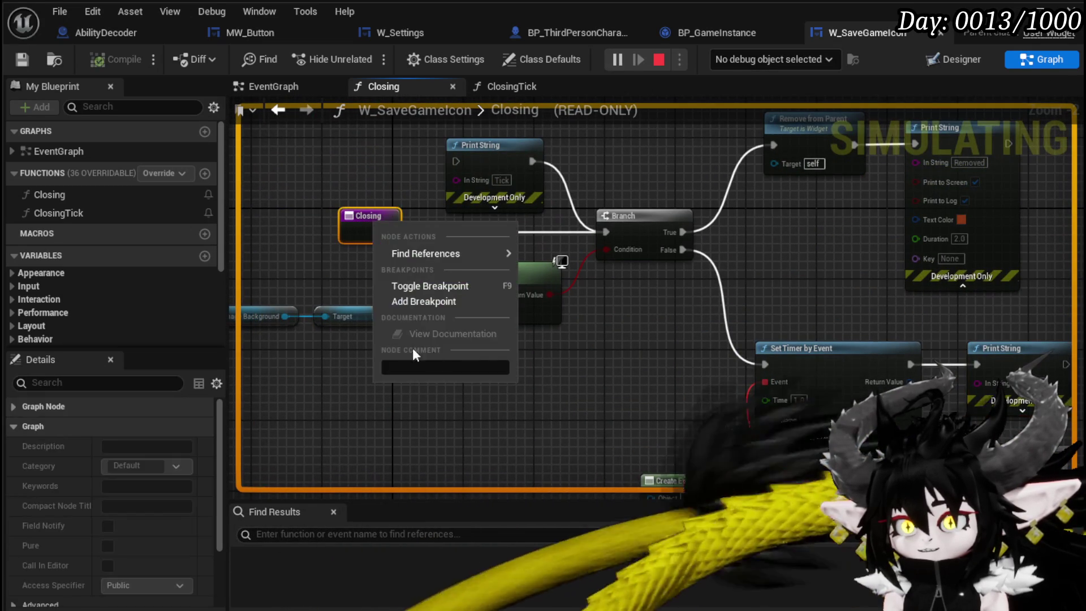
{"action": "left_click", "coordinate": [402, 299]}
{"action": "mouse_move", "coordinate": [404, 164]}
{"action": "left_mouse_down"}
{"action": "mouse_move", "coordinate": [409, 48]}
{"action": "mouse_move", "coordinate": [433, 85]}
{"action": "left_mouse_up"}
{"action": "left_click_drag", "start_coordinate": [686, 417], "coordinate": [605, 388]}
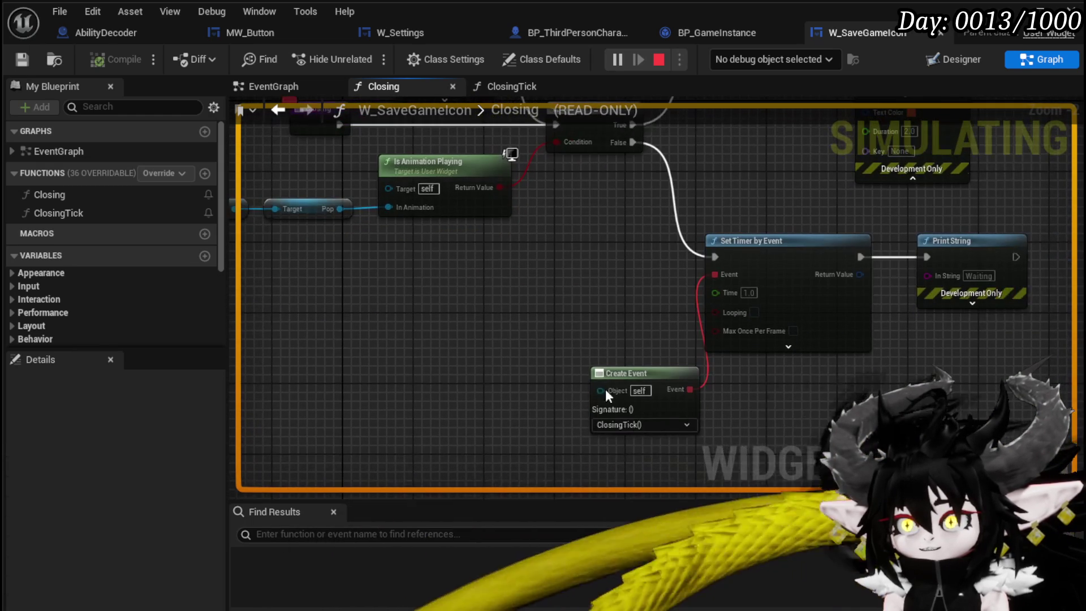
{"action": "left_click", "coordinate": [640, 425]}
{"action": "left_click", "coordinate": [625, 518]}
- Stop the play session and compile the save icon widget
{"action": "mouse_move", "coordinate": [516, 341]}
{"action": "left_mouse_down"}
{"action": "mouse_move", "coordinate": [492, 376]}
{"action": "mouse_move", "coordinate": [449, 385]}
{"action": "mouse_move", "coordinate": [638, 427]}
{"action": "left_mouse_up"}
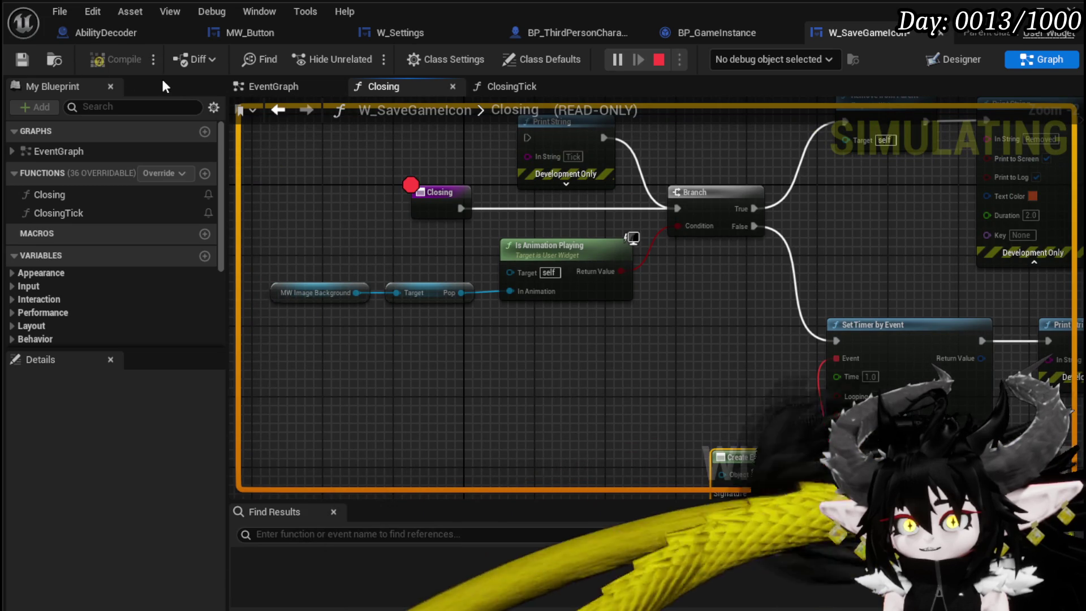
{"action": "key", "text": "Escape"}
{"action": "left_click", "coordinate": [124, 61]}
{"action": "left_click", "coordinate": [707, 32]}
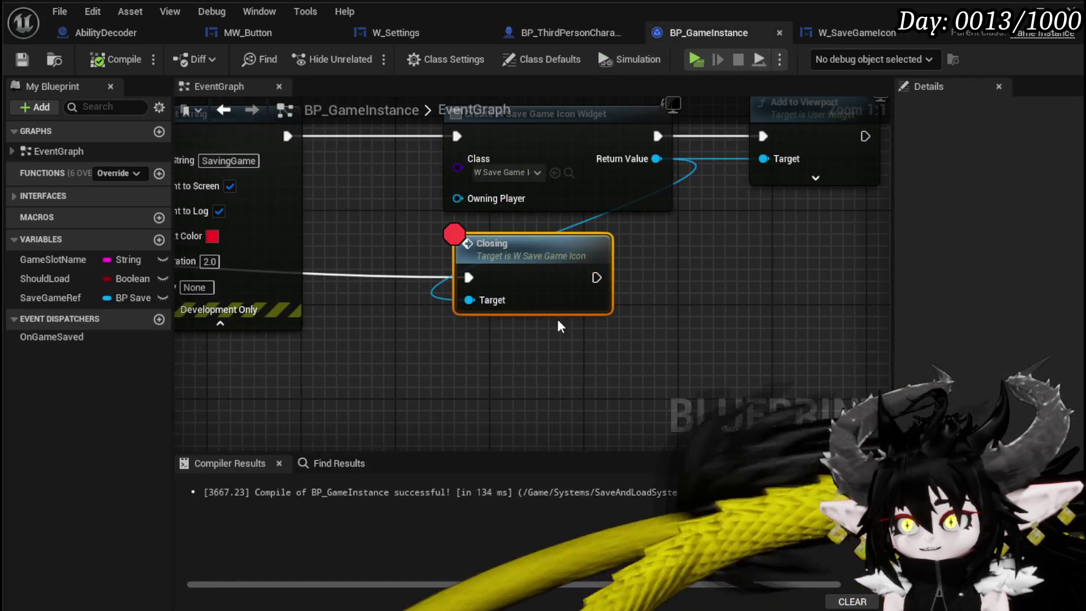
- Remove the breakpoint from BP_GameInstance's Closing call and save the blueprint
{"action": "right_click", "coordinate": [530, 264]}
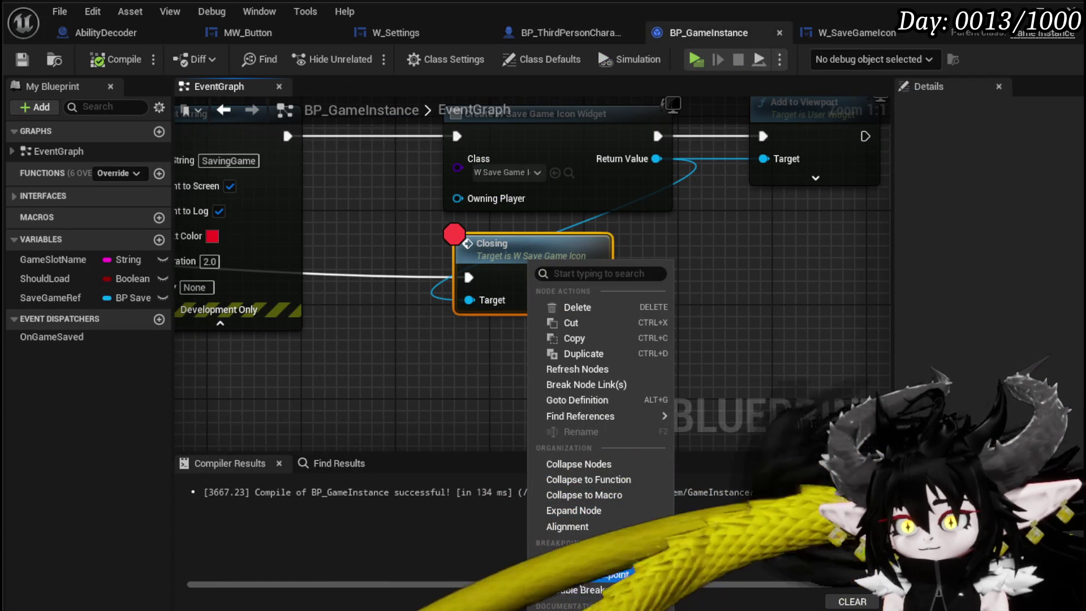
{"action": "left_click", "coordinate": [600, 589]}
{"action": "left_click", "coordinate": [351, 351]}
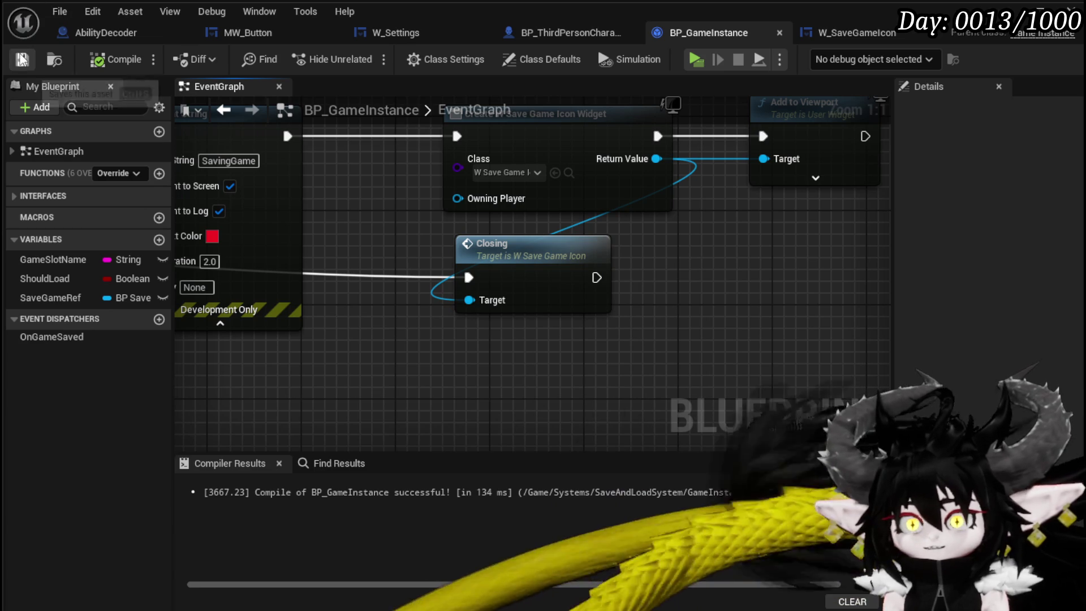
- Start a play session from the level editor and choose Save Game to hit the breakpoint
{"action": "key", "text": "alt+Tab"}
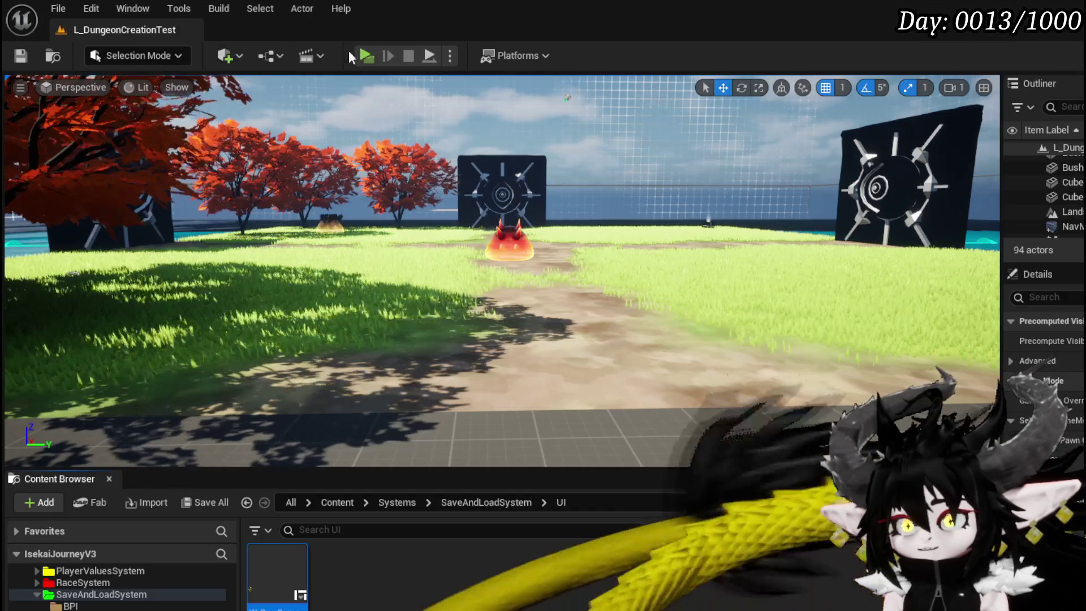
{"action": "left_click", "coordinate": [366, 56]}
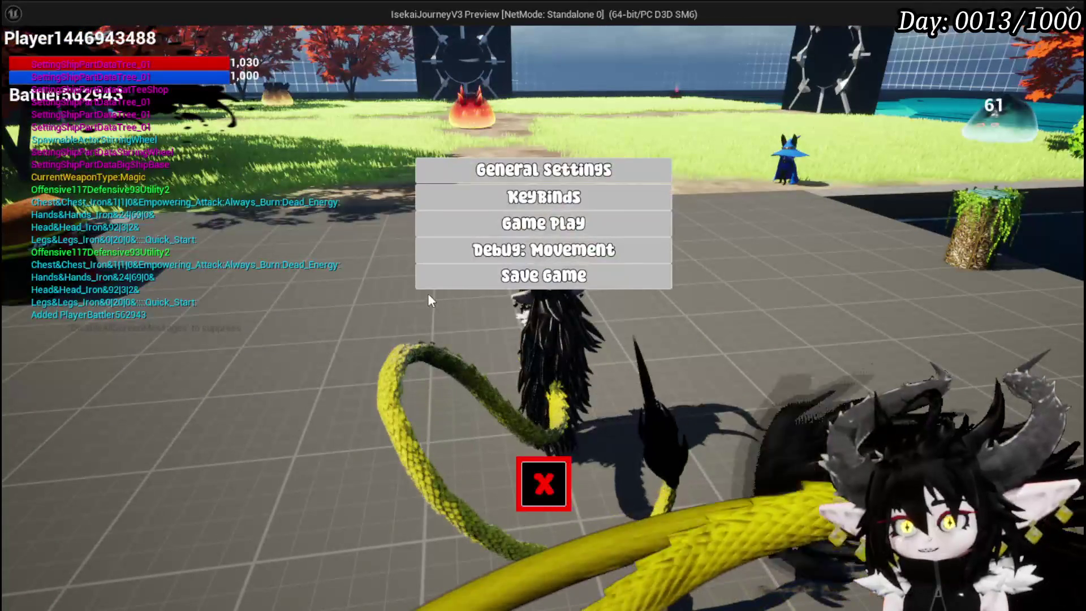
{"action": "left_click", "coordinate": [473, 283]}
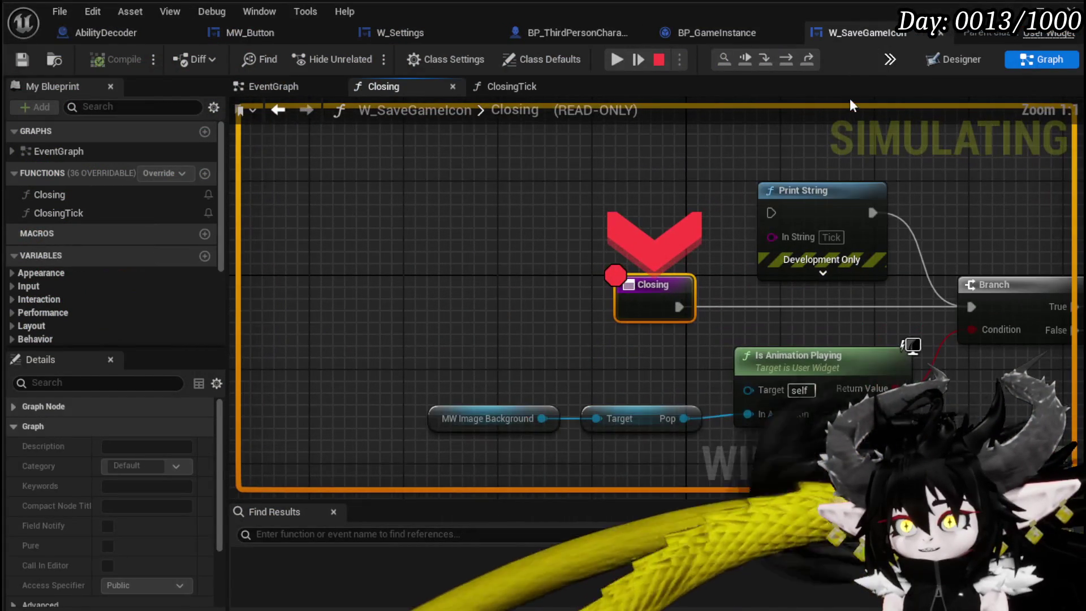
- Step over Branch, Set Timer by Event and Print String, resume, and inspect the timer nodes
{"action": "left_click", "coordinate": [792, 59]}
{"action": "left_click", "coordinate": [793, 59]}
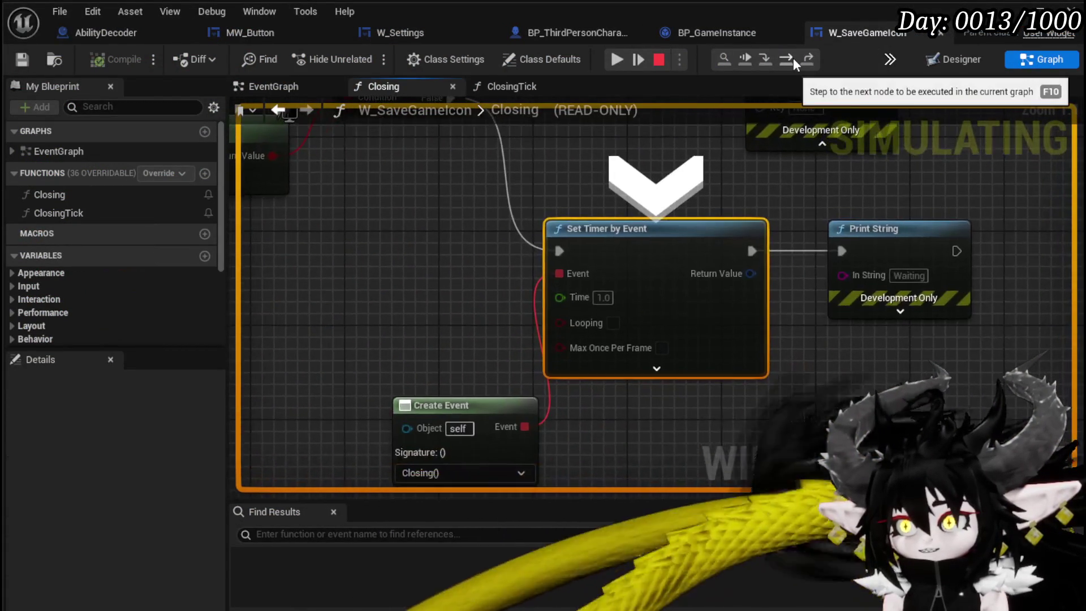
{"action": "left_click", "coordinate": [793, 57]}
{"action": "left_click", "coordinate": [787, 56]}
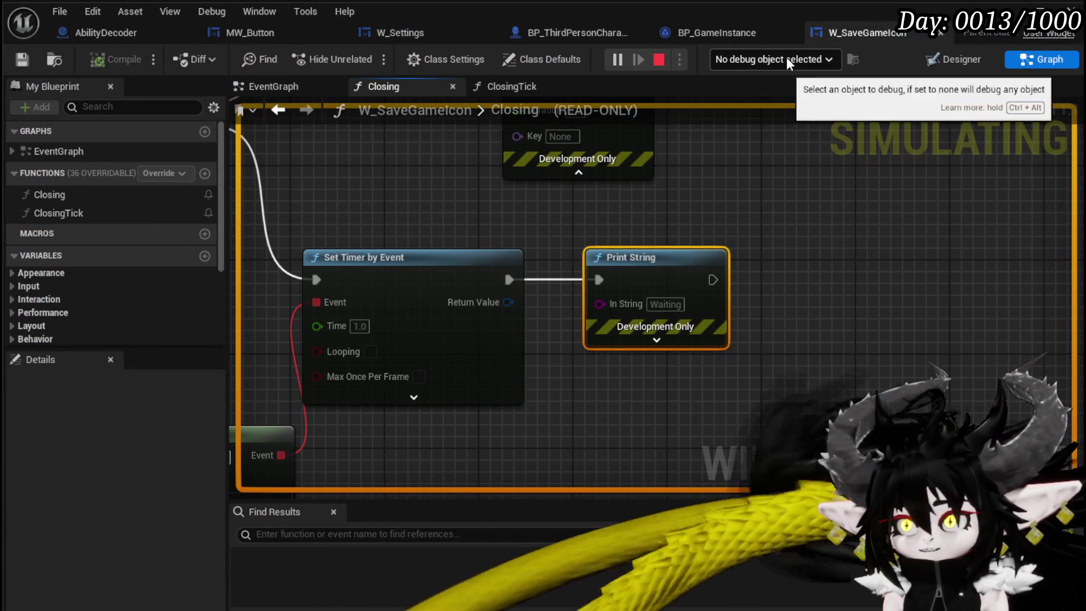
{"action": "scroll", "coordinate": [811, 258], "scroll_direction": "down", "scroll_amount": 3}
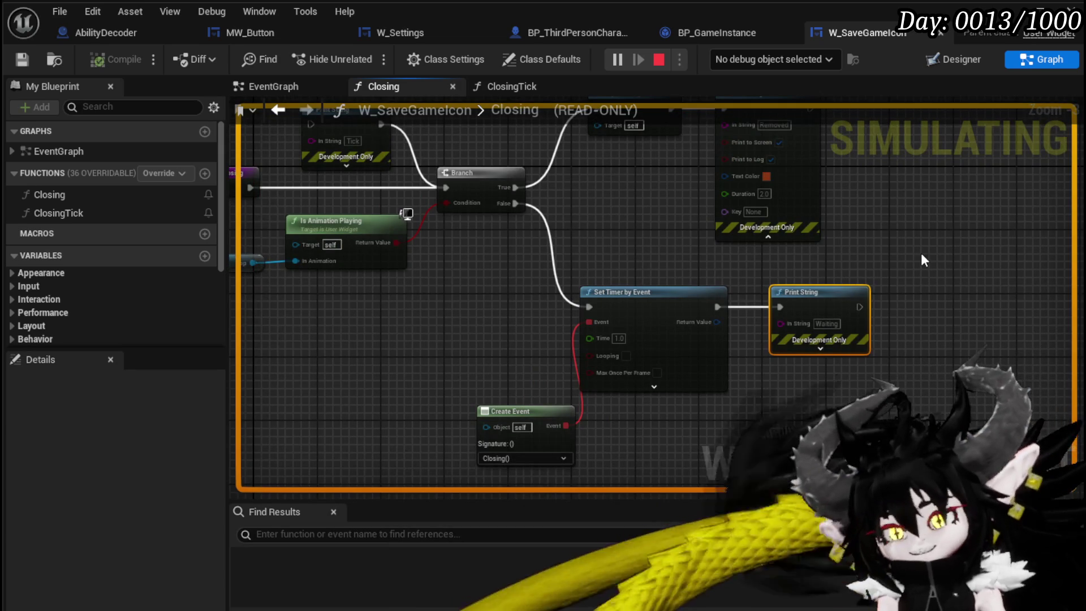
{"action": "left_click_drag", "start_coordinate": [420, 311], "coordinate": [651, 416]}
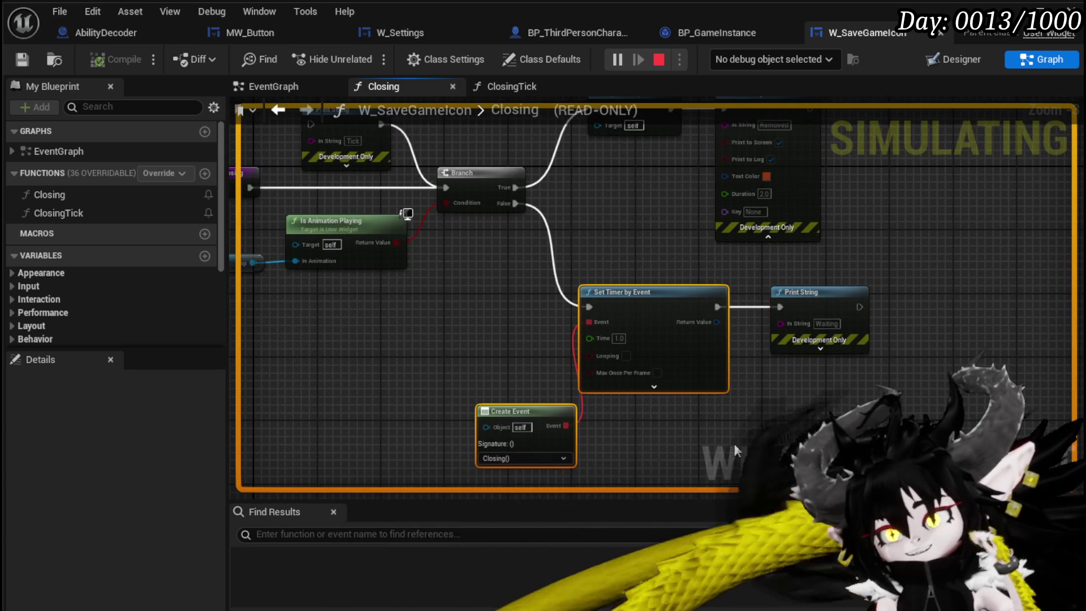
{"action": "left_click_drag", "start_coordinate": [734, 444], "coordinate": [642, 401]}
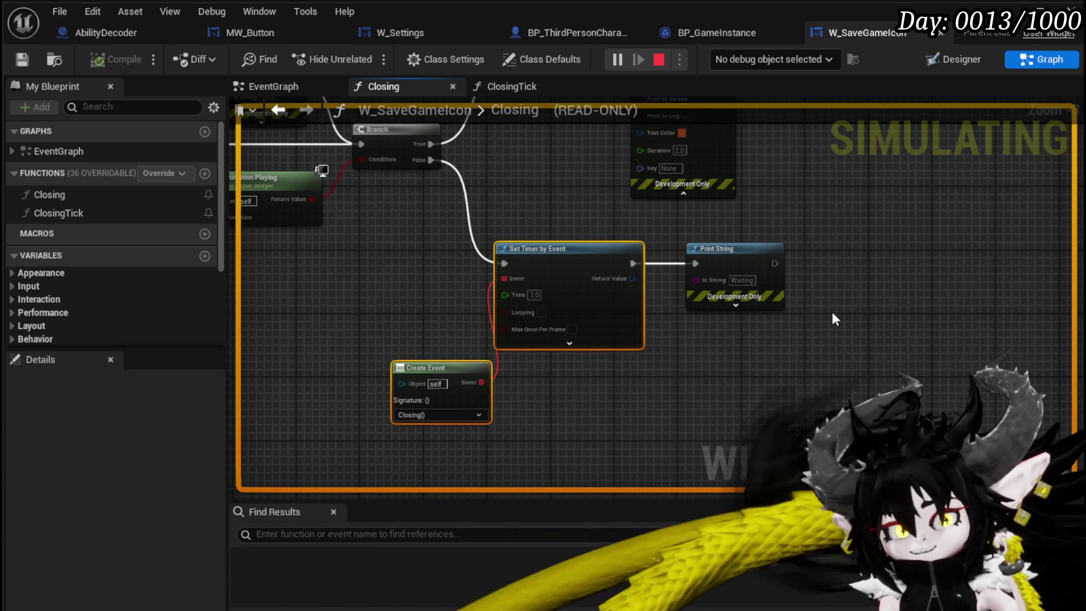
{"action": "mouse_move", "coordinate": [833, 313]}
{"action": "left_mouse_down"}
{"action": "mouse_move", "coordinate": [865, 358]}
{"action": "mouse_move", "coordinate": [890, 345]}
{"action": "mouse_move", "coordinate": [887, 332]}
{"action": "mouse_move", "coordinate": [1007, 315]}
{"action": "mouse_move", "coordinate": [782, 317]}
{"action": "mouse_move", "coordinate": [976, 323]}
{"action": "left_mouse_up"}
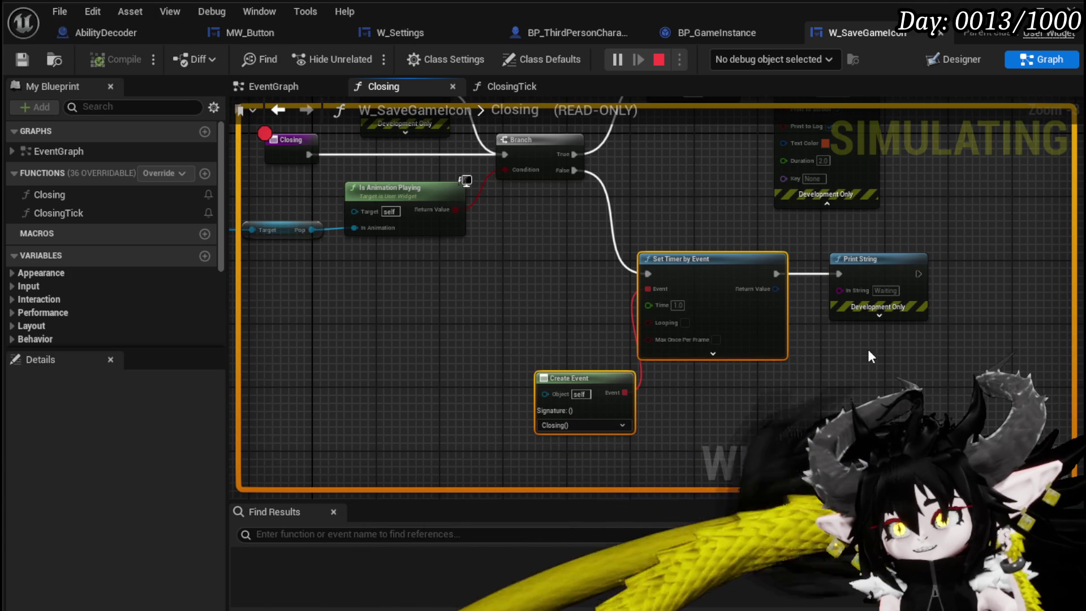
{"action": "mouse_move", "coordinate": [869, 350]}
{"action": "left_mouse_down"}
{"action": "mouse_move", "coordinate": [830, 350]}
{"action": "mouse_move", "coordinate": [681, 406]}
{"action": "mouse_move", "coordinate": [813, 362]}
{"action": "mouse_move", "coordinate": [965, 271]}
{"action": "left_mouse_up"}
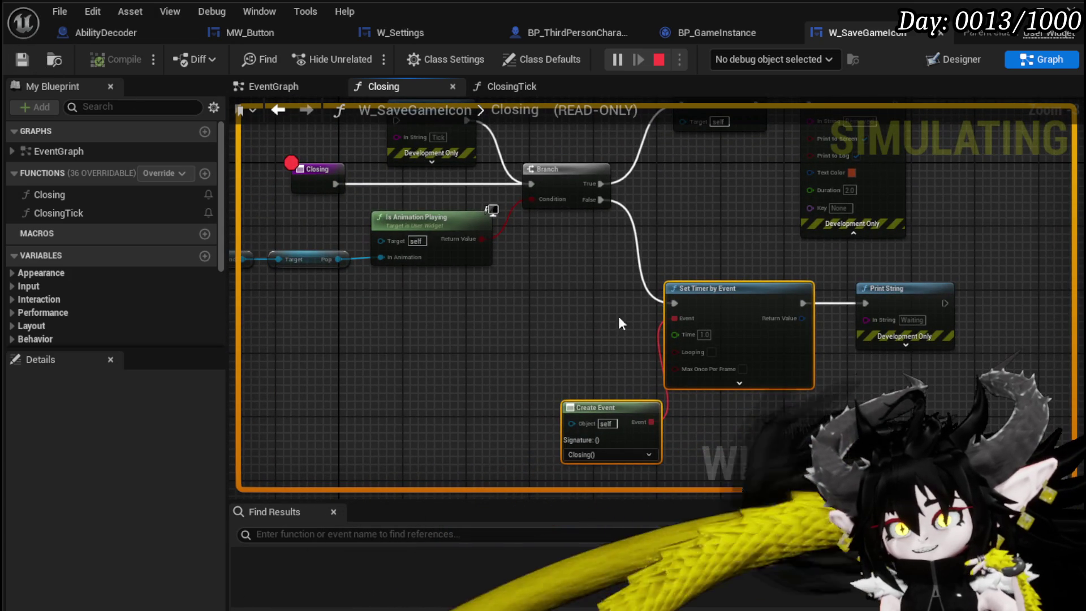
- Stop the session, expand the timer's advanced start-delay settings, and move Create Event up-left beside it
{"action": "left_click", "coordinate": [658, 59]}
{"action": "left_click_drag", "start_coordinate": [562, 294], "coordinate": [425, 234]}
{"action": "left_click", "coordinate": [639, 327]}
{"action": "left_click", "coordinate": [768, 321]}
{"action": "left_click_drag", "start_coordinate": [456, 347], "coordinate": [414, 323]}
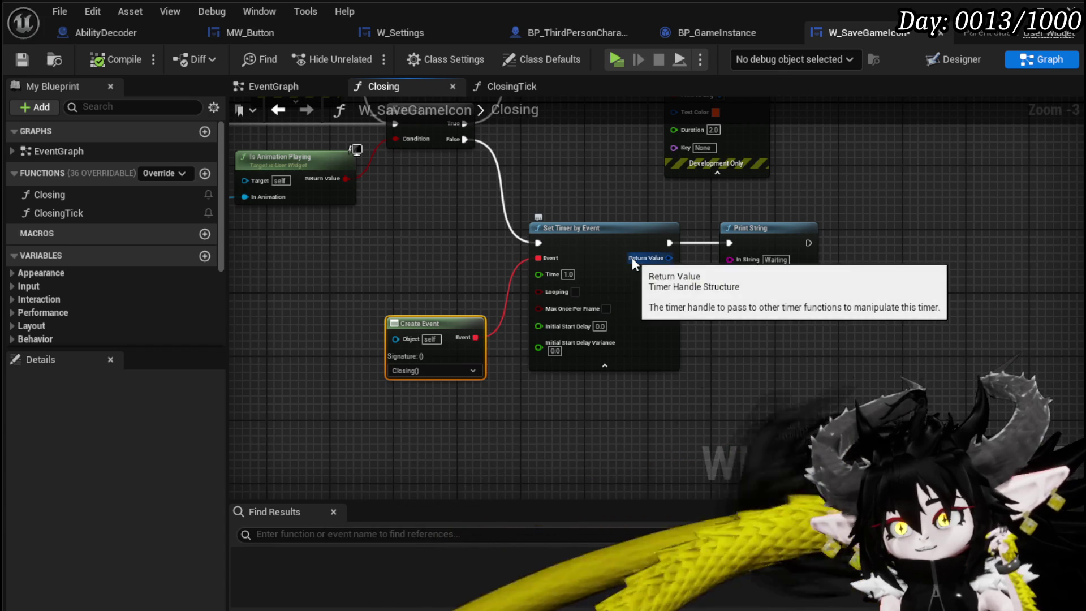
- In ClosingTick, print 'Waiting' after the Closing call, then compile and start a standalone preview
{"action": "mouse_move", "coordinate": [575, 185]}
{"action": "left_mouse_down"}
{"action": "mouse_move", "coordinate": [846, 243]}
{"action": "mouse_move", "coordinate": [808, 247]}
{"action": "left_mouse_up"}
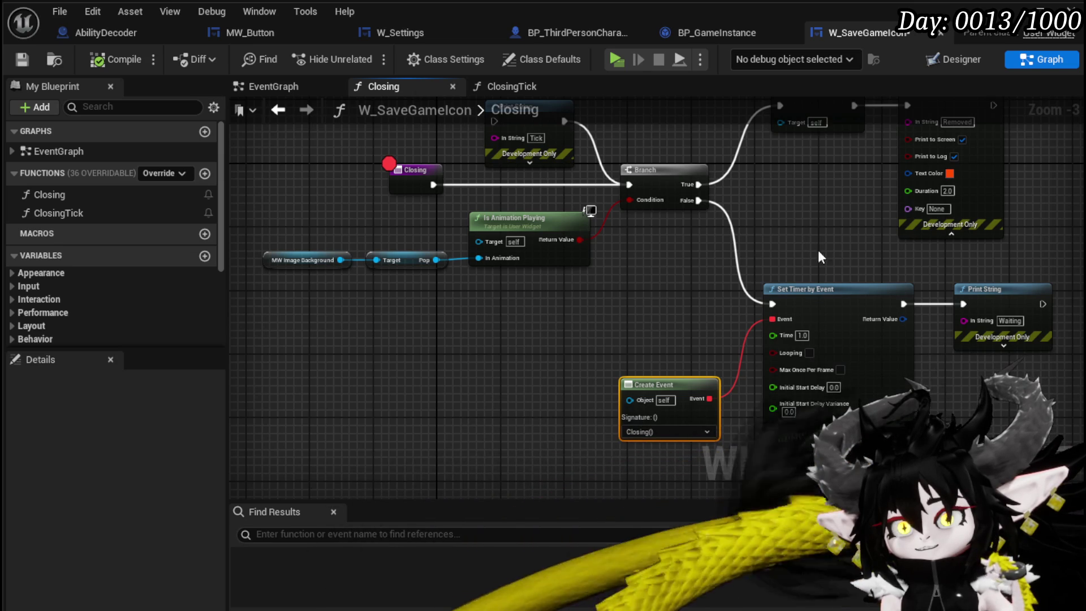
{"action": "left_click_drag", "start_coordinate": [809, 247], "coordinate": [643, 238]}
{"action": "left_click", "coordinate": [145, 199]}
{"action": "double_click", "coordinate": [128, 213]}
{"action": "key", "text": "ctrl+v"}
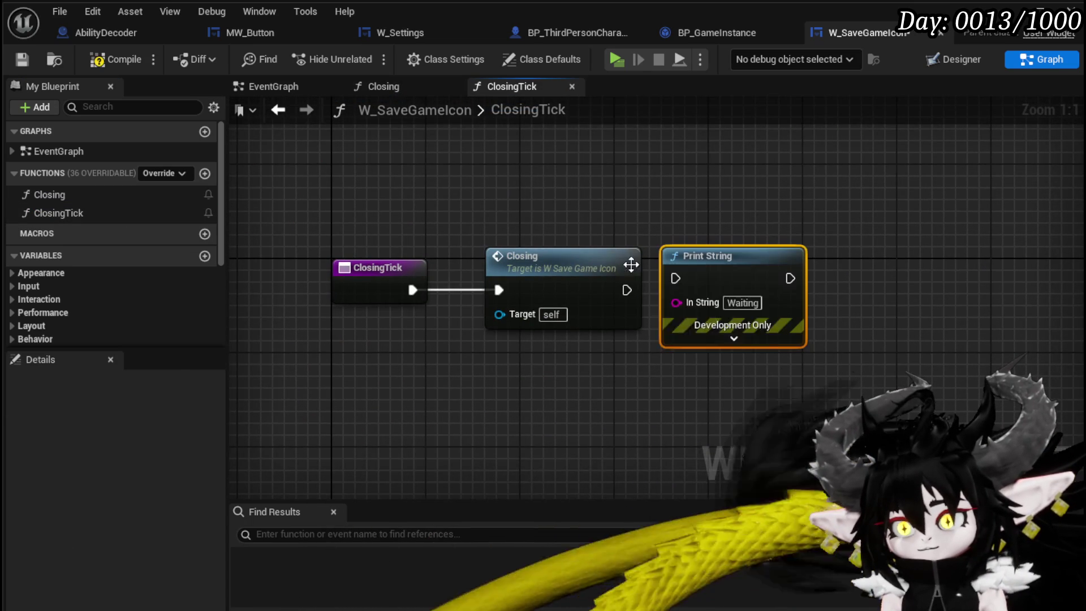
{"action": "mouse_move", "coordinate": [626, 289]}
{"action": "left_mouse_down"}
{"action": "mouse_move", "coordinate": [675, 278]}
{"action": "mouse_move", "coordinate": [735, 286]}
{"action": "left_mouse_up"}
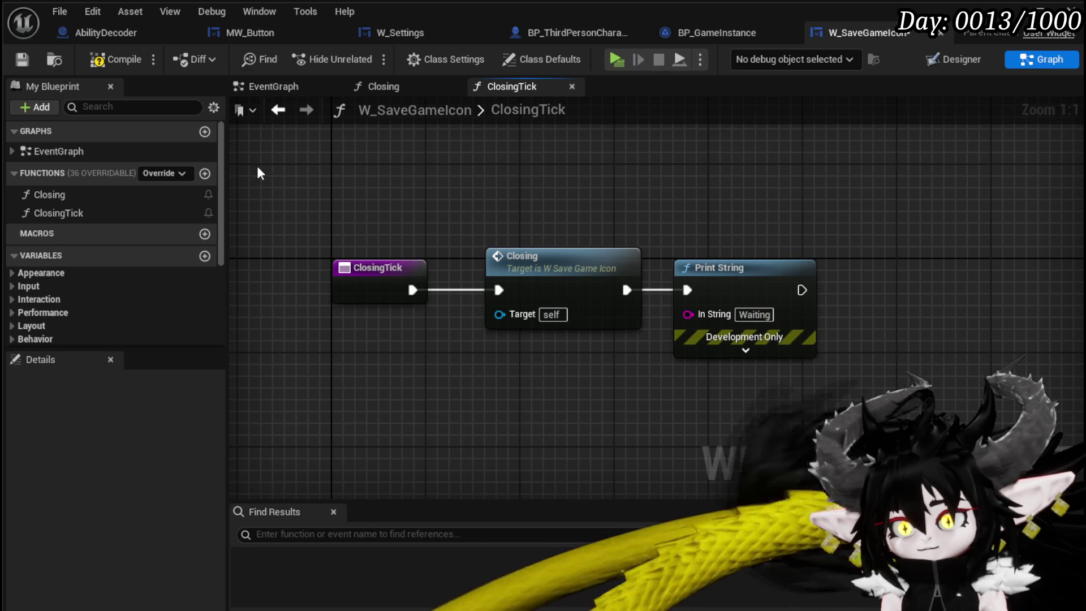
{"action": "left_click", "coordinate": [103, 63]}
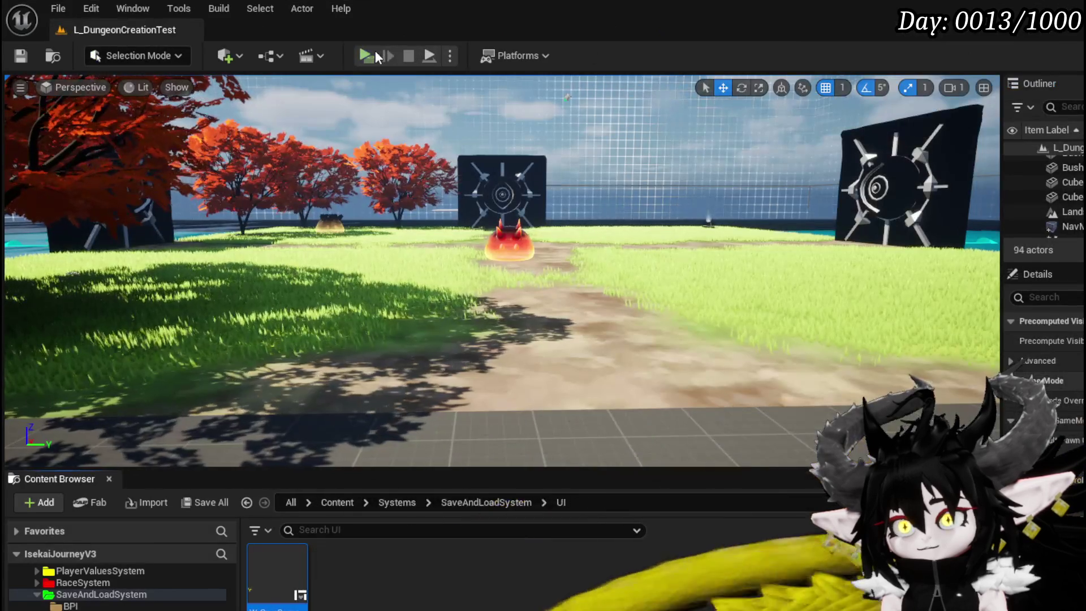
{"action": "left_click", "coordinate": [372, 56]}
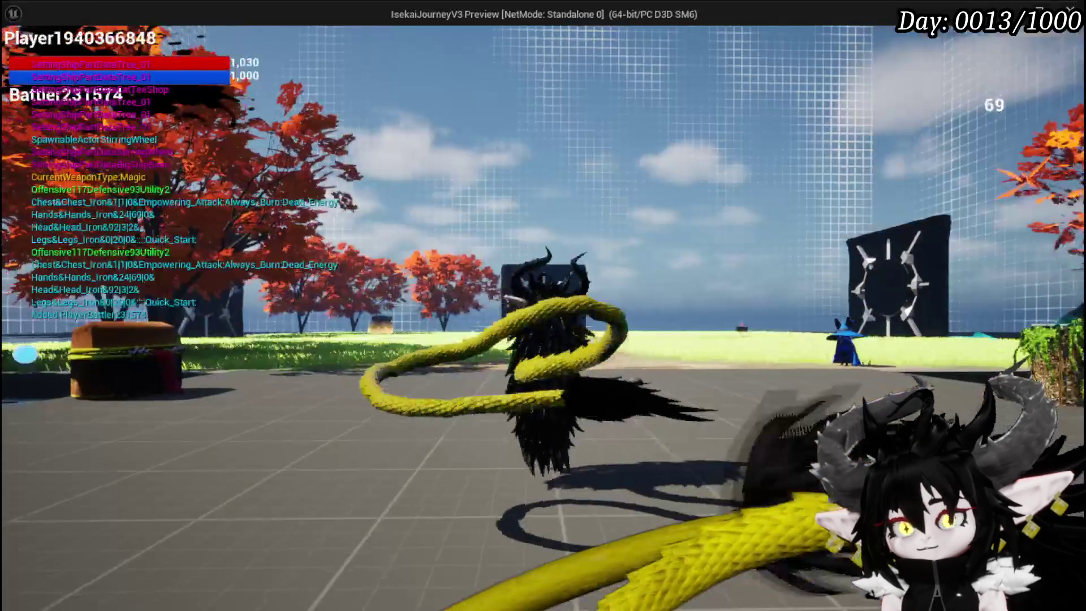
- Run Save Game from the in-game Esc menu, resume past the breakpoint, close the menu, and stop play
{"action": "key", "text": "Escape"}
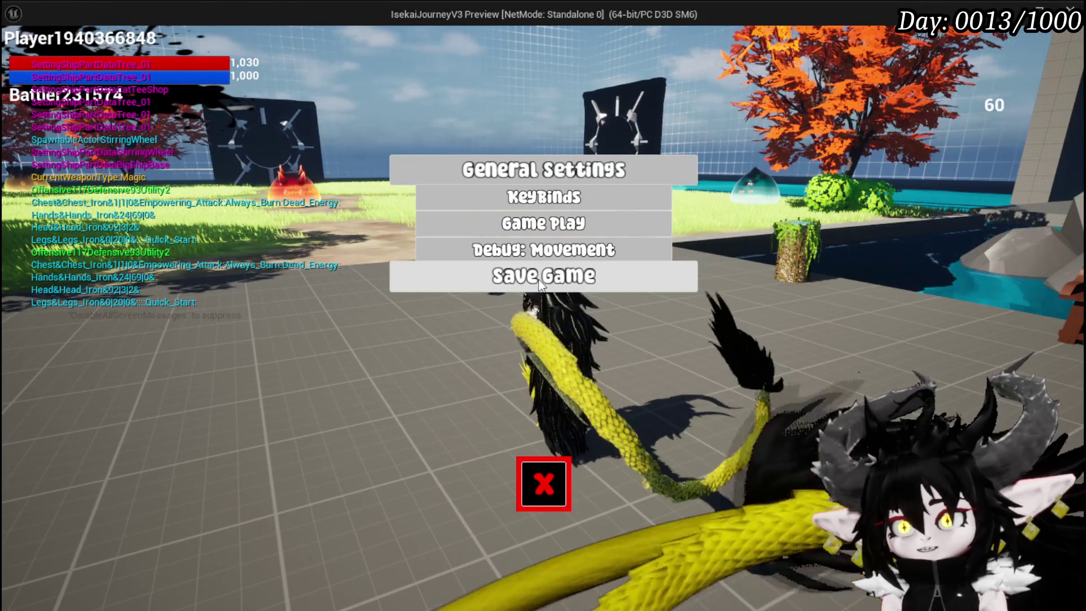
{"action": "left_click", "coordinate": [538, 281]}
{"action": "left_click", "coordinate": [624, 53]}
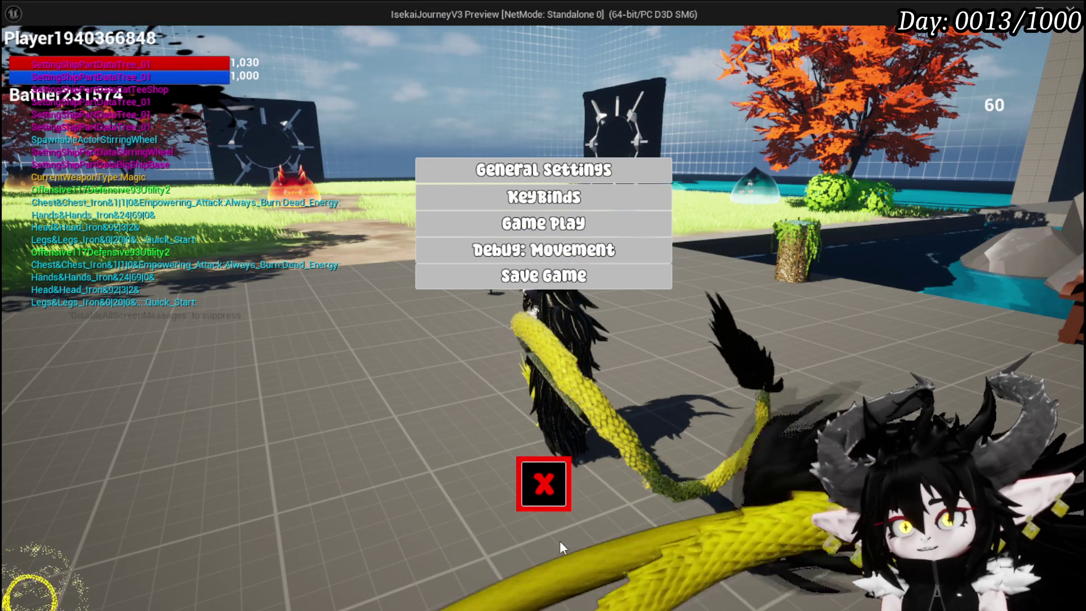
{"action": "left_click", "coordinate": [554, 490]}
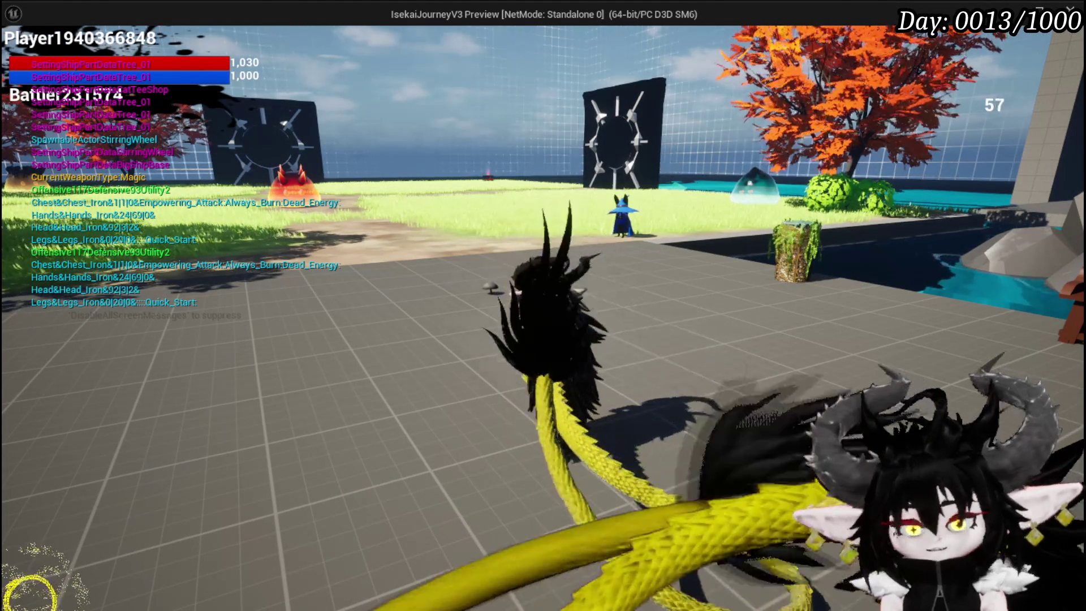
{"action": "key", "text": "Escape"}
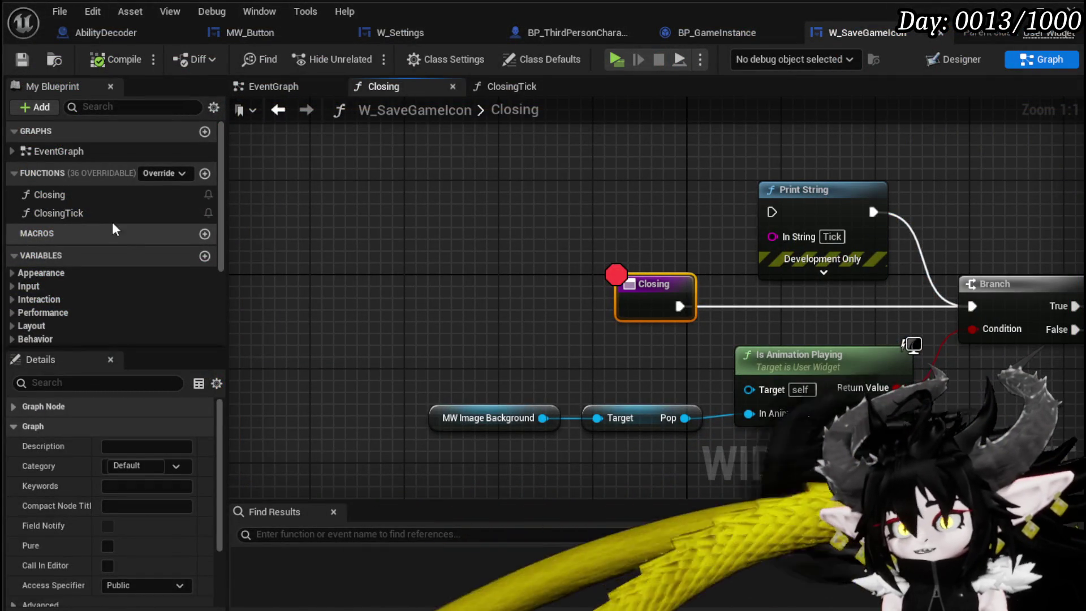
- Enable Looping on the Set Timer by Event node in the Closing function
{"action": "double_click", "coordinate": [100, 215]}
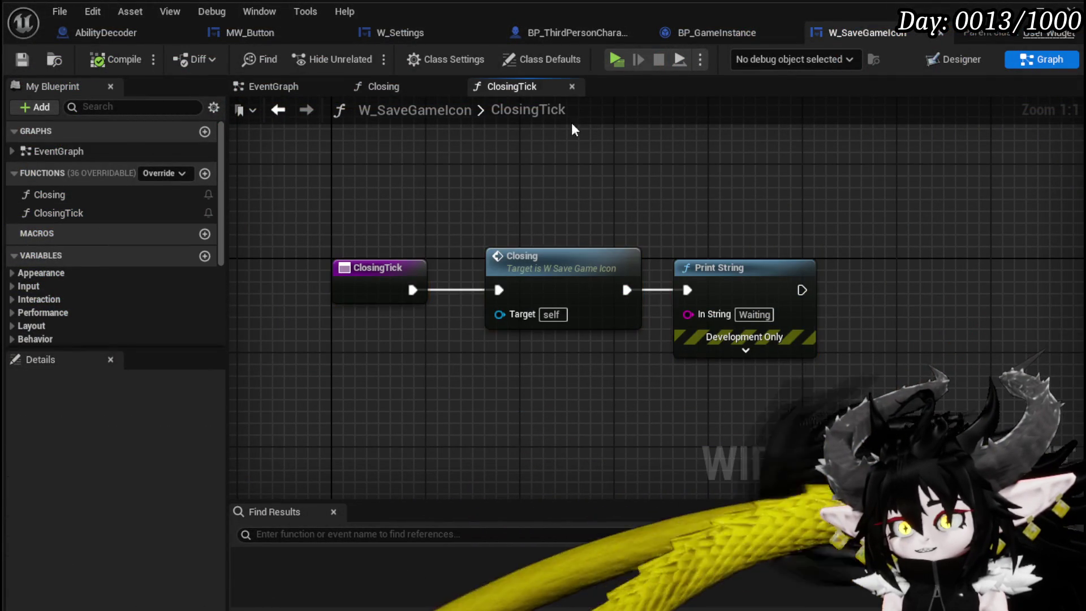
{"action": "left_click", "coordinate": [362, 87]}
{"action": "left_click", "coordinate": [277, 87]}
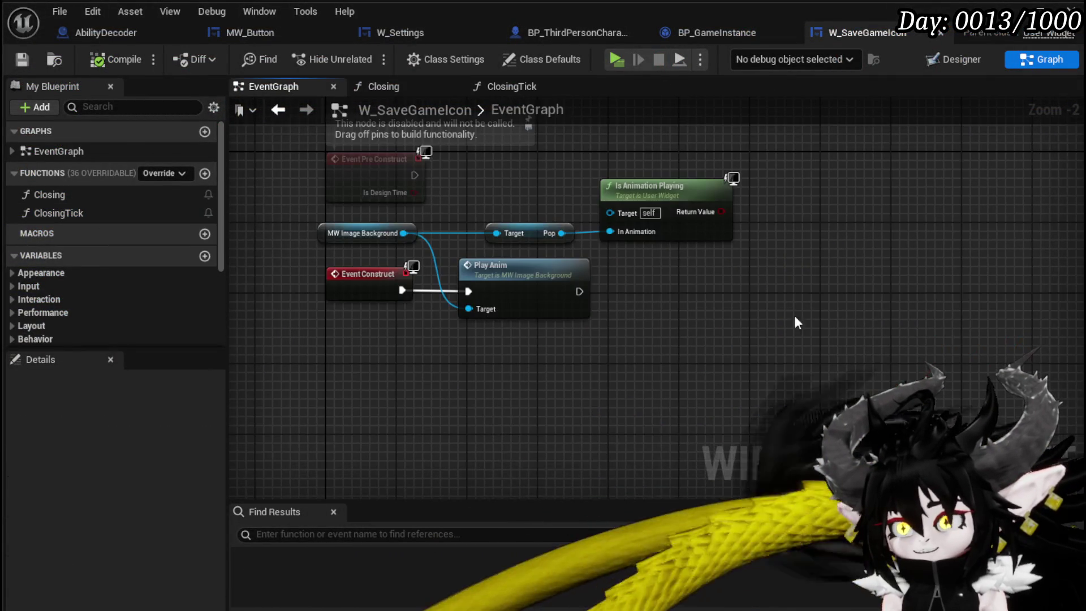
{"action": "left_click", "coordinate": [390, 86]}
{"action": "left_click", "coordinate": [498, 86]}
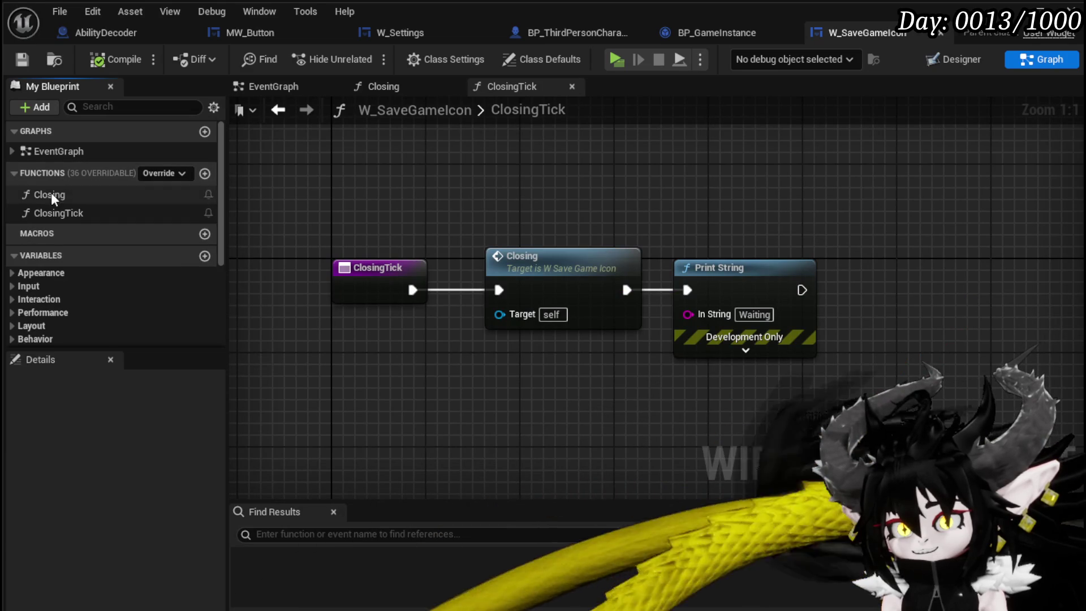
{"action": "double_click", "coordinate": [62, 195]}
{"action": "mouse_move", "coordinate": [340, 186]}
{"action": "left_mouse_down"}
{"action": "mouse_move", "coordinate": [376, 174]}
{"action": "mouse_move", "coordinate": [795, 236]}
{"action": "mouse_move", "coordinate": [581, 178]}
{"action": "mouse_move", "coordinate": [647, 150]}
{"action": "left_mouse_up"}
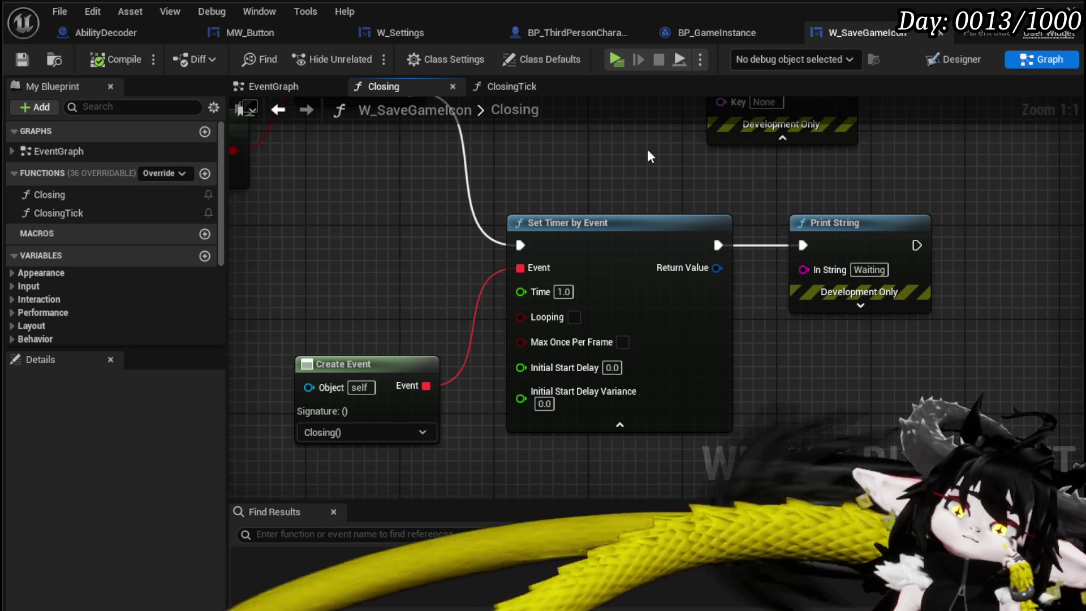
{"action": "left_click", "coordinate": [575, 317]}
- In ClosingTick, bypass the Closing call so execution flows straight to the Waiting print
{"action": "double_click", "coordinate": [58, 213]}
{"action": "left_click_drag", "start_coordinate": [463, 294], "coordinate": [499, 290]}
{"action": "left_click_drag", "start_coordinate": [627, 290], "coordinate": [694, 293]}
{"action": "left_click_drag", "start_coordinate": [579, 270], "coordinate": [508, 364]}
{"action": "left_click", "coordinate": [553, 235]}
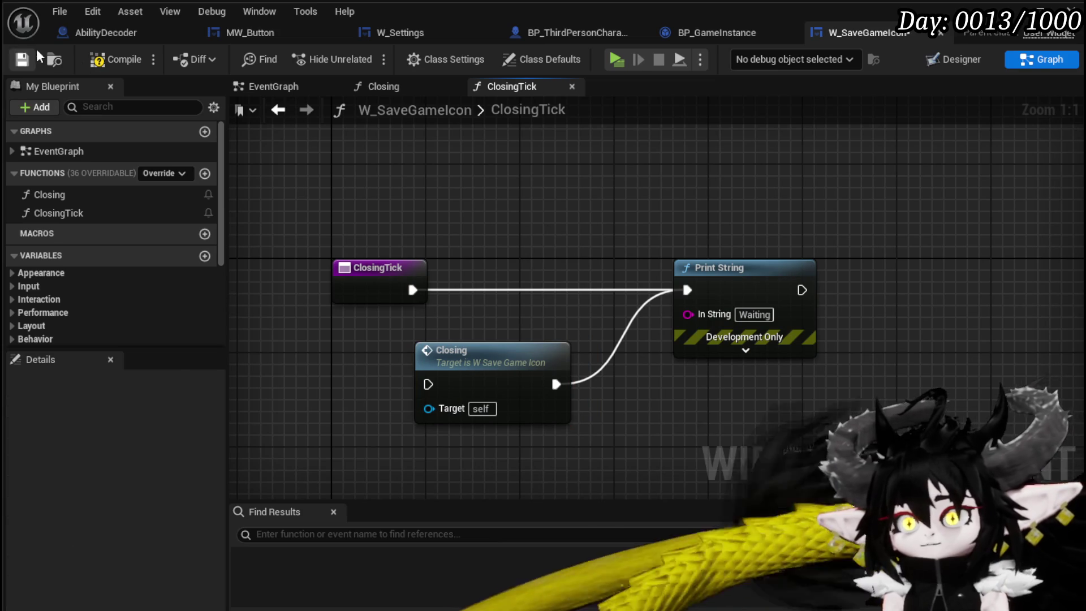
- Compile, launch a standalone preview, and click Save Game from the Tab menu to hit the breakpoint
{"action": "left_click", "coordinate": [86, 61]}
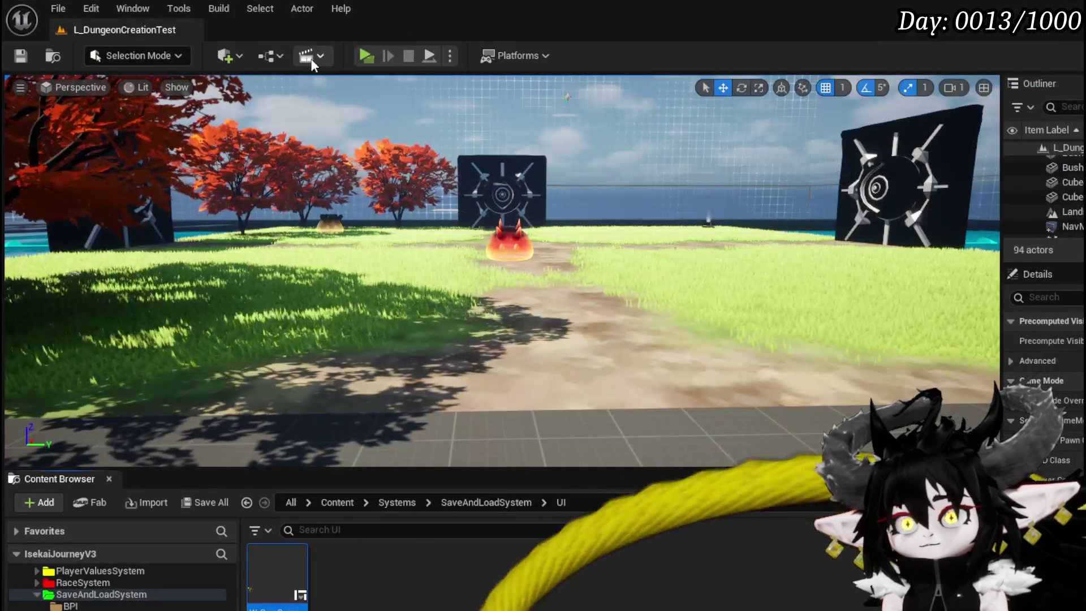
{"action": "left_click", "coordinate": [358, 55]}
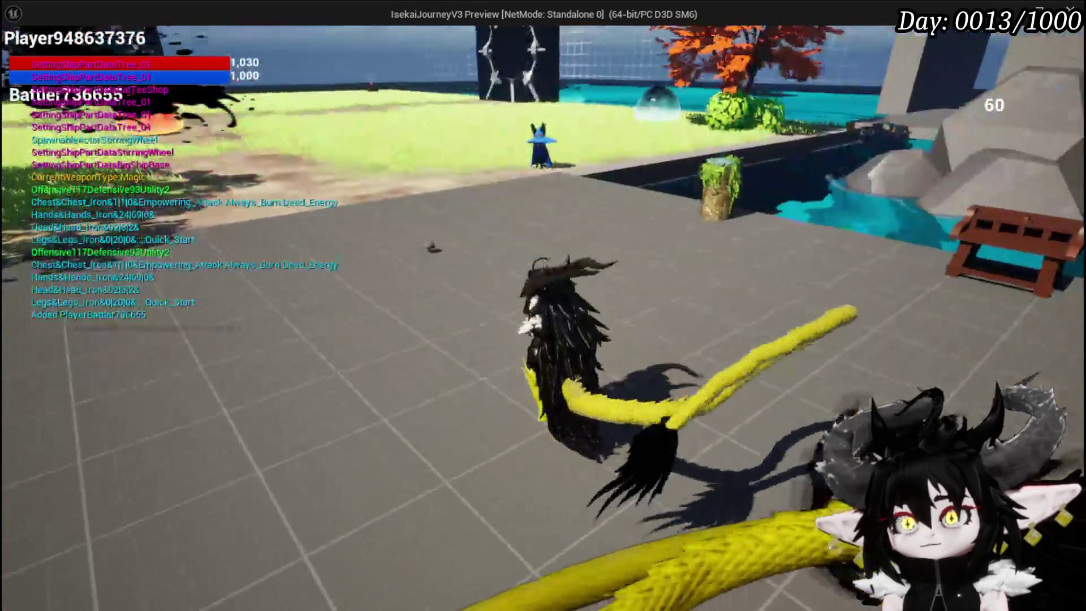
{"action": "key", "text": "Tab"}
{"action": "left_click", "coordinate": [485, 277]}
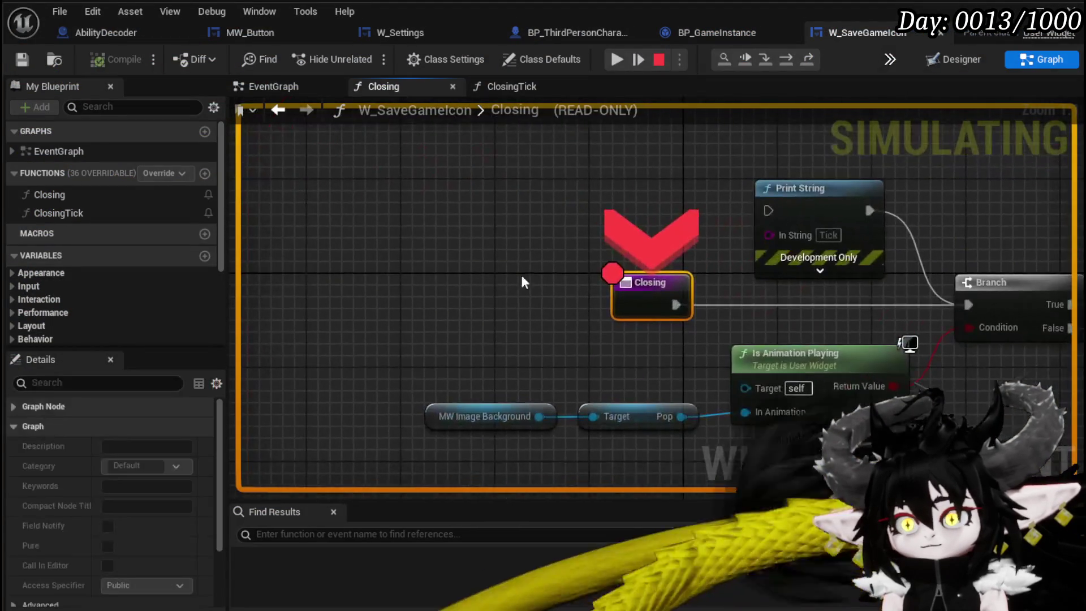
- Resume from the Closing breakpoint and close the in-game settings menu
{"action": "left_click", "coordinate": [619, 59]}
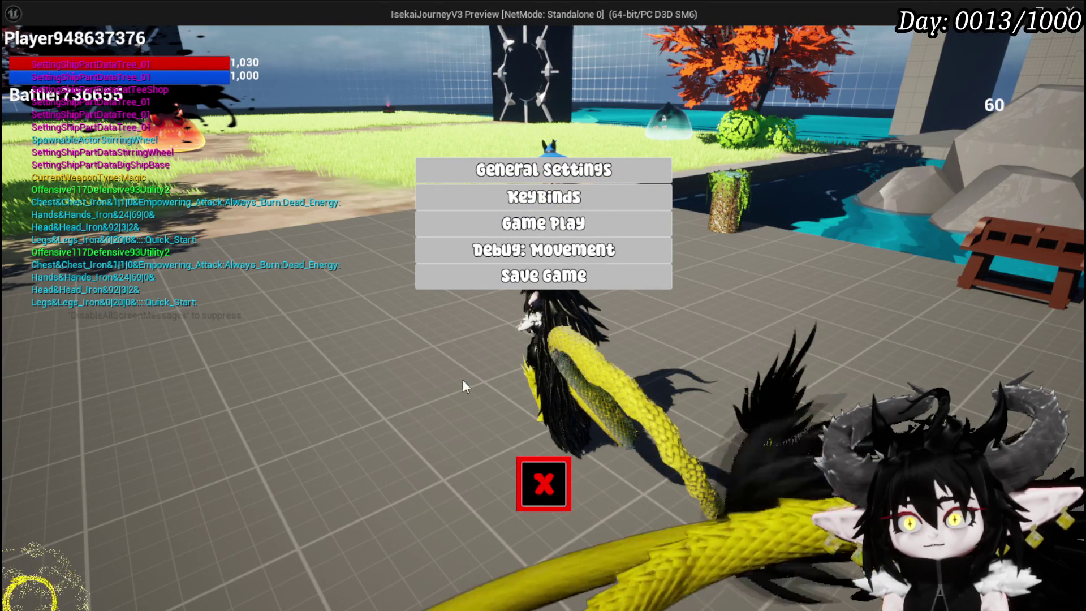
{"action": "left_click", "coordinate": [542, 483]}
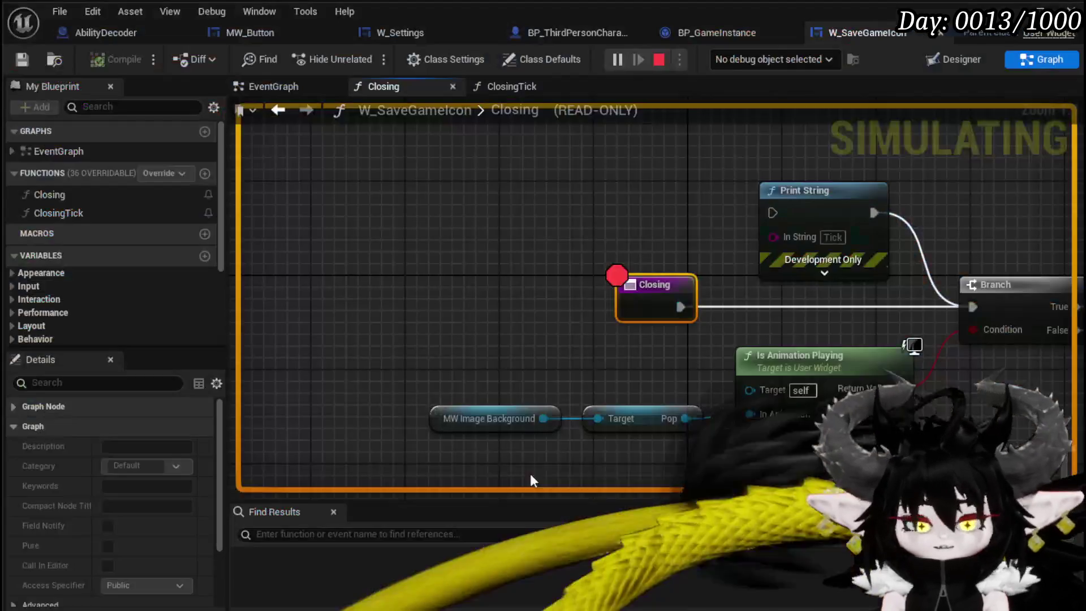
{"action": "left_click_drag", "start_coordinate": [668, 311], "coordinate": [534, 243]}
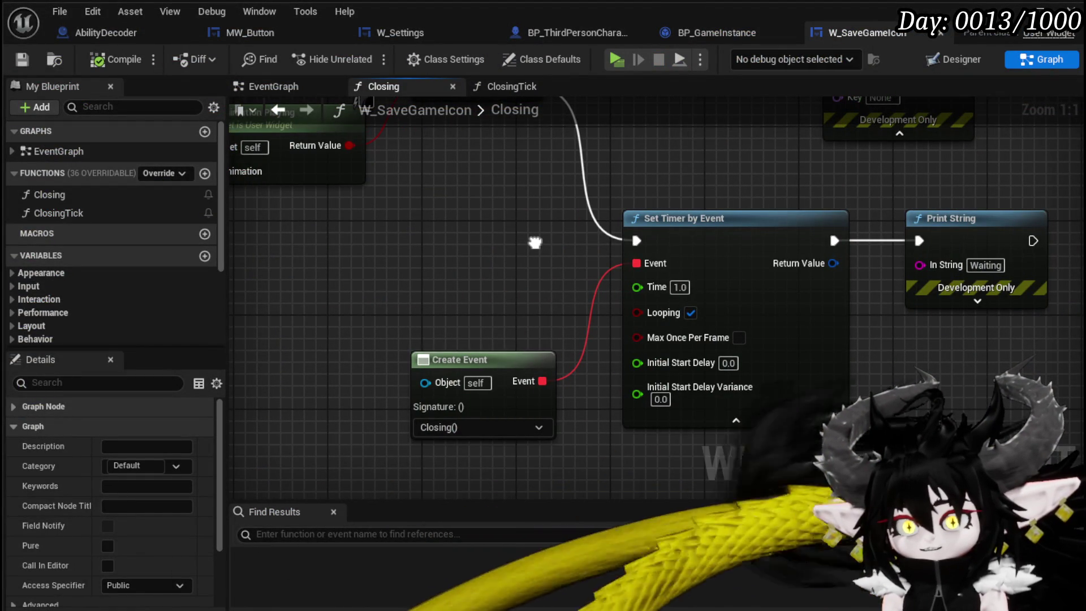
- Disconnect the Branch False output from the timer in Closing, compile, and go to BP_GameInstance
{"action": "left_click_drag", "start_coordinate": [534, 243], "coordinate": [499, 352]}
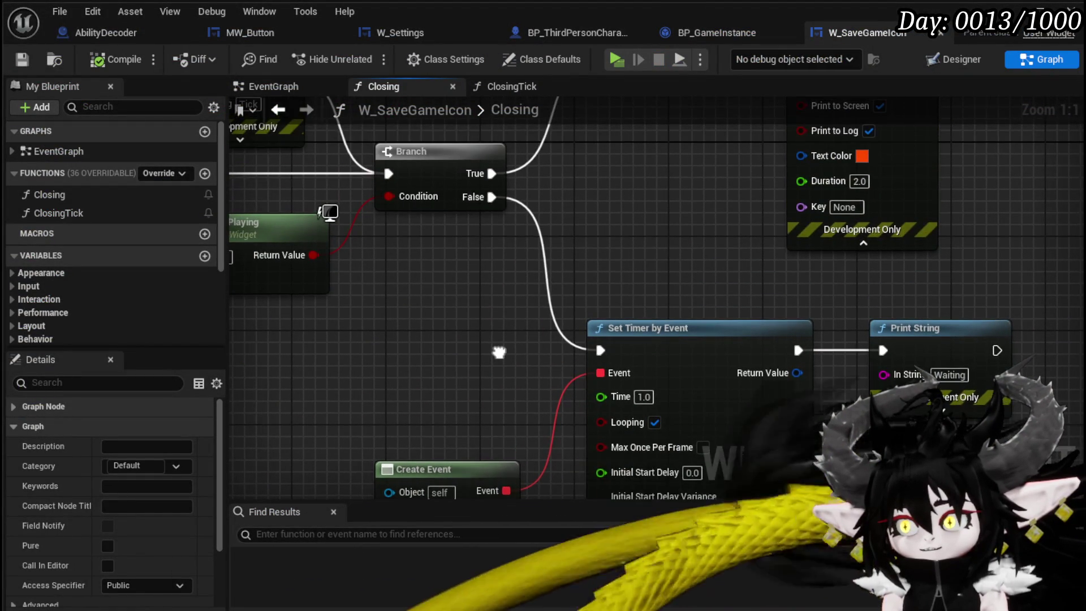
{"action": "left_click", "coordinate": [489, 197], "text": "alt"}
{"action": "mouse_move", "coordinate": [486, 199]}
{"action": "left_mouse_down"}
{"action": "mouse_move", "coordinate": [880, 341]}
{"action": "mouse_move", "coordinate": [722, 233]}
{"action": "mouse_move", "coordinate": [687, 233]}
{"action": "left_mouse_up"}
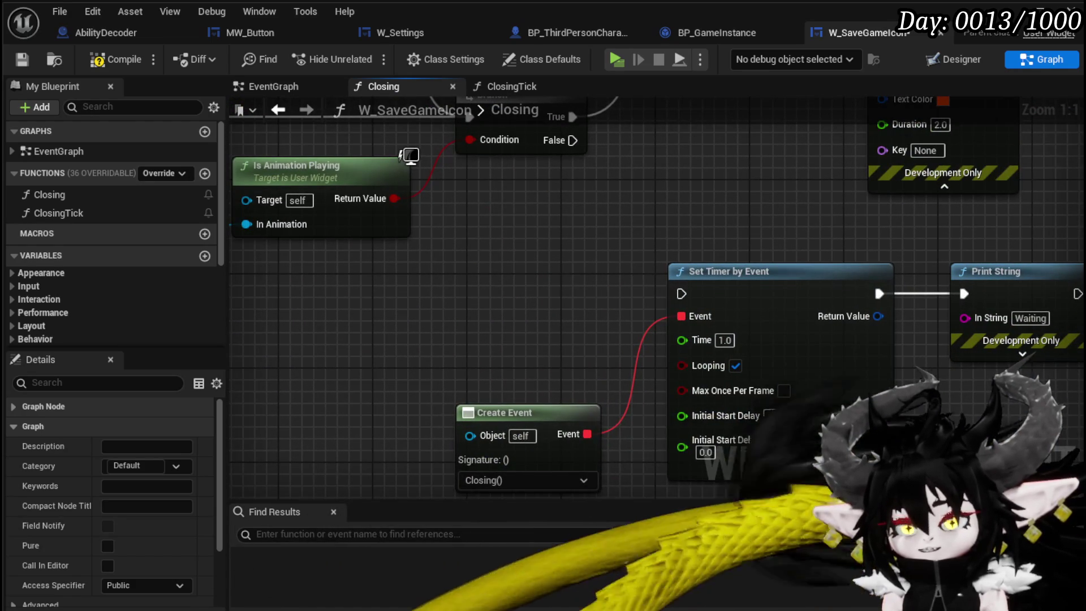
{"action": "left_click", "coordinate": [110, 59]}
{"action": "mouse_move", "coordinate": [564, 235]}
{"action": "left_mouse_down"}
{"action": "mouse_move", "coordinate": [592, 355]}
{"action": "mouse_move", "coordinate": [789, 383]}
{"action": "left_mouse_up"}
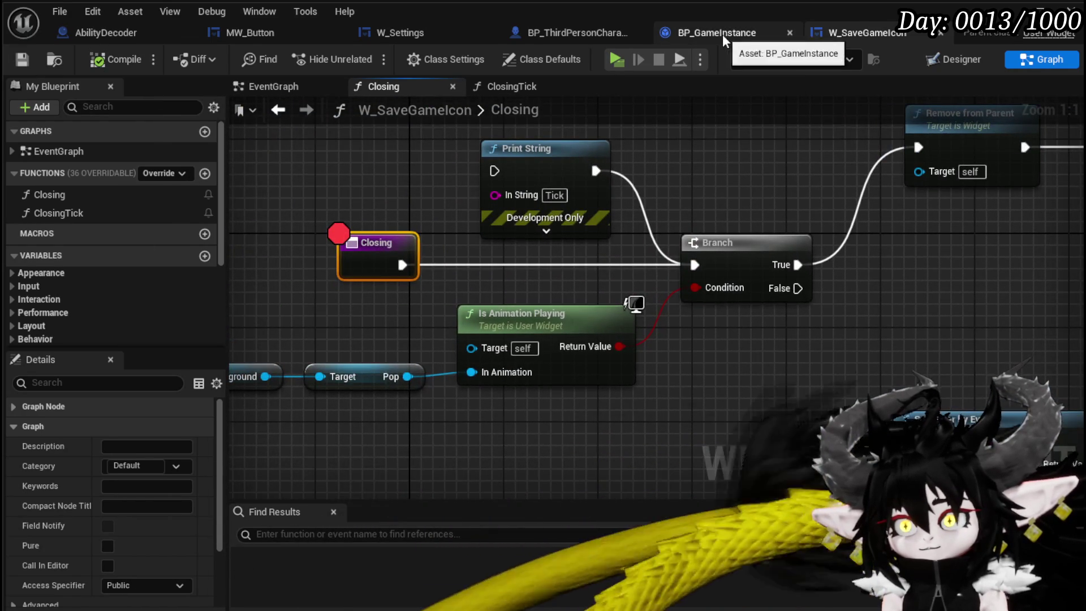
{"action": "left_click", "coordinate": [723, 35]}
- Search for Set Timer by Event, cancel it, and collapse the Print String node's extra pins
{"action": "left_click_drag", "start_coordinate": [373, 331], "coordinate": [332, 265]}
{"action": "right_click", "coordinate": [673, 253]}
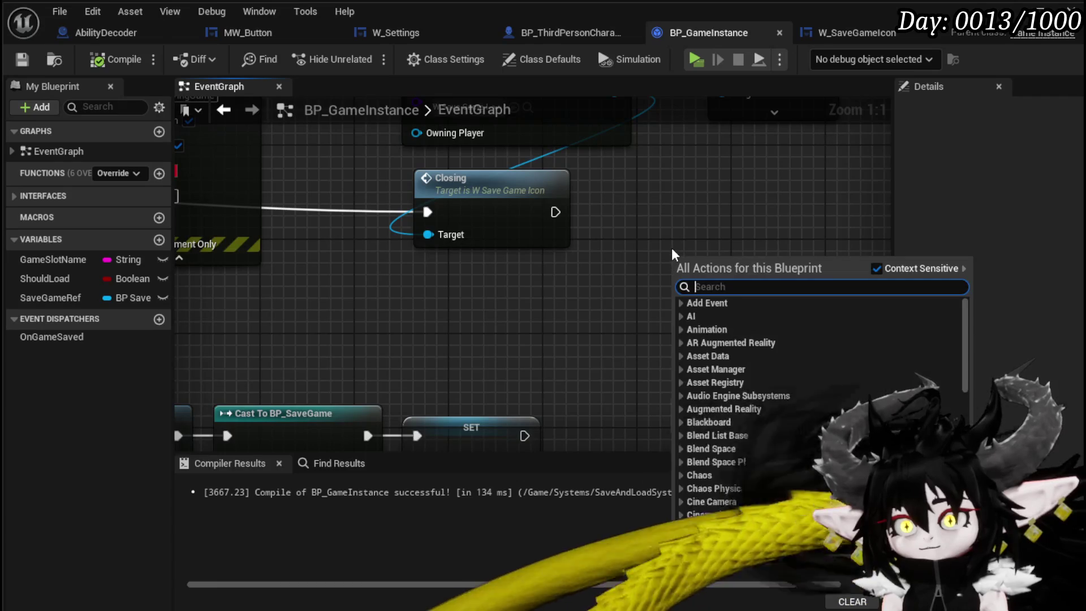
{"action": "type", "text": "set timer by"}
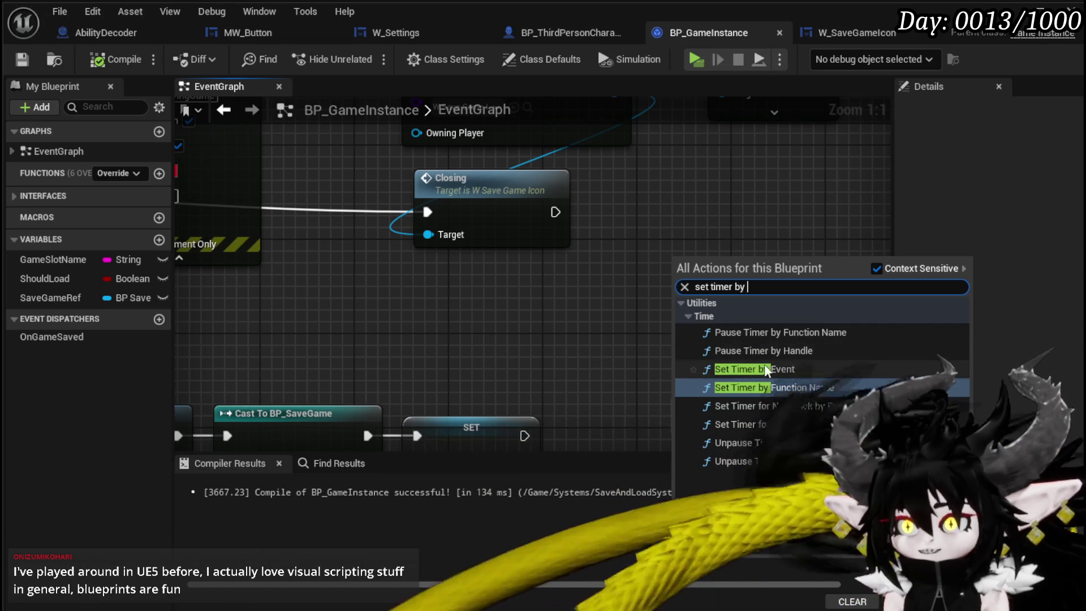
{"action": "left_click", "coordinate": [528, 359]}
{"action": "scroll", "coordinate": [528, 373], "scroll_direction": "down", "scroll_amount": 4}
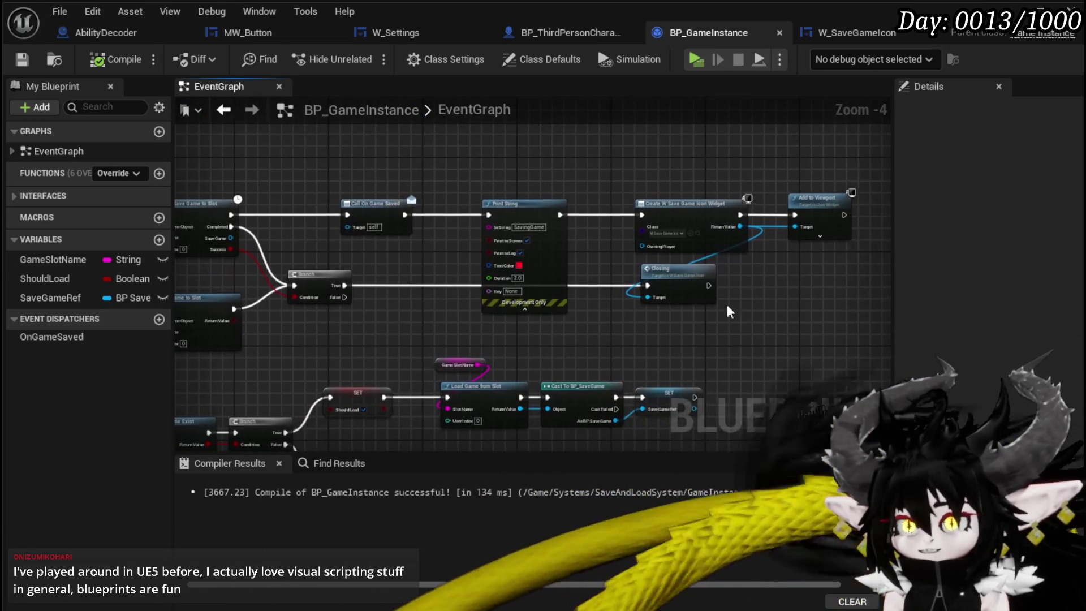
{"action": "left_click", "coordinate": [525, 308]}
{"action": "left_click_drag", "start_coordinate": [663, 300], "coordinate": [609, 318]}
- Add a Set Timer by Event node and wire the Branch True output into it
{"action": "right_click", "coordinate": [610, 318]}
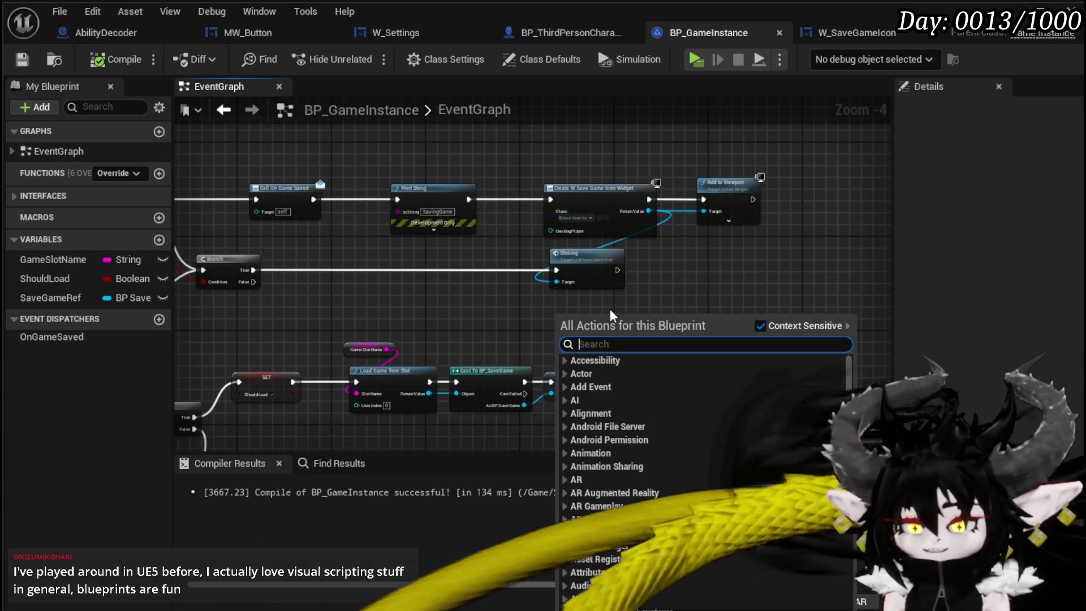
{"action": "type", "text": "s"}
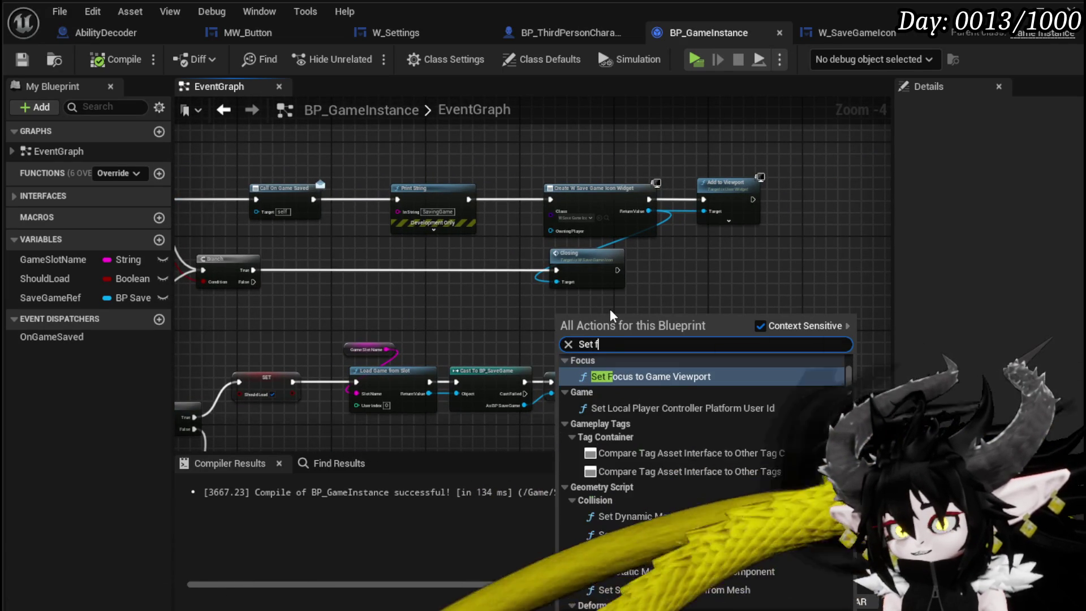
{"action": "key", "text": "BackSpace"}
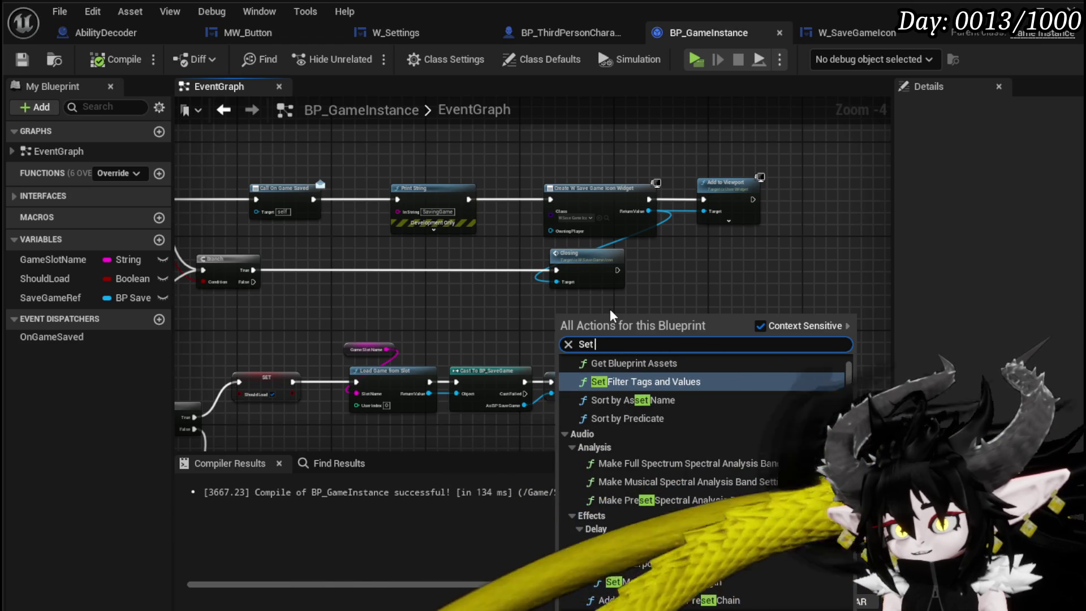
{"action": "type", "text": "imer by even"}
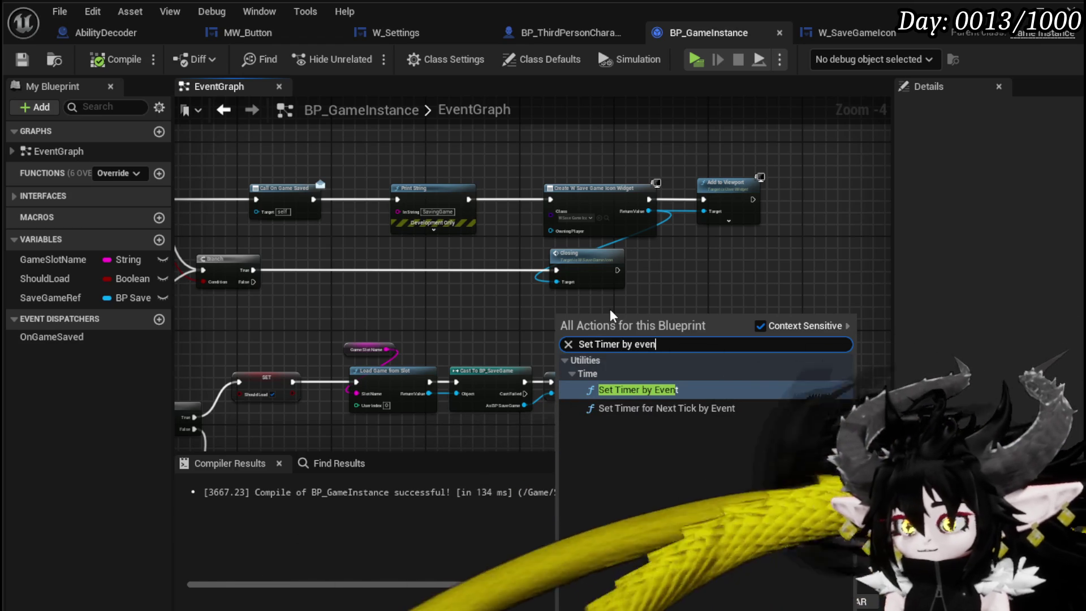
{"action": "left_click", "coordinate": [650, 390]}
{"action": "left_click_drag", "start_coordinate": [625, 328], "coordinate": [451, 271]}
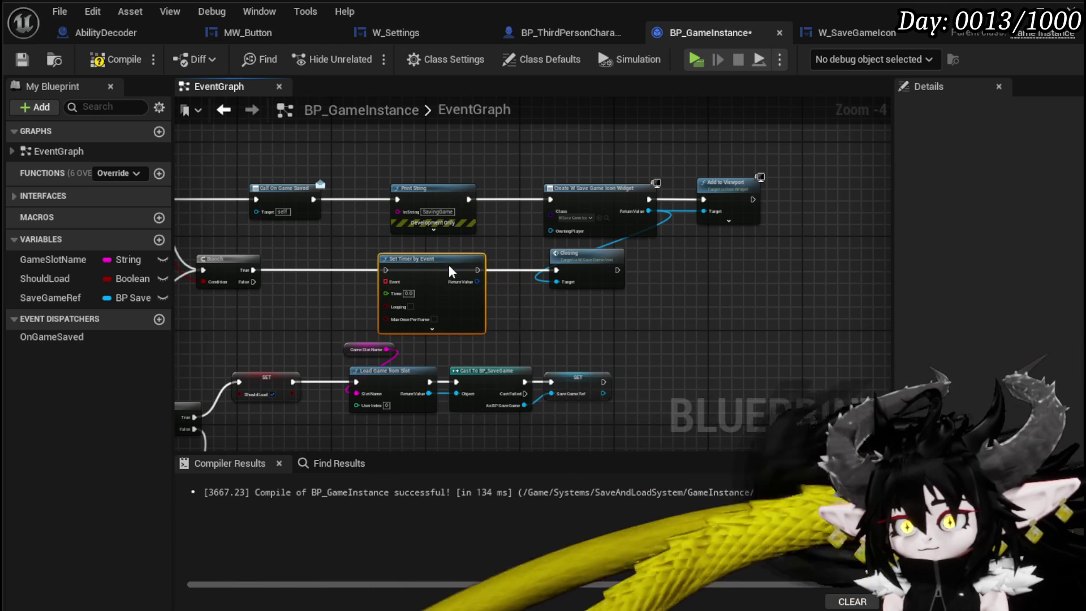
{"action": "left_click_drag", "start_coordinate": [252, 271], "coordinate": [387, 271]}
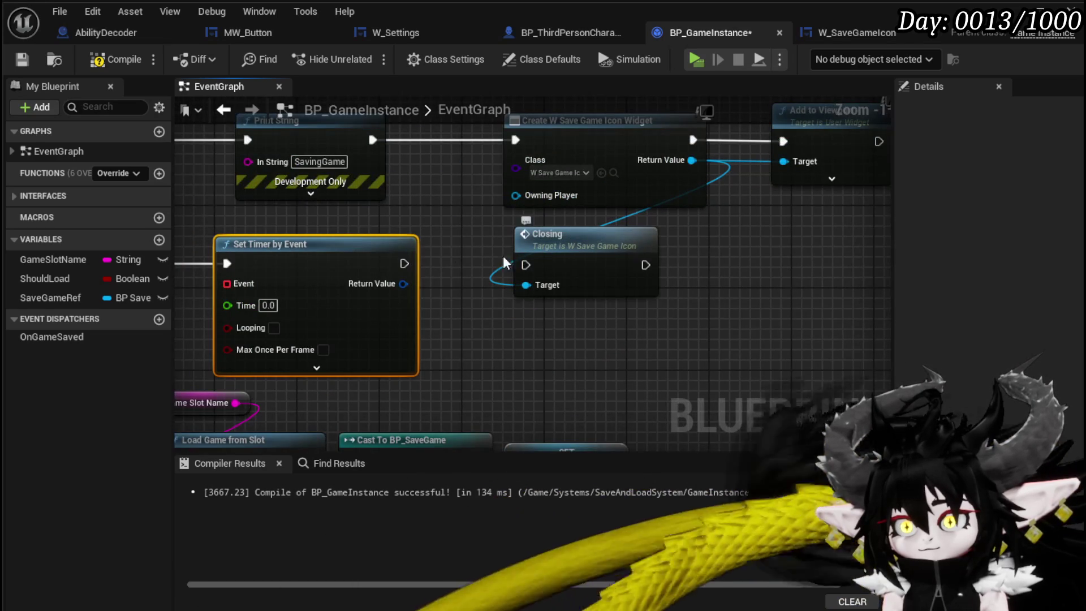
- Move the timer node to the right of Closing and drag a wire from its Event pin
{"action": "mouse_move", "coordinate": [553, 254]}
{"action": "left_mouse_down"}
{"action": "mouse_move", "coordinate": [642, 241]}
{"action": "mouse_move", "coordinate": [542, 234]}
{"action": "left_mouse_up"}
{"action": "scroll", "coordinate": [401, 237], "scroll_direction": "down", "scroll_amount": 2}
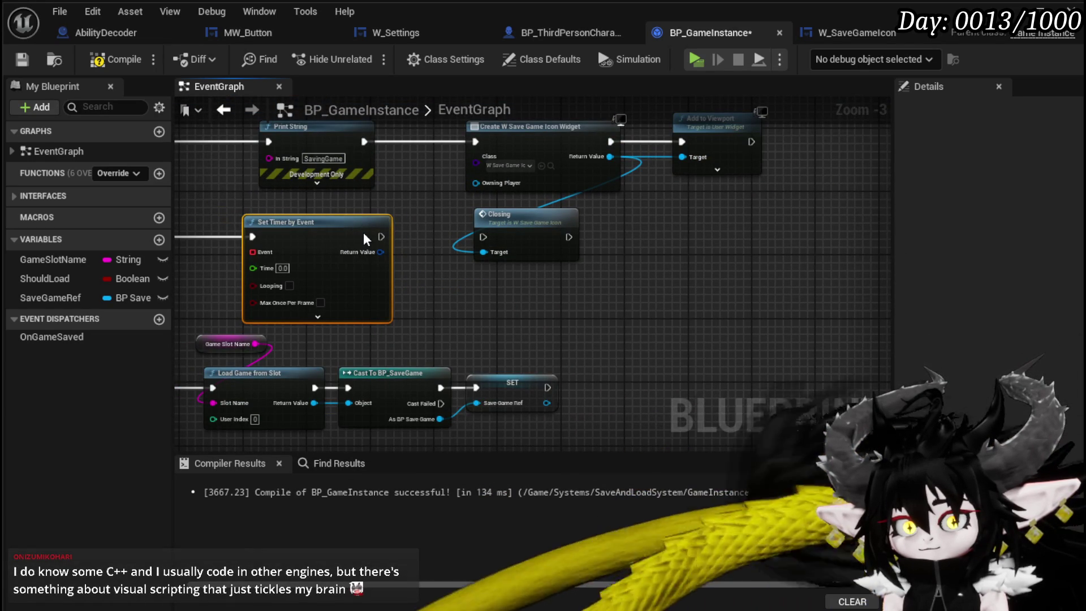
{"action": "left_click_drag", "start_coordinate": [372, 237], "coordinate": [820, 238]}
{"action": "scroll", "coordinate": [820, 249], "scroll_direction": "up", "scroll_amount": 2}
{"action": "left_click_drag", "start_coordinate": [638, 235], "coordinate": [565, 292]}
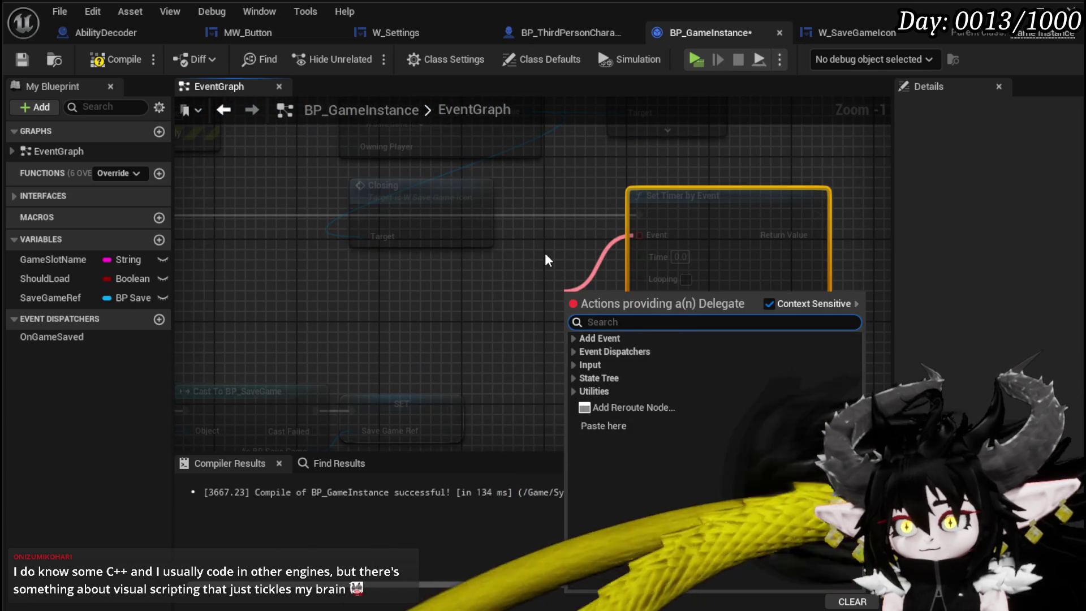
- Create a custom event named FinishSave bound to the timer's Event pin
{"action": "type", "text": "custom"}
{"action": "key", "text": "Return"}
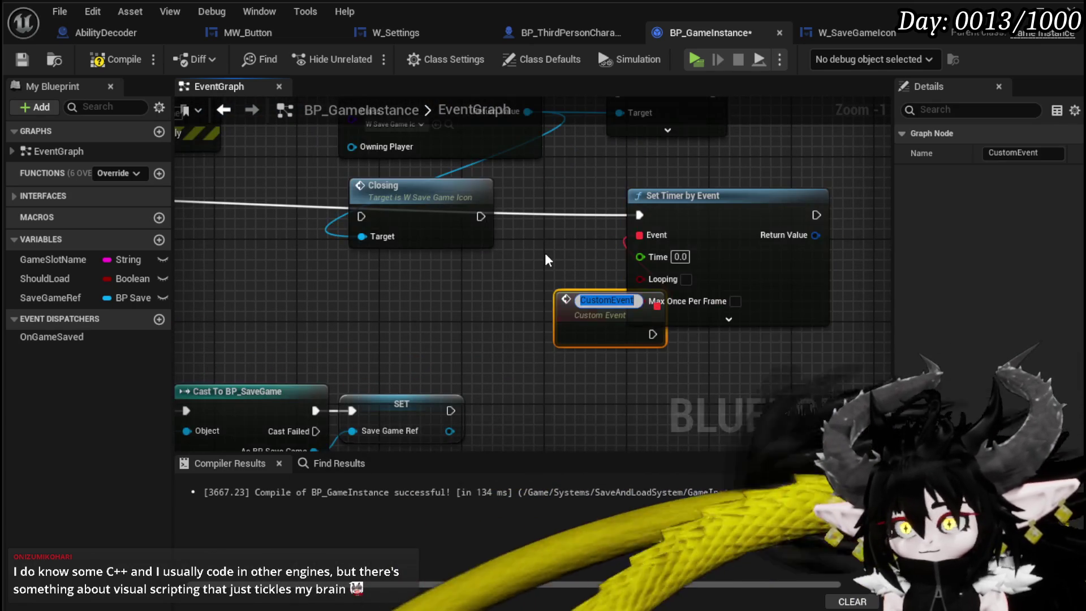
{"action": "type", "text": "Close"}
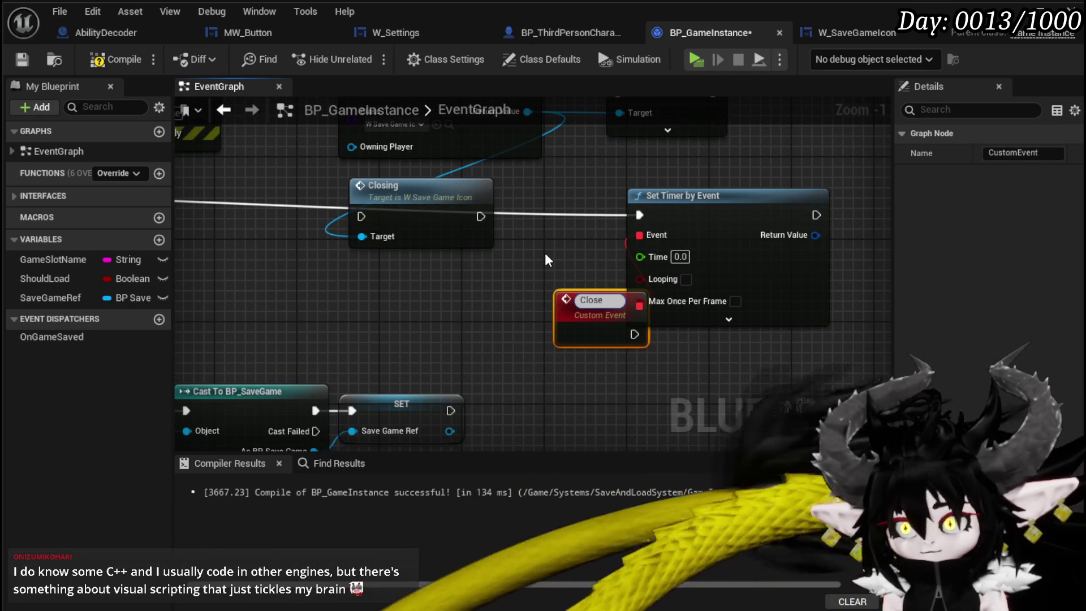
{"action": "key", "text": "BackSpace"}
{"action": "key", "text": "BackSpace"}
{"action": "key", "text": "BackSpace"}
{"action": "type", "text": "Remove"}
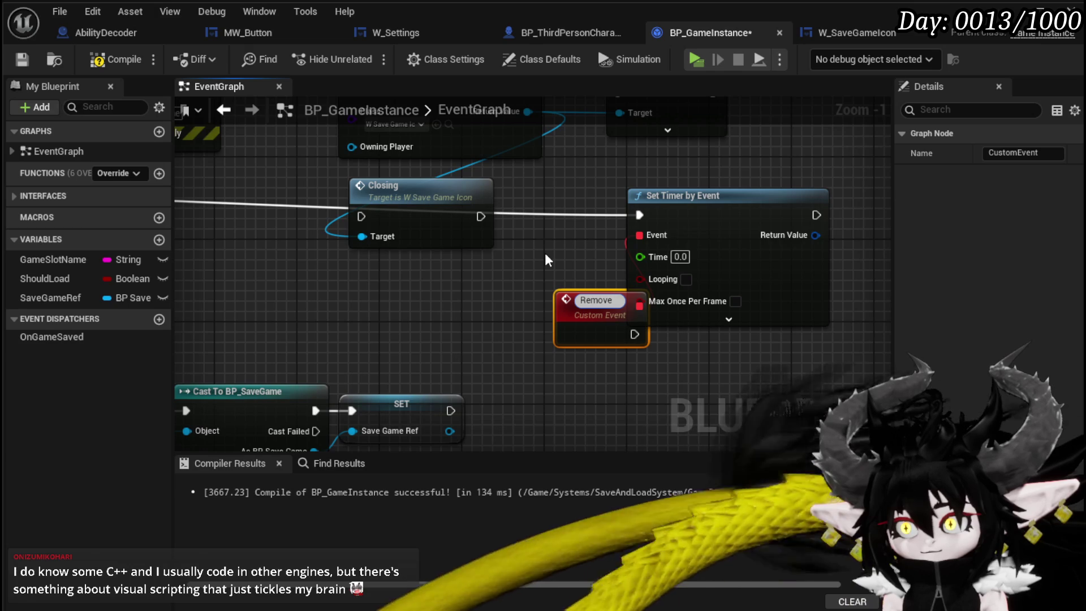
{"action": "key", "text": "BackSpace"}
{"action": "key", "text": "BackSpace"}
{"action": "key", "text": "BackSpace"}
{"action": "type", "text": "Finish"}
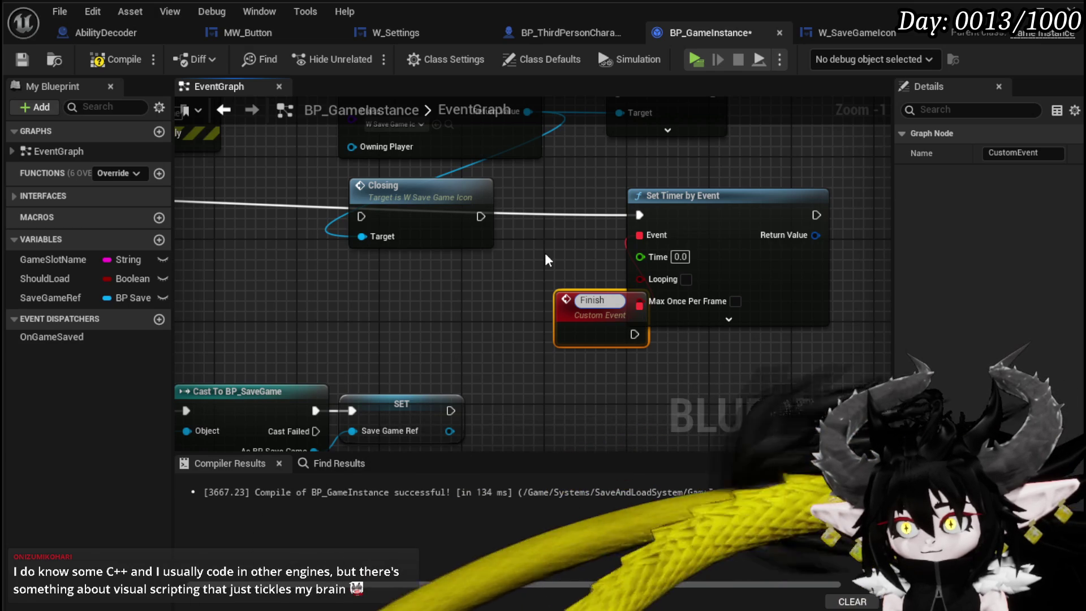
{"action": "type", "text": "Save"}
{"action": "key", "text": "Return"}
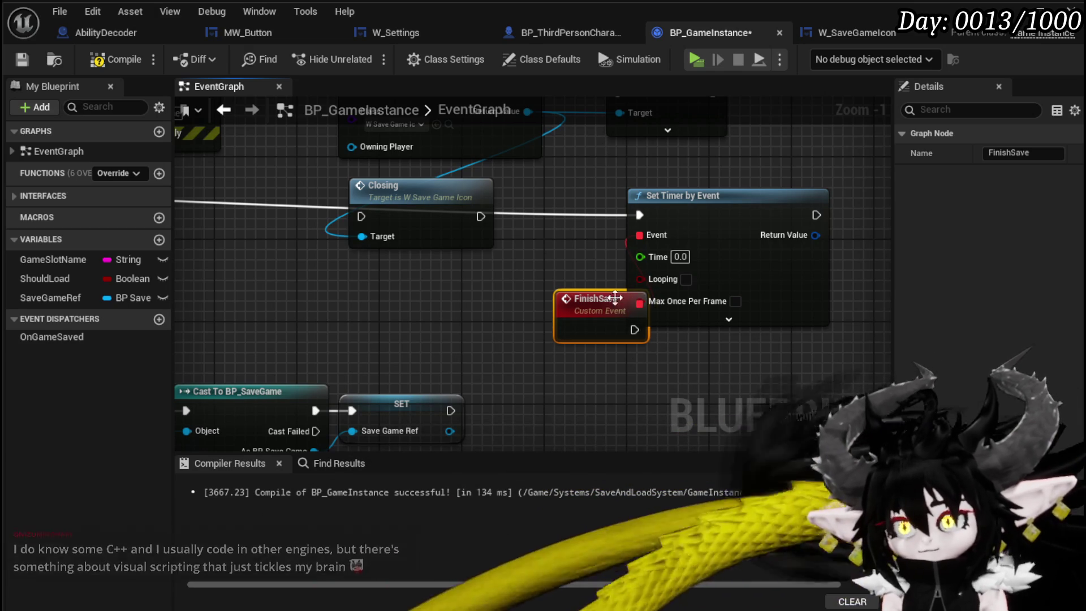
- Arrange the nodes so FinishSave triggers the Closing call, then drag from the widget reference
{"action": "left_click_drag", "start_coordinate": [614, 331], "coordinate": [592, 380]}
{"action": "scroll", "coordinate": [593, 380], "scroll_direction": "down", "scroll_amount": 2}
{"action": "mouse_move", "coordinate": [424, 211]}
{"action": "left_mouse_down"}
{"action": "mouse_move", "coordinate": [515, 268]}
{"action": "mouse_move", "coordinate": [692, 350]}
{"action": "left_mouse_up"}
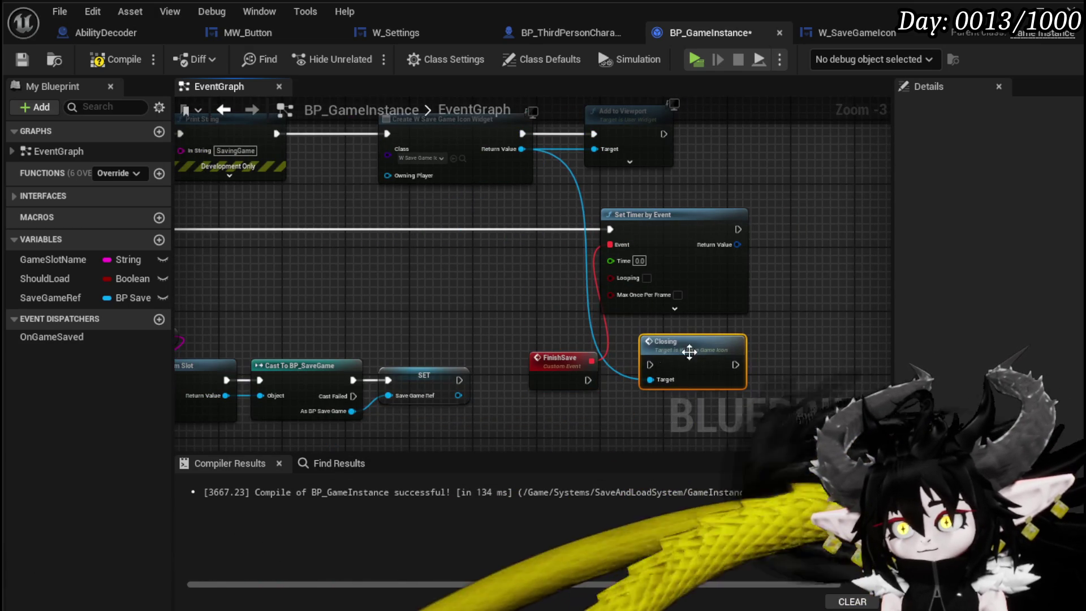
{"action": "mouse_move", "coordinate": [593, 380]}
{"action": "left_mouse_down"}
{"action": "mouse_move", "coordinate": [649, 364]}
{"action": "mouse_move", "coordinate": [719, 387]}
{"action": "left_mouse_up"}
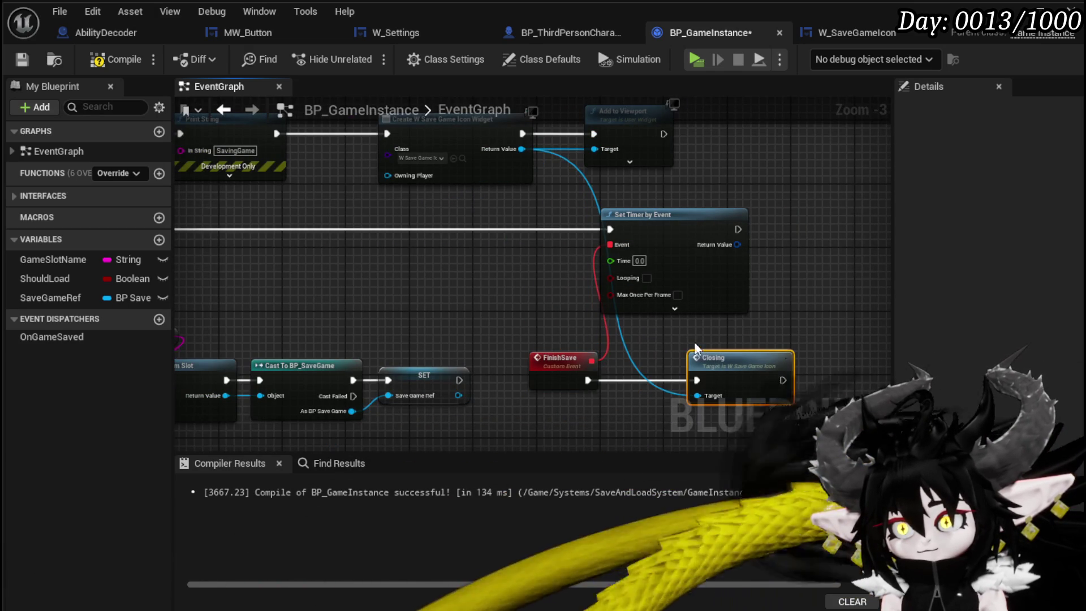
{"action": "scroll", "coordinate": [700, 352], "scroll_direction": "up", "scroll_amount": 2}
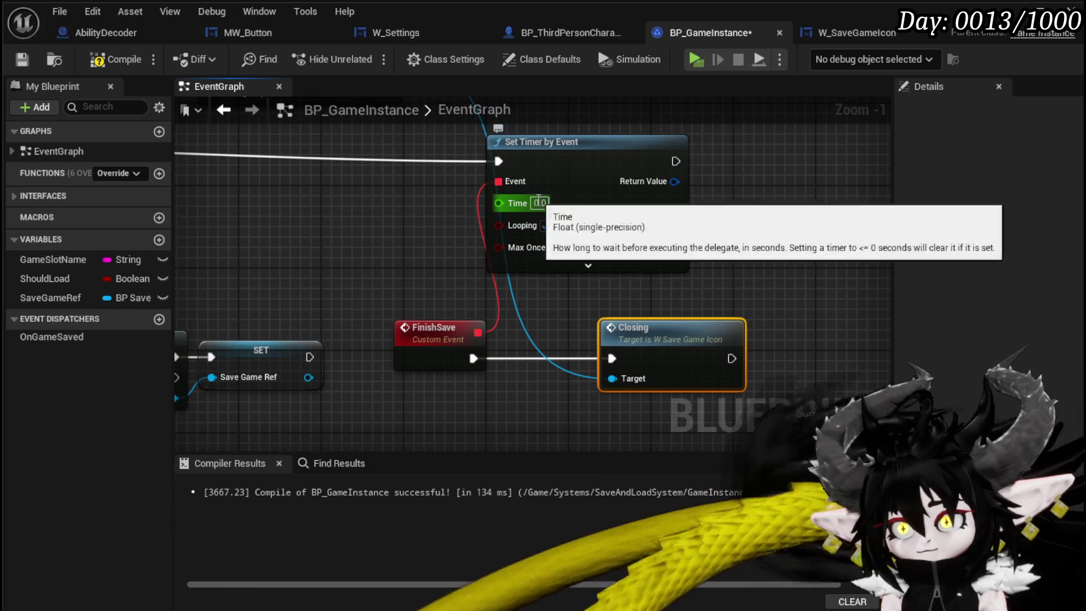
{"action": "left_click_drag", "start_coordinate": [532, 320], "coordinate": [681, 321]}
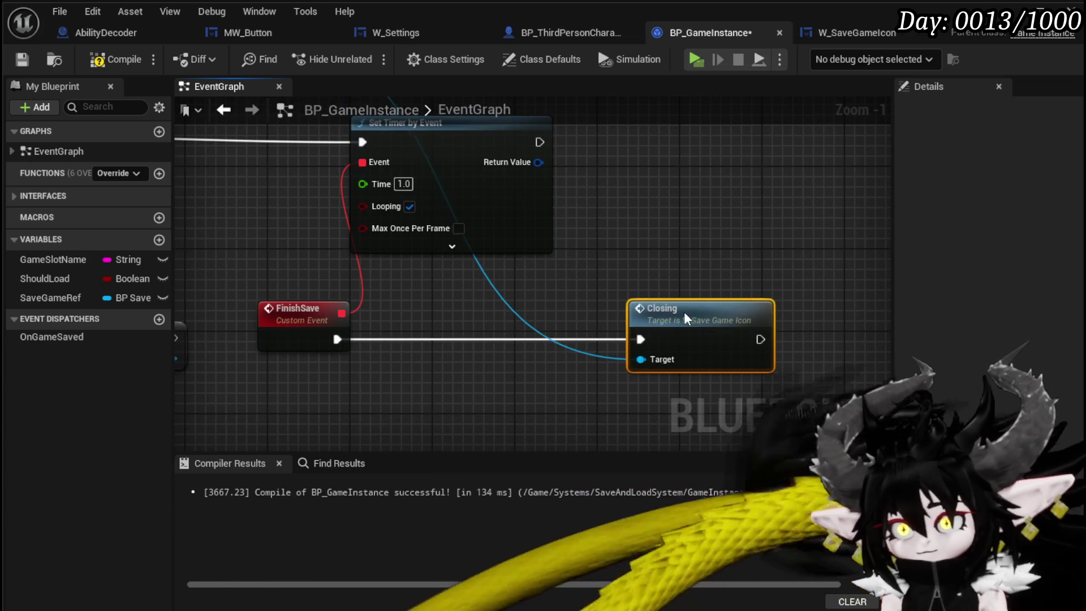
{"action": "scroll", "coordinate": [614, 246], "scroll_direction": "down", "scroll_amount": 2}
{"action": "mouse_move", "coordinate": [404, 238]}
{"action": "left_mouse_down"}
{"action": "mouse_move", "coordinate": [365, 198]}
{"action": "mouse_move", "coordinate": [766, 226]}
{"action": "left_mouse_up"}
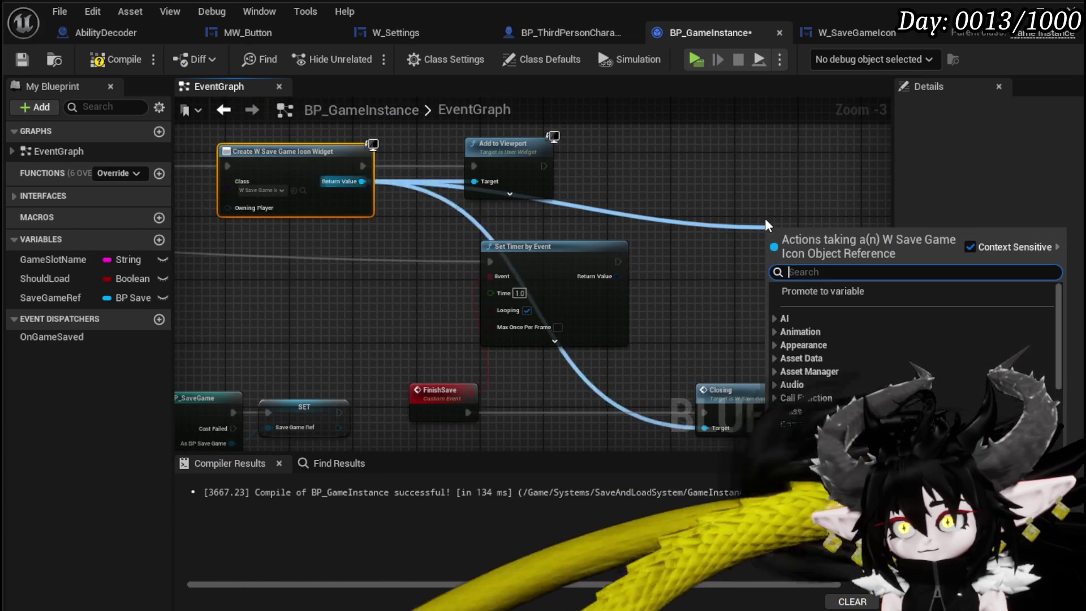
- Insert an Is Valid check on the widget reference between FinishSave and Closing
{"action": "type", "text": "is valid"}
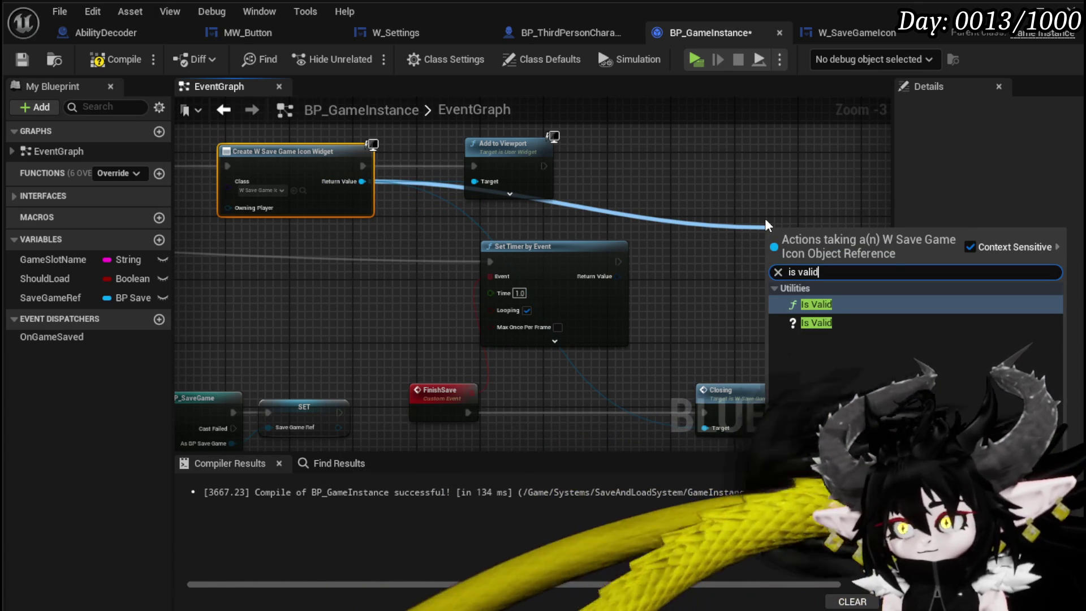
{"action": "left_click", "coordinate": [851, 324]}
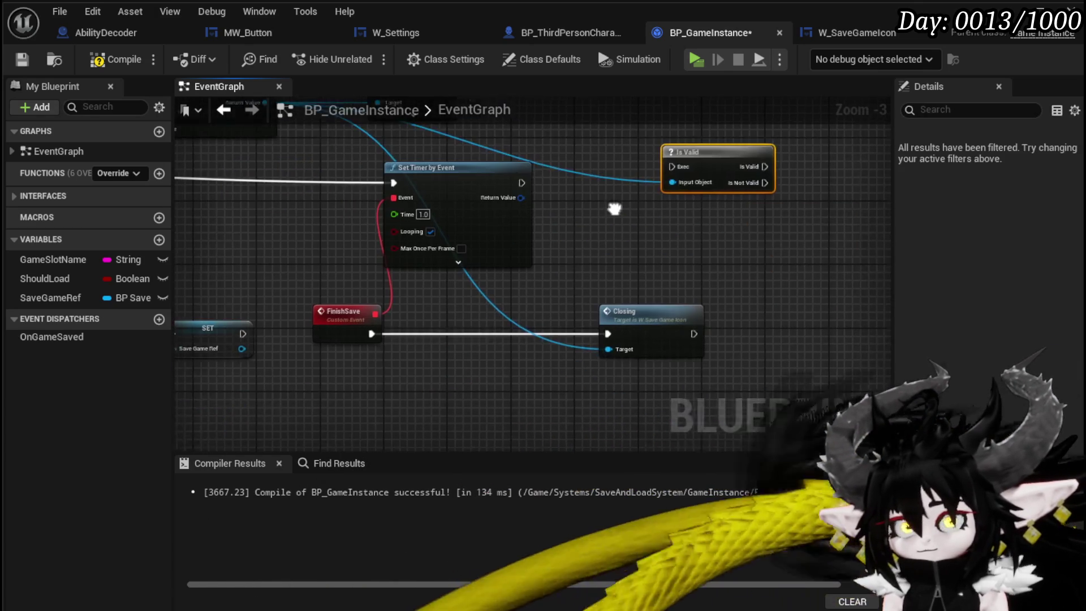
{"action": "left_click_drag", "start_coordinate": [679, 168], "coordinate": [428, 338]}
{"action": "mouse_move", "coordinate": [520, 334]}
{"action": "left_mouse_down"}
{"action": "mouse_move", "coordinate": [588, 340]}
{"action": "mouse_move", "coordinate": [642, 272]}
{"action": "left_mouse_up"}
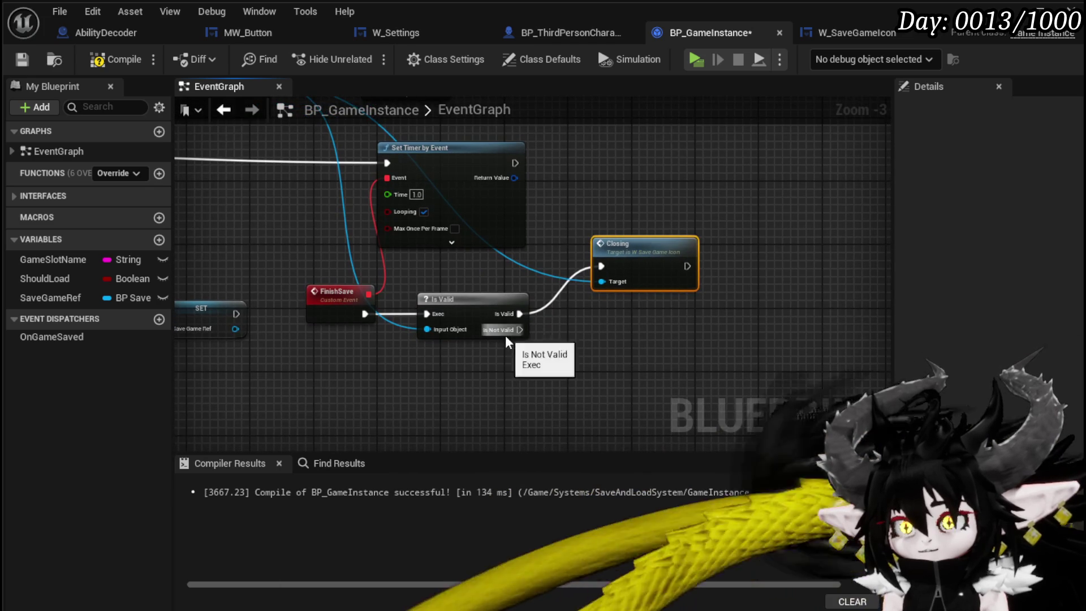
- Clear and invalidate the timer handle when the widget is not valid, then compile BP_GameInstance
{"action": "mouse_move", "coordinate": [515, 178]}
{"action": "left_mouse_down"}
{"action": "mouse_move", "coordinate": [601, 184]}
{"action": "mouse_move", "coordinate": [601, 337]}
{"action": "mouse_move", "coordinate": [608, 322]}
{"action": "left_mouse_up"}
{"action": "type", "text": "clear"}
{"action": "key", "text": "Return"}
{"action": "left_click_drag", "start_coordinate": [519, 330], "coordinate": [544, 335]}
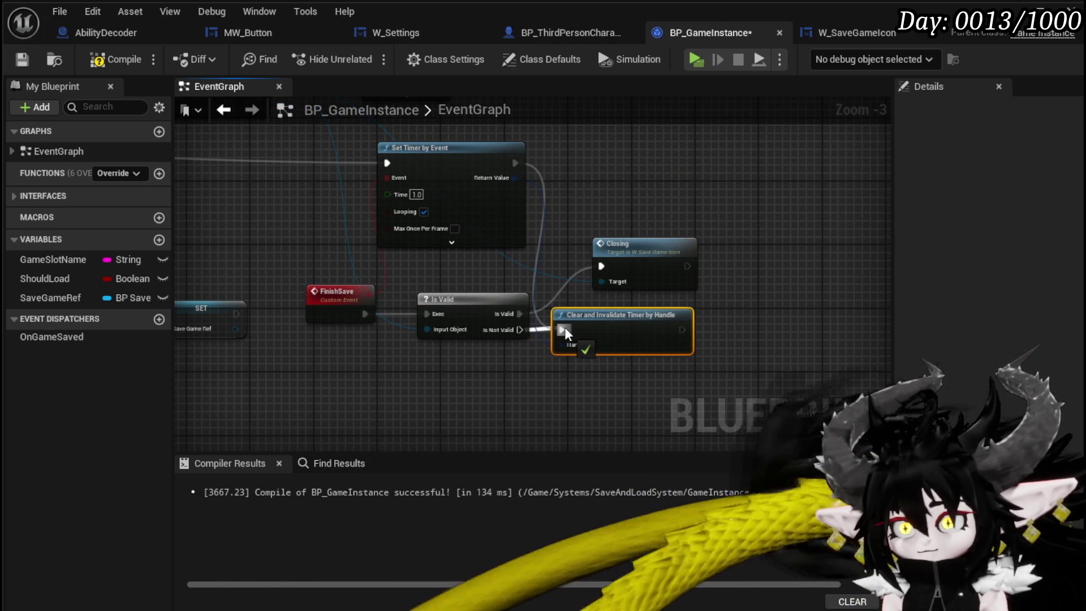
{"action": "scroll", "coordinate": [661, 182], "scroll_direction": "down", "scroll_amount": 3}
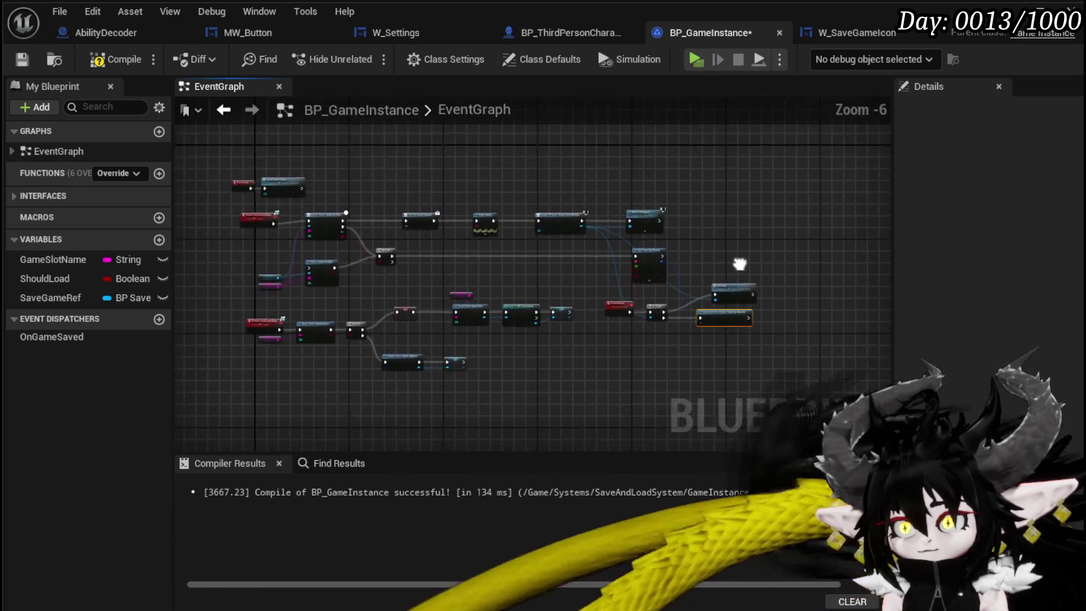
{"action": "scroll", "coordinate": [737, 266], "scroll_direction": "up", "scroll_amount": 2}
{"action": "scroll", "coordinate": [668, 243], "scroll_direction": "up", "scroll_amount": 1}
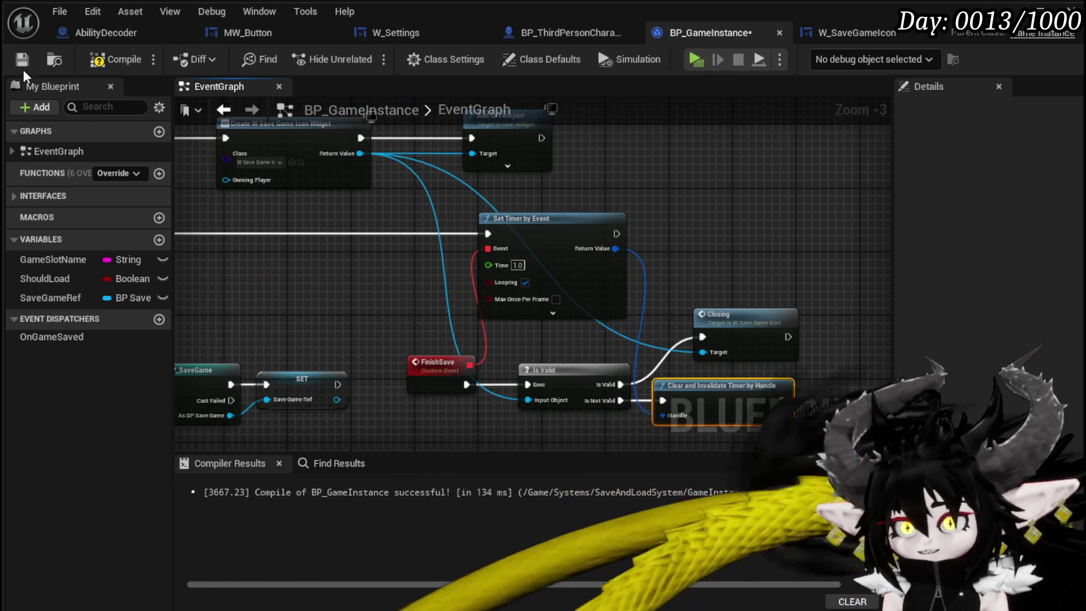
{"action": "left_click", "coordinate": [116, 60]}
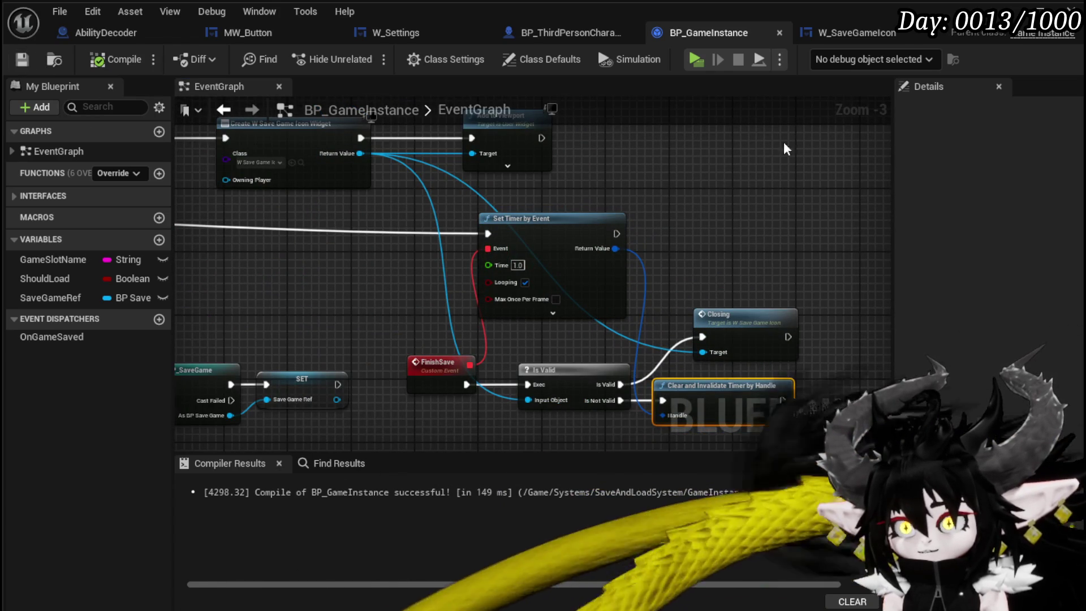
{"action": "double_click", "coordinate": [741, 337]}
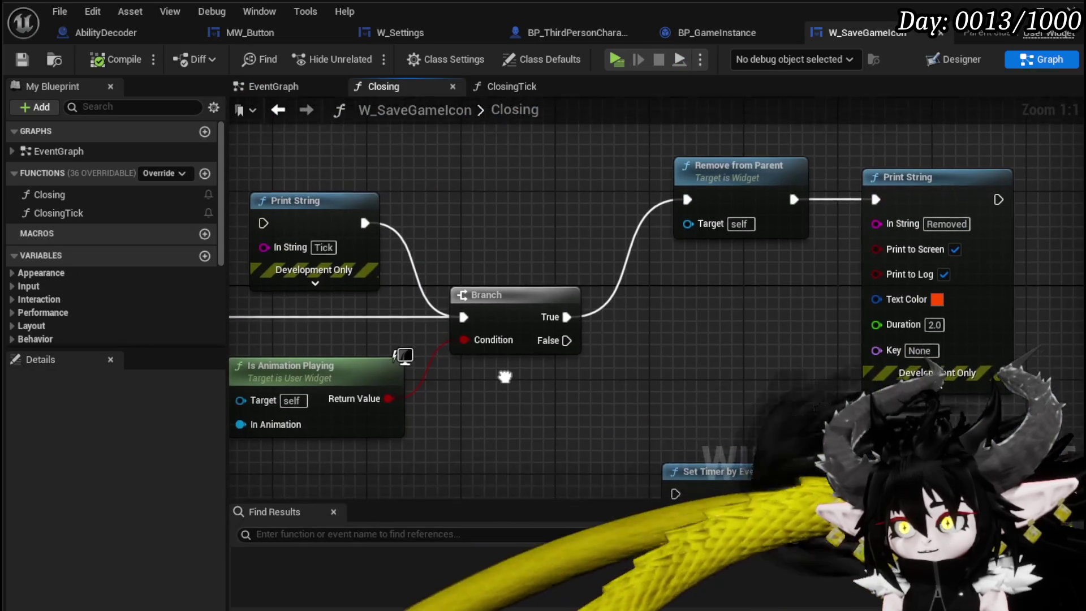
- Wire the Closing Branch's False output to the Print String node
{"action": "left_click_drag", "start_coordinate": [505, 378], "coordinate": [508, 257]}
{"action": "left_click_drag", "start_coordinate": [572, 221], "coordinate": [750, 332]}
{"action": "left_click_drag", "start_coordinate": [960, 374], "coordinate": [961, 374]}
{"action": "left_click_drag", "start_coordinate": [610, 333], "coordinate": [707, 402]}
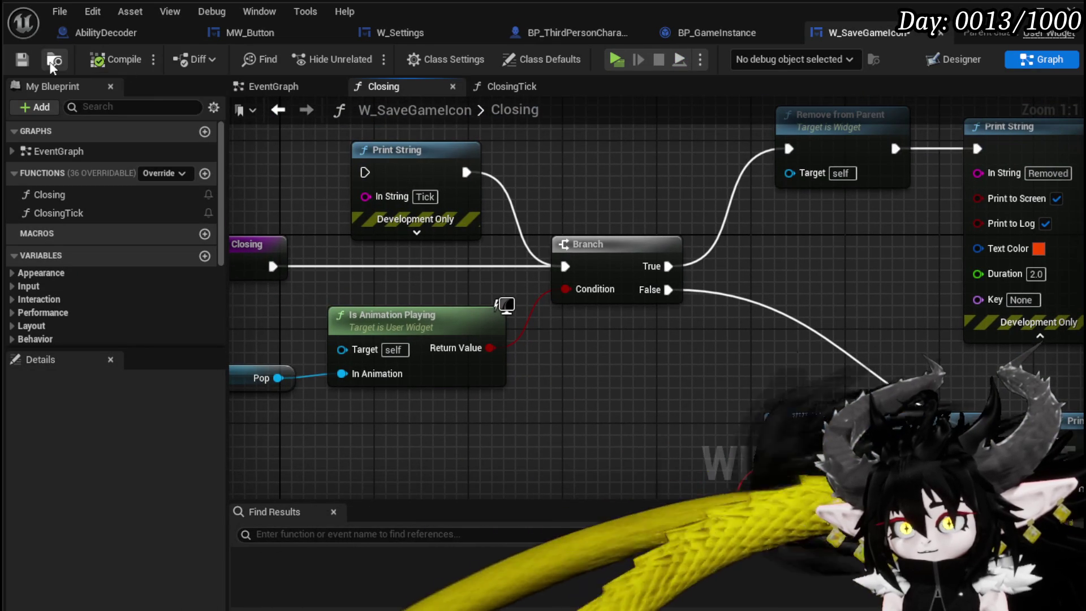
- Play standalone, click Save Game in the Esc settings menu, and close the menu
{"action": "left_click", "coordinate": [22, 60]}
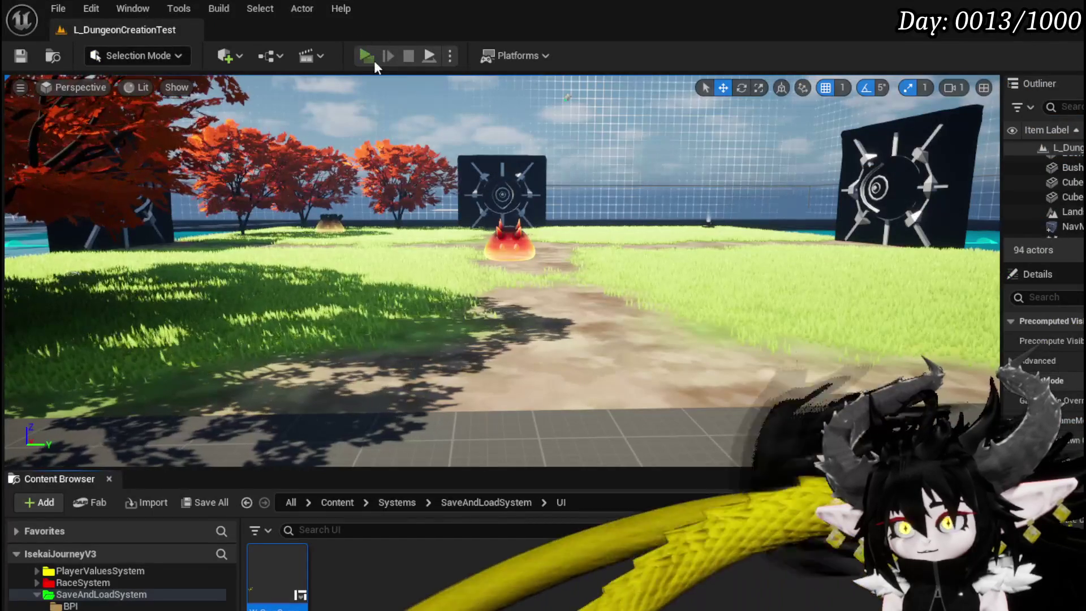
{"action": "left_click", "coordinate": [368, 53]}
{"action": "key", "text": "Escape"}
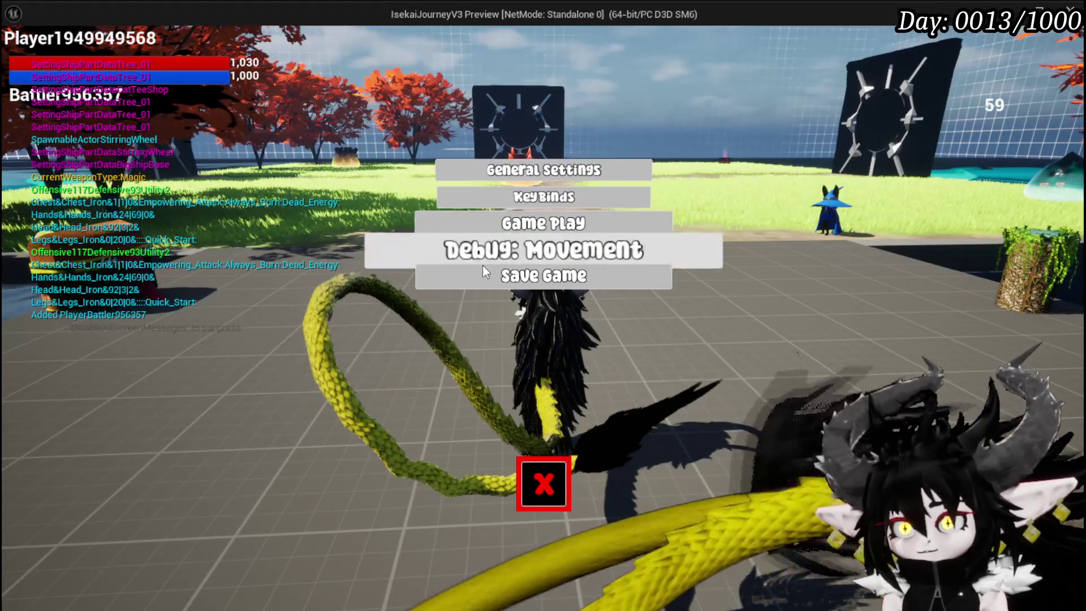
{"action": "left_click", "coordinate": [483, 276]}
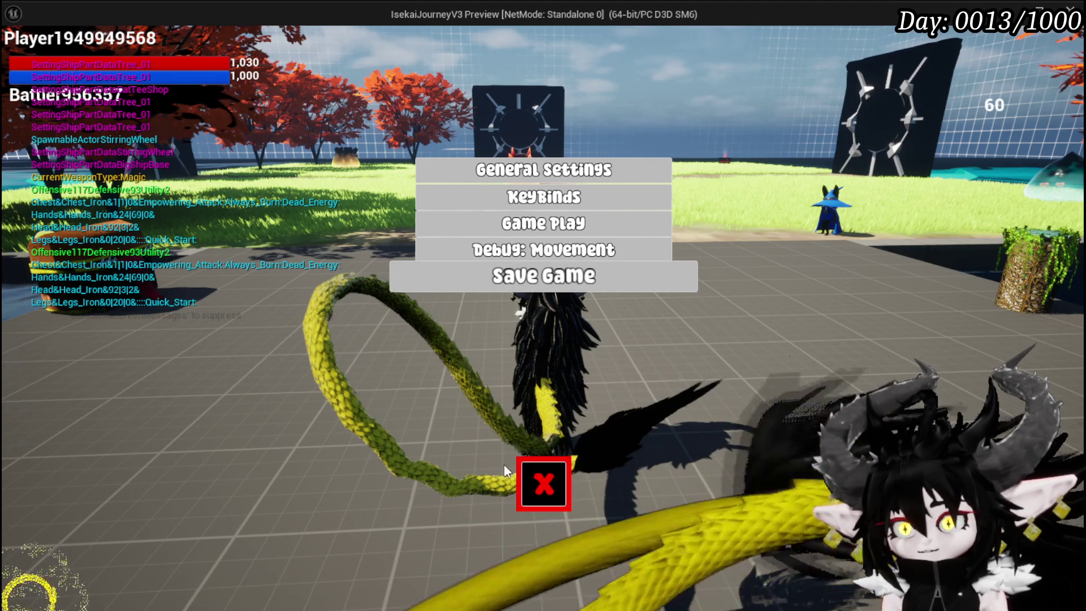
{"action": "left_click", "coordinate": [536, 486]}
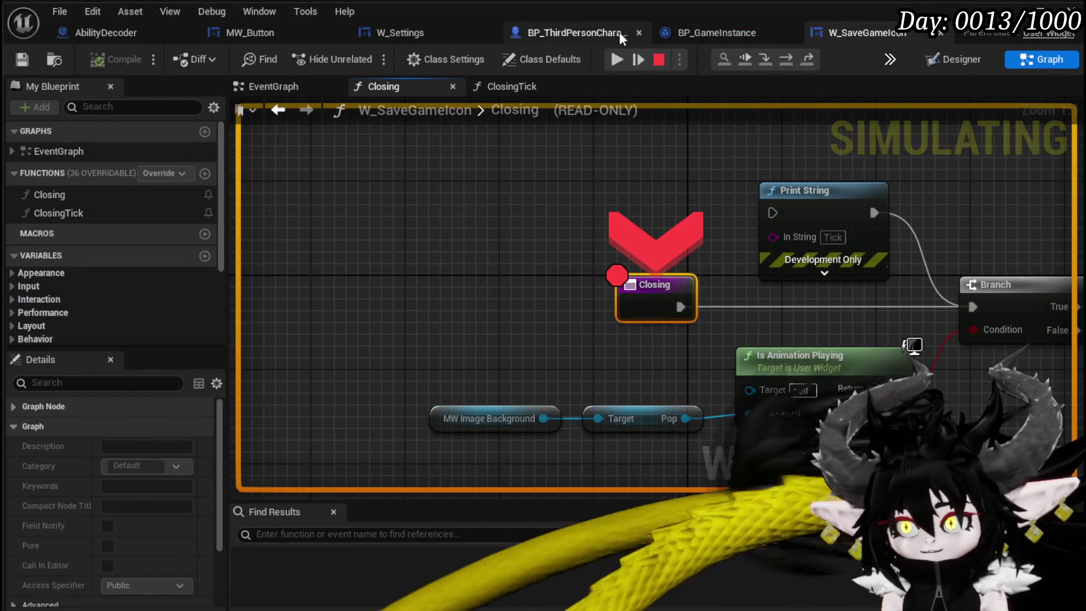
- Resume past the Closing breakpoint three times and look over the paused graph
{"action": "left_click", "coordinate": [615, 64]}
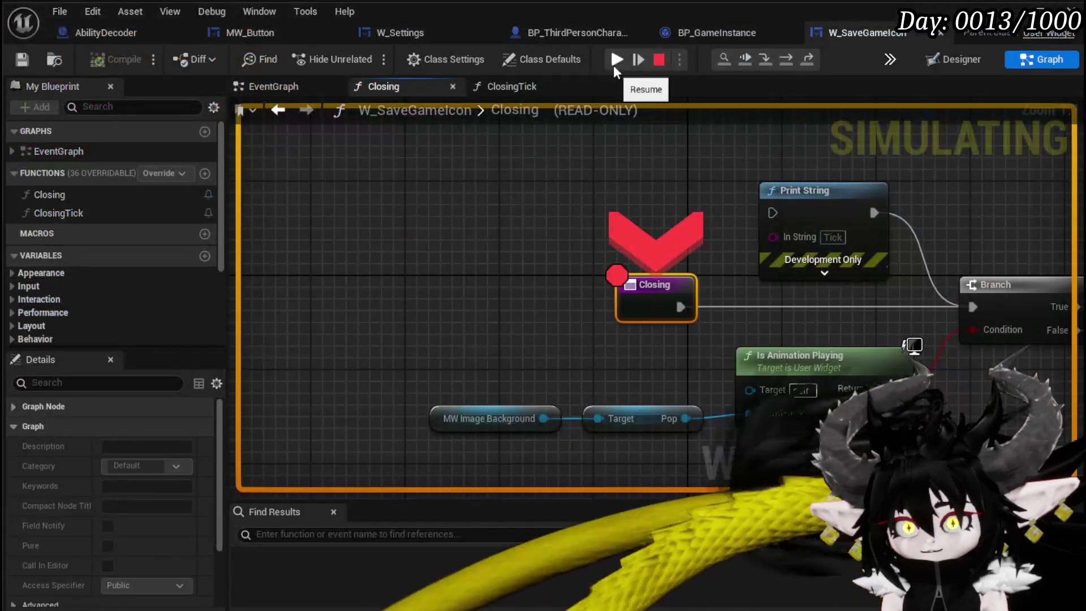
{"action": "left_click", "coordinate": [614, 65]}
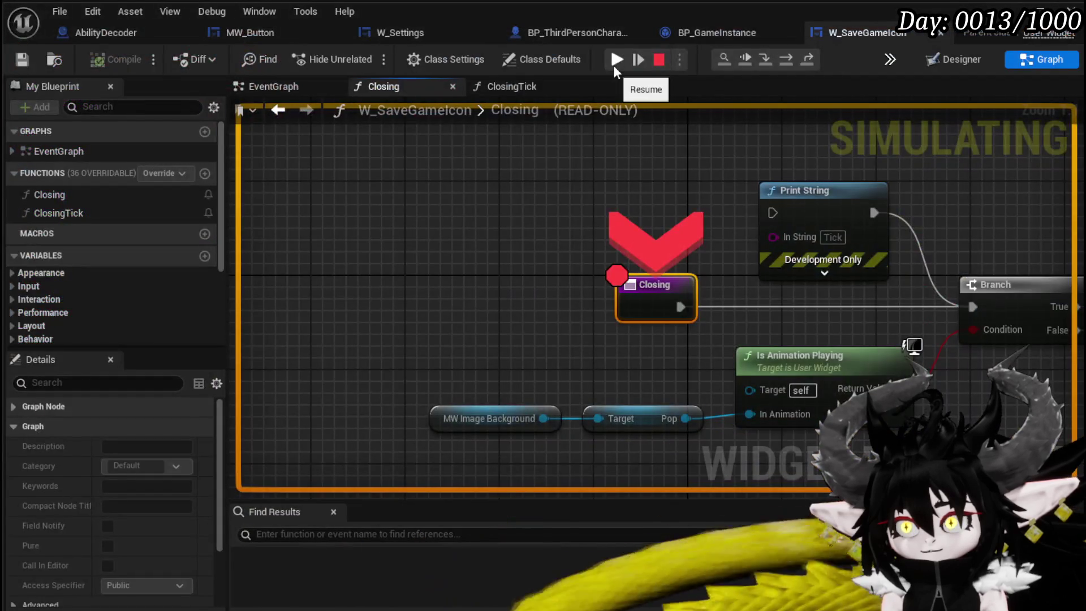
{"action": "left_click", "coordinate": [613, 65]}
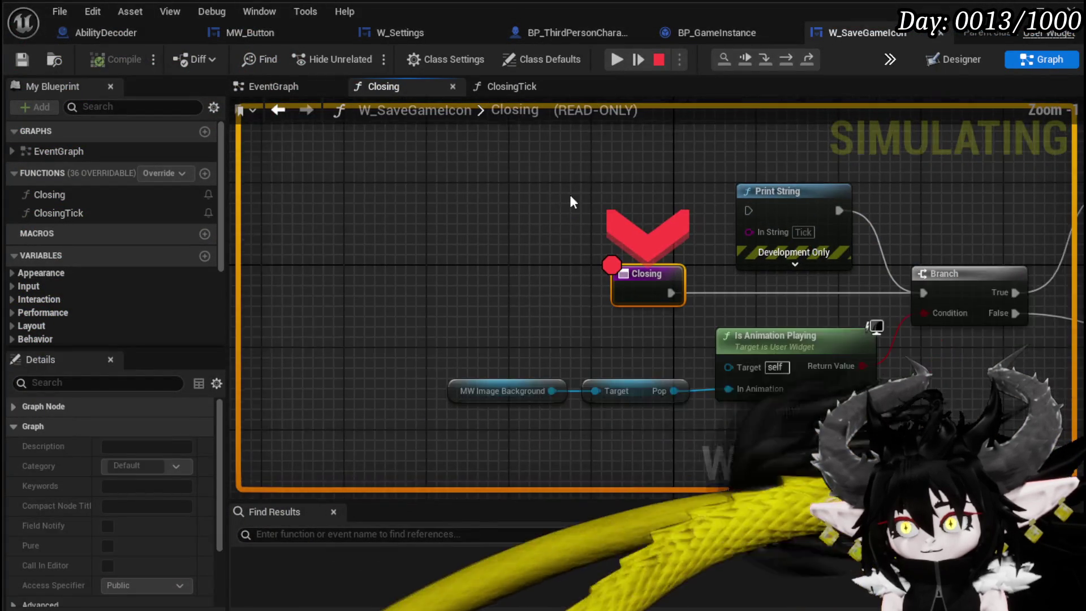
{"action": "mouse_move", "coordinate": [457, 239]}
{"action": "left_mouse_down"}
{"action": "mouse_move", "coordinate": [169, 250]}
{"action": "mouse_move", "coordinate": [106, 134]}
{"action": "mouse_move", "coordinate": [691, 249]}
{"action": "mouse_move", "coordinate": [620, 286]}
{"action": "mouse_move", "coordinate": [609, 256]}
{"action": "mouse_move", "coordinate": [635, 261]}
{"action": "left_mouse_up"}
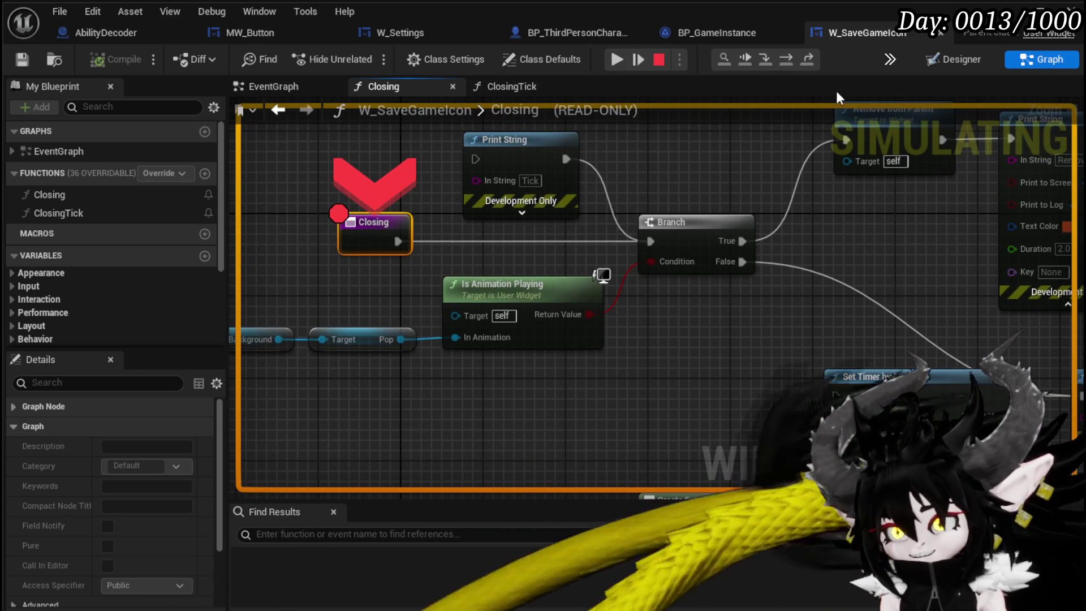
- Stop the play session and select Remove from Parent with its Print String in Closing
{"action": "left_click", "coordinate": [658, 59]}
{"action": "mouse_move", "coordinate": [862, 265]}
{"action": "left_mouse_down"}
{"action": "mouse_move", "coordinate": [559, 273]}
{"action": "mouse_move", "coordinate": [594, 313]}
{"action": "left_mouse_up"}
{"action": "mouse_move", "coordinate": [865, 365]}
{"action": "left_mouse_down"}
{"action": "mouse_move", "coordinate": [659, 161]}
{"action": "mouse_move", "coordinate": [729, 145]}
{"action": "left_mouse_up"}
- Wire the Branch's True output to Set Timer by Event and its False output to Remove from Parent
{"action": "mouse_move", "coordinate": [556, 281]}
{"action": "left_mouse_down"}
{"action": "mouse_move", "coordinate": [579, 225]}
{"action": "mouse_move", "coordinate": [521, 227]}
{"action": "left_mouse_up"}
{"action": "left_click_drag", "start_coordinate": [462, 383], "coordinate": [489, 384]}
{"action": "mouse_move", "coordinate": [309, 304]}
{"action": "left_mouse_down"}
{"action": "mouse_move", "coordinate": [320, 236]}
{"action": "mouse_move", "coordinate": [673, 263]}
{"action": "left_mouse_up"}
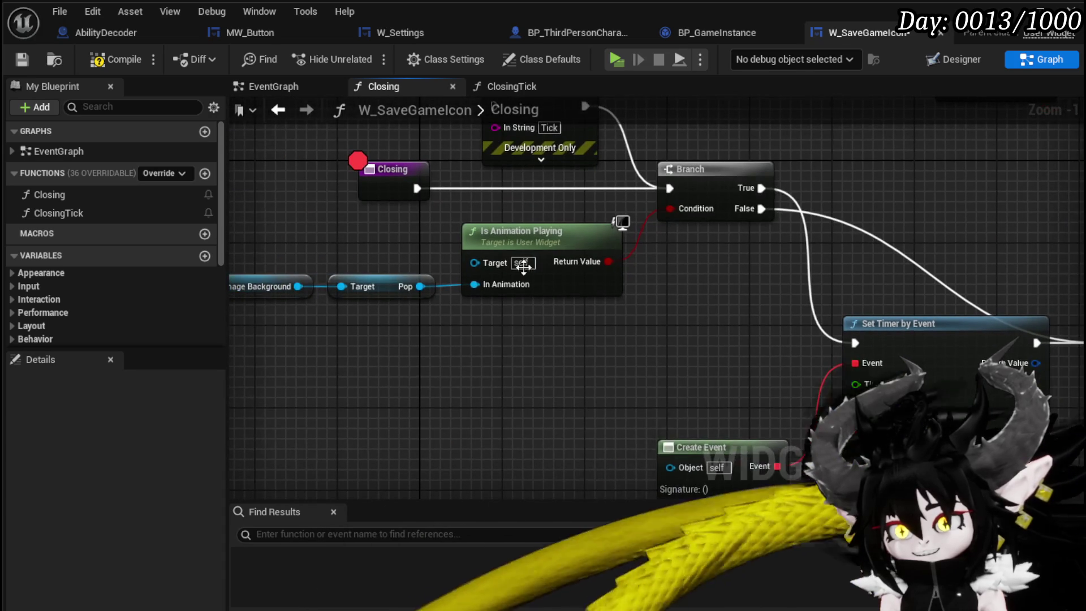
{"action": "left_click_drag", "start_coordinate": [781, 241], "coordinate": [521, 334]}
{"action": "left_click_drag", "start_coordinate": [477, 302], "coordinate": [680, 161]}
{"action": "mouse_move", "coordinate": [856, 181]}
{"action": "left_mouse_down"}
{"action": "mouse_move", "coordinate": [926, 134]}
{"action": "mouse_move", "coordinate": [920, 58]}
{"action": "left_mouse_up"}
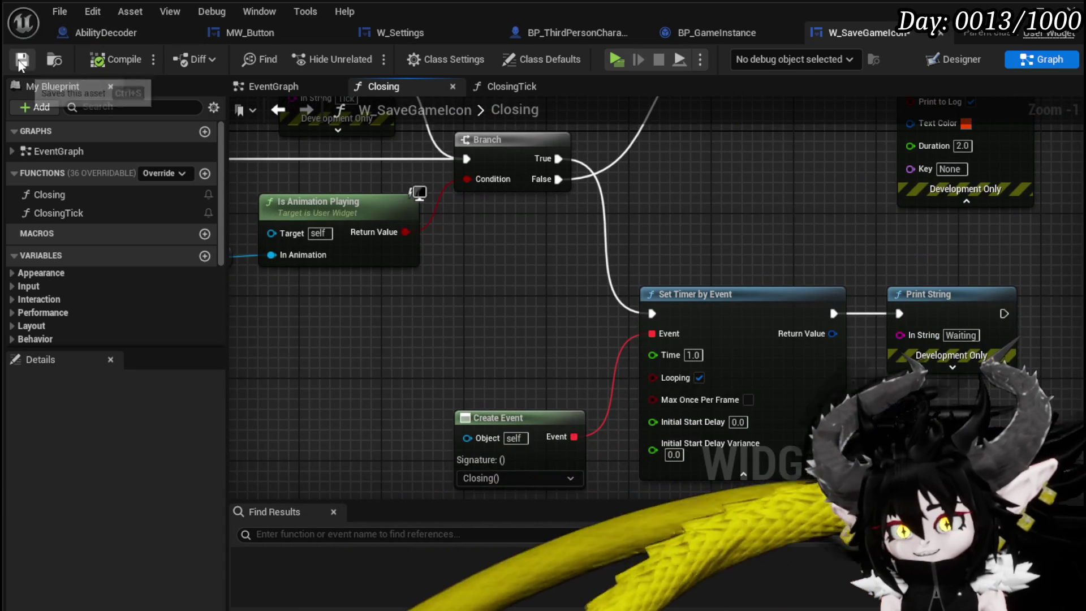
- In BP_GameInstance, position the Closing call node and wire Branch True into it
{"action": "left_click", "coordinate": [699, 32]}
{"action": "scroll", "coordinate": [383, 202], "scroll_direction": "up", "scroll_amount": 1}
{"action": "left_click", "coordinate": [383, 203]}
{"action": "left_click_drag", "start_coordinate": [383, 202], "coordinate": [665, 252]}
{"action": "mouse_move", "coordinate": [225, 242]}
{"action": "left_mouse_down"}
{"action": "mouse_move", "coordinate": [606, 252]}
{"action": "mouse_move", "coordinate": [657, 243]}
{"action": "left_mouse_up"}
{"action": "scroll", "coordinate": [690, 262], "scroll_direction": "down", "scroll_amount": 1}
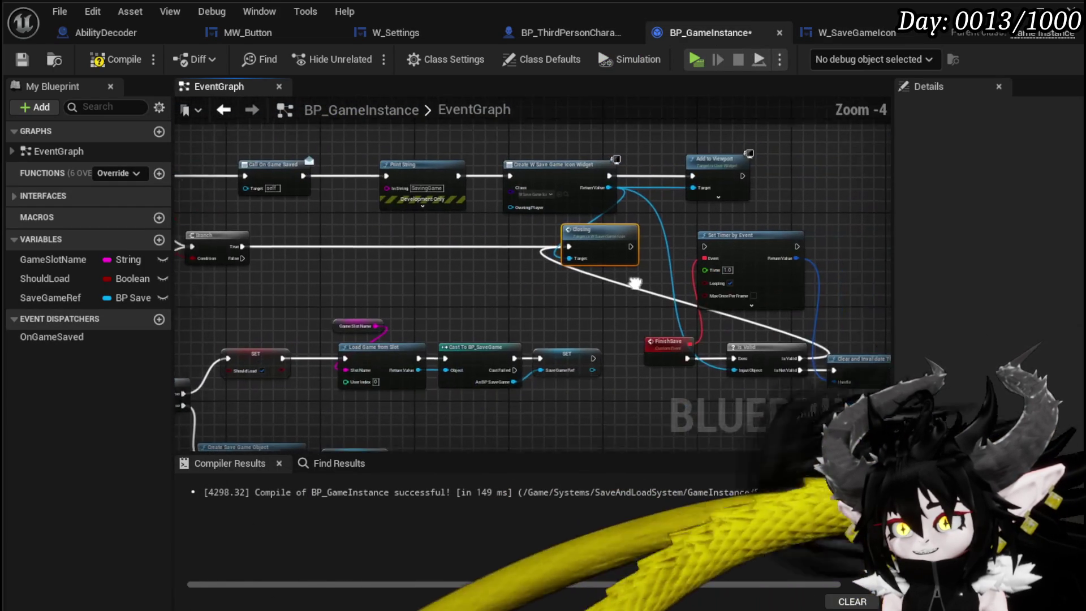
- Compile BP_GameInstance, then move W_SaveGameIcon's Create Event and Set Timer nodes up out of the way
{"action": "left_click", "coordinate": [23, 65]}
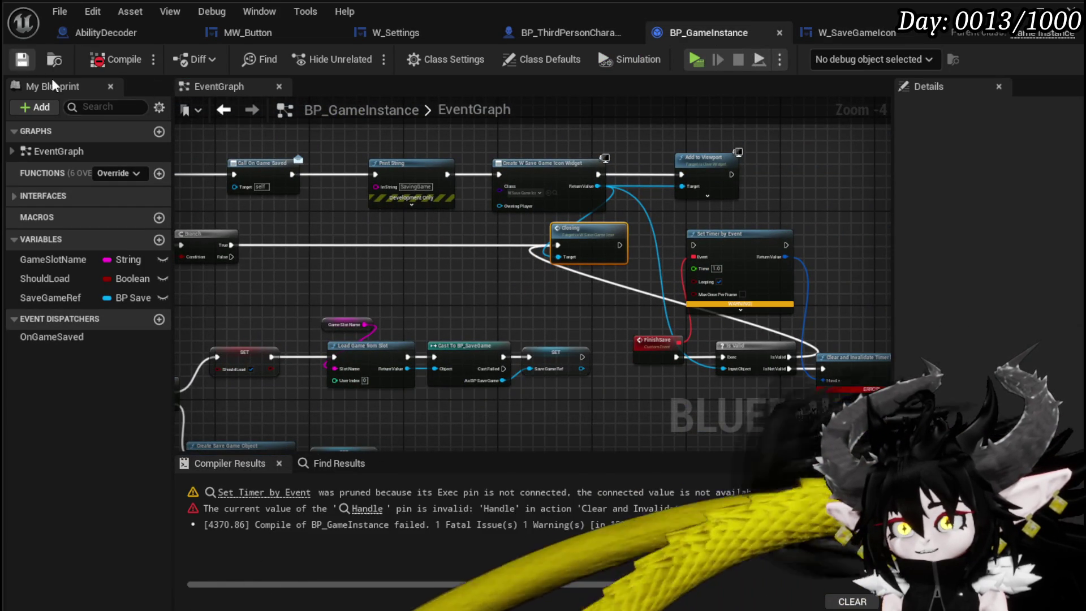
{"action": "left_click_drag", "start_coordinate": [759, 356], "coordinate": [679, 349]}
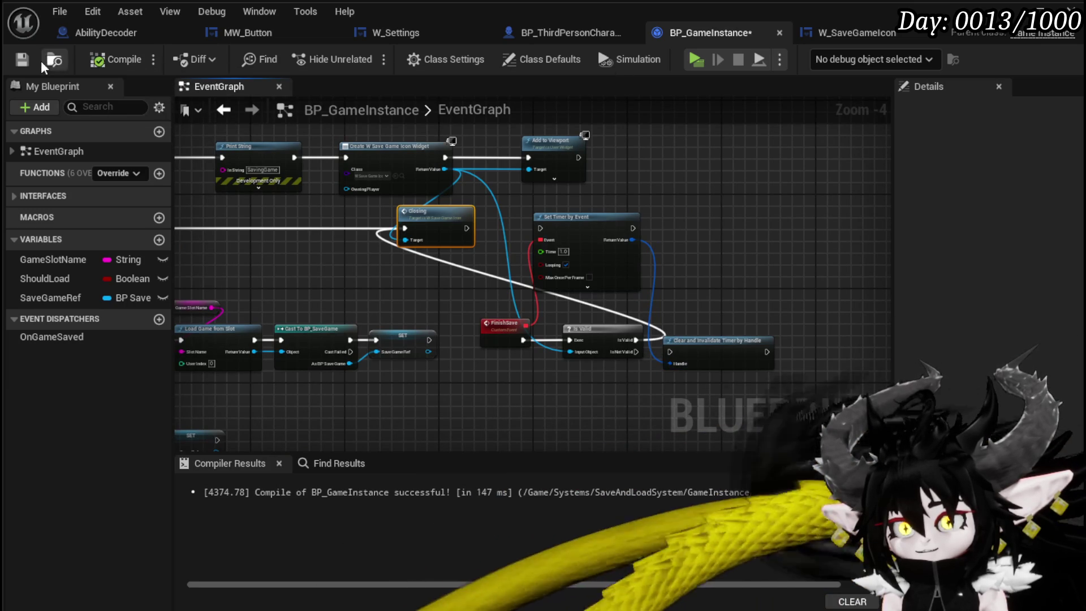
{"action": "left_click", "coordinate": [857, 33]}
{"action": "scroll", "coordinate": [520, 222], "scroll_direction": "down", "scroll_amount": 2}
{"action": "mouse_move", "coordinate": [498, 235]}
{"action": "left_mouse_down"}
{"action": "mouse_move", "coordinate": [759, 388]}
{"action": "mouse_move", "coordinate": [740, 401]}
{"action": "mouse_move", "coordinate": [735, 113]}
{"action": "left_mouse_up"}
{"action": "mouse_move", "coordinate": [882, 169]}
{"action": "left_mouse_down"}
{"action": "mouse_move", "coordinate": [718, 209]}
{"action": "mouse_move", "coordinate": [670, 390]}
{"action": "left_mouse_up"}
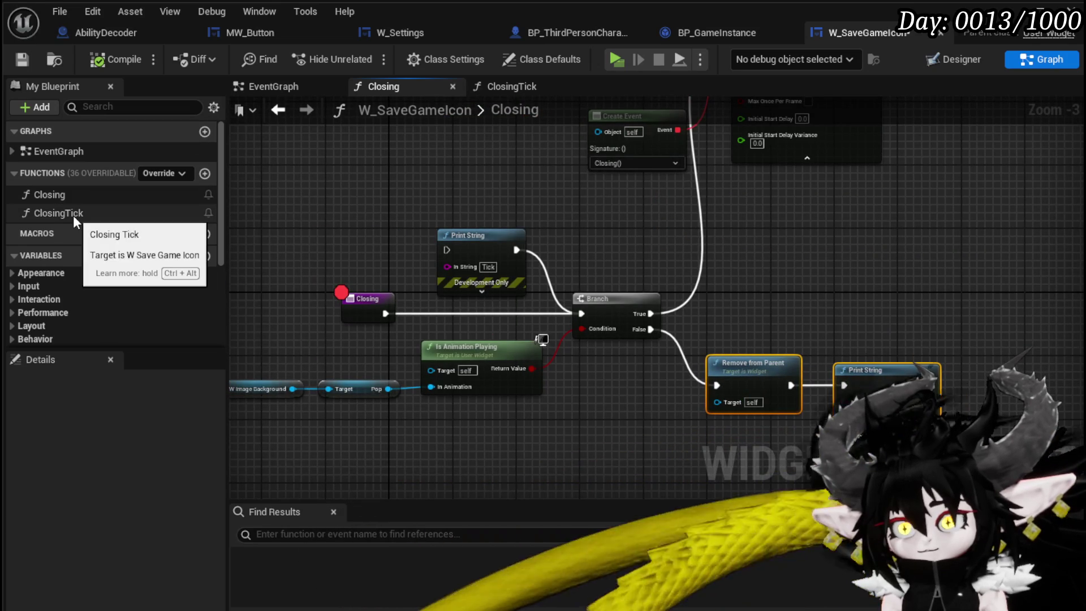
- From Branch True, add a Set Timer by Function Name node via a 'Timer by func' search
{"action": "left_click_drag", "start_coordinate": [740, 267], "coordinate": [646, 346]}
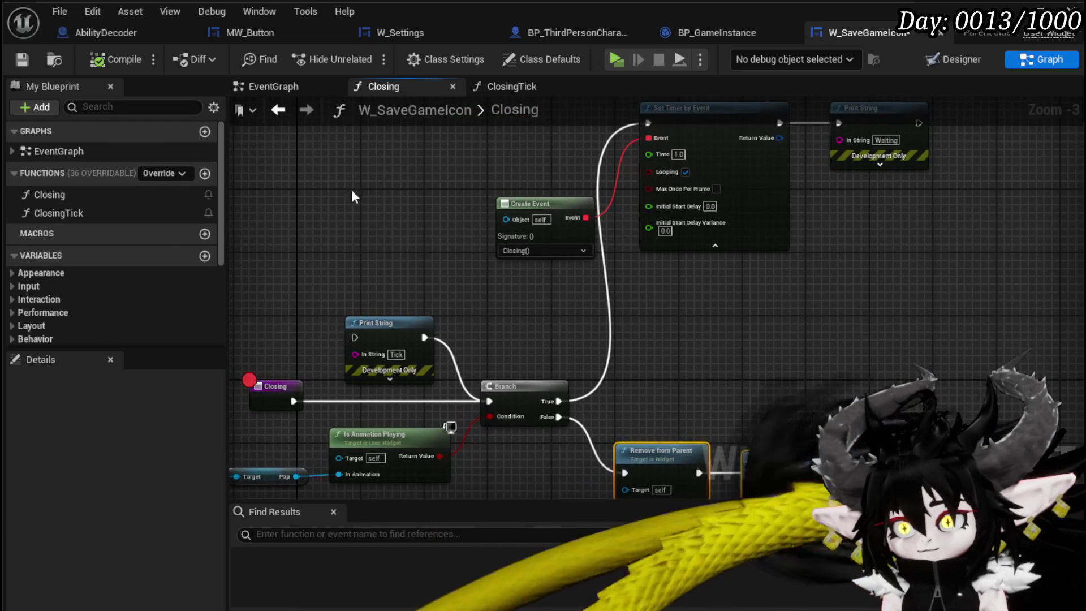
{"action": "mouse_move", "coordinate": [544, 288]}
{"action": "left_mouse_down"}
{"action": "mouse_move", "coordinate": [727, 169]}
{"action": "mouse_move", "coordinate": [719, 178]}
{"action": "left_mouse_up"}
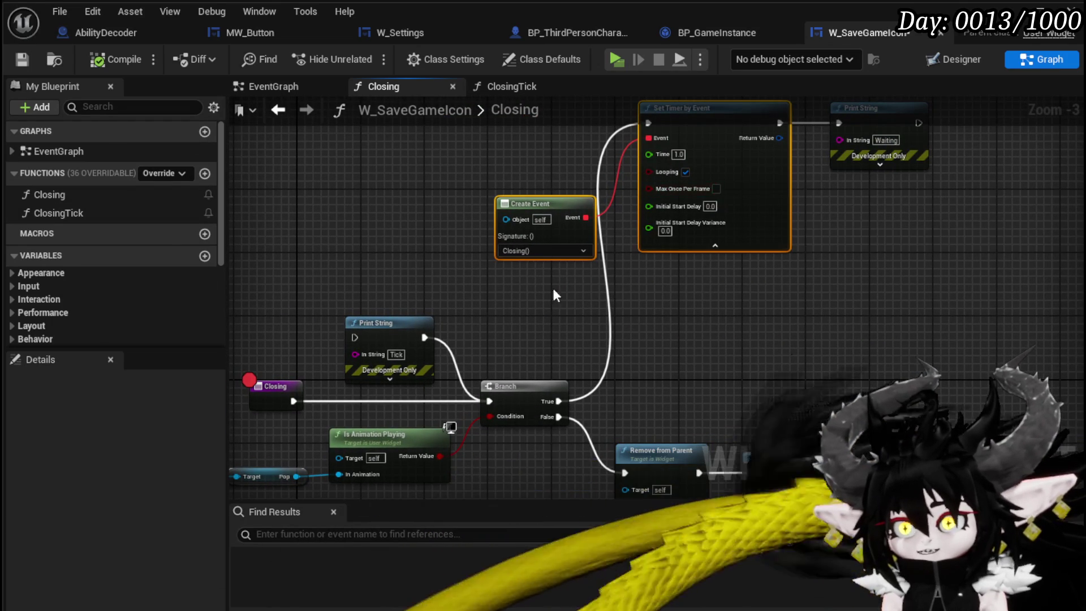
{"action": "mouse_move", "coordinate": [570, 394]}
{"action": "left_mouse_down"}
{"action": "mouse_move", "coordinate": [676, 331]}
{"action": "mouse_move", "coordinate": [719, 287]}
{"action": "left_mouse_up"}
{"action": "type", "text": "Ti"}
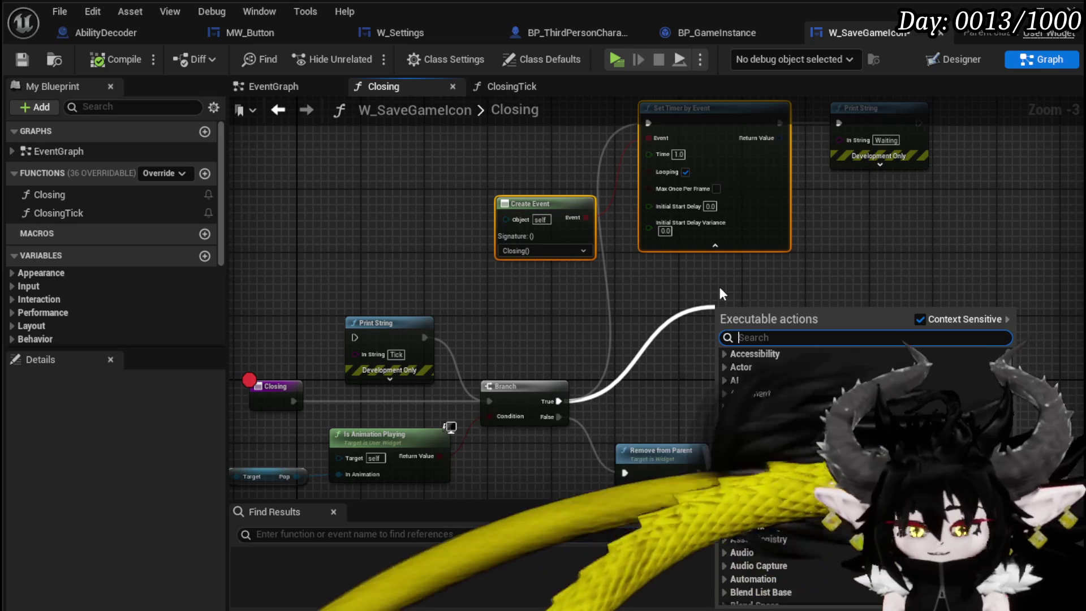
{"action": "type", "text": "mer by func"}
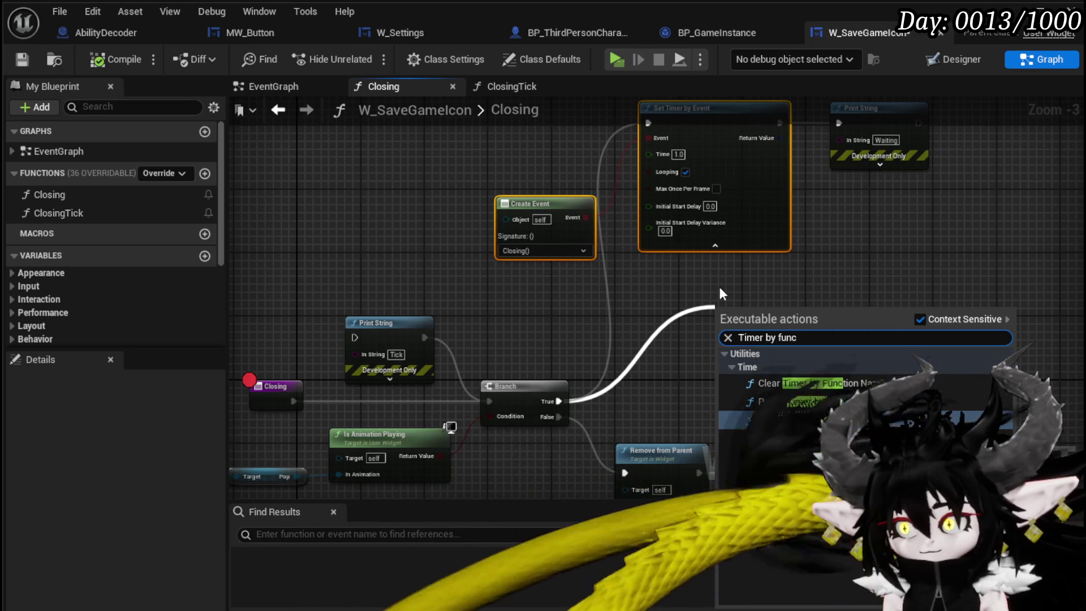
{"action": "left_click", "coordinate": [775, 419]}
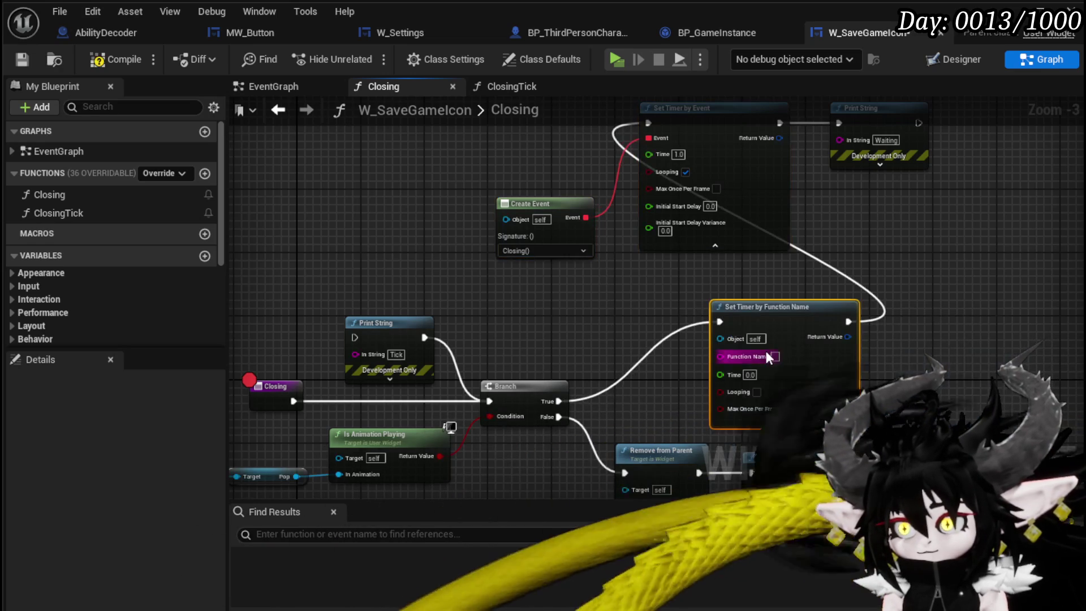
- Place the new timer and rewire the Waiting Print String to follow it
{"action": "left_click_drag", "start_coordinate": [777, 327], "coordinate": [698, 279]}
{"action": "mouse_move", "coordinate": [847, 124]}
{"action": "left_mouse_down"}
{"action": "mouse_move", "coordinate": [858, 263]}
{"action": "mouse_move", "coordinate": [837, 282]}
{"action": "left_mouse_up"}
{"action": "mouse_move", "coordinate": [769, 274]}
{"action": "left_mouse_down"}
{"action": "mouse_move", "coordinate": [833, 286]}
{"action": "mouse_move", "coordinate": [847, 275]}
{"action": "left_mouse_up"}
{"action": "mouse_move", "coordinate": [851, 270]}
{"action": "left_mouse_down"}
{"action": "mouse_move", "coordinate": [867, 263]}
{"action": "mouse_move", "coordinate": [820, 160]}
{"action": "left_mouse_up"}
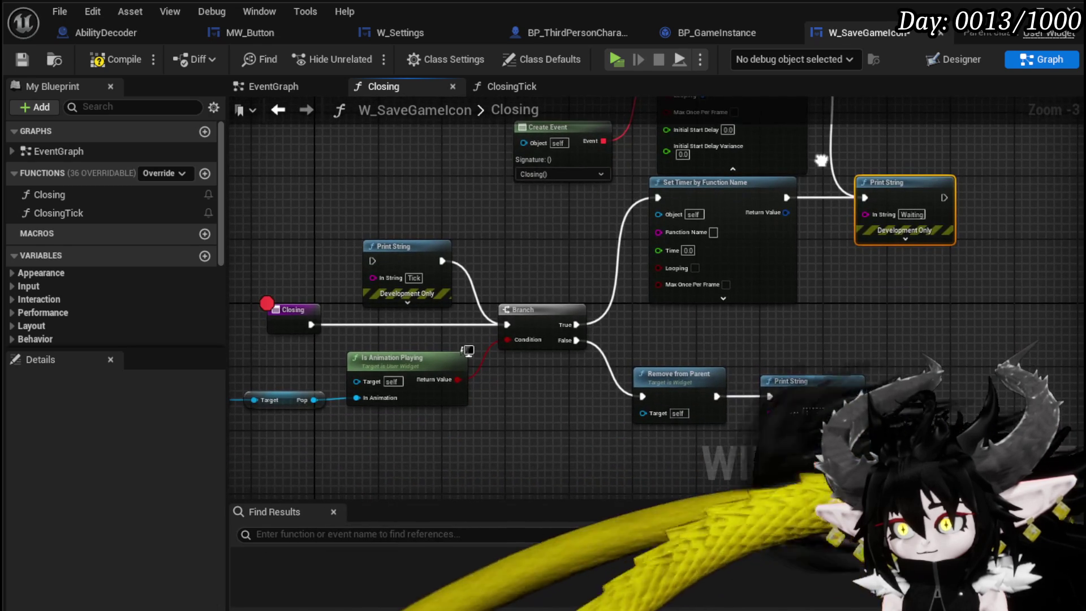
- Set the new timer's Time to 1.0 and select the Closing function in the function list
{"action": "left_click_drag", "start_coordinate": [839, 393], "coordinate": [837, 447]}
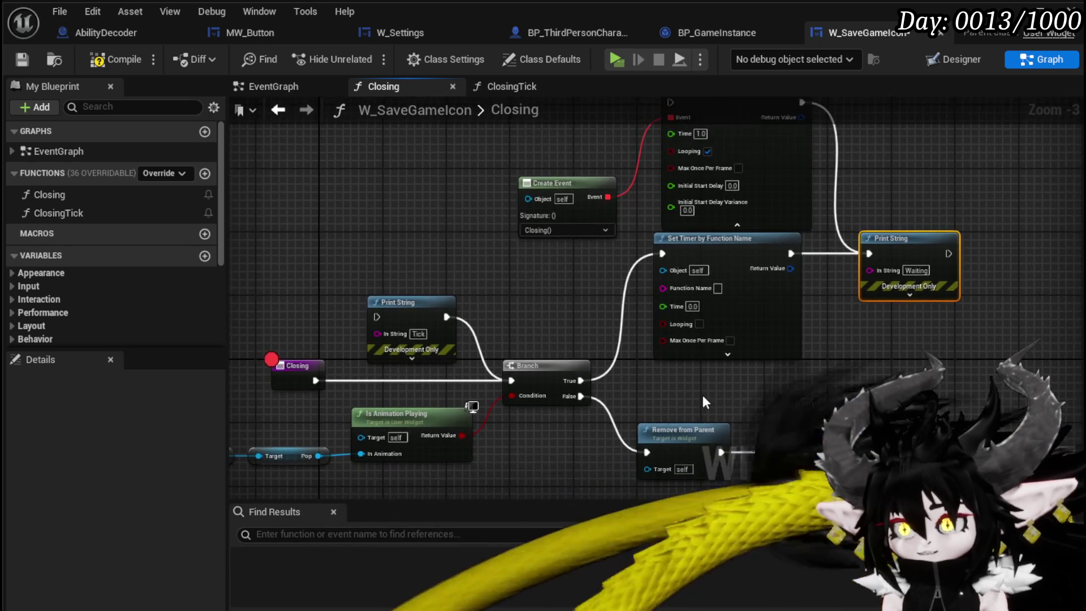
{"action": "left_click", "coordinate": [599, 355]}
{"action": "scroll", "coordinate": [598, 355], "scroll_direction": "up", "scroll_amount": 1}
{"action": "scroll", "coordinate": [598, 355], "scroll_direction": "up", "scroll_amount": 1}
{"action": "type", "text": "1"}
{"action": "key", "text": "Return"}
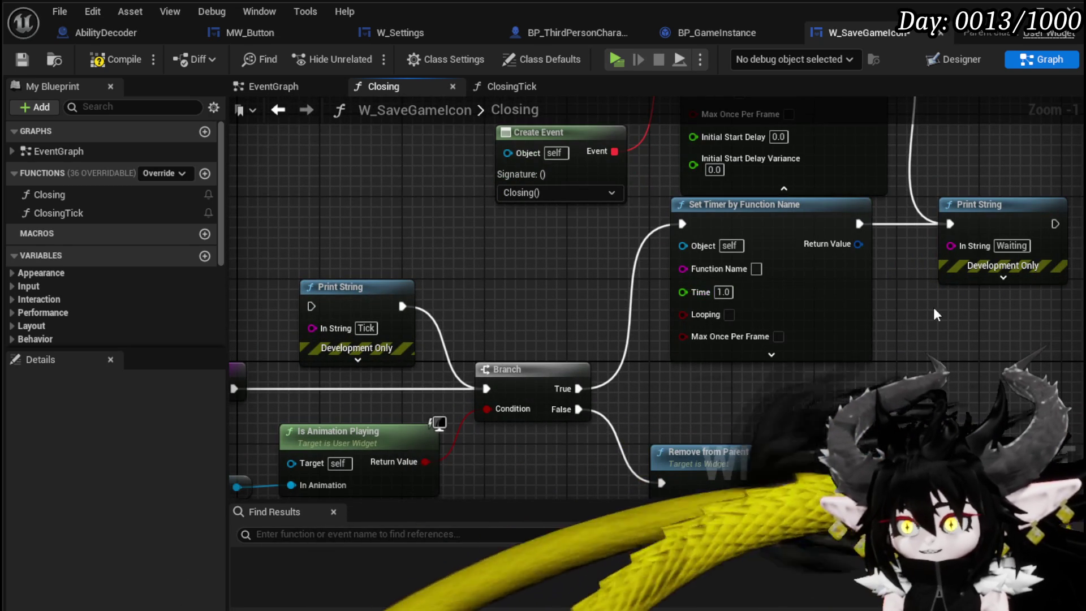
{"action": "left_click", "coordinate": [41, 194]}
{"action": "right_click", "coordinate": [41, 192]}
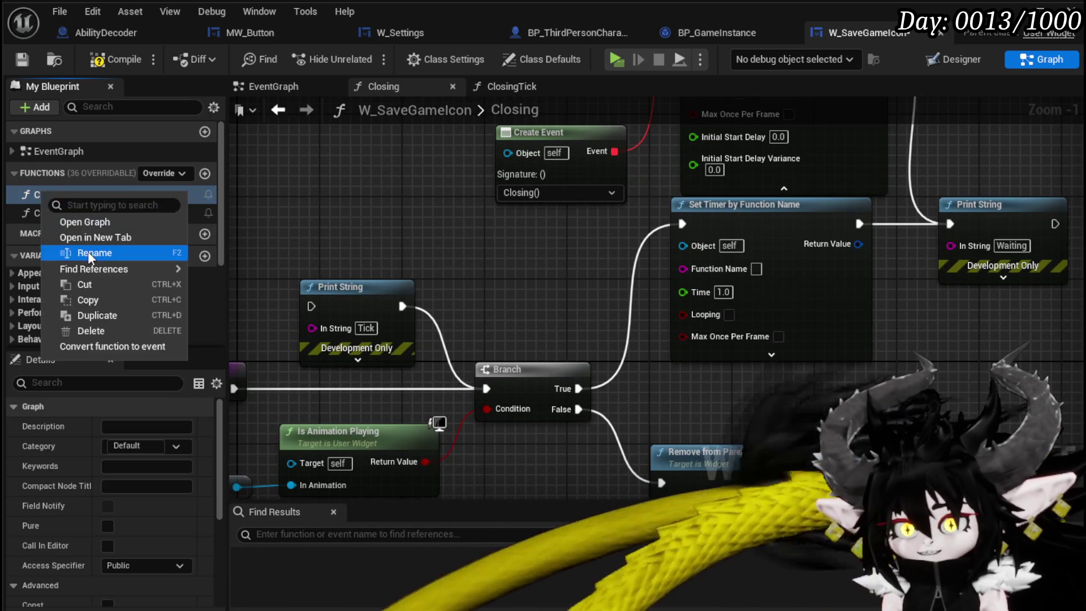
- Paste a copied name into the timer's Function Name, then clear the wrongly pasted text
{"action": "left_click", "coordinate": [94, 248]}
{"action": "left_click", "coordinate": [758, 269]}
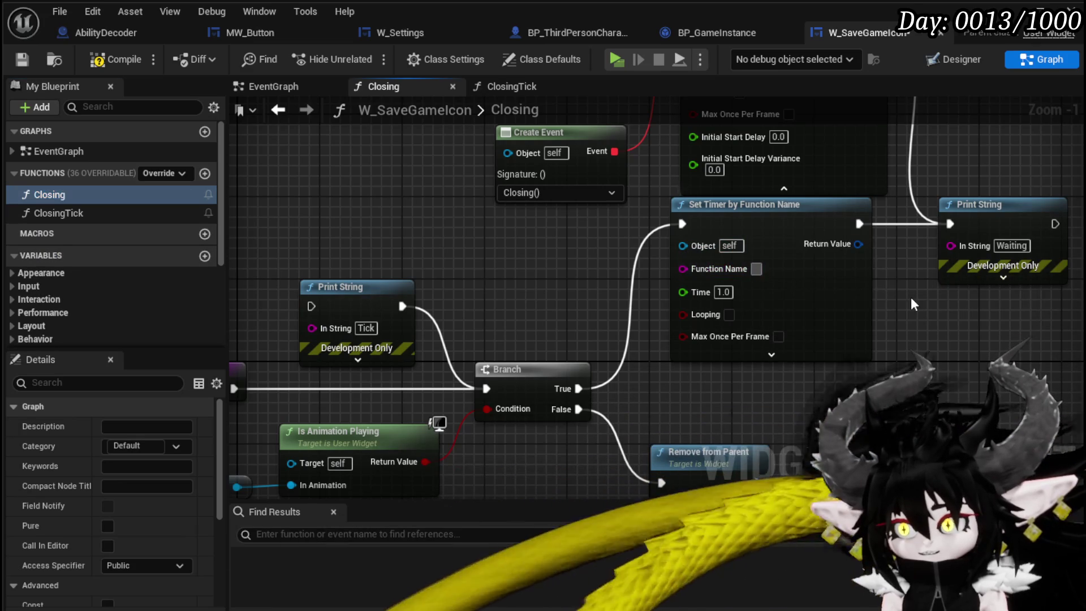
{"action": "key", "text": "ctrl+v"}
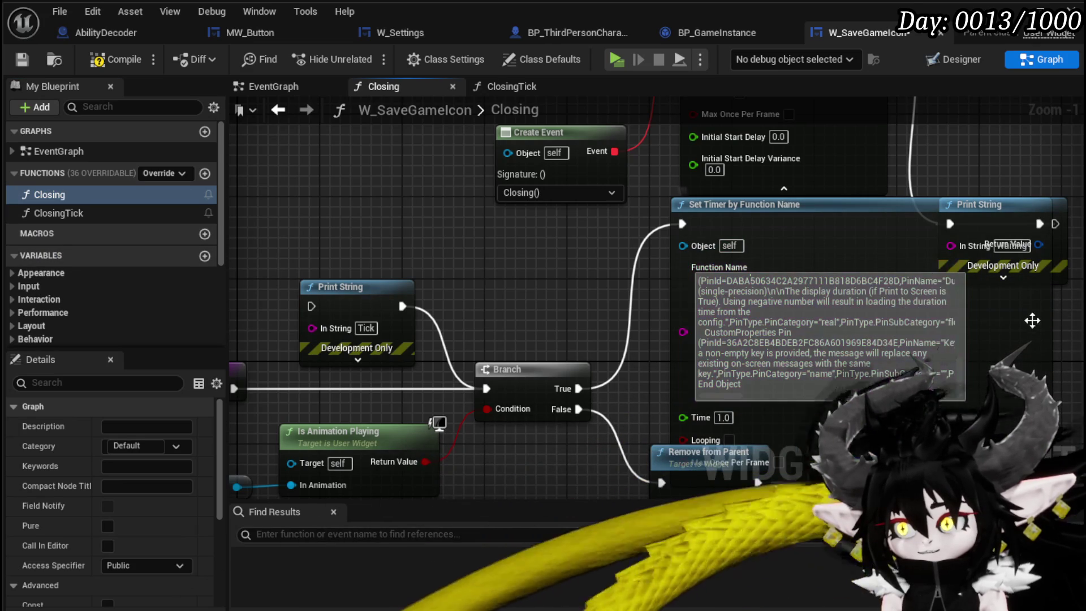
{"action": "double_click", "coordinate": [758, 359]}
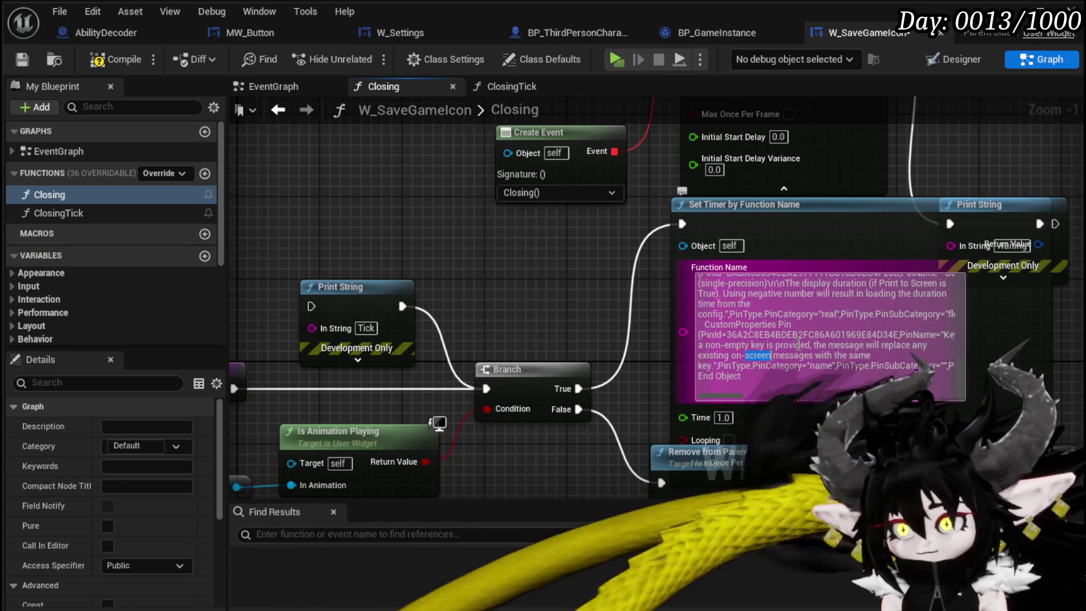
{"action": "key", "text": "ctrl+a"}
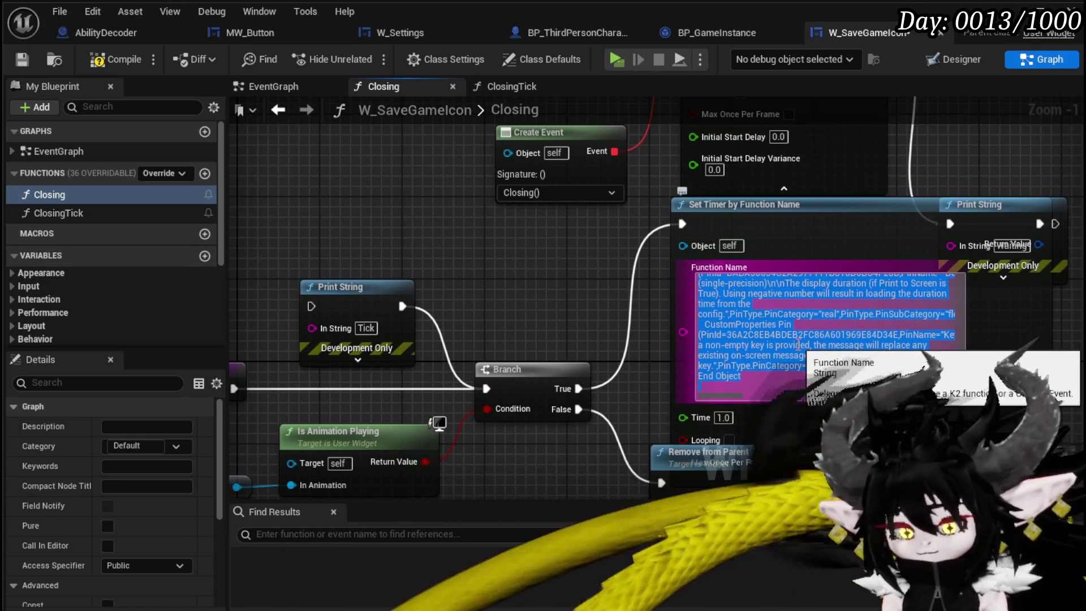
{"action": "key", "text": "BackSpace"}
- Set the timer's Function Name to Closing and save the widget blueprint
{"action": "right_click", "coordinate": [60, 194]}
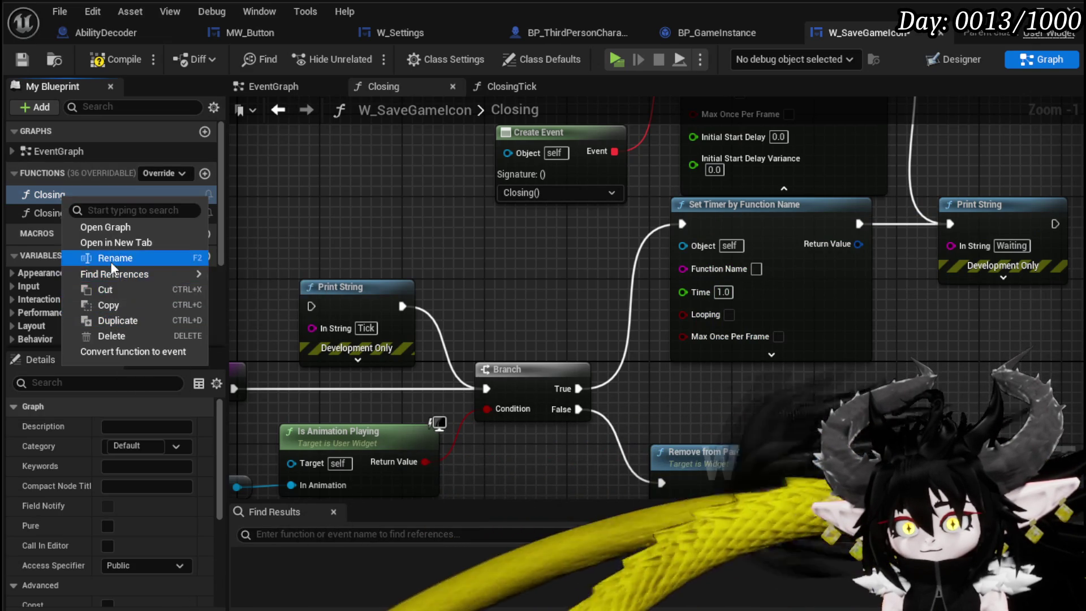
{"action": "left_click", "coordinate": [320, 222]}
{"action": "left_click", "coordinate": [756, 269]}
{"action": "type", "text": "Closing"}
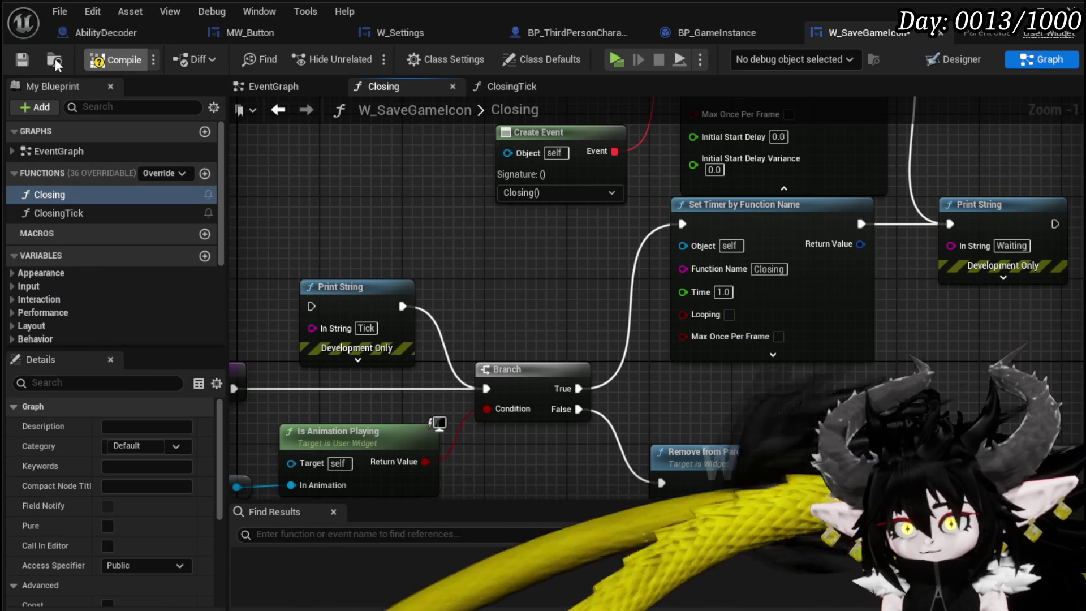
{"action": "left_click", "coordinate": [22, 60]}
- Select the Pop animation check nodes and bring up the Closing event node's options
{"action": "scroll", "coordinate": [453, 240], "scroll_direction": "down", "scroll_amount": 2}
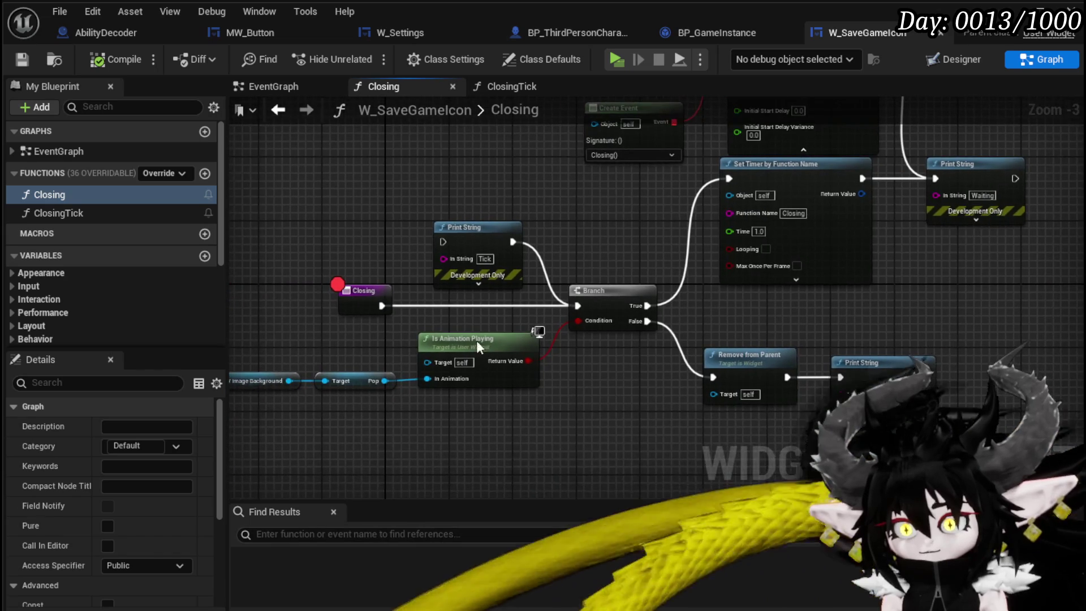
{"action": "left_click_drag", "start_coordinate": [322, 441], "coordinate": [524, 374]}
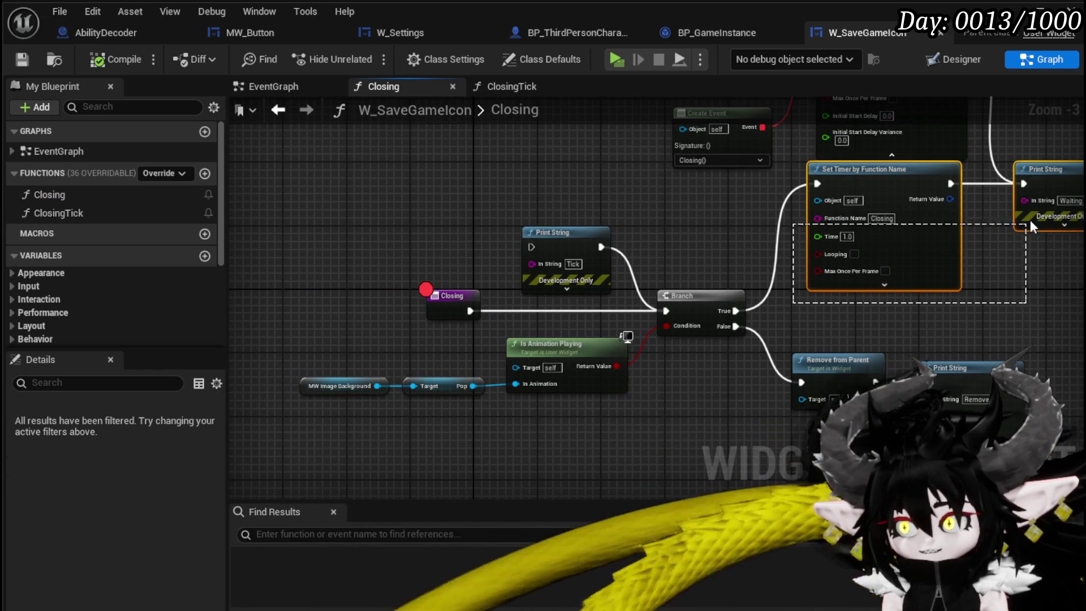
{"action": "left_click_drag", "start_coordinate": [1024, 296], "coordinate": [879, 295]}
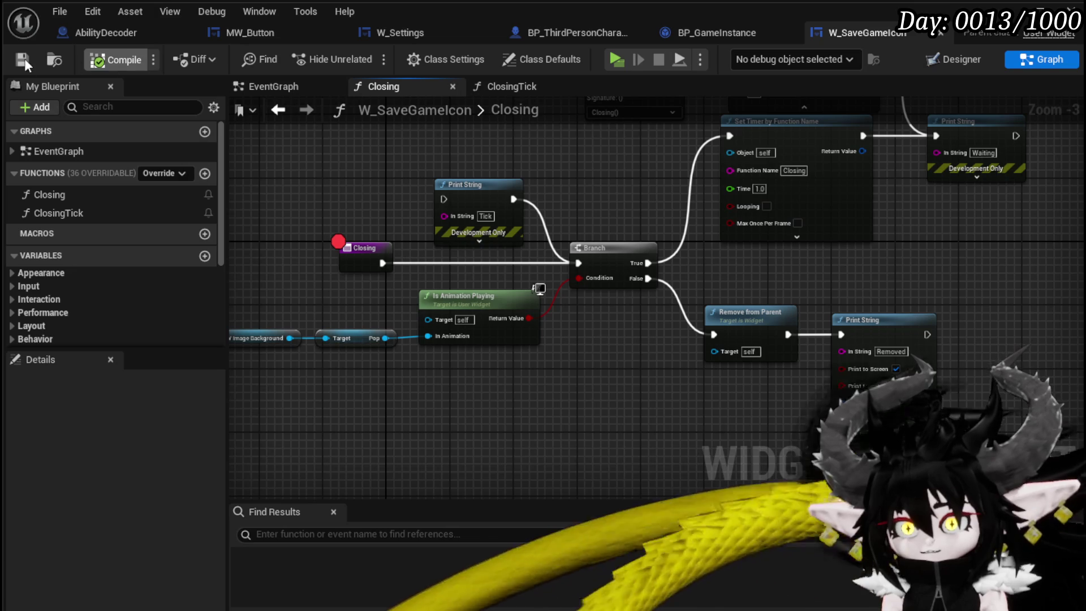
{"action": "right_click", "coordinate": [368, 270]}
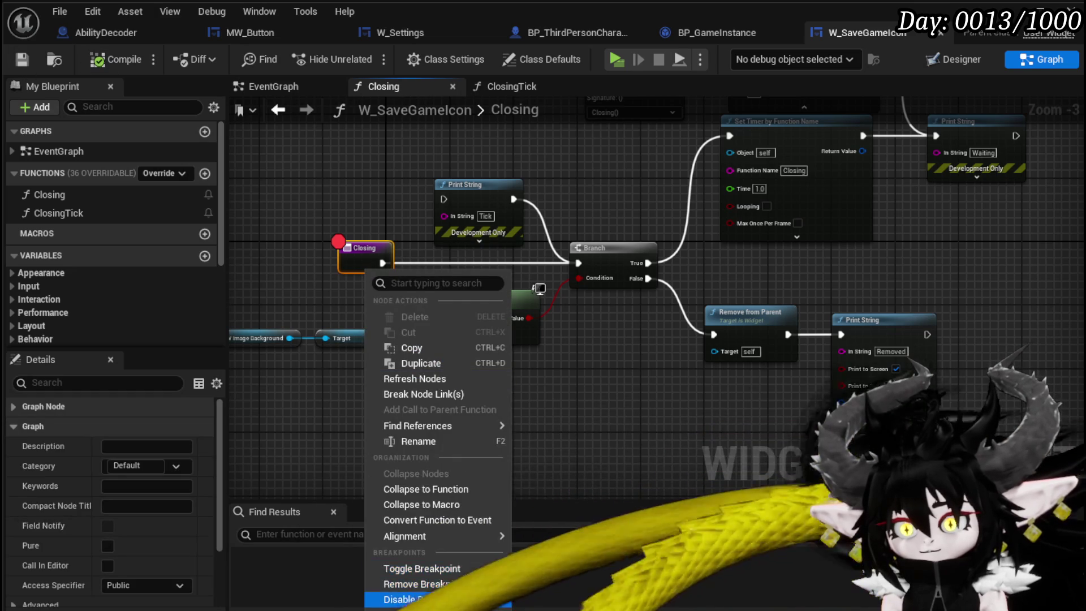
- Play-test the level, trigger Save Game from the in-game settings menu, and stop the session
{"action": "key", "text": "Escape"}
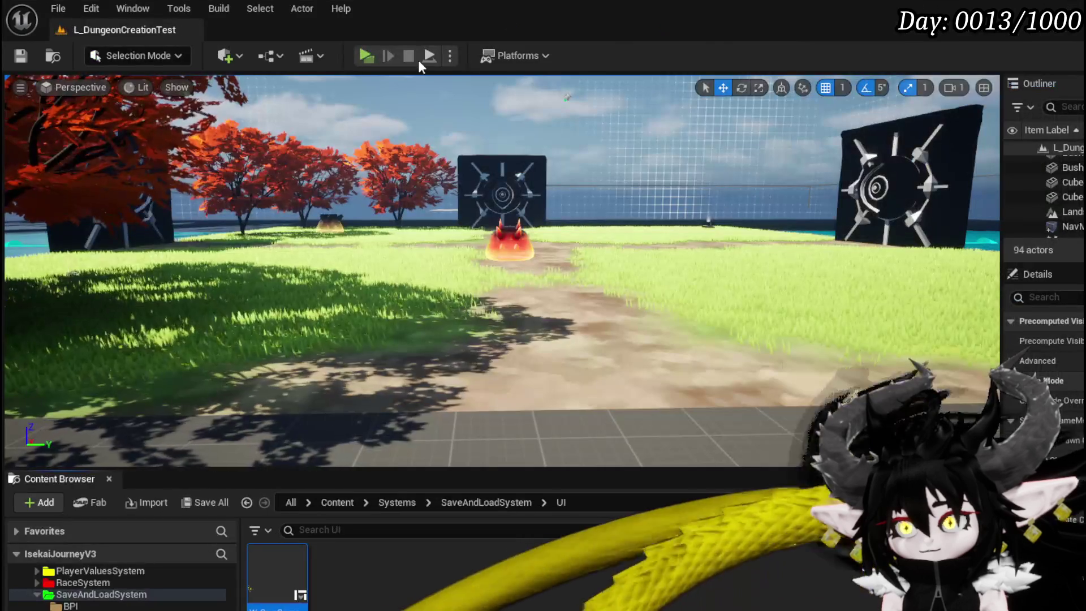
{"action": "left_click", "coordinate": [428, 56]}
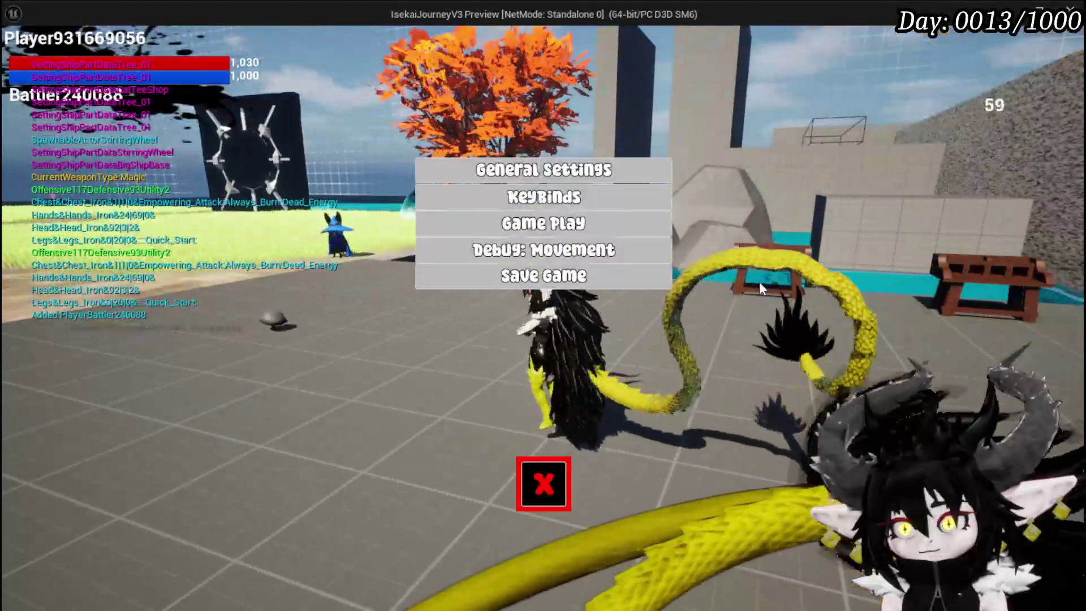
{"action": "left_click", "coordinate": [627, 274]}
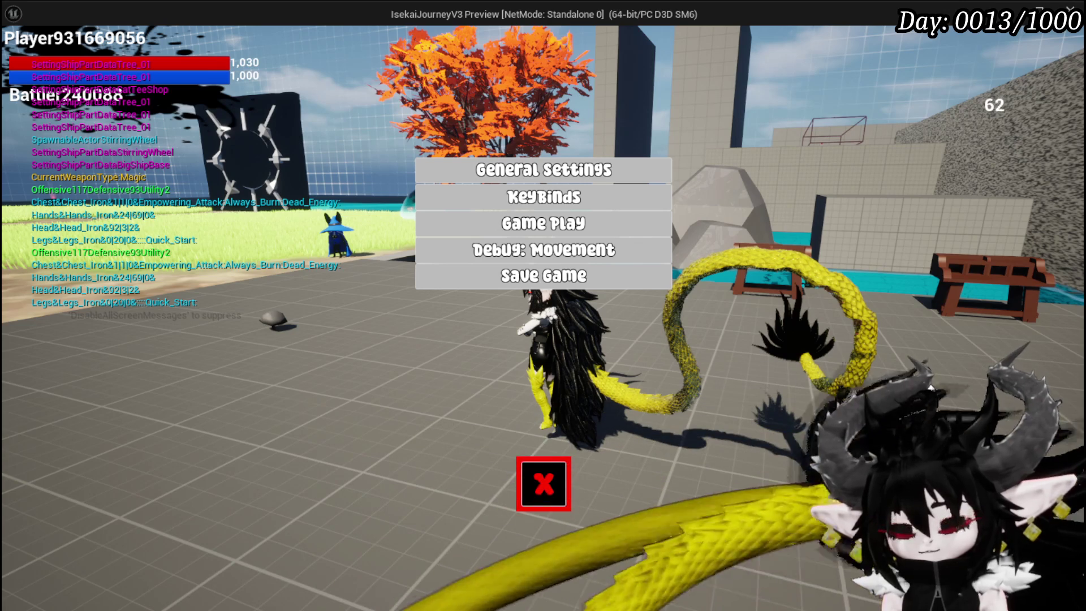
{"action": "left_click", "coordinate": [542, 494]}
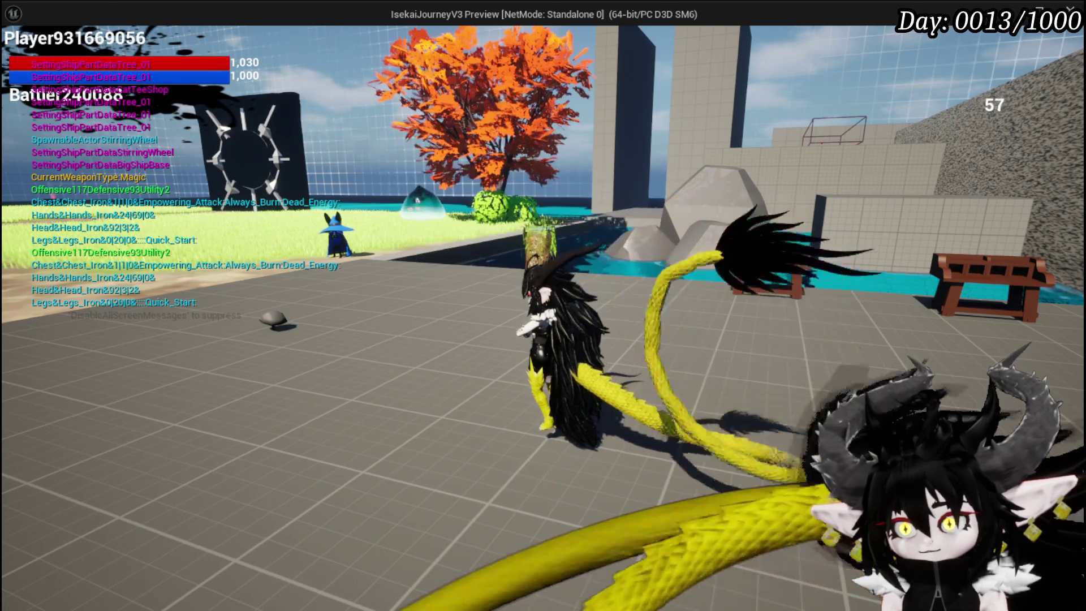
{"action": "key", "text": "Escape"}
{"action": "key", "text": "ctrl+s"}
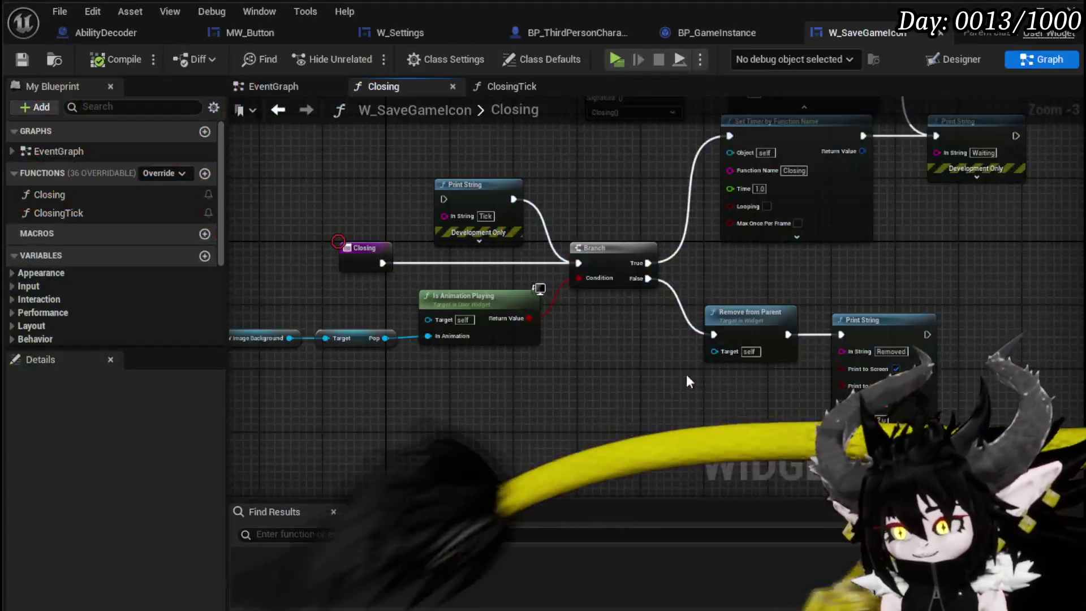
- Reconnect the Branch's False output to Remove from Parent instead of Print String
{"action": "mouse_move", "coordinate": [589, 343]}
{"action": "left_mouse_down"}
{"action": "mouse_move", "coordinate": [546, 318]}
{"action": "mouse_move", "coordinate": [616, 324]}
{"action": "left_mouse_up"}
{"action": "scroll", "coordinate": [484, 310], "scroll_direction": "up", "scroll_amount": 1}
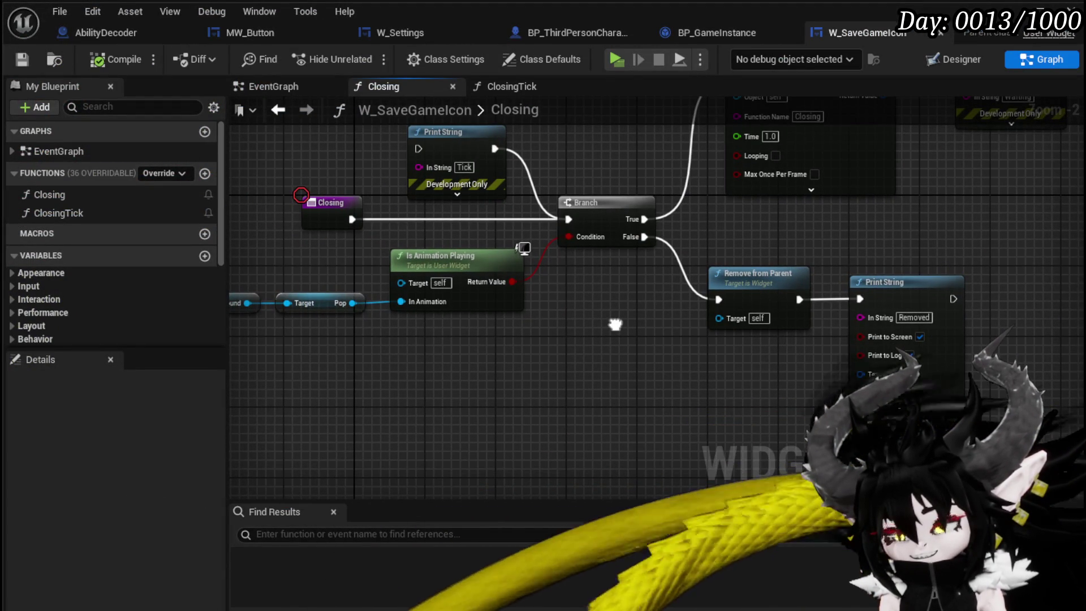
{"action": "mouse_move", "coordinate": [620, 295]}
{"action": "left_mouse_down"}
{"action": "mouse_move", "coordinate": [585, 372]}
{"action": "mouse_move", "coordinate": [551, 388]}
{"action": "mouse_move", "coordinate": [551, 413]}
{"action": "mouse_move", "coordinate": [647, 314]}
{"action": "left_mouse_up"}
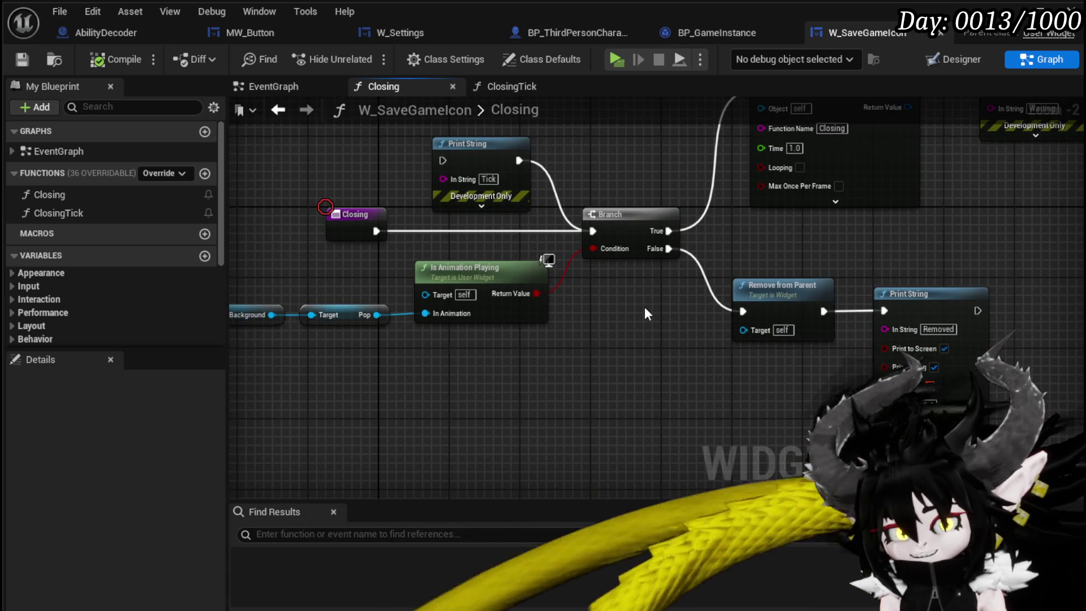
{"action": "left_click_drag", "start_coordinate": [647, 314], "coordinate": [739, 312]}
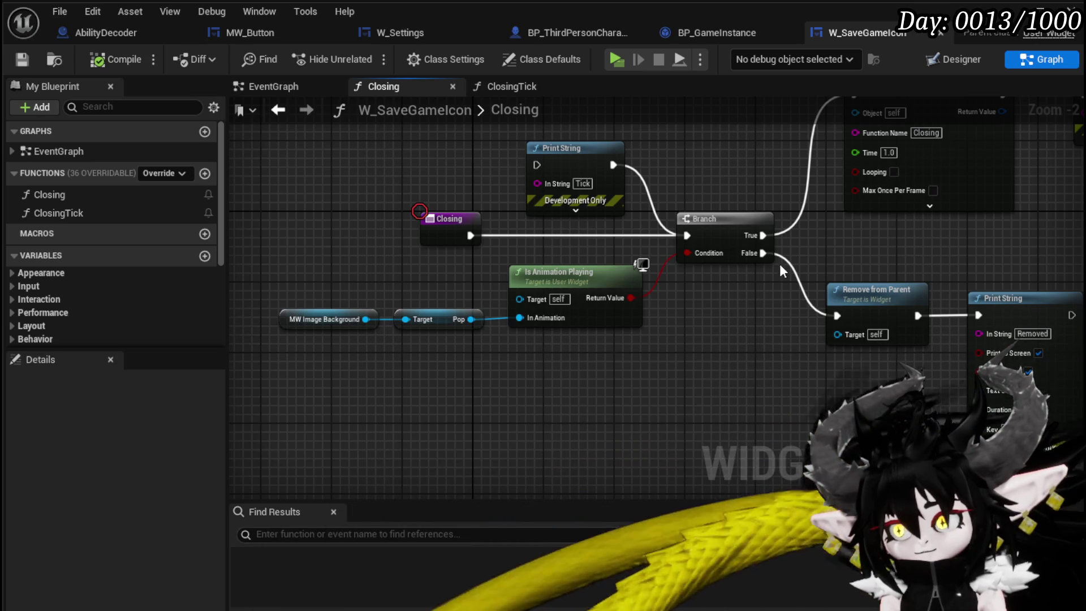
{"action": "left_click_drag", "start_coordinate": [763, 253], "coordinate": [826, 274]}
{"action": "left_click_drag", "start_coordinate": [980, 315], "coordinate": [980, 314]}
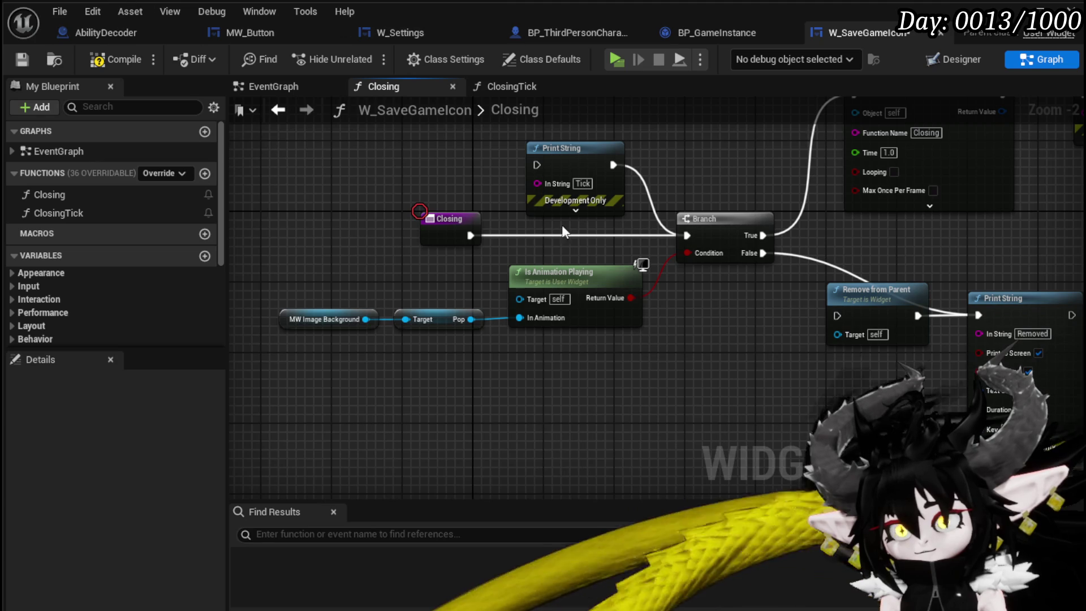
{"action": "left_click_drag", "start_coordinate": [763, 252], "coordinate": [847, 319]}
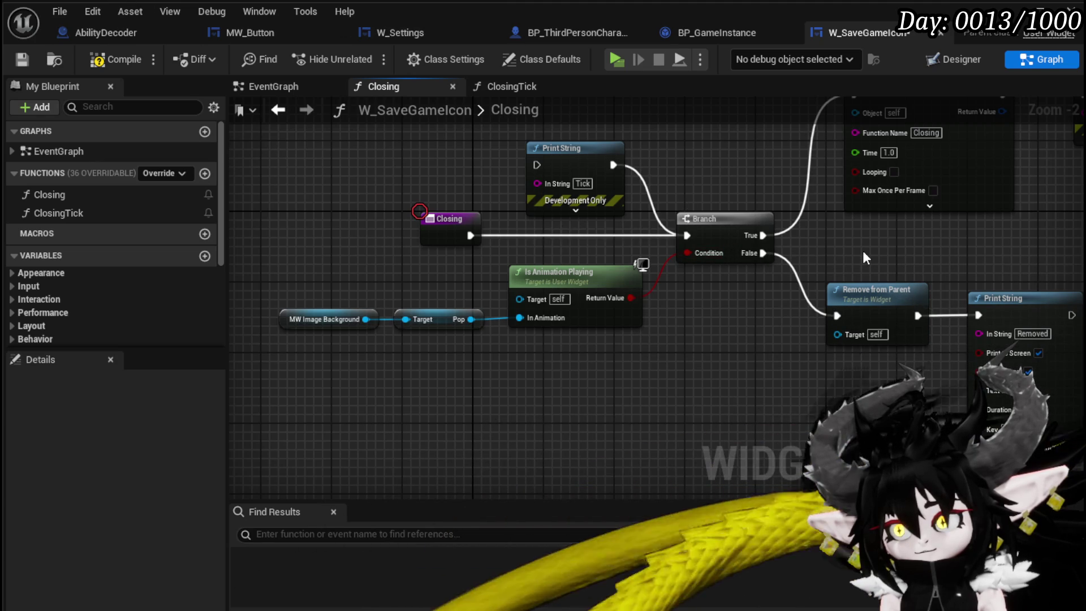
- Shift the Remove from Parent and Print String nodes slightly to the right
{"action": "mouse_move", "coordinate": [863, 250]}
{"action": "left_mouse_down"}
{"action": "mouse_move", "coordinate": [1063, 339]}
{"action": "mouse_move", "coordinate": [809, 354]}
{"action": "left_mouse_up"}
{"action": "mouse_move", "coordinate": [674, 327]}
{"action": "left_mouse_down"}
{"action": "mouse_move", "coordinate": [724, 327]}
{"action": "mouse_move", "coordinate": [701, 327]}
{"action": "left_mouse_up"}
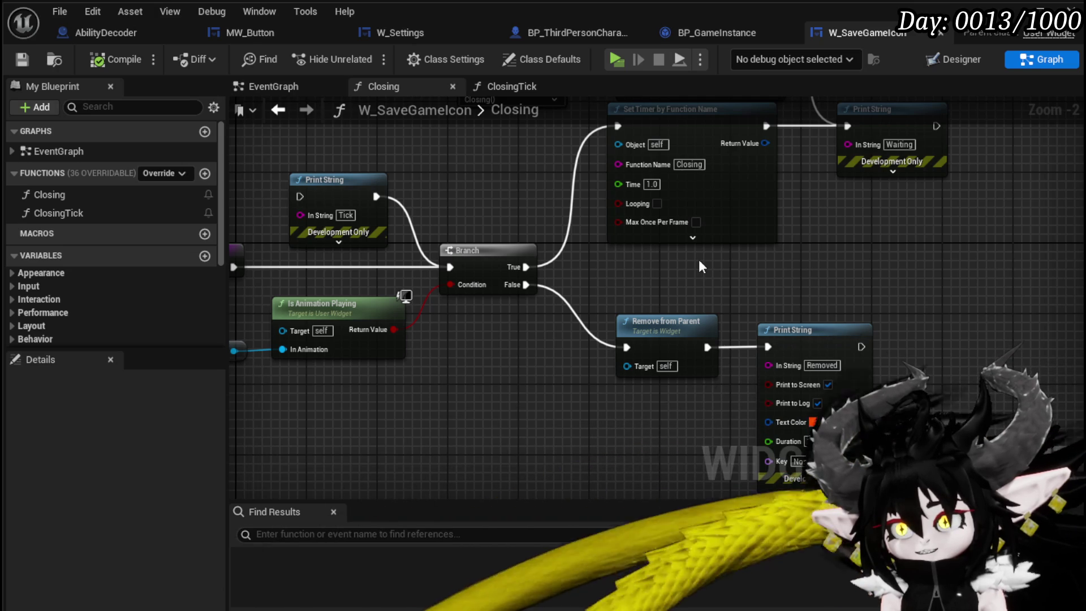
{"action": "left_click_drag", "start_coordinate": [453, 178], "coordinate": [661, 201]}
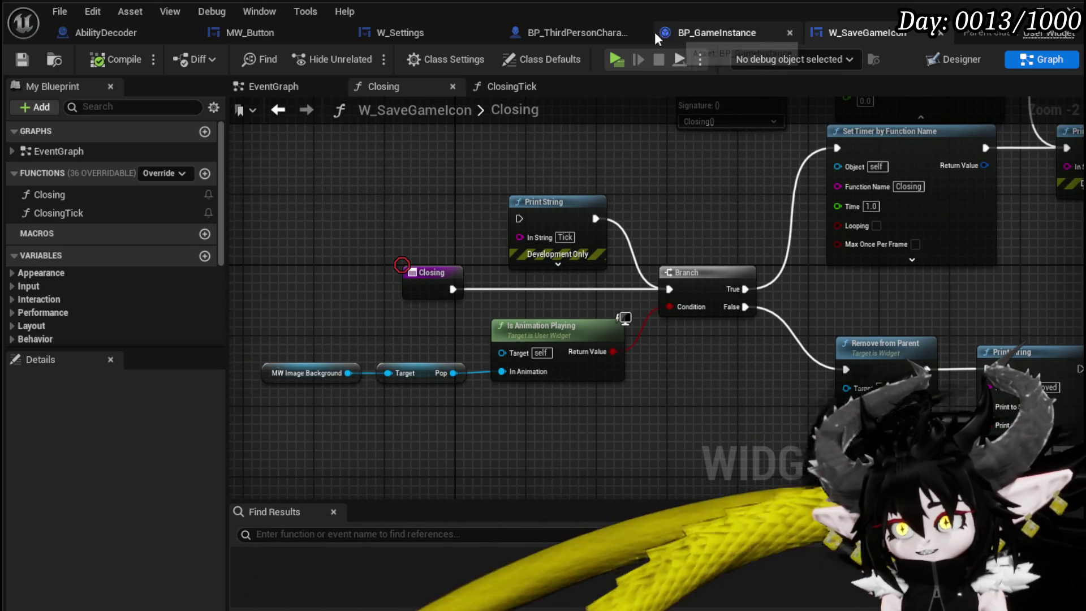
- In BP_GameInstance, route the Branch toward Closing and turn off Looping on Set Timer by Event
{"action": "left_click", "coordinate": [714, 36]}
{"action": "left_click_drag", "start_coordinate": [327, 244], "coordinate": [504, 245]}
{"action": "mouse_move", "coordinate": [254, 237]}
{"action": "left_mouse_down"}
{"action": "mouse_move", "coordinate": [588, 241]}
{"action": "mouse_move", "coordinate": [582, 228]}
{"action": "left_mouse_up"}
{"action": "scroll", "coordinate": [582, 228], "scroll_direction": "up", "scroll_amount": 4}
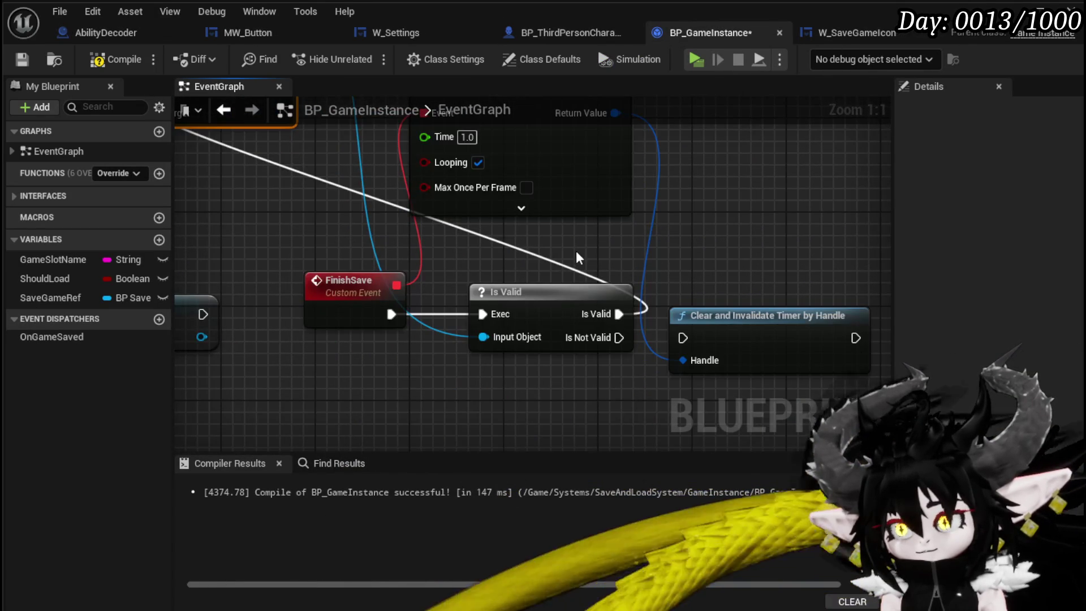
{"action": "left_click", "coordinate": [499, 270]}
{"action": "scroll", "coordinate": [693, 245], "scroll_direction": "down", "scroll_amount": 2}
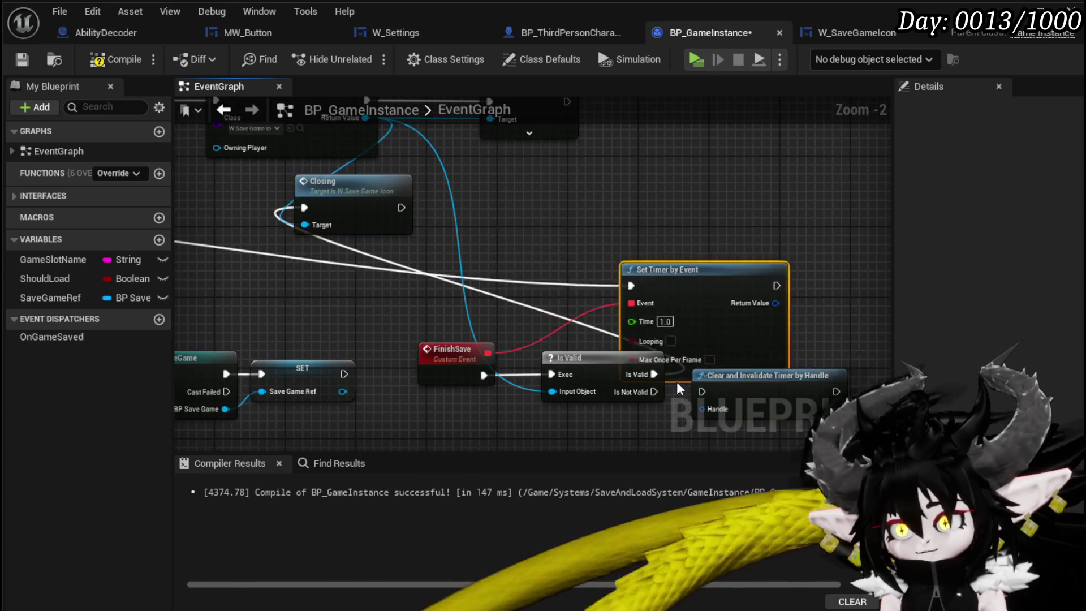
- Delete Is Valid and the timer-clearing nodes, wire FinishSave into Closing, and start a play test
{"action": "left_click_drag", "start_coordinate": [641, 378], "coordinate": [617, 310]}
{"action": "left_click_drag", "start_coordinate": [601, 351], "coordinate": [770, 413]}
{"action": "key", "text": "Delete"}
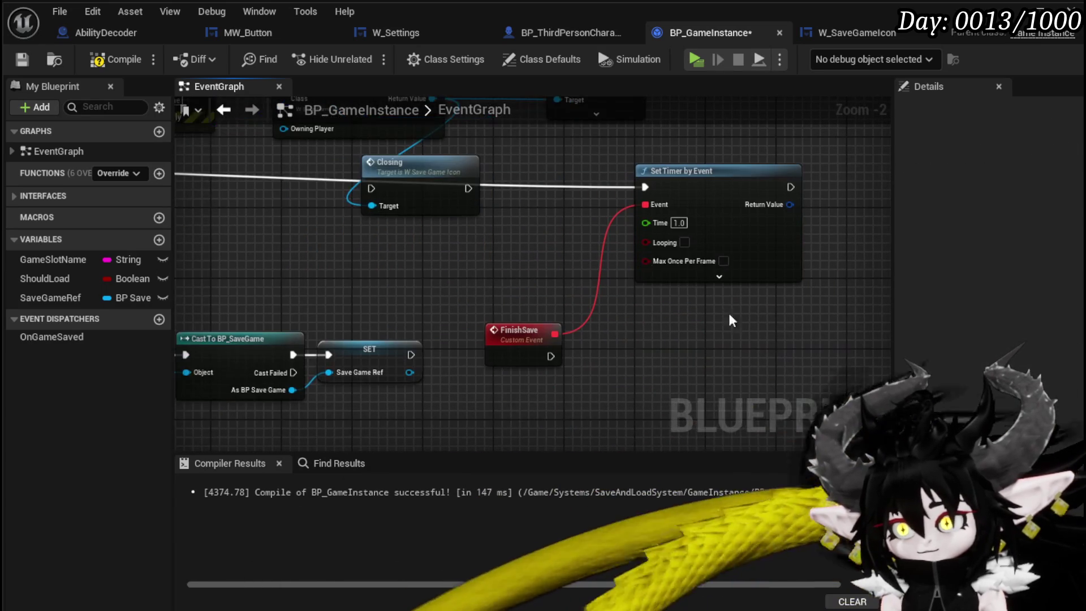
{"action": "left_click_drag", "start_coordinate": [402, 177], "coordinate": [654, 355]}
{"action": "left_click_drag", "start_coordinate": [546, 357], "coordinate": [619, 365]}
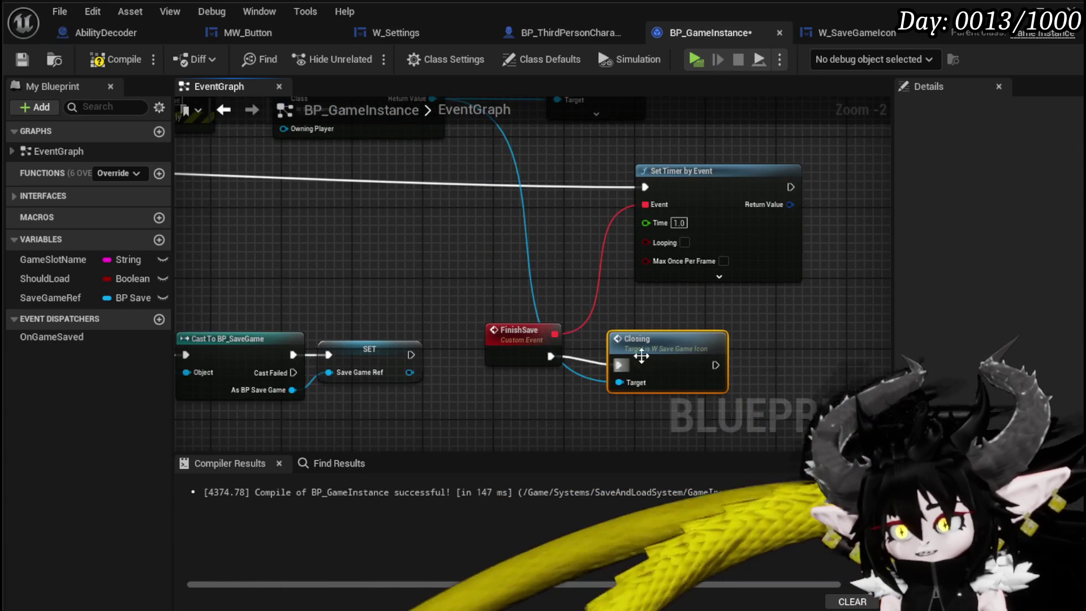
{"action": "mouse_move", "coordinate": [684, 173]}
{"action": "left_mouse_down"}
{"action": "mouse_move", "coordinate": [769, 247]}
{"action": "mouse_move", "coordinate": [726, 247]}
{"action": "mouse_move", "coordinate": [760, 239]}
{"action": "left_mouse_up"}
{"action": "left_click_drag", "start_coordinate": [538, 258], "coordinate": [379, 233]}
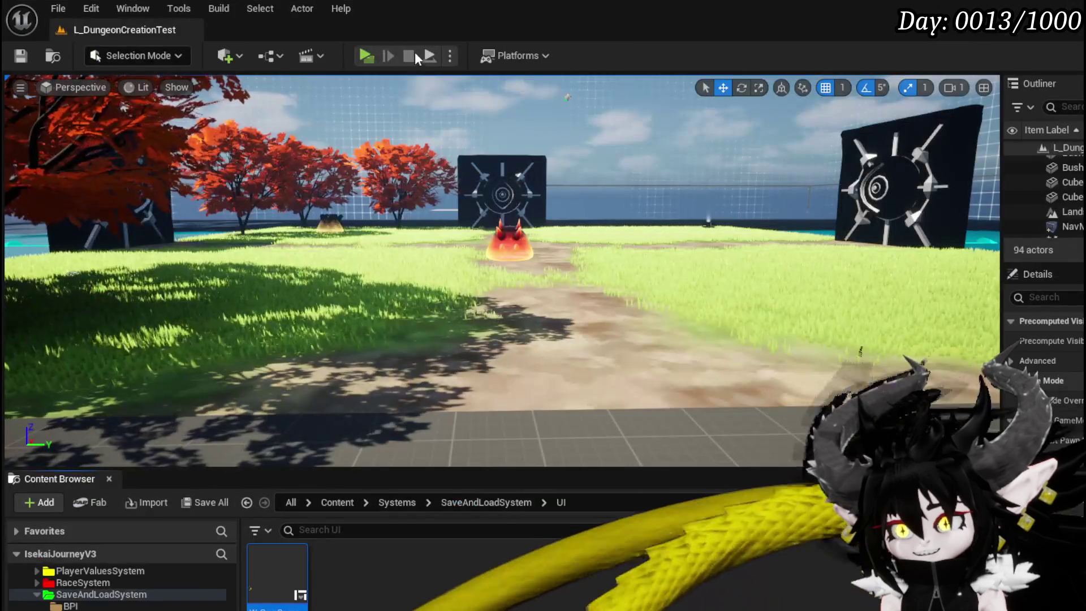
{"action": "left_click", "coordinate": [371, 59]}
{"action": "key", "text": "Escape"}
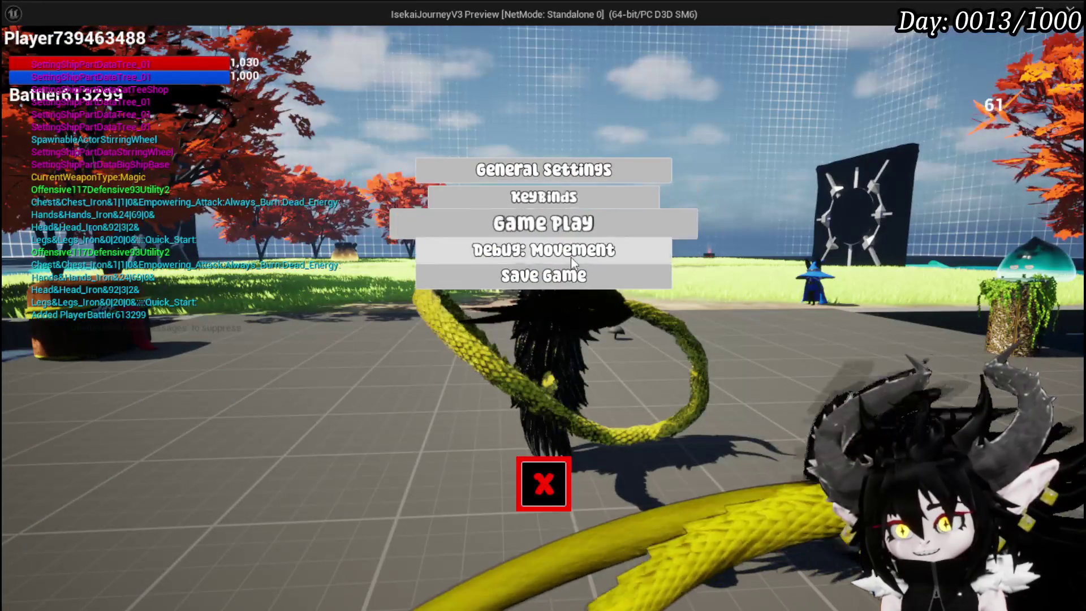
- Press Save Game in the running preview to show the save icon, then stop playing
{"action": "left_click", "coordinate": [569, 287]}
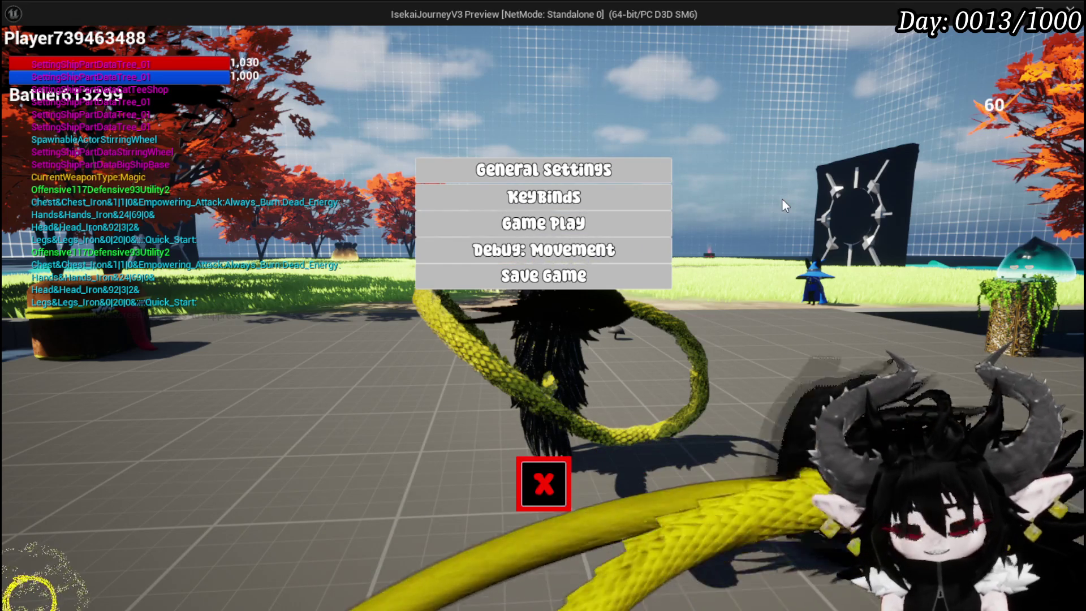
{"action": "key", "text": "Escape"}
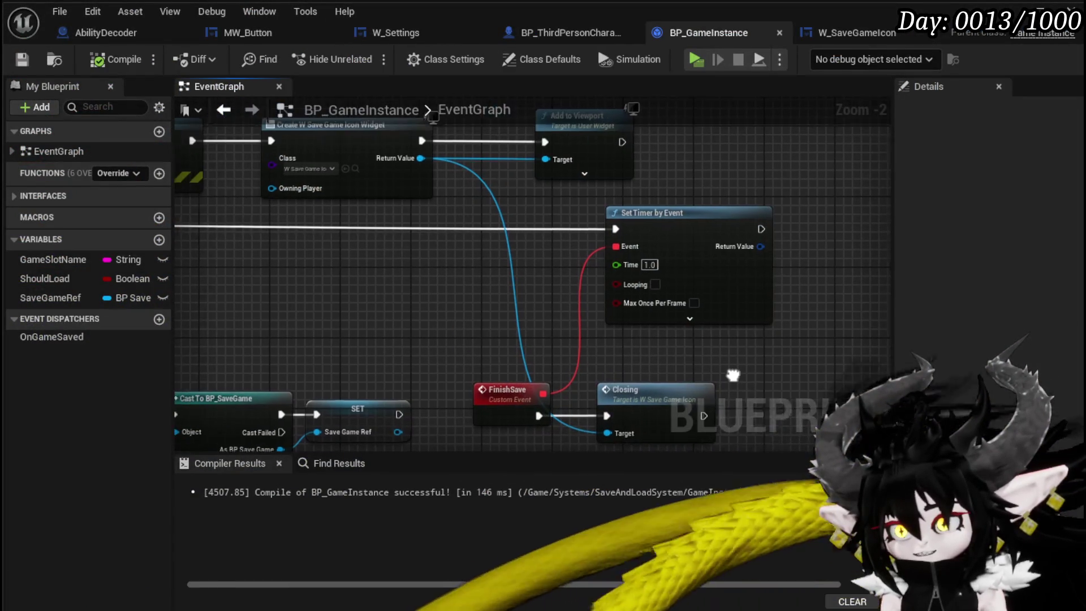
- Wire BP_GameInstance's Branch True into Set Timer by Event and start a new play session
{"action": "left_click", "coordinate": [711, 235]}
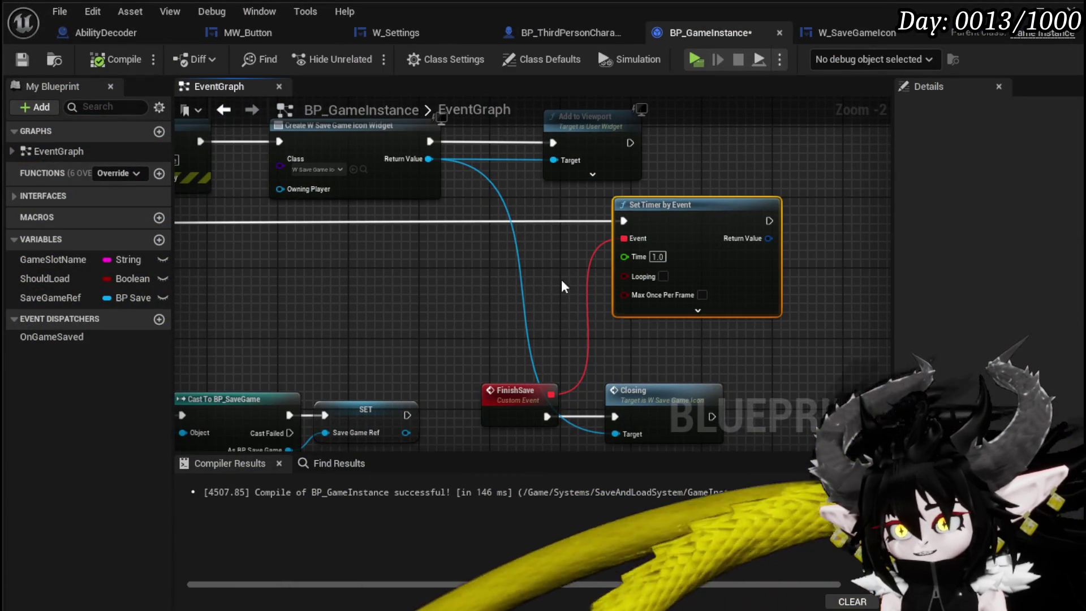
{"action": "scroll", "coordinate": [389, 269], "scroll_direction": "down", "scroll_amount": 2}
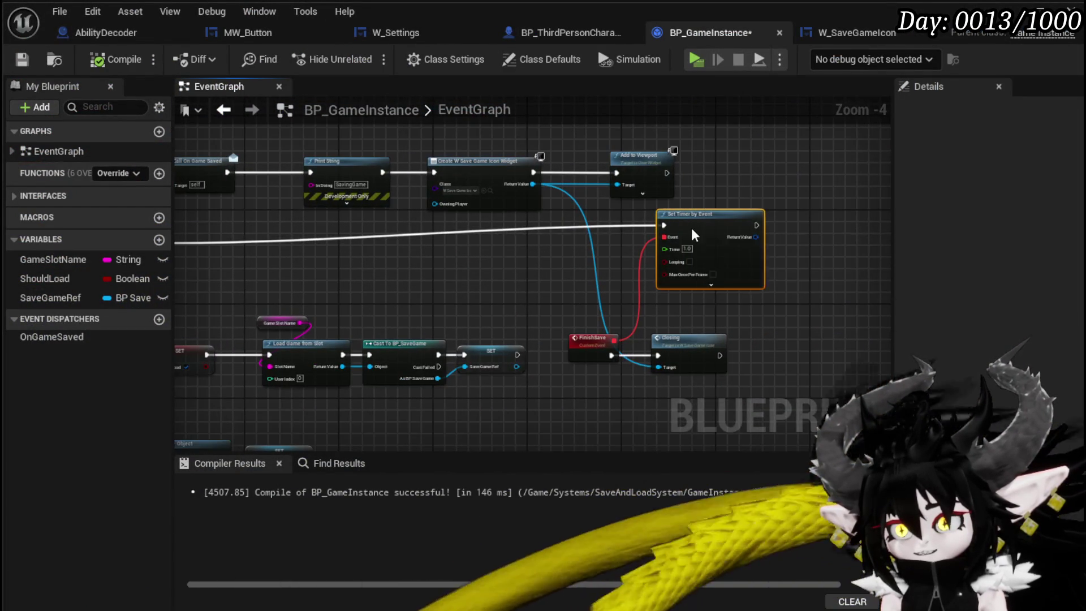
{"action": "mouse_move", "coordinate": [691, 234]}
{"action": "left_mouse_down"}
{"action": "mouse_move", "coordinate": [653, 272]}
{"action": "mouse_move", "coordinate": [497, 253]}
{"action": "mouse_move", "coordinate": [691, 249]}
{"action": "left_mouse_up"}
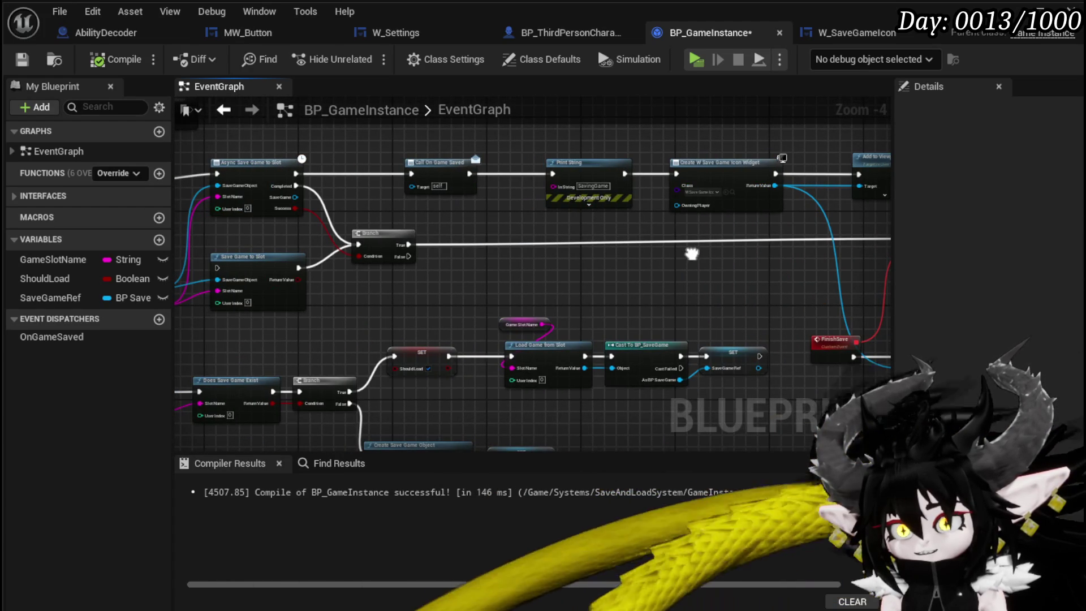
{"action": "scroll", "coordinate": [311, 223], "scroll_direction": "up", "scroll_amount": 3}
{"action": "mouse_move", "coordinate": [493, 267]}
{"action": "left_mouse_down"}
{"action": "mouse_move", "coordinate": [583, 260]}
{"action": "mouse_move", "coordinate": [1012, 313]}
{"action": "mouse_move", "coordinate": [715, 249]}
{"action": "left_mouse_up"}
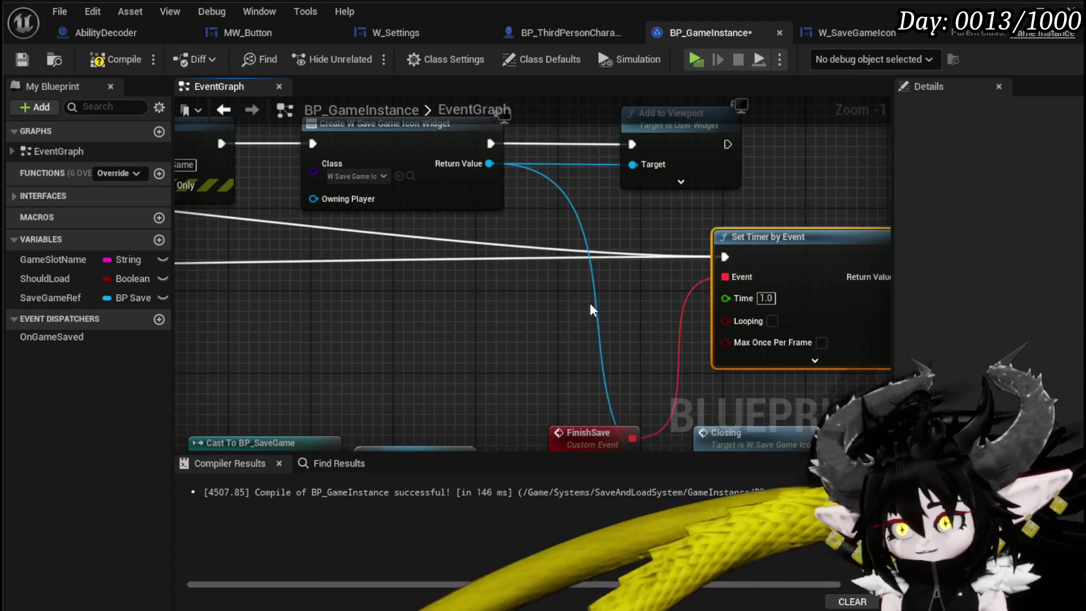
{"action": "scroll", "coordinate": [622, 302], "scroll_direction": "down", "scroll_amount": 2}
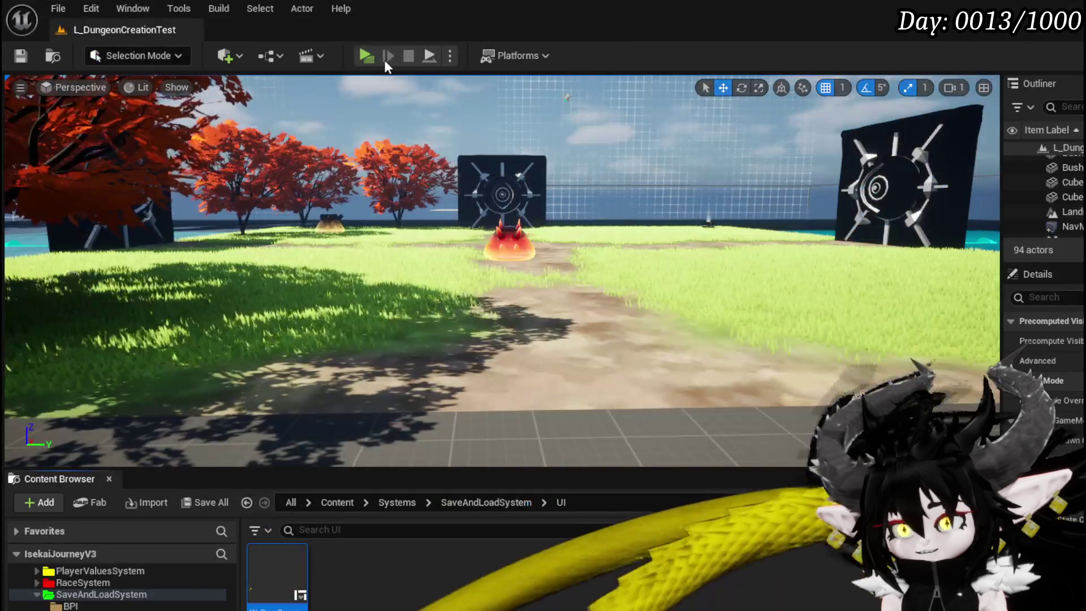
{"action": "left_click", "coordinate": [364, 53]}
- Trigger Save Game from the in-game settings menu, stop playing, and save all modified packages
{"action": "key", "text": "Escape"}
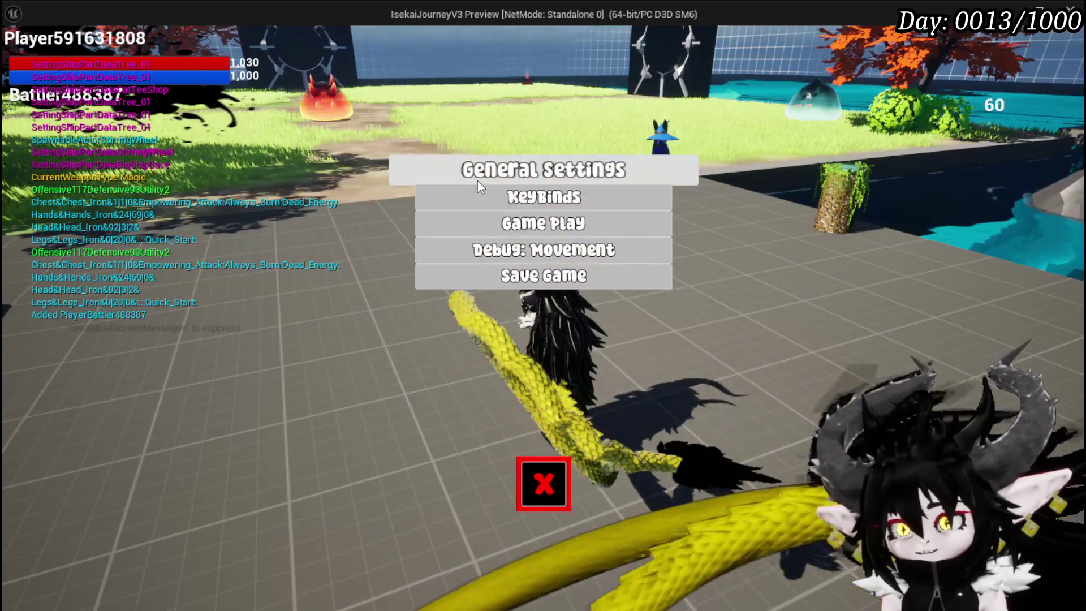
{"action": "left_click", "coordinate": [514, 281]}
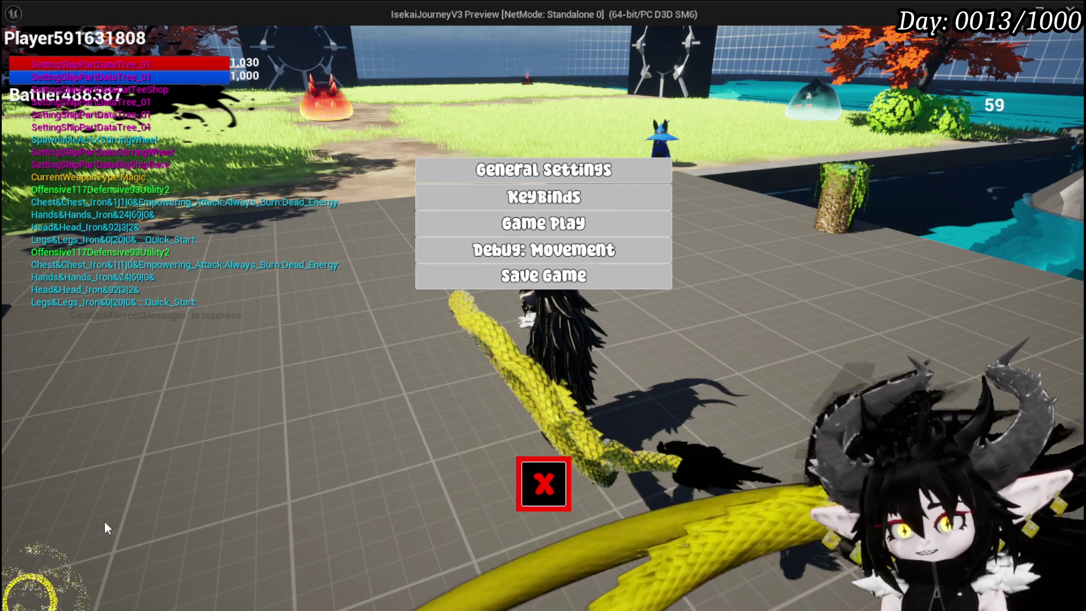
{"action": "key", "text": "Escape"}
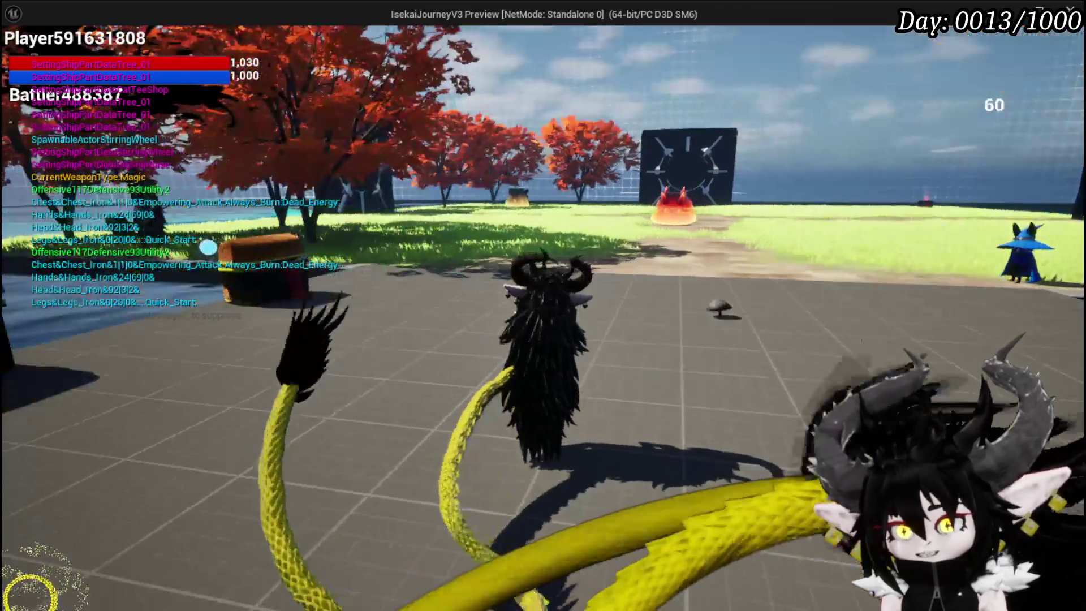
{"action": "key", "text": "Escape"}
{"action": "left_click", "coordinate": [20, 56]}
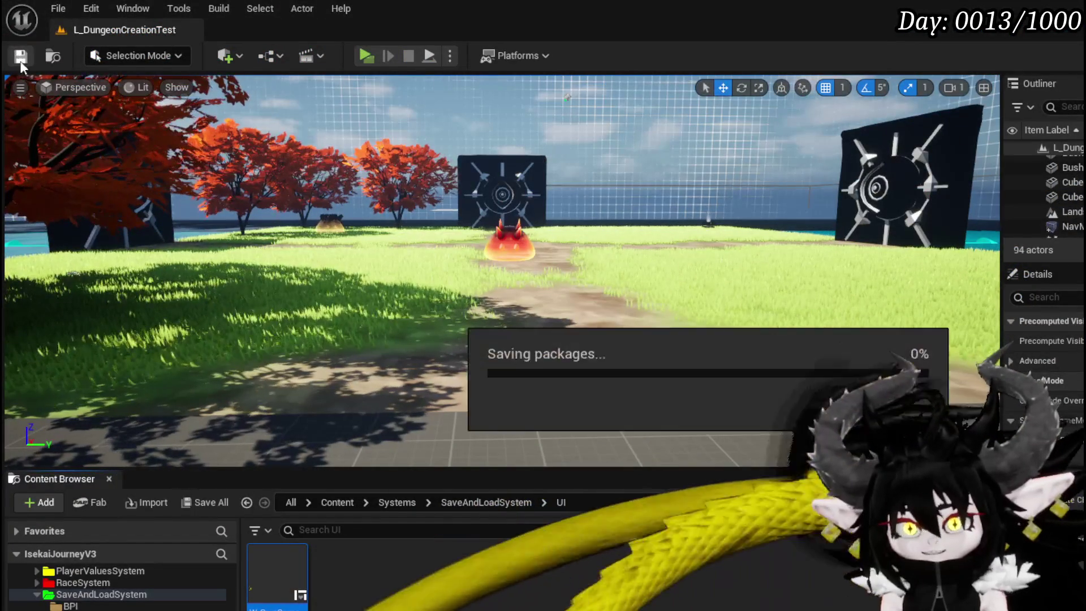
- Open W_SaveGameIcon's Closing graph from FinishSave's call node, look it over, and return to BP_GameInstance
{"action": "key", "text": "alt+Tab"}
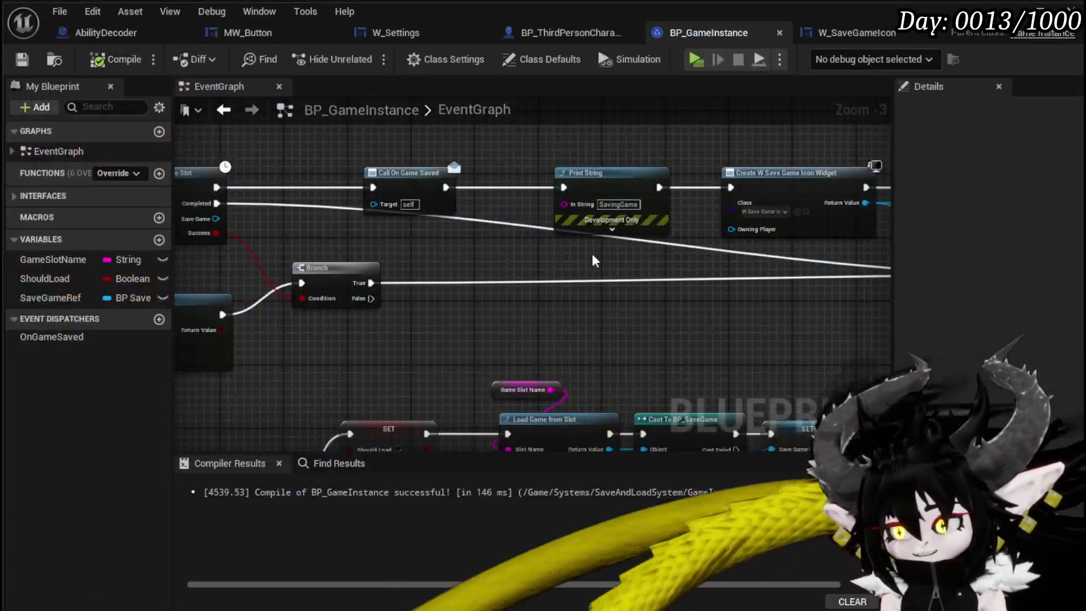
{"action": "mouse_move", "coordinate": [392, 214]}
{"action": "left_mouse_down"}
{"action": "mouse_move", "coordinate": [478, 306]}
{"action": "mouse_move", "coordinate": [351, 301]}
{"action": "left_mouse_up"}
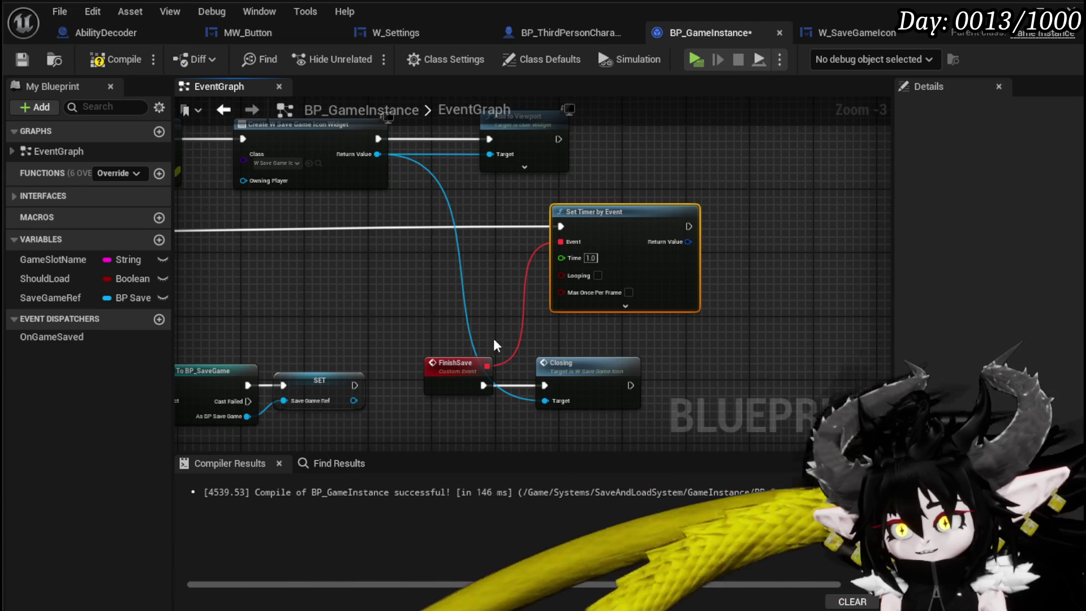
{"action": "double_click", "coordinate": [601, 381]}
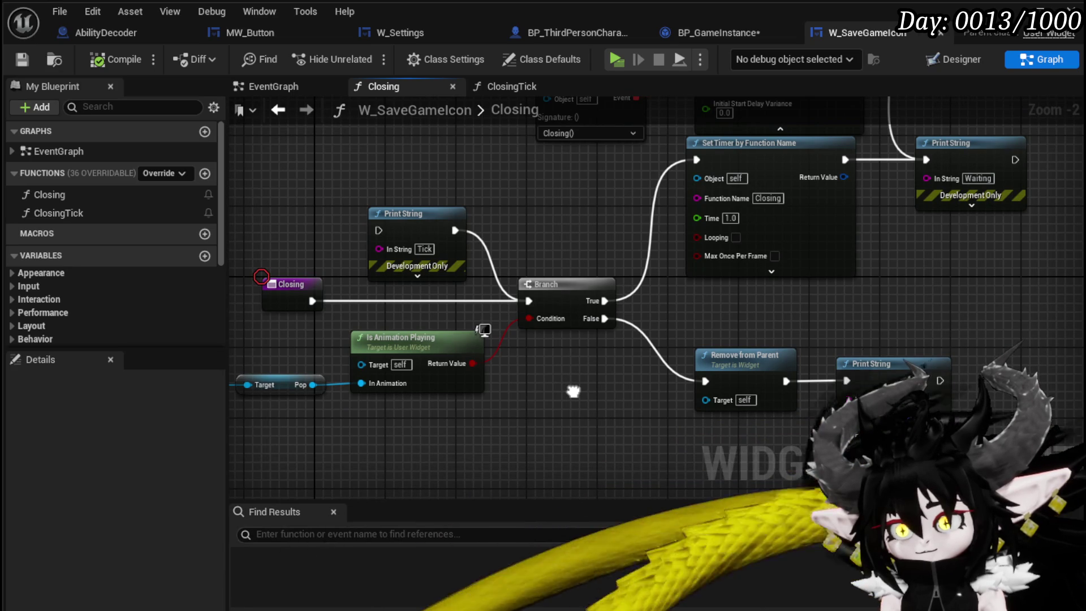
{"action": "mouse_move", "coordinate": [573, 391]}
{"action": "left_mouse_down"}
{"action": "mouse_move", "coordinate": [495, 376]}
{"action": "mouse_move", "coordinate": [511, 424]}
{"action": "left_mouse_up"}
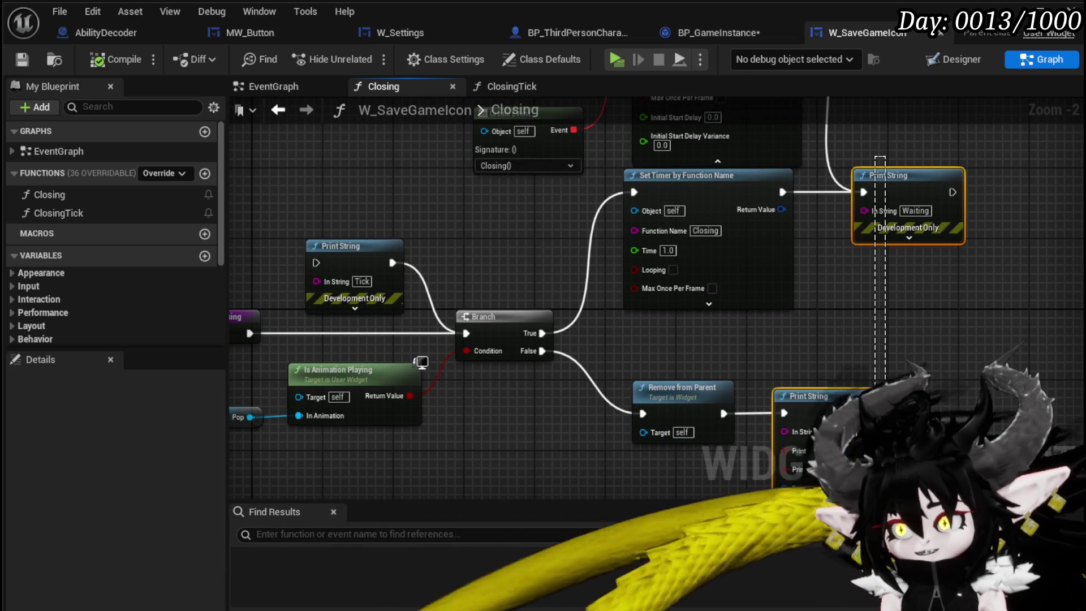
{"action": "left_click_drag", "start_coordinate": [795, 321], "coordinate": [976, 323]}
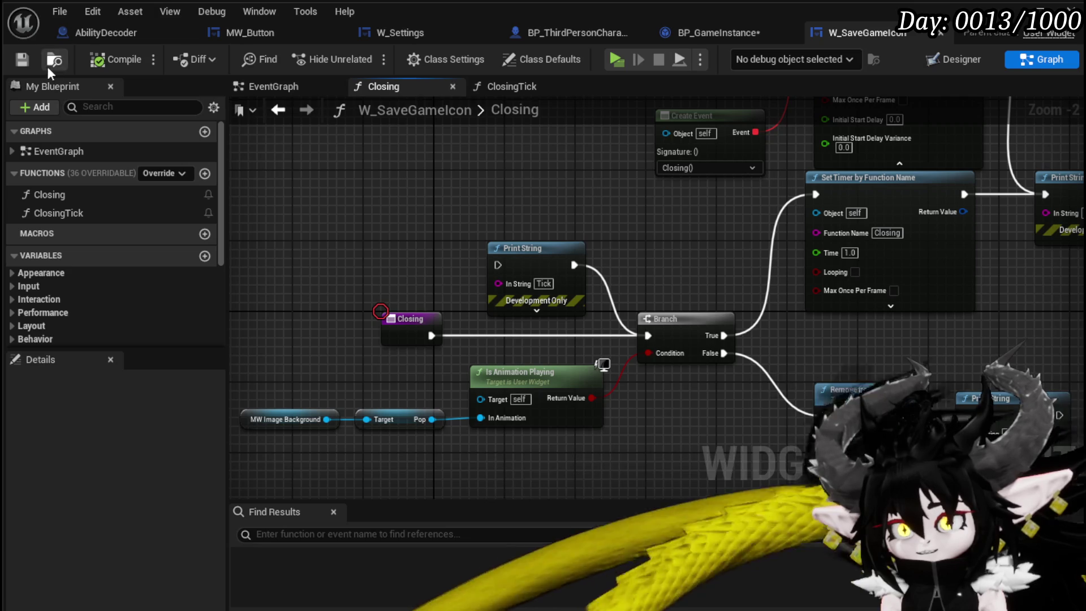
{"action": "left_click", "coordinate": [712, 32]}
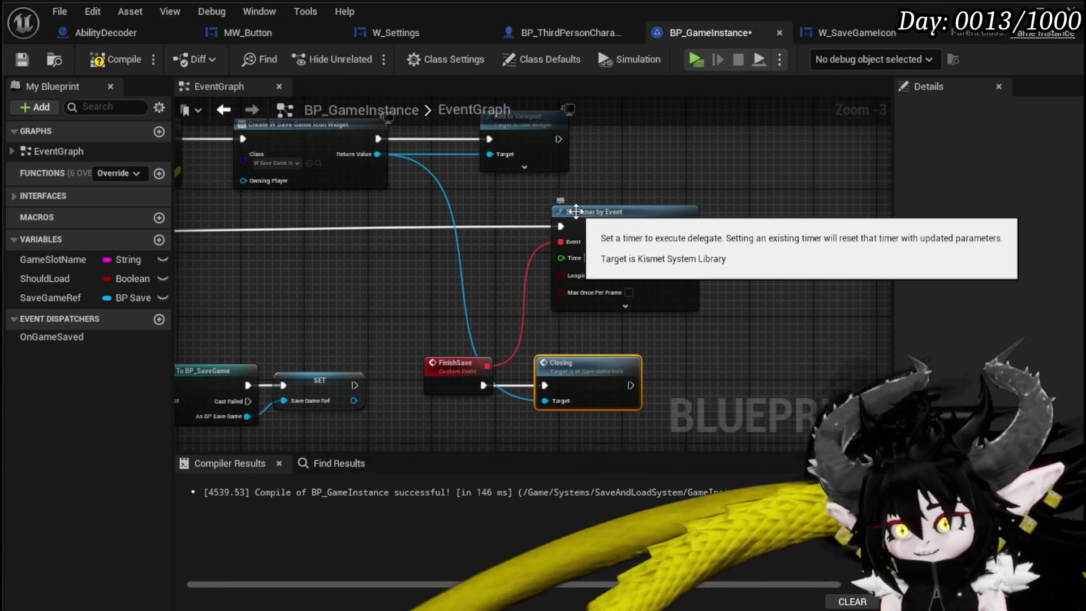
- Add a breakpoint on the FinishSave custom event
{"action": "left_click", "coordinate": [444, 362]}
{"action": "right_click", "coordinate": [462, 368]}
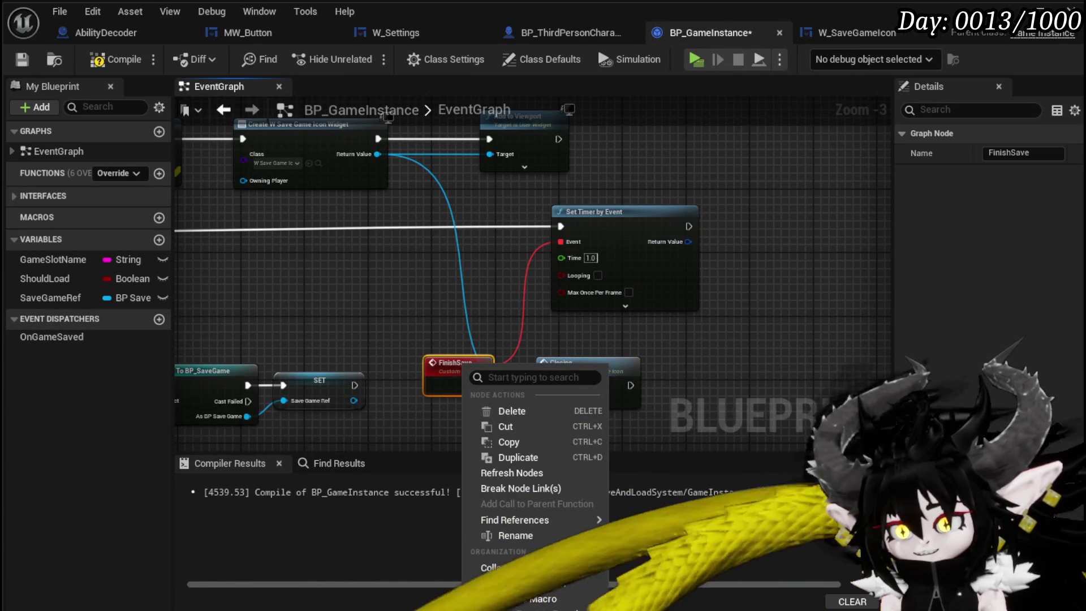
{"action": "key", "text": "F9"}
{"action": "left_click", "coordinate": [323, 296]}
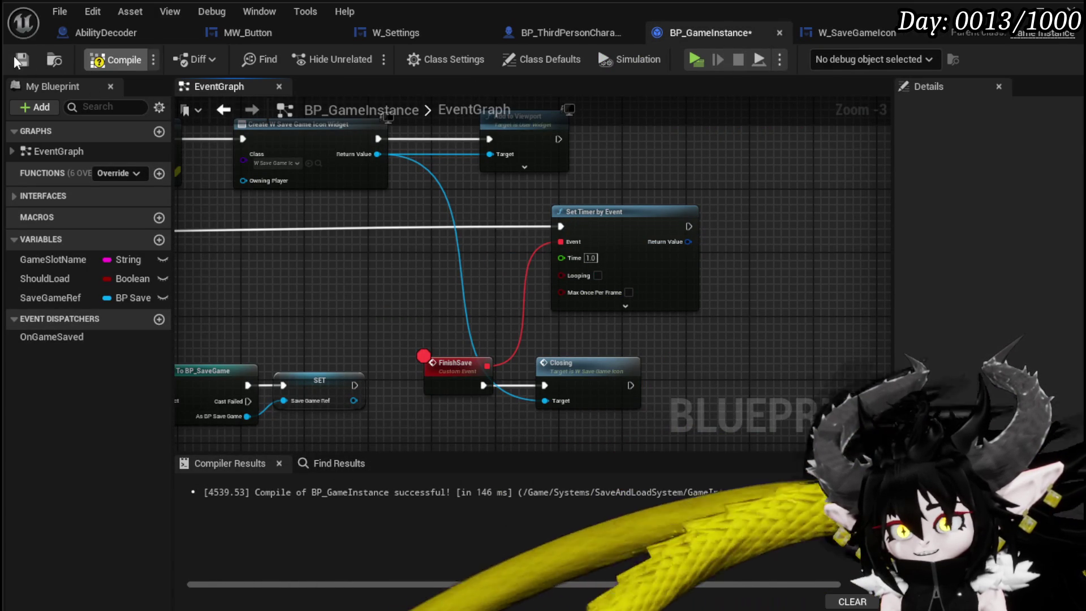
- Play the level, press Save Game in the settings menu, then close it and stop play
{"action": "key", "text": "alt+Tab"}
{"action": "left_click", "coordinate": [372, 55]}
{"action": "key", "text": "Escape"}
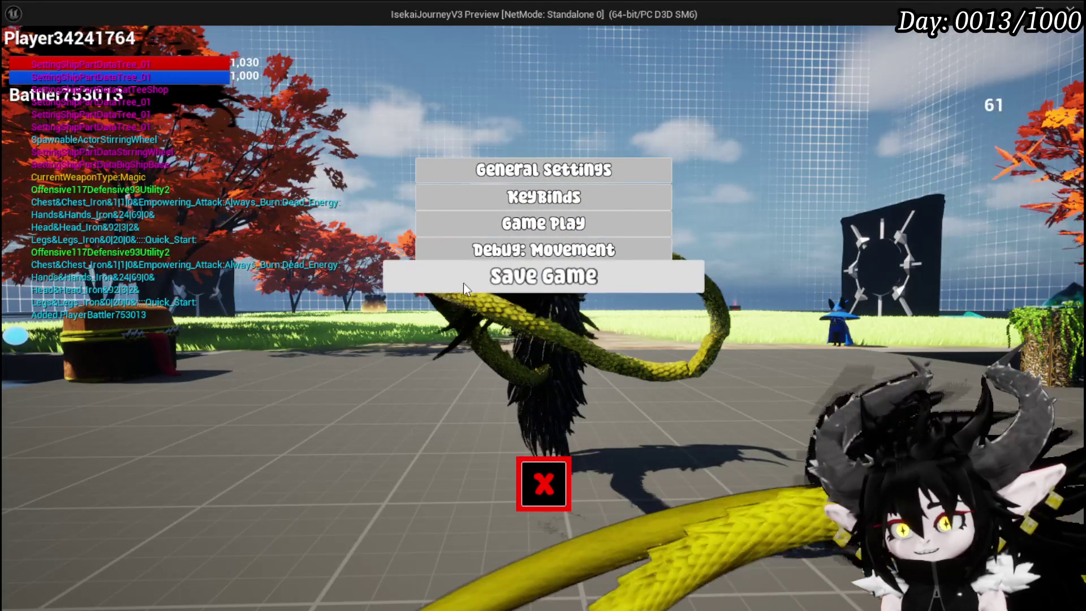
{"action": "left_click", "coordinate": [463, 282]}
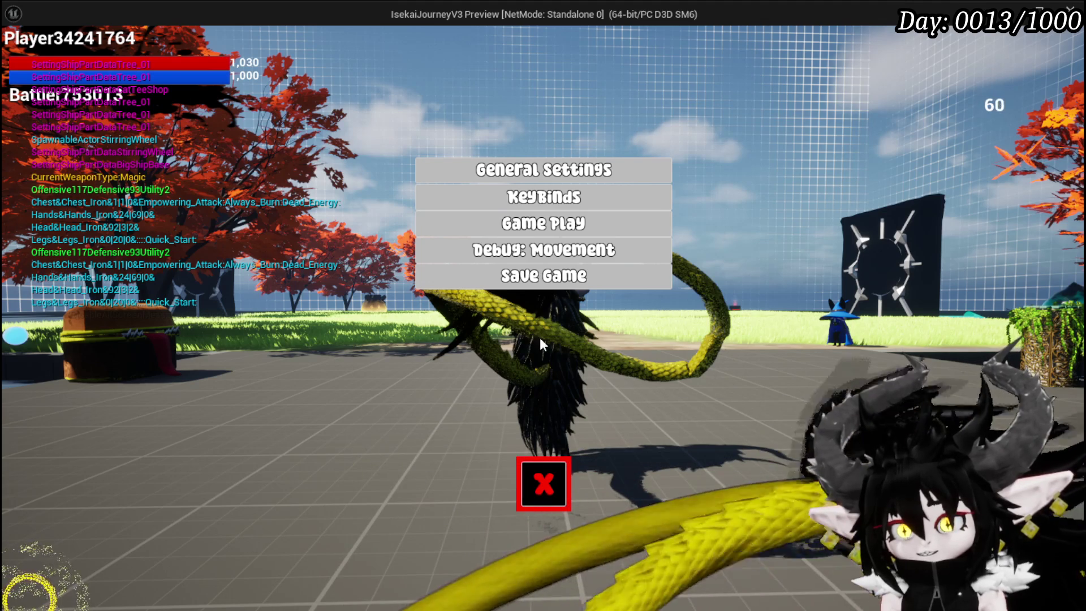
{"action": "left_click", "coordinate": [544, 483]}
{"action": "key", "text": "Escape"}
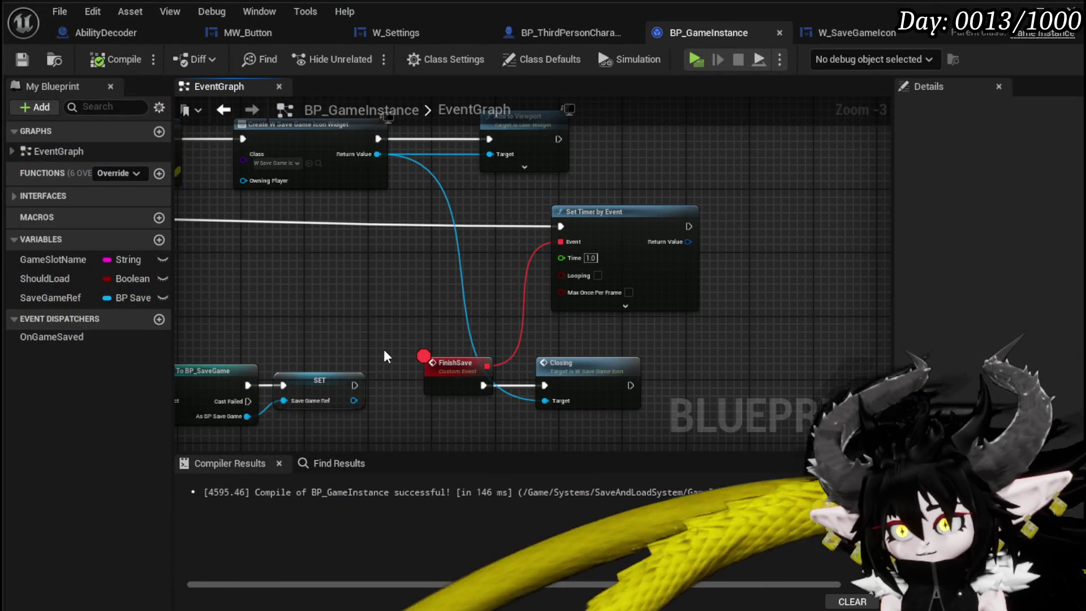
- Add a breakpoint on the Branch node after the save-to-slot call
{"action": "left_click_drag", "start_coordinate": [387, 356], "coordinate": [507, 346]}
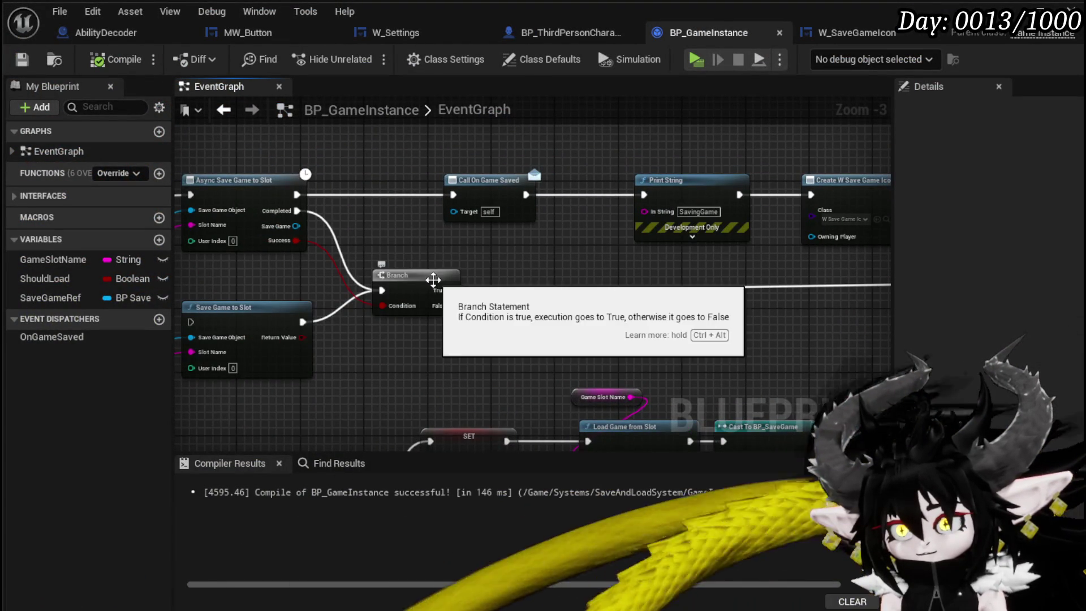
{"action": "scroll", "coordinate": [433, 279], "scroll_direction": "down", "scroll_amount": 3}
{"action": "scroll", "coordinate": [433, 280], "scroll_direction": "up", "scroll_amount": 3}
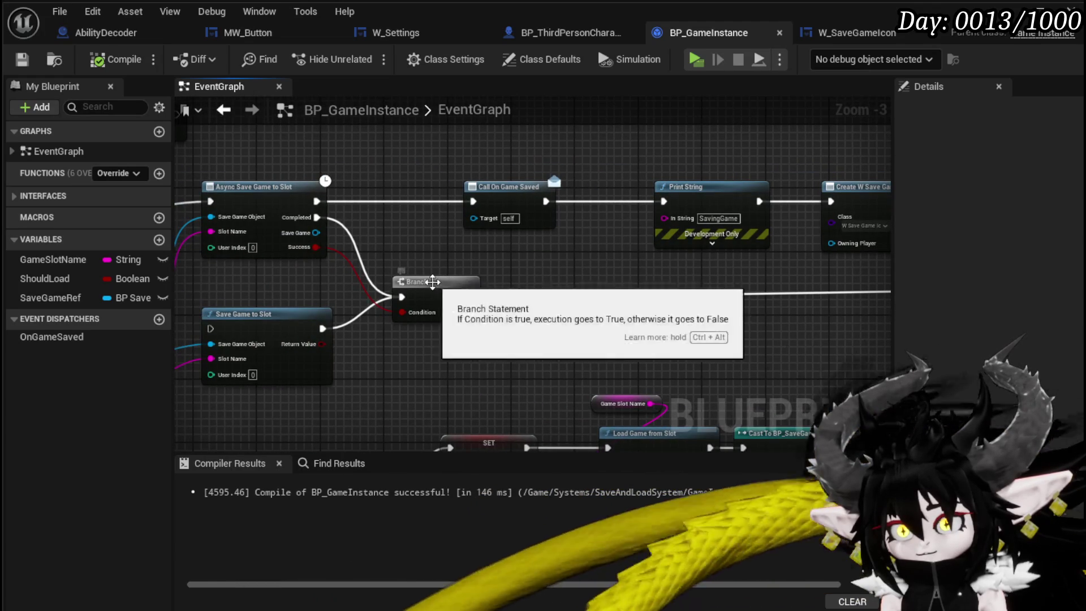
{"action": "right_click", "coordinate": [432, 282]}
{"action": "left_click", "coordinate": [509, 562]}
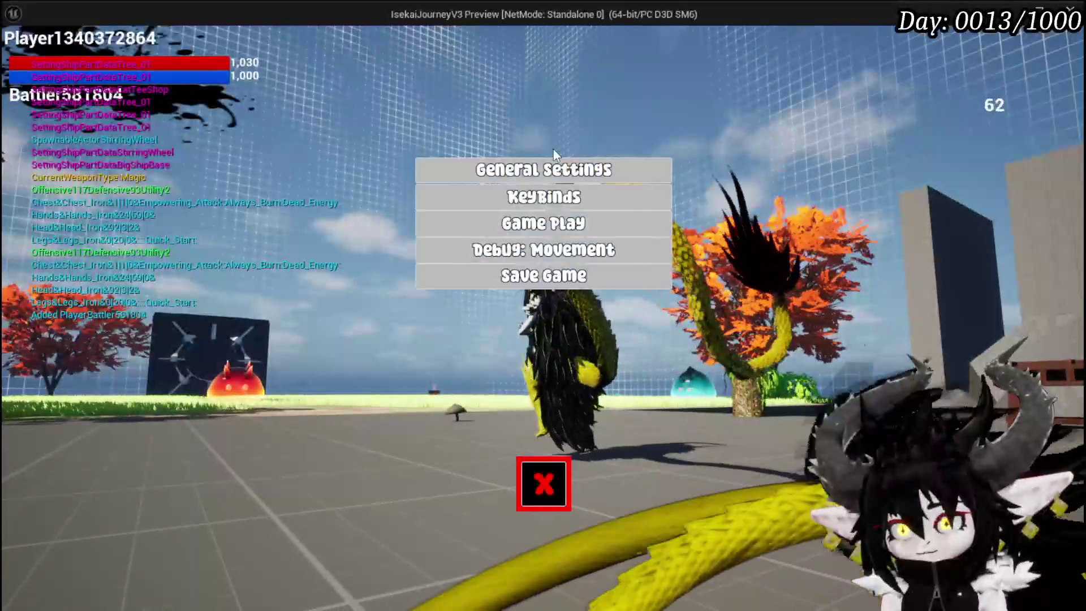
- Trigger Save Game, Step Over through Set Timer and Closing, then resume and close the menu
{"action": "left_click", "coordinate": [626, 280]}
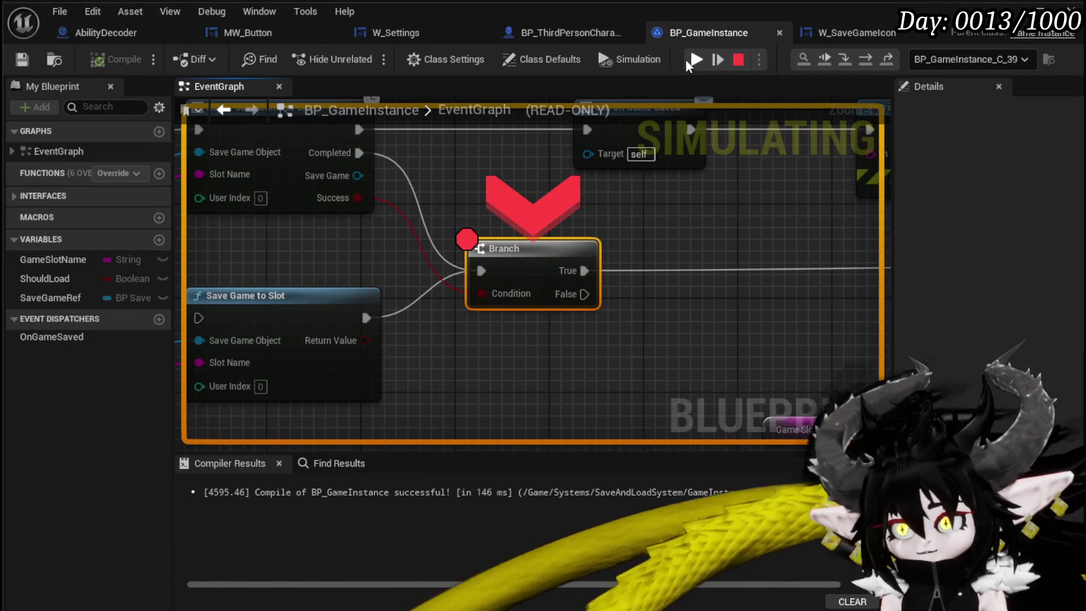
{"action": "left_click", "coordinate": [864, 62]}
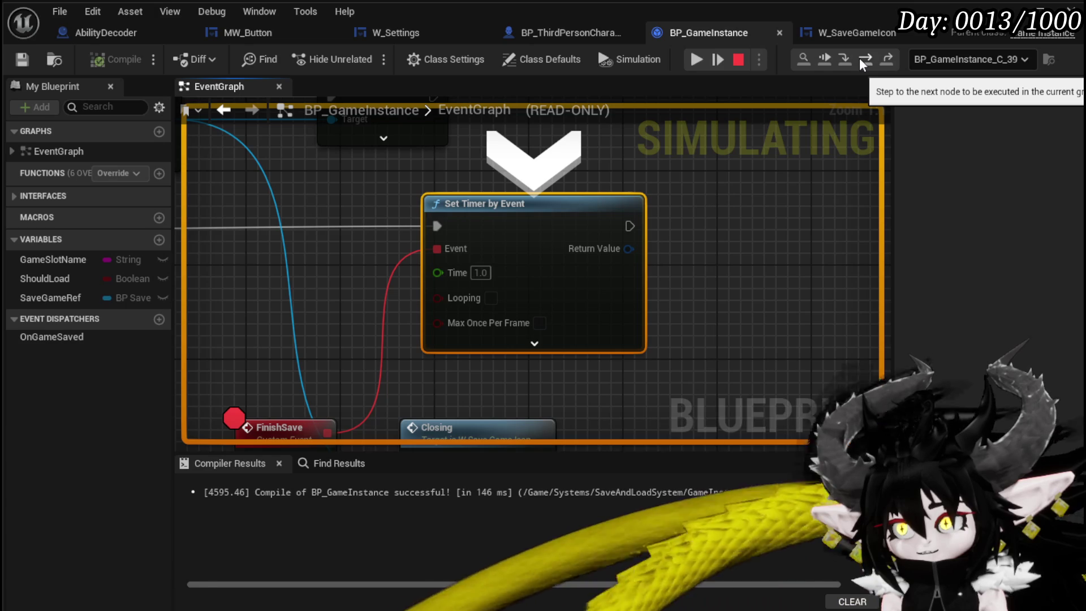
{"action": "left_click", "coordinate": [863, 62]}
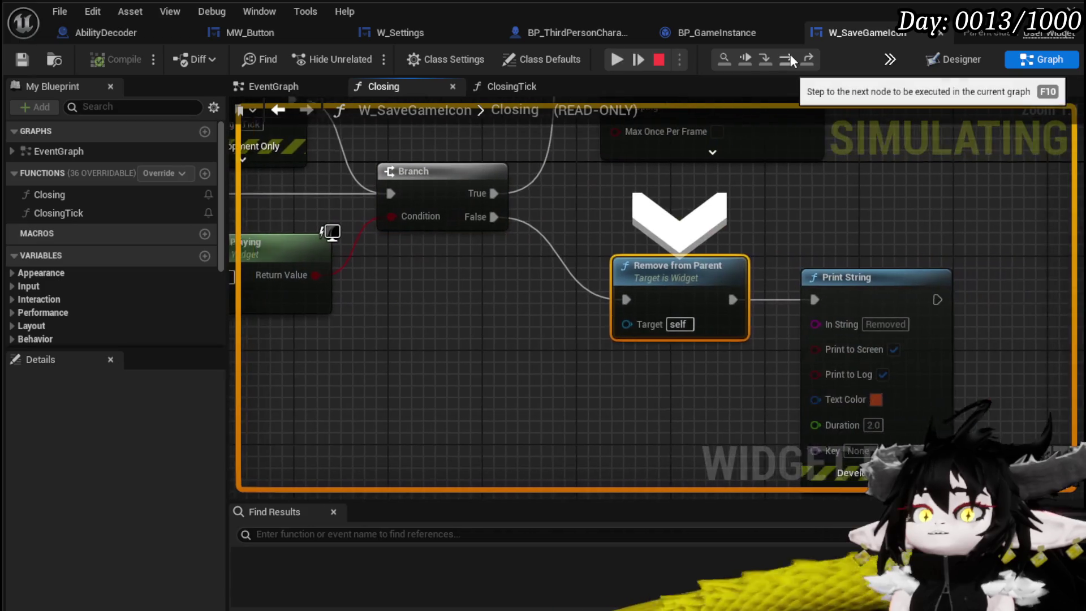
{"action": "left_click", "coordinate": [617, 59]}
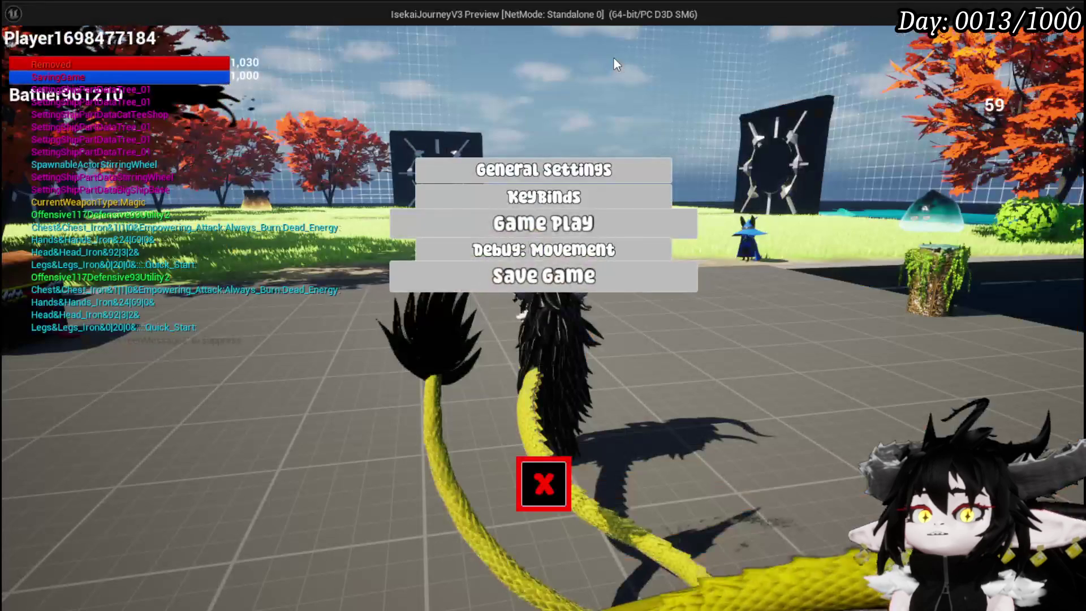
{"action": "key", "text": "Escape"}
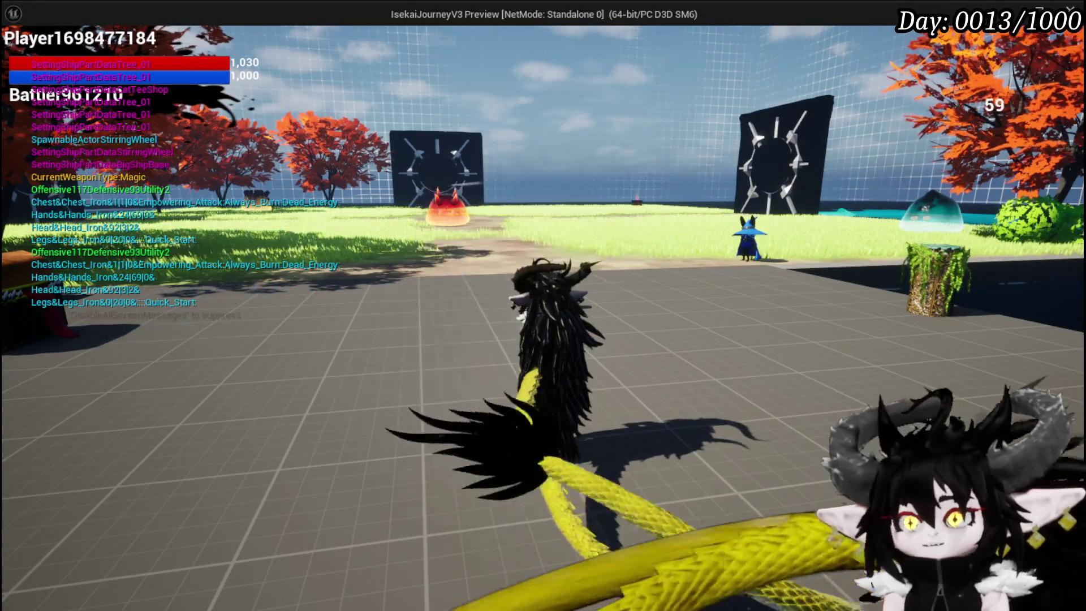
- Stop play and open MW_ImageBackground's PlayAnim function graph
{"action": "key", "text": "Escape"}
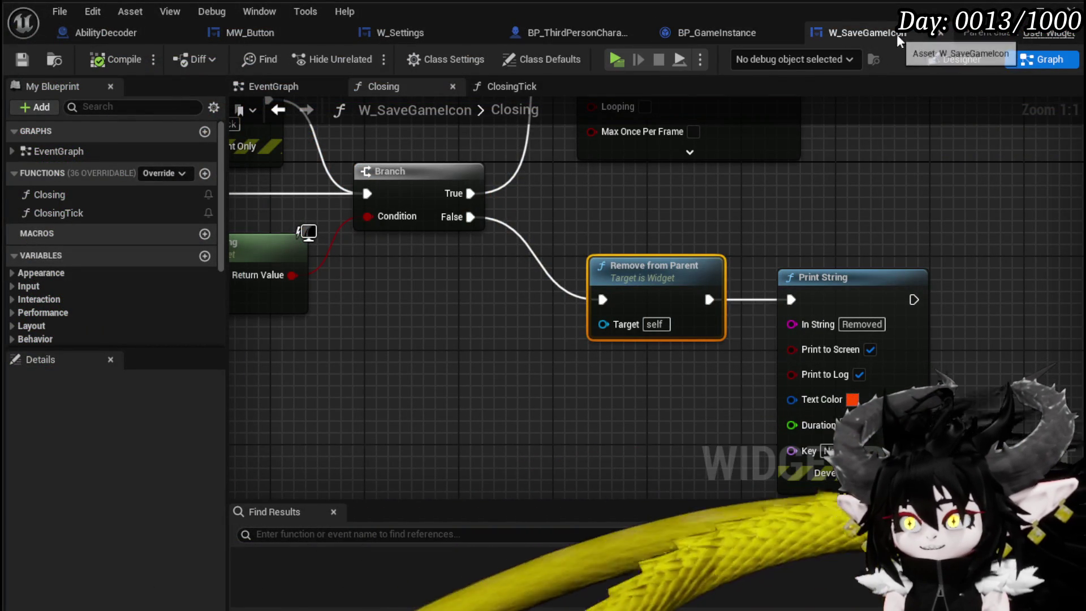
{"action": "left_click", "coordinate": [961, 59]}
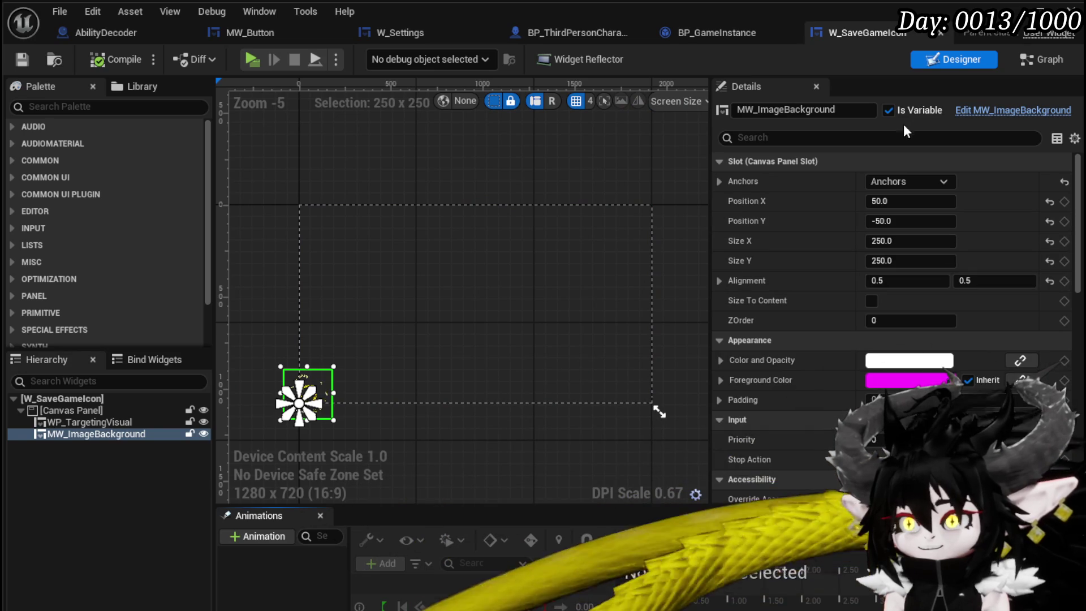
{"action": "left_click", "coordinate": [1006, 110]}
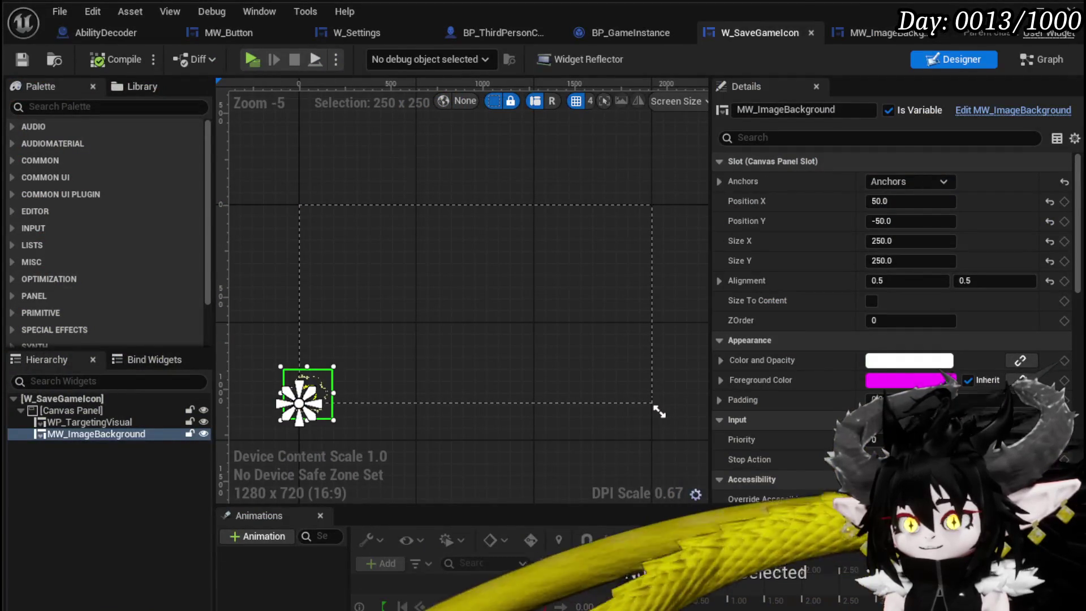
{"action": "left_click", "coordinate": [885, 33]}
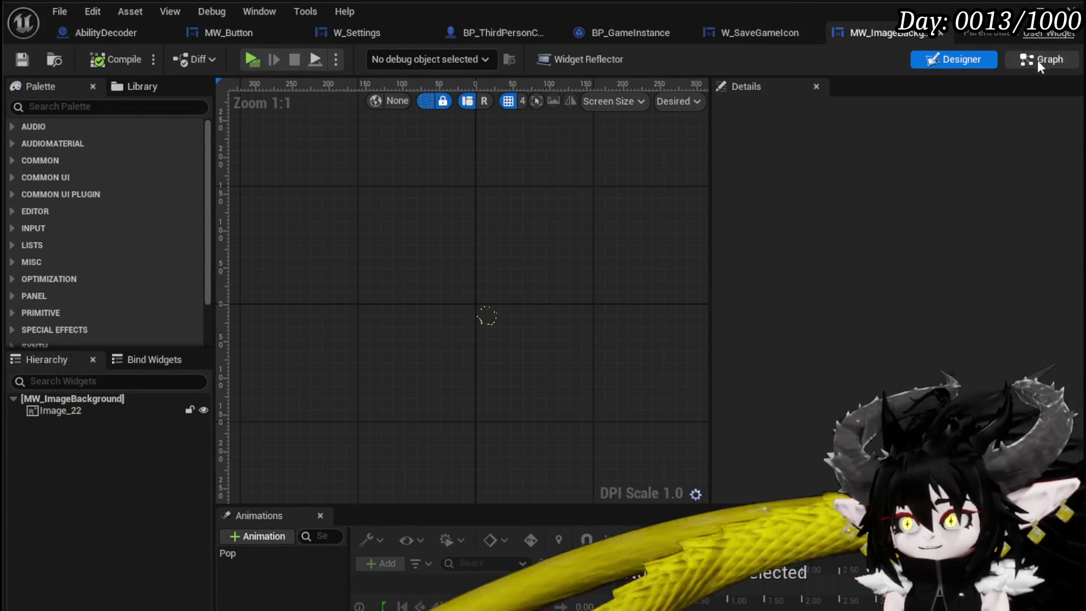
{"action": "left_click", "coordinate": [1040, 59]}
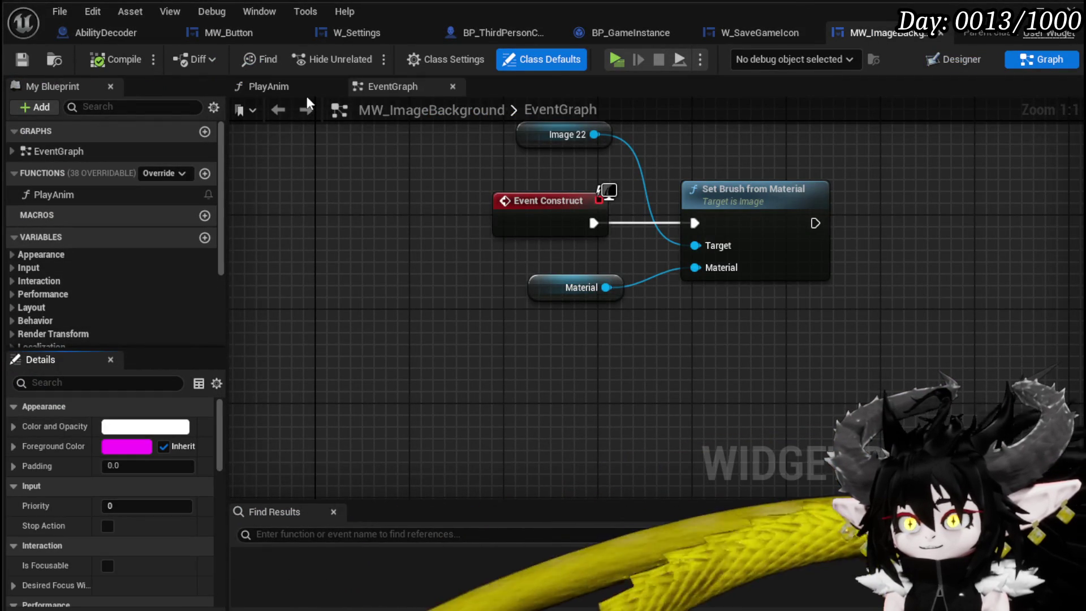
{"action": "left_click", "coordinate": [285, 91]}
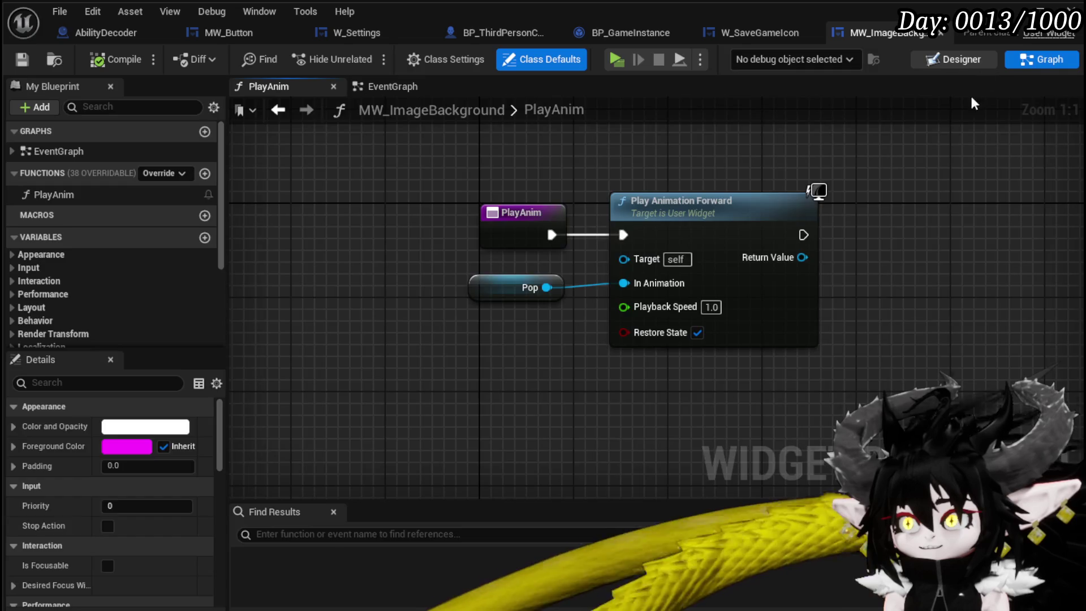
- In Designer, select the Pop animation, enlarge its timeline and scrub the playhead to about 0.89 s
{"action": "left_click", "coordinate": [961, 61]}
{"action": "left_click", "coordinate": [261, 553]}
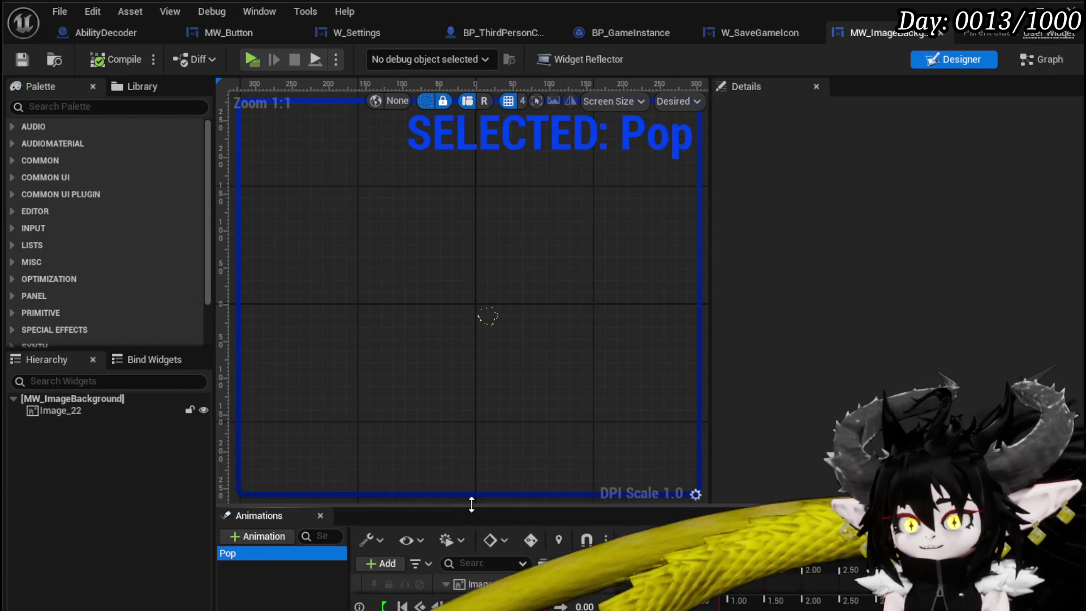
{"action": "left_click_drag", "start_coordinate": [666, 503], "coordinate": [665, 387]}
{"action": "left_click_drag", "start_coordinate": [654, 439], "coordinate": [719, 439]}
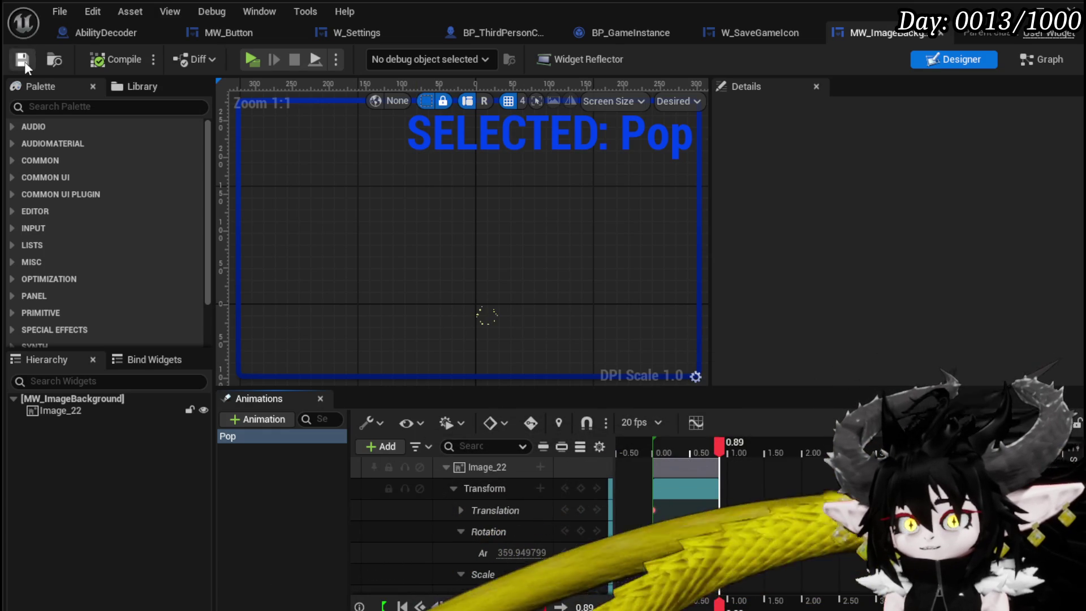
{"action": "mouse_move", "coordinate": [713, 443]}
{"action": "left_mouse_down"}
{"action": "mouse_move", "coordinate": [662, 443]}
{"action": "mouse_move", "coordinate": [716, 442]}
{"action": "left_mouse_up"}
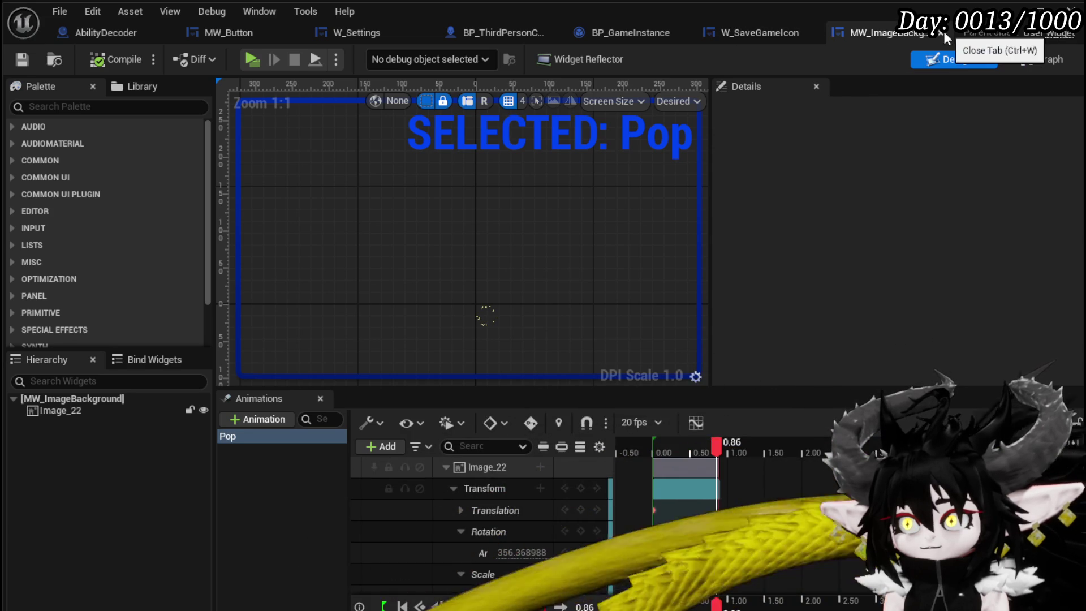
- Close MW_ImageBackground and wire Closing directly into Set Timer by Function Name
{"action": "left_click", "coordinate": [941, 32]}
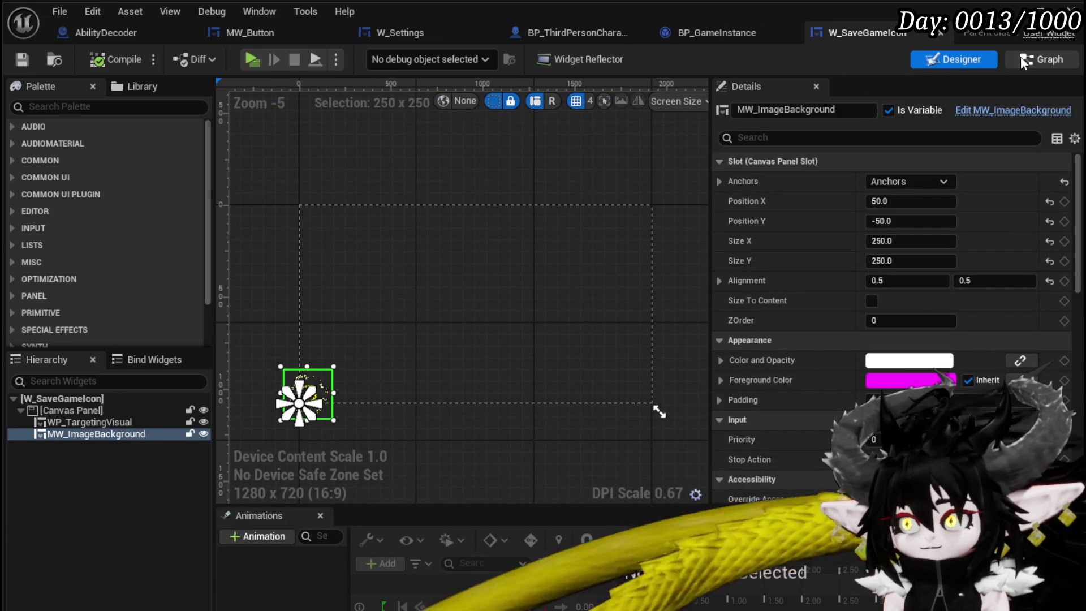
{"action": "left_click", "coordinate": [1027, 59]}
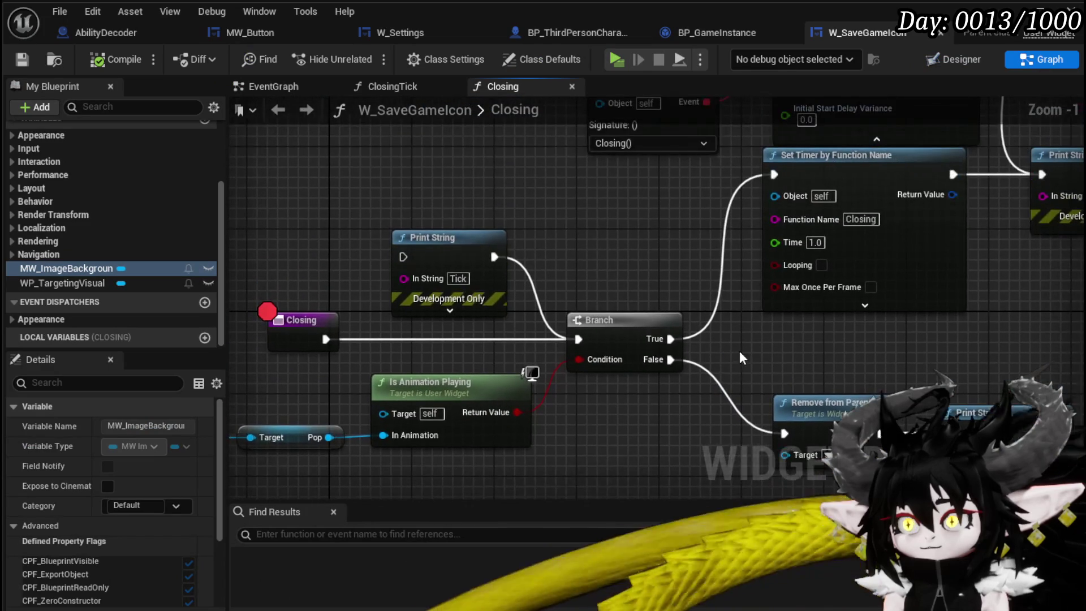
{"action": "mouse_move", "coordinate": [731, 344]}
{"action": "left_mouse_down"}
{"action": "mouse_move", "coordinate": [500, 335]}
{"action": "mouse_move", "coordinate": [747, 341]}
{"action": "left_mouse_up"}
{"action": "left_click", "coordinate": [317, 173]}
{"action": "left_click_drag", "start_coordinate": [333, 187], "coordinate": [792, 173]}
{"action": "mouse_move", "coordinate": [278, 166]}
{"action": "left_mouse_down"}
{"action": "mouse_move", "coordinate": [326, 224]}
{"action": "mouse_move", "coordinate": [242, 223]}
{"action": "mouse_move", "coordinate": [432, 217]}
{"action": "left_mouse_up"}
- Remove the Closing node's breakpoint, compile W_SaveGameIcon, and start a play test
{"action": "left_click", "coordinate": [326, 213]}
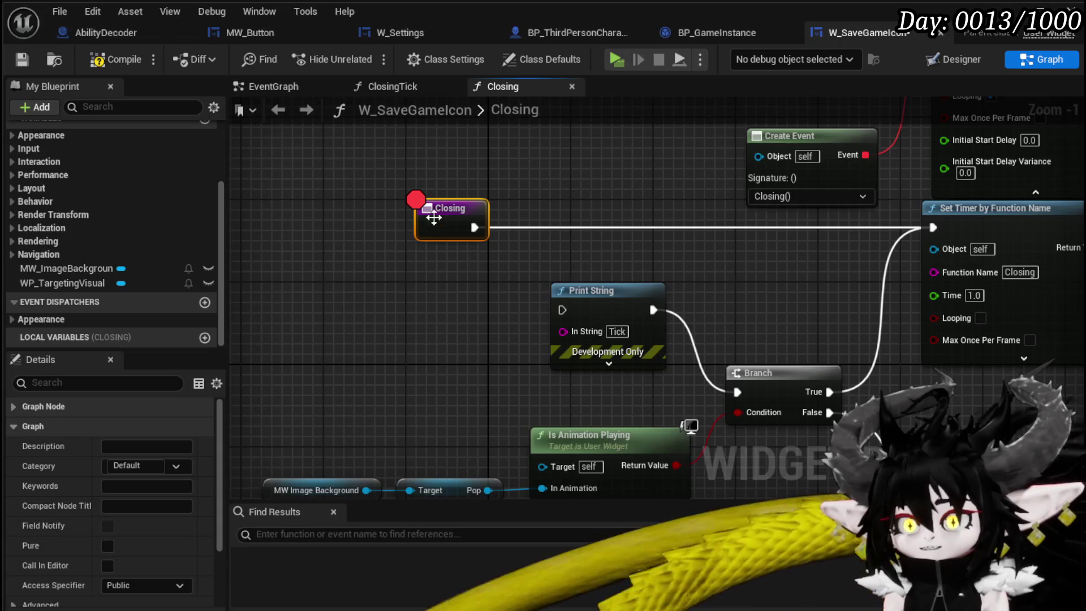
{"action": "right_click", "coordinate": [432, 218]}
{"action": "left_click", "coordinate": [480, 531]}
{"action": "left_click", "coordinate": [298, 188]}
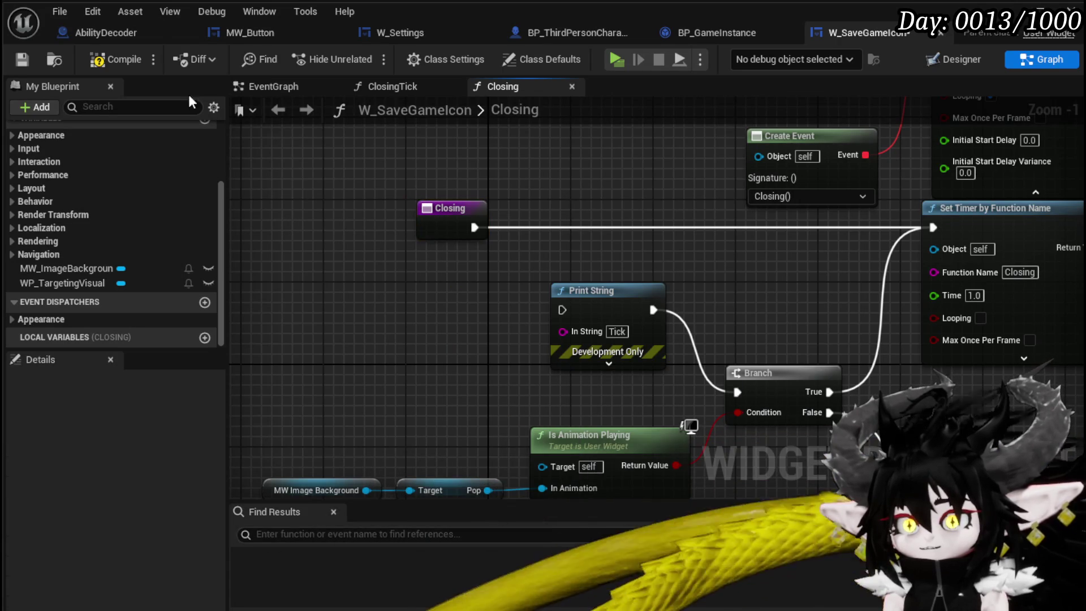
{"action": "left_click", "coordinate": [108, 59]}
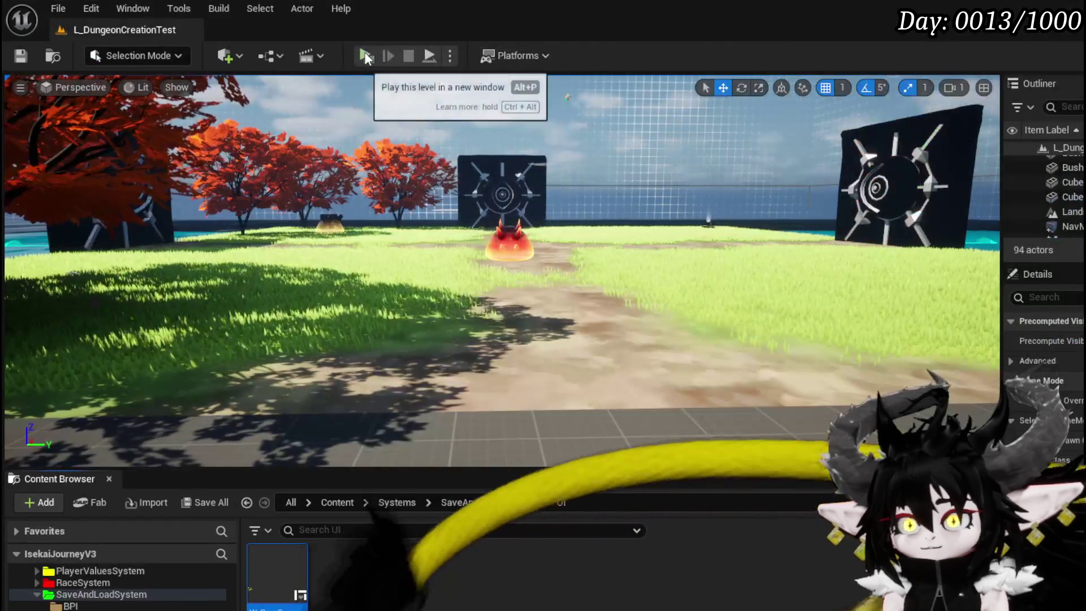
{"action": "left_click", "coordinate": [370, 56]}
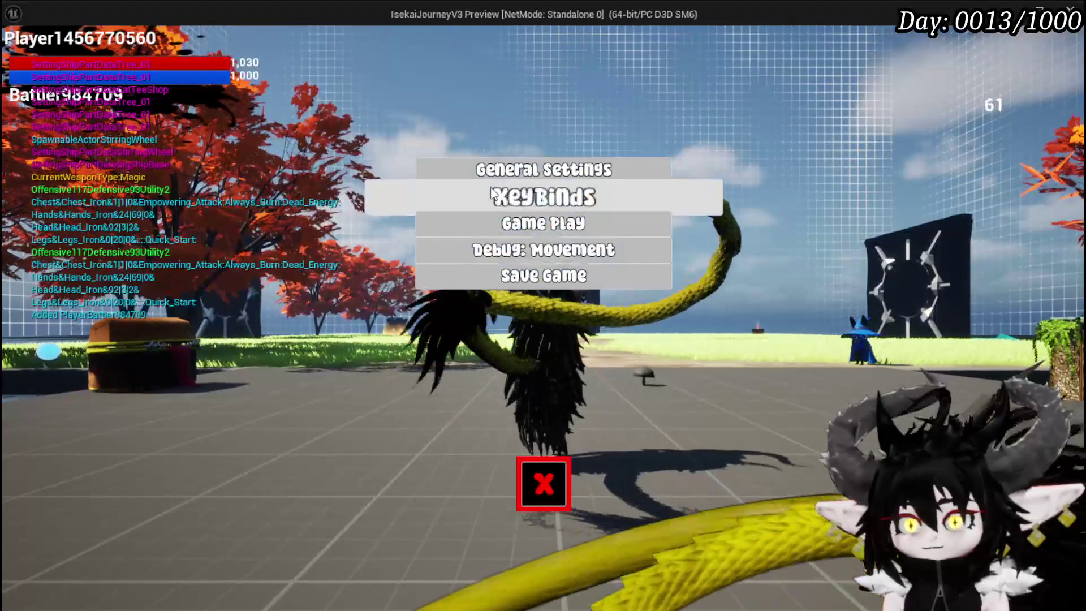
- Press Save Game in the PIE settings menu, close the menu, and stop Play In Editor
{"action": "left_click", "coordinate": [542, 276]}
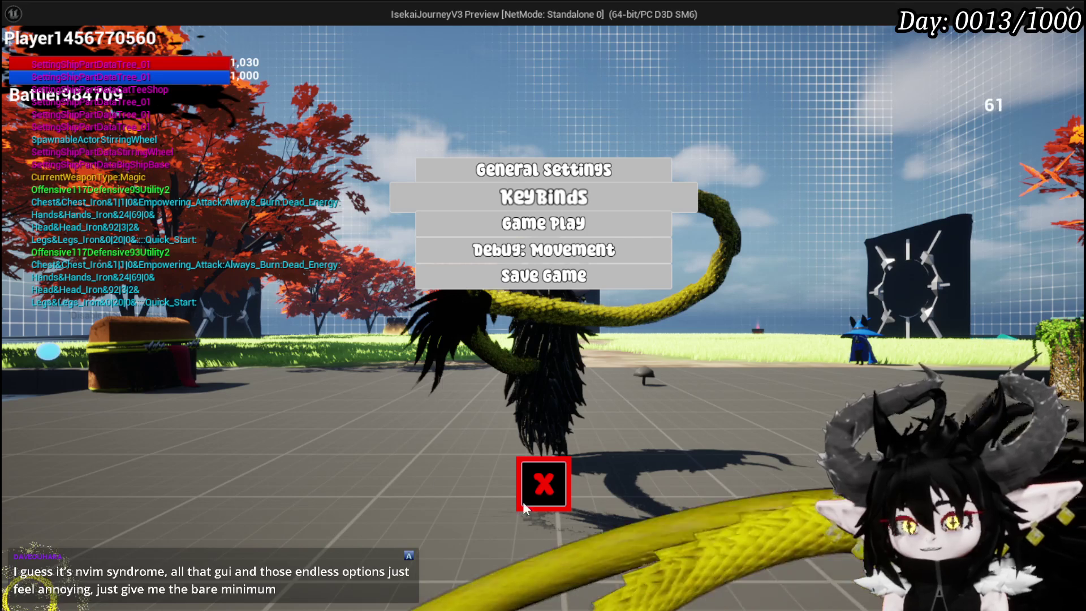
{"action": "left_click", "coordinate": [544, 483]}
{"action": "key", "text": "Escape"}
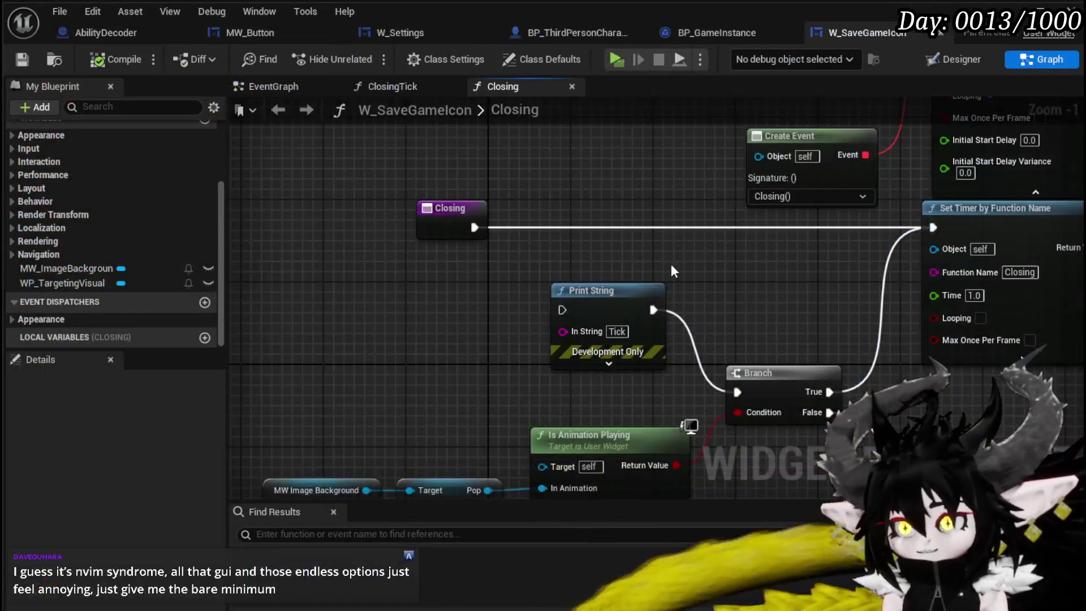
- Wire Closing directly to Remove from Parent and move that node beside it
{"action": "mouse_move", "coordinate": [671, 264]}
{"action": "left_mouse_down"}
{"action": "mouse_move", "coordinate": [457, 249]}
{"action": "mouse_move", "coordinate": [439, 292]}
{"action": "mouse_move", "coordinate": [718, 380]}
{"action": "mouse_move", "coordinate": [758, 172]}
{"action": "mouse_move", "coordinate": [533, 259]}
{"action": "left_mouse_up"}
{"action": "mouse_move", "coordinate": [426, 198]}
{"action": "left_mouse_down"}
{"action": "mouse_move", "coordinate": [742, 341]}
{"action": "mouse_move", "coordinate": [727, 246]}
{"action": "mouse_move", "coordinate": [762, 253]}
{"action": "mouse_move", "coordinate": [864, 145]}
{"action": "mouse_move", "coordinate": [629, 223]}
{"action": "mouse_move", "coordinate": [769, 125]}
{"action": "left_mouse_up"}
{"action": "mouse_move", "coordinate": [285, 377]}
{"action": "left_mouse_down"}
{"action": "mouse_move", "coordinate": [685, 247]}
{"action": "mouse_move", "coordinate": [688, 260]}
{"action": "mouse_move", "coordinate": [490, 250]}
{"action": "left_mouse_up"}
{"action": "left_click", "coordinate": [506, 362]}
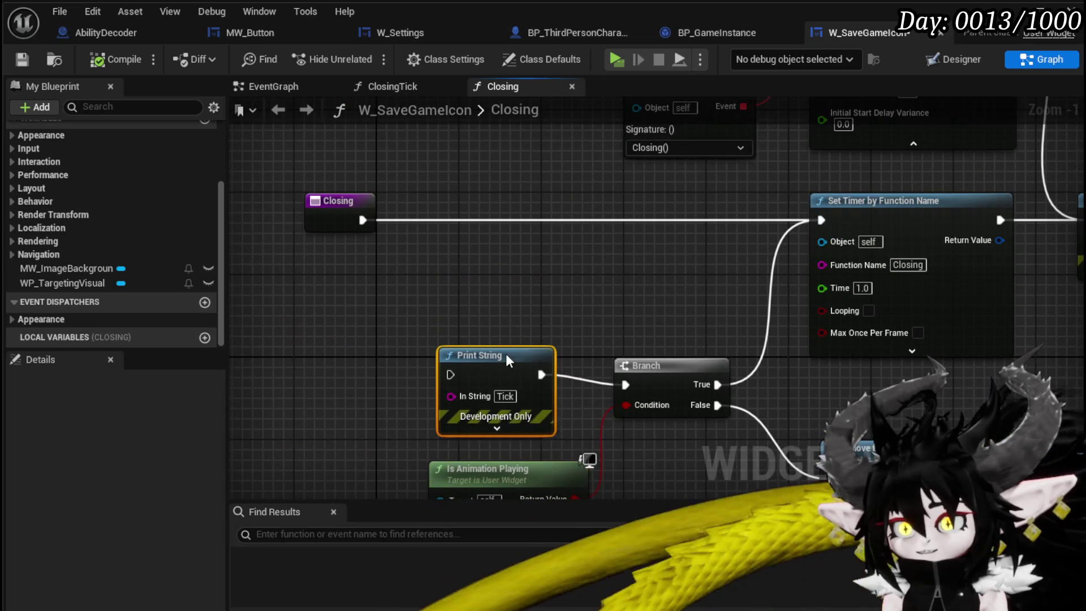
{"action": "mouse_move", "coordinate": [585, 302]}
{"action": "left_mouse_down"}
{"action": "mouse_move", "coordinate": [412, 223]}
{"action": "mouse_move", "coordinate": [503, 240]}
{"action": "left_mouse_up"}
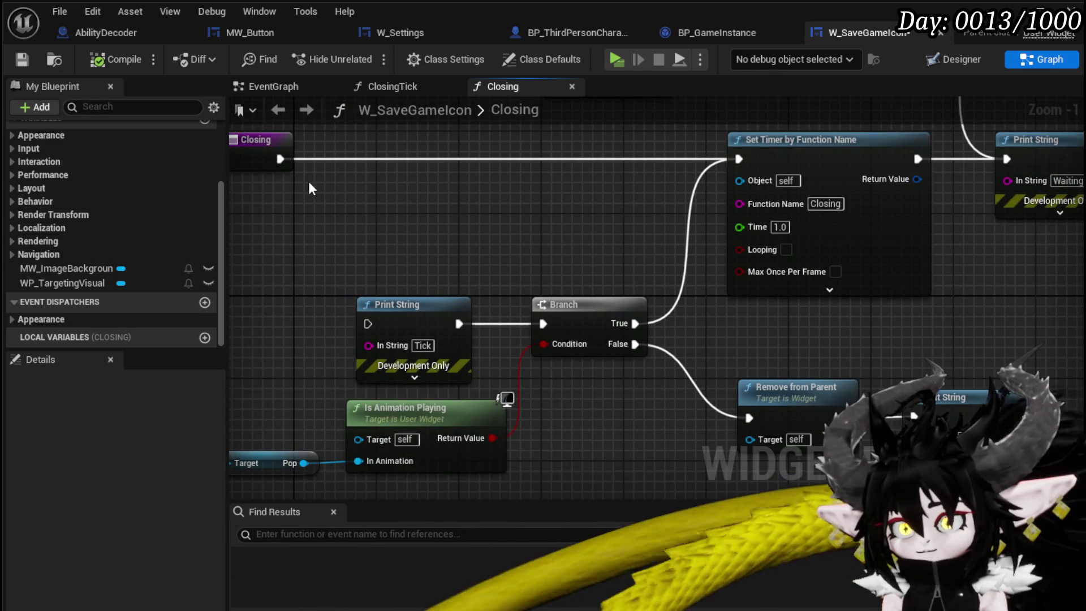
{"action": "left_click_drag", "start_coordinate": [280, 159], "coordinate": [749, 418]}
{"action": "scroll", "coordinate": [821, 349], "scroll_direction": "down", "scroll_amount": 1}
{"action": "mouse_move", "coordinate": [772, 334]}
{"action": "left_mouse_down"}
{"action": "mouse_move", "coordinate": [956, 430]}
{"action": "mouse_move", "coordinate": [656, 145]}
{"action": "mouse_move", "coordinate": [609, 192]}
{"action": "left_mouse_up"}
- Delete the Print String, Set Timer, Create Event, Branch and animation-check nodes from Closing
{"action": "left_click", "coordinate": [611, 177]}
{"action": "key", "text": "Delete"}
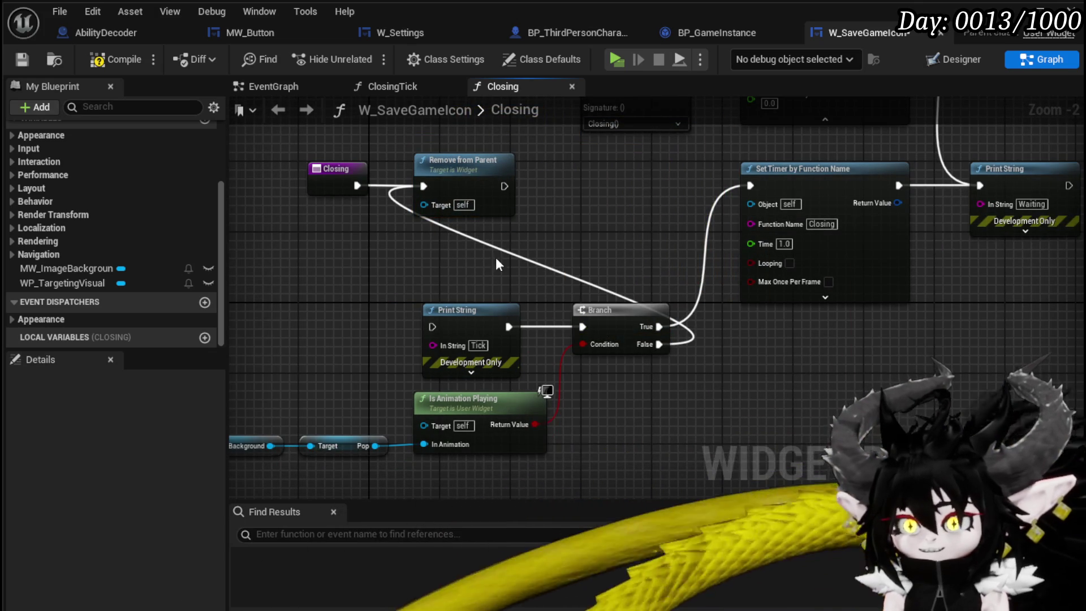
{"action": "left_click", "coordinate": [802, 182]}
{"action": "mouse_move", "coordinate": [466, 194]}
{"action": "left_mouse_down"}
{"action": "mouse_move", "coordinate": [487, 253]}
{"action": "mouse_move", "coordinate": [707, 374]}
{"action": "left_mouse_up"}
{"action": "key", "text": "Delete"}
{"action": "mouse_move", "coordinate": [393, 273]}
{"action": "left_mouse_down"}
{"action": "mouse_move", "coordinate": [518, 342]}
{"action": "mouse_move", "coordinate": [1063, 234]}
{"action": "left_mouse_up"}
{"action": "key", "text": "Delete"}
{"action": "left_click_drag", "start_coordinate": [671, 295], "coordinate": [904, 186]}
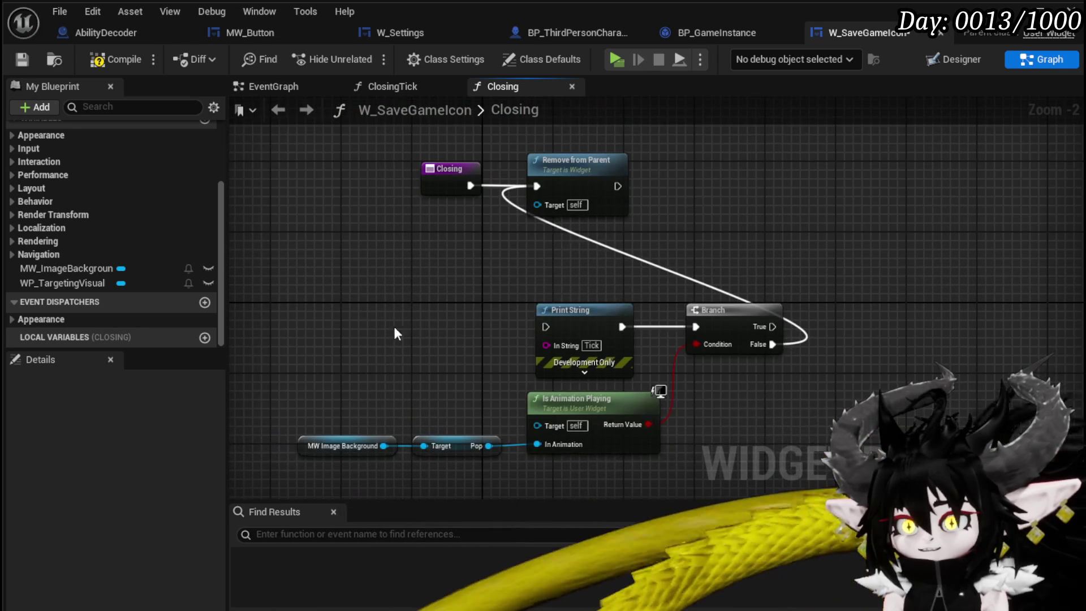
{"action": "left_click_drag", "start_coordinate": [315, 488], "coordinate": [884, 317]}
{"action": "key", "text": "Delete"}
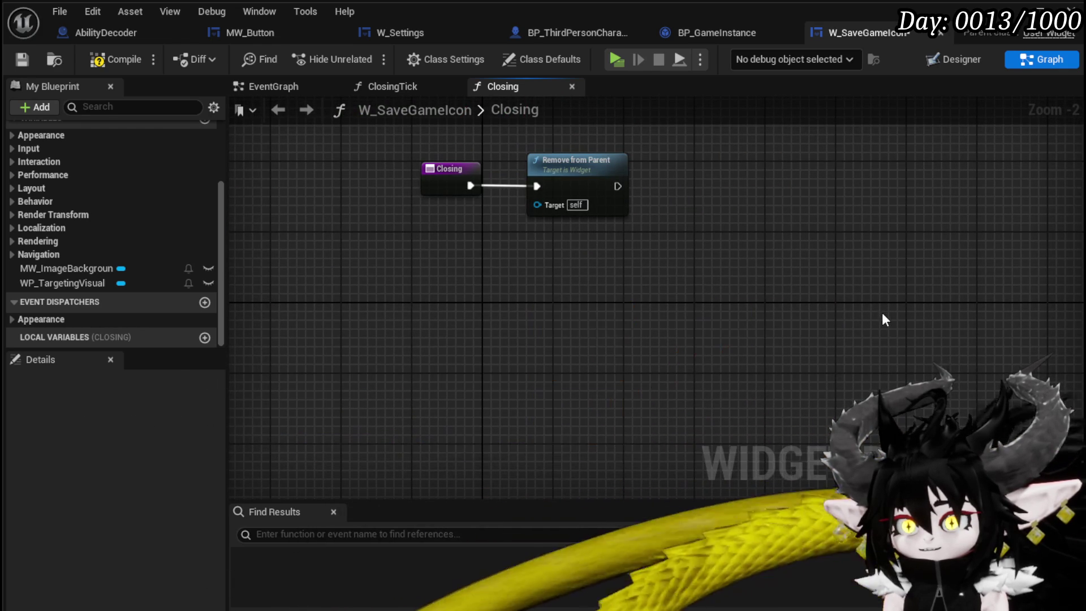
- Compile, delete the ClosingTick function, and save W_SaveGameIcon
{"action": "left_click", "coordinate": [115, 59]}
{"action": "scroll", "coordinate": [71, 218], "scroll_direction": "up", "scroll_amount": 3}
{"action": "left_click", "coordinate": [70, 168]}
{"action": "key", "text": "Delete"}
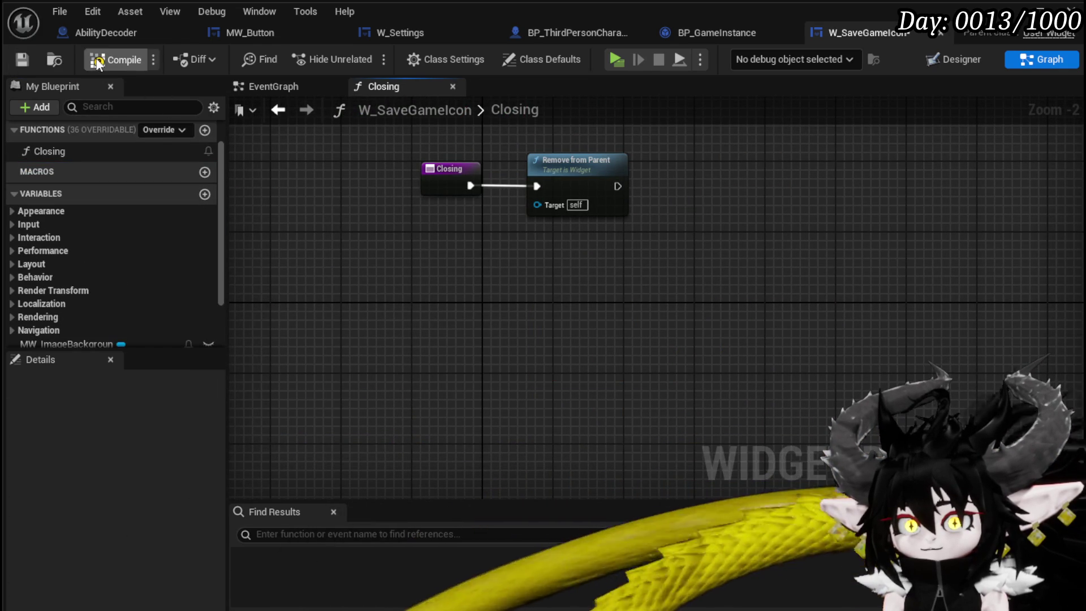
{"action": "left_click", "coordinate": [13, 60]}
{"action": "scroll", "coordinate": [72, 197], "scroll_direction": "up", "scroll_amount": 2}
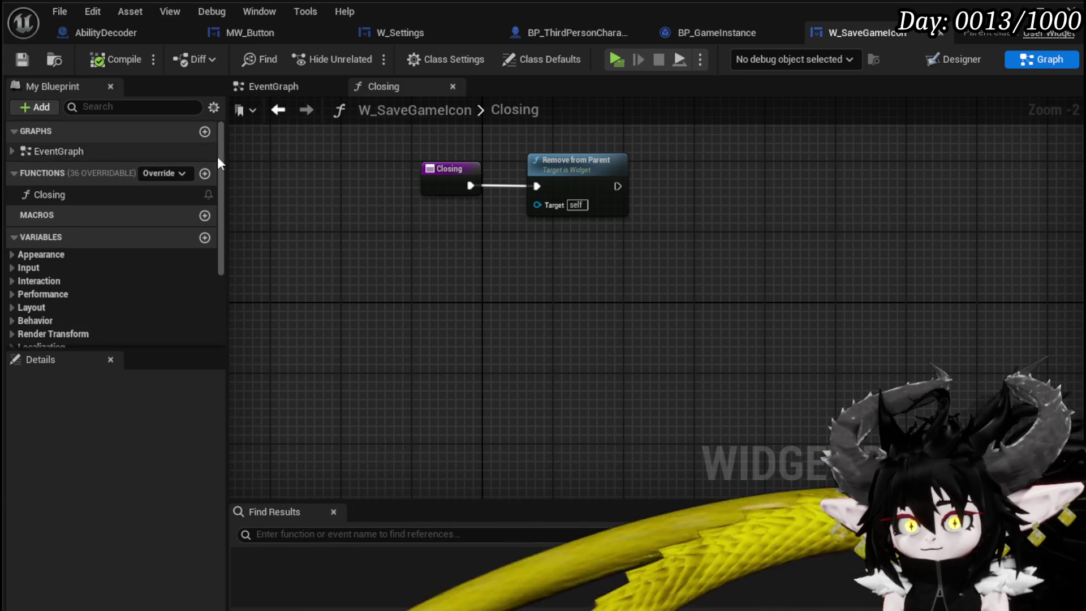
{"action": "left_click", "coordinate": [706, 39]}
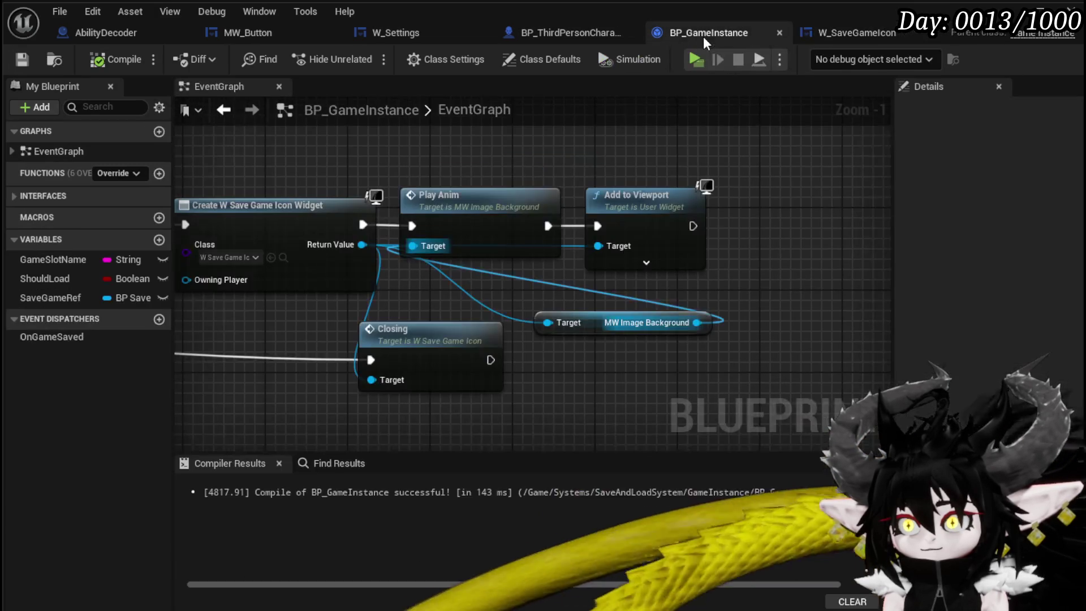
- Try a Bind to Animation Finished node off MW Image Background, then delete it
{"action": "left_click_drag", "start_coordinate": [570, 295], "coordinate": [676, 230]}
{"action": "mouse_move", "coordinate": [472, 266]}
{"action": "left_mouse_down"}
{"action": "mouse_move", "coordinate": [626, 260]}
{"action": "mouse_move", "coordinate": [582, 304]}
{"action": "mouse_move", "coordinate": [359, 334]}
{"action": "left_mouse_up"}
{"action": "left_click", "coordinate": [616, 263]}
{"action": "left_click_drag", "start_coordinate": [334, 213], "coordinate": [413, 285]}
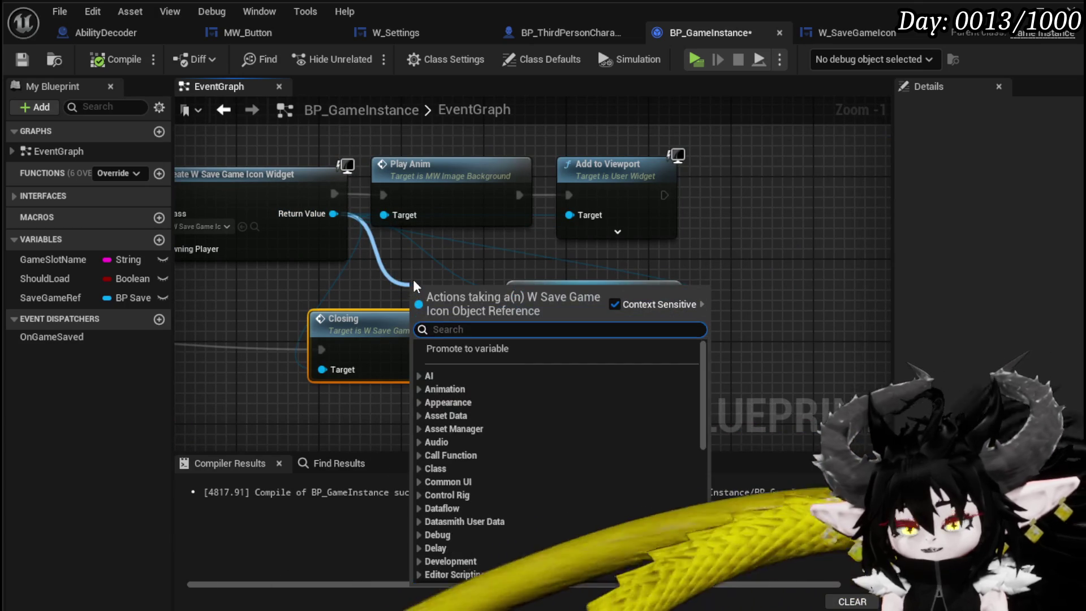
{"action": "type", "text": "Bind"}
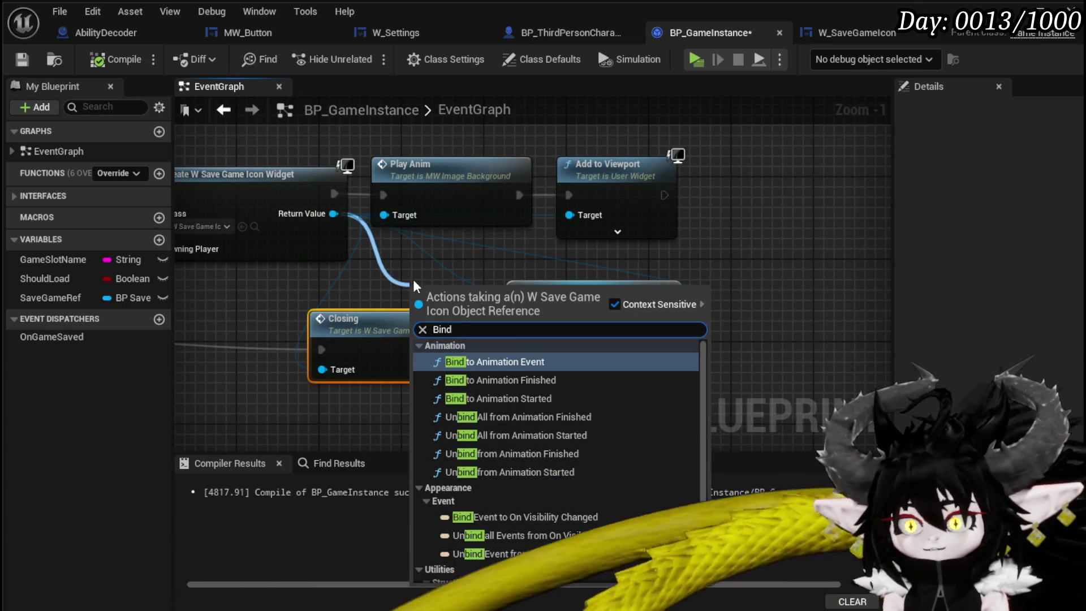
{"action": "left_click_drag", "start_coordinate": [451, 225], "coordinate": [342, 237]}
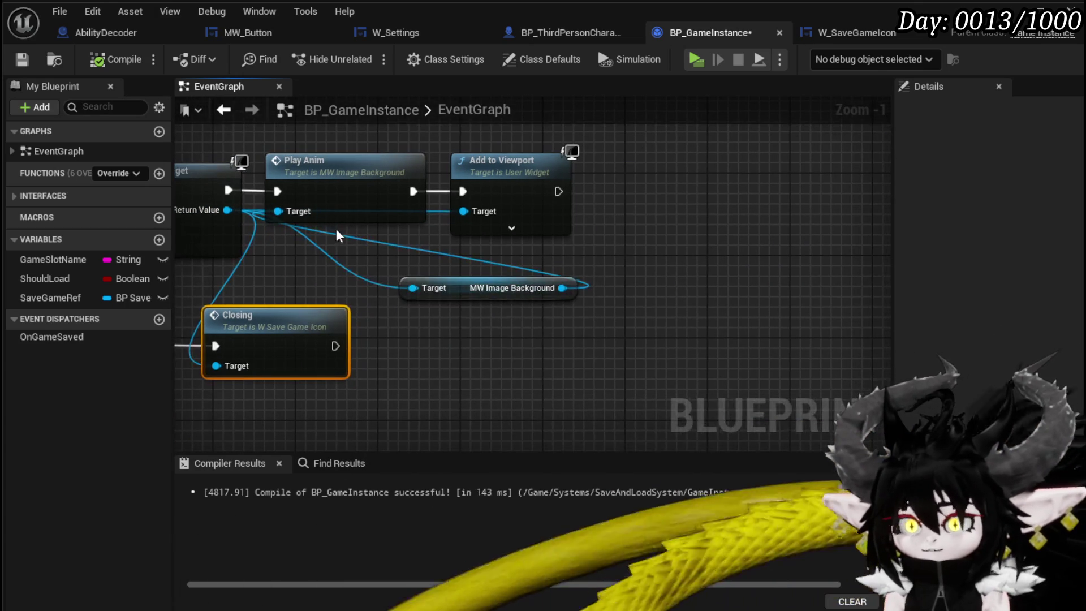
{"action": "left_click_drag", "start_coordinate": [475, 292], "coordinate": [347, 272]}
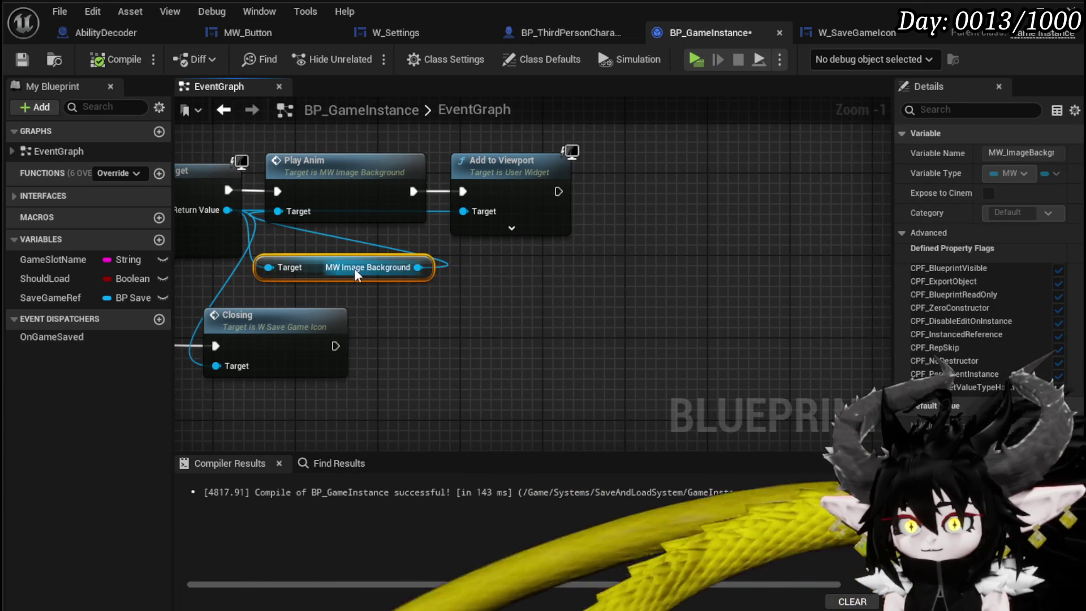
{"action": "left_click_drag", "start_coordinate": [417, 268], "coordinate": [523, 308]}
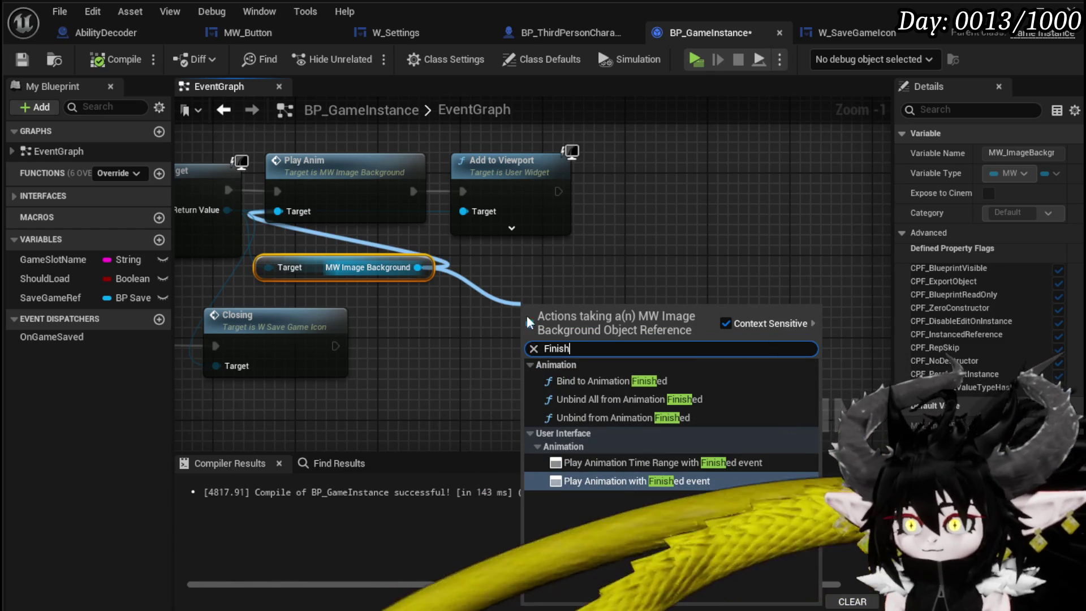
{"action": "left_click", "coordinate": [600, 380]}
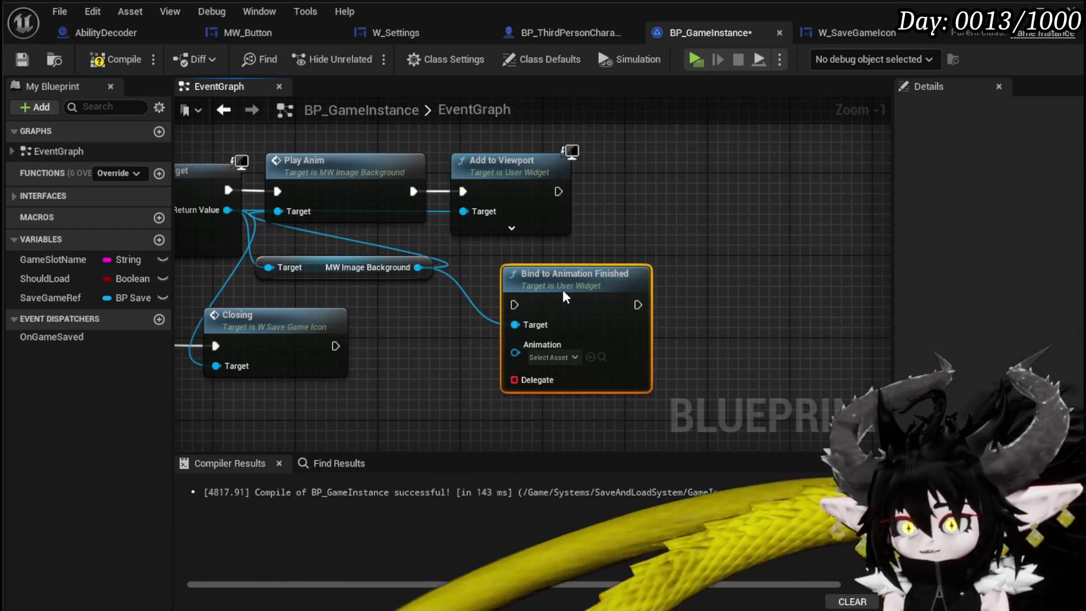
{"action": "left_click", "coordinate": [555, 357]}
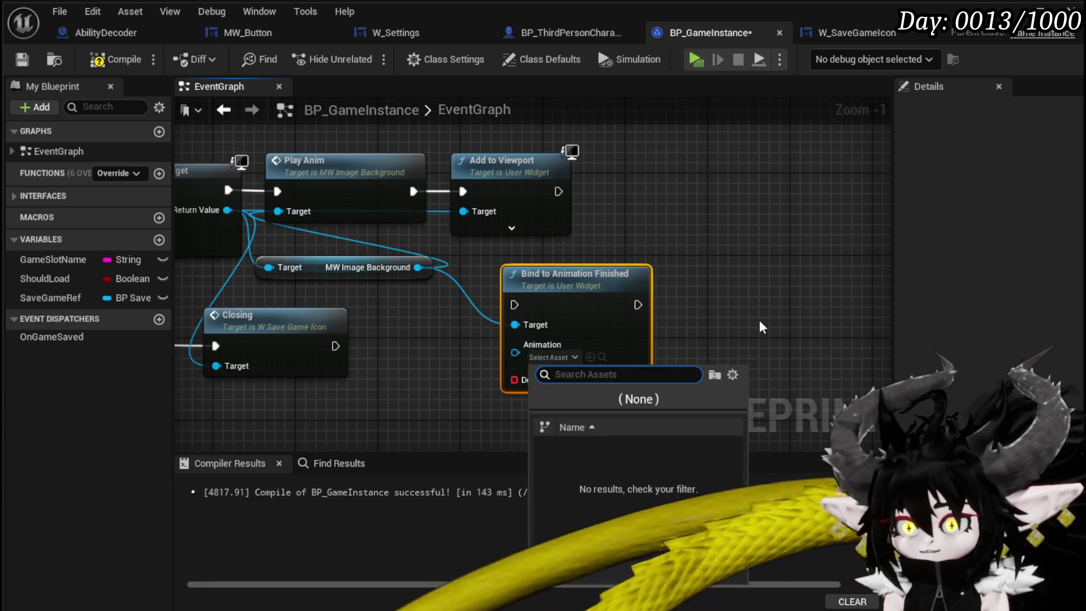
{"action": "key", "text": "Delete"}
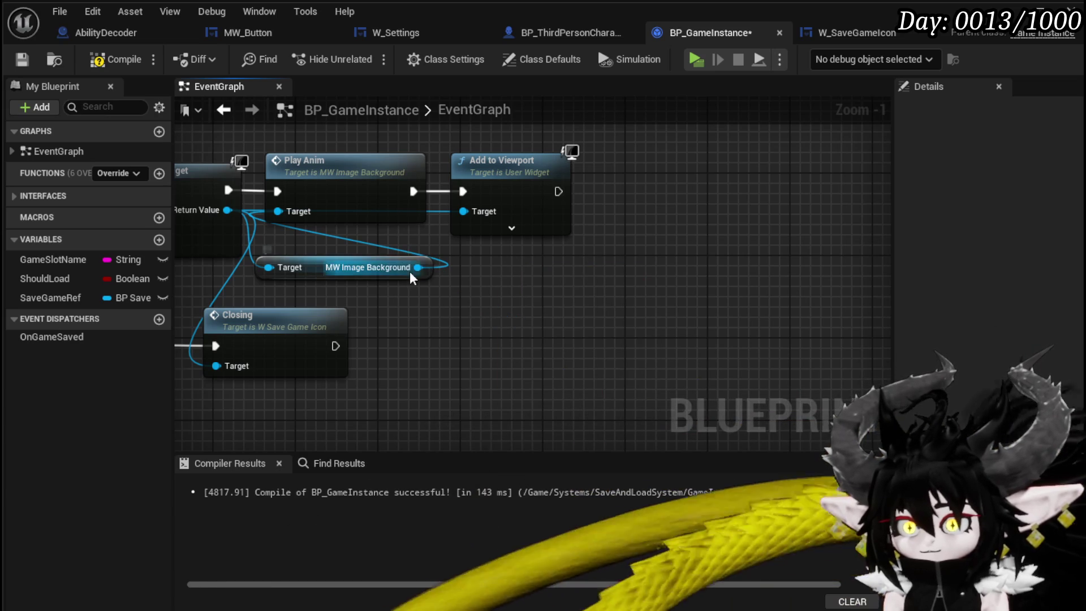
- Get MW Image Background's Pop animation and add Bind to Animation Finished off it
{"action": "left_click_drag", "start_coordinate": [418, 266], "coordinate": [552, 316]}
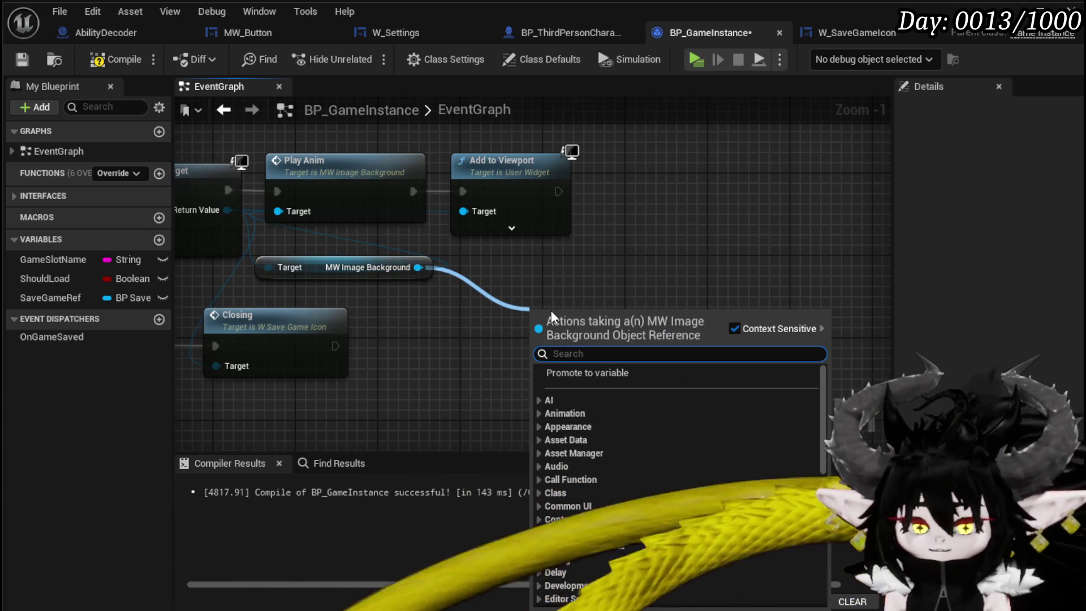
{"action": "type", "text": "pop"}
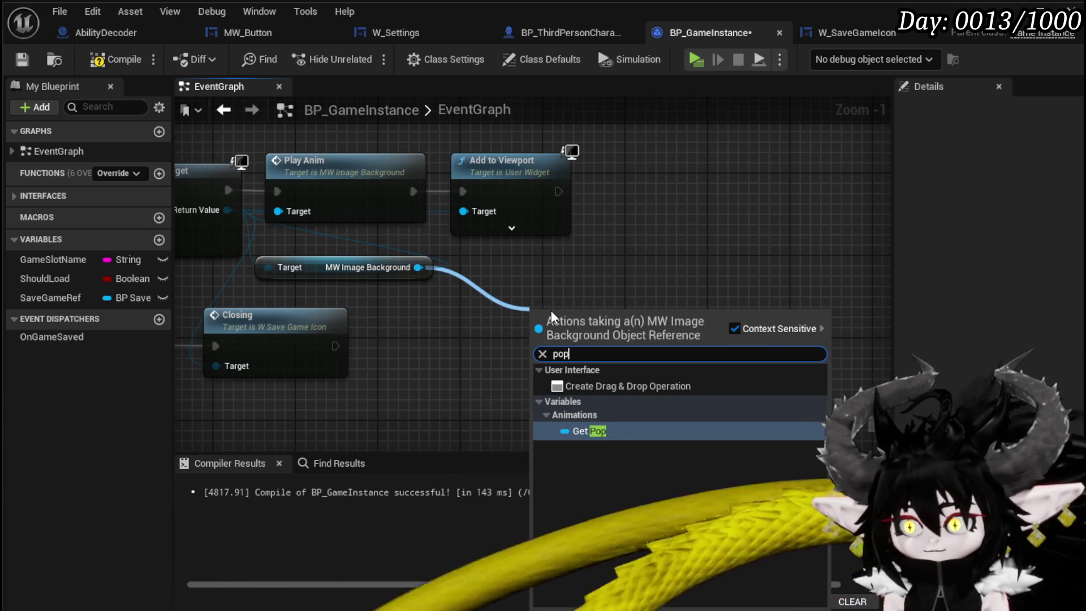
{"action": "left_click", "coordinate": [602, 429]}
{"action": "mouse_move", "coordinate": [577, 318]}
{"action": "left_mouse_down"}
{"action": "mouse_move", "coordinate": [396, 310]}
{"action": "mouse_move", "coordinate": [400, 300]}
{"action": "mouse_move", "coordinate": [538, 317]}
{"action": "left_mouse_up"}
{"action": "type", "text": "finished"}
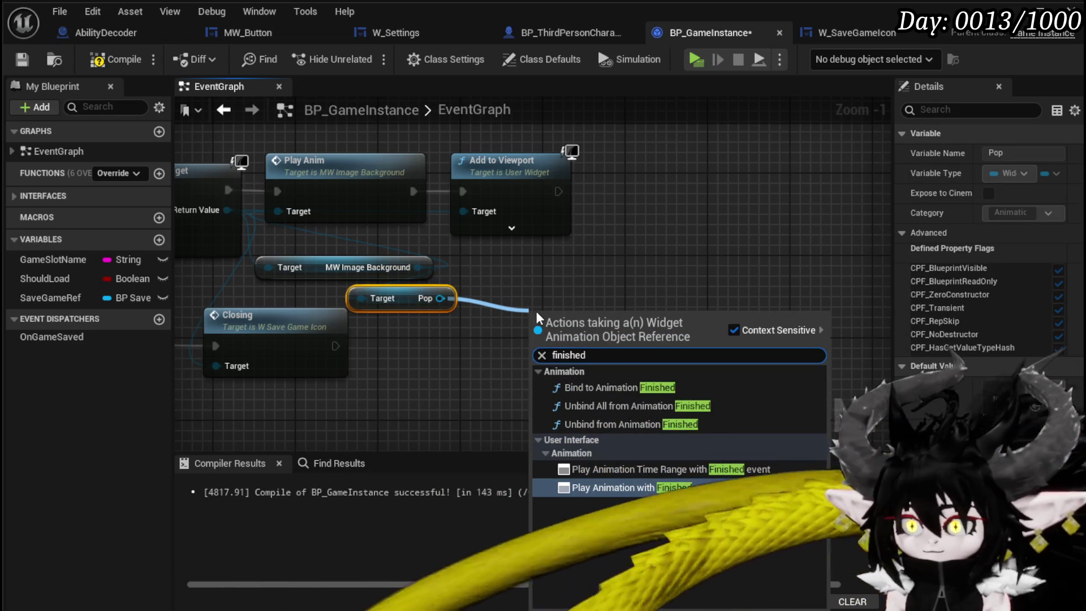
{"action": "left_click", "coordinate": [616, 387]}
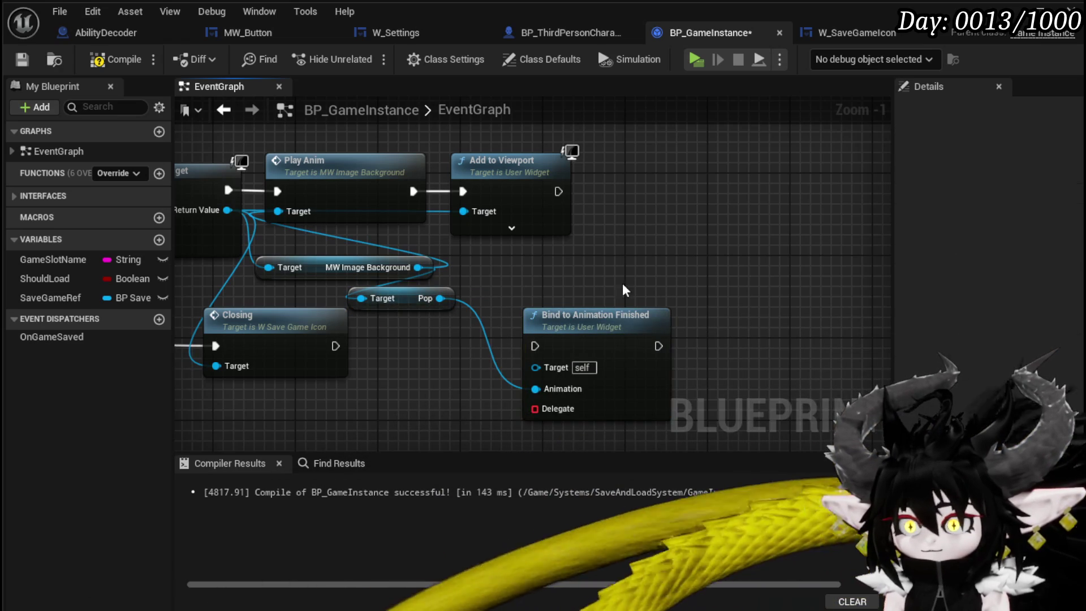
- Place the bind node beside Add to Viewport and run it after Add to Viewport
{"action": "left_click_drag", "start_coordinate": [578, 341], "coordinate": [648, 190]}
{"action": "left_click_drag", "start_coordinate": [559, 190], "coordinate": [607, 191]}
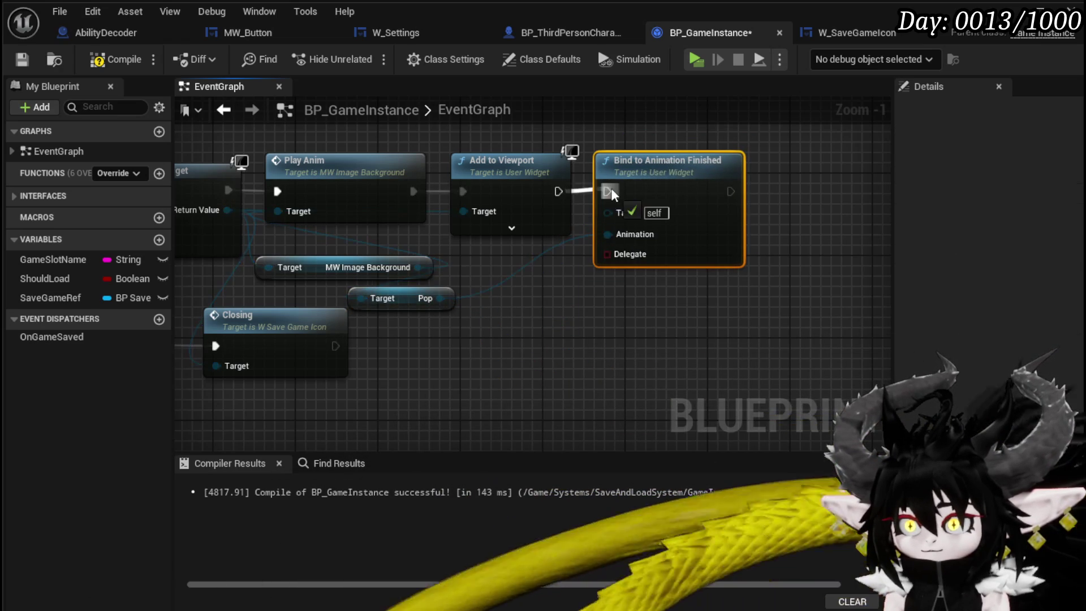
{"action": "left_click_drag", "start_coordinate": [216, 367], "coordinate": [406, 293]}
{"action": "left_click", "coordinate": [656, 305]}
{"action": "scroll", "coordinate": [656, 305], "scroll_direction": "down", "scroll_amount": 5}
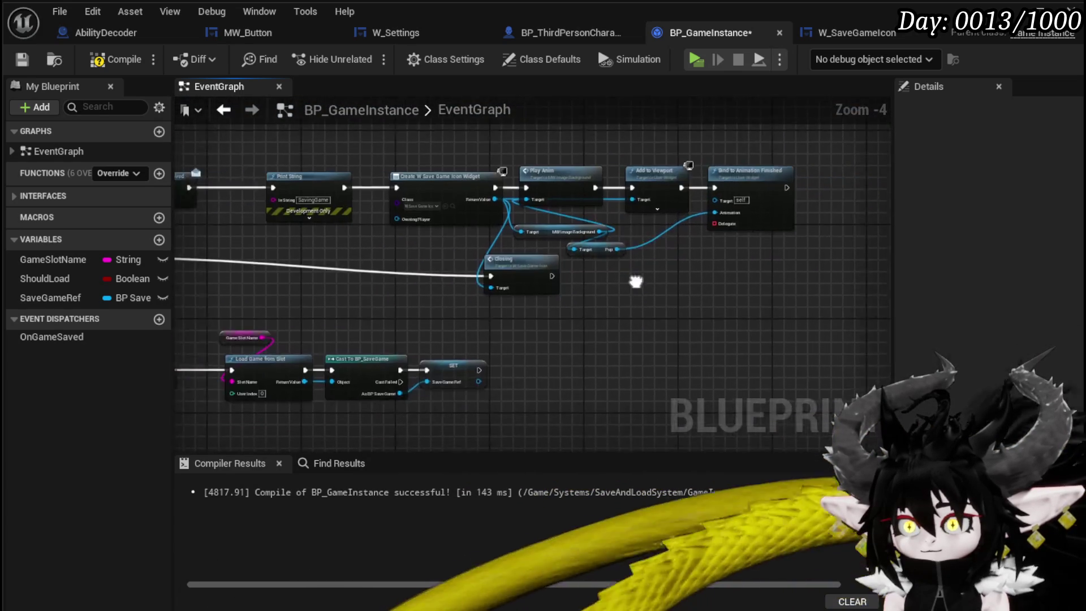
- Add a Create Event node on the Delegate pin and a new custom event
{"action": "left_click_drag", "start_coordinate": [658, 220], "coordinate": [607, 264]}
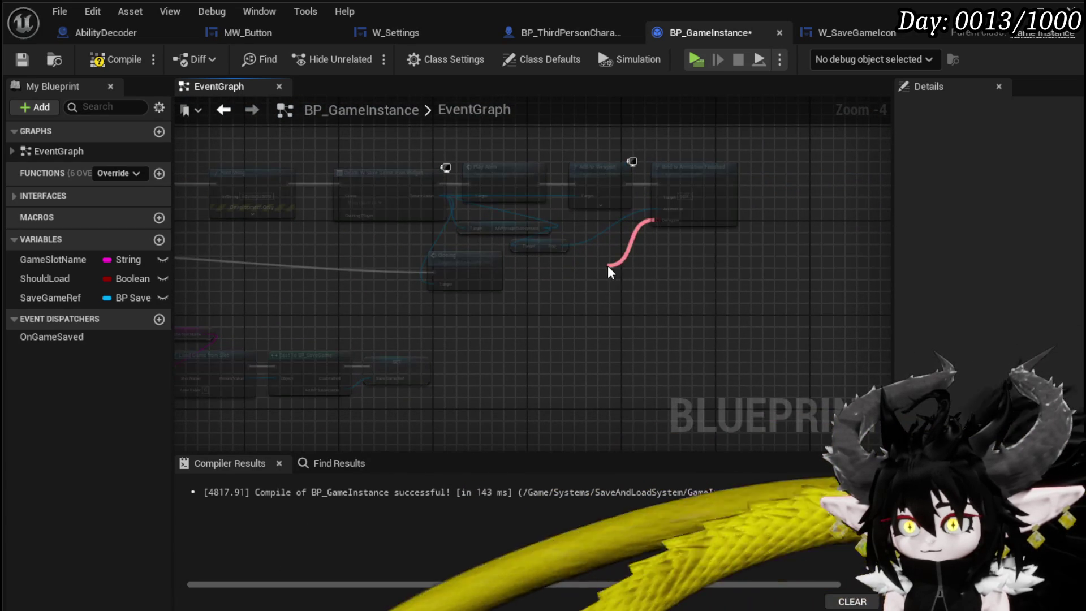
{"action": "type", "text": "Crea"}
{"action": "left_click", "coordinate": [663, 327]}
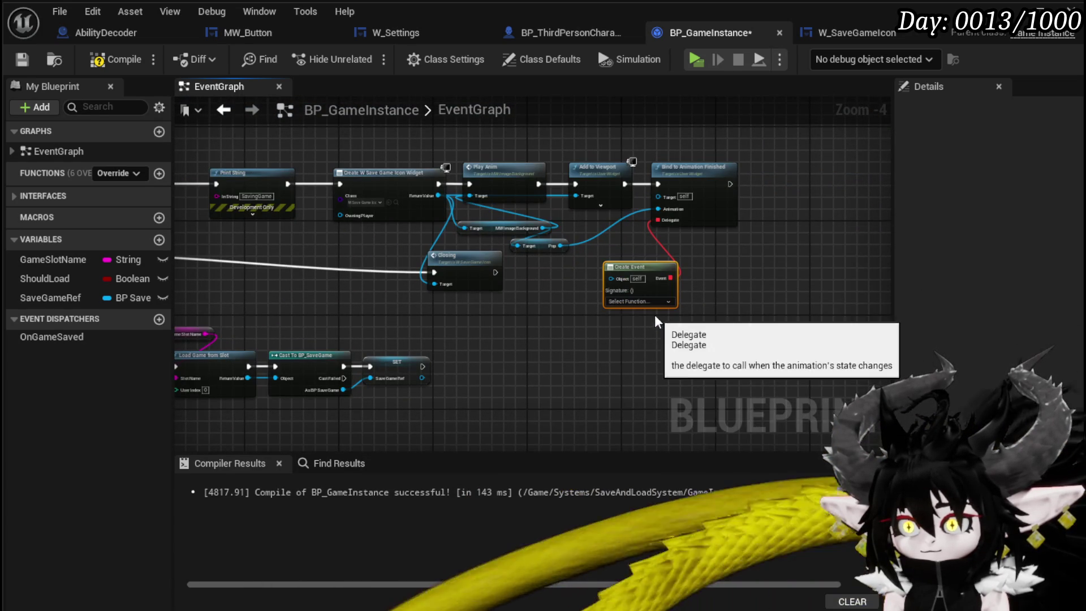
{"action": "right_click", "coordinate": [551, 312]}
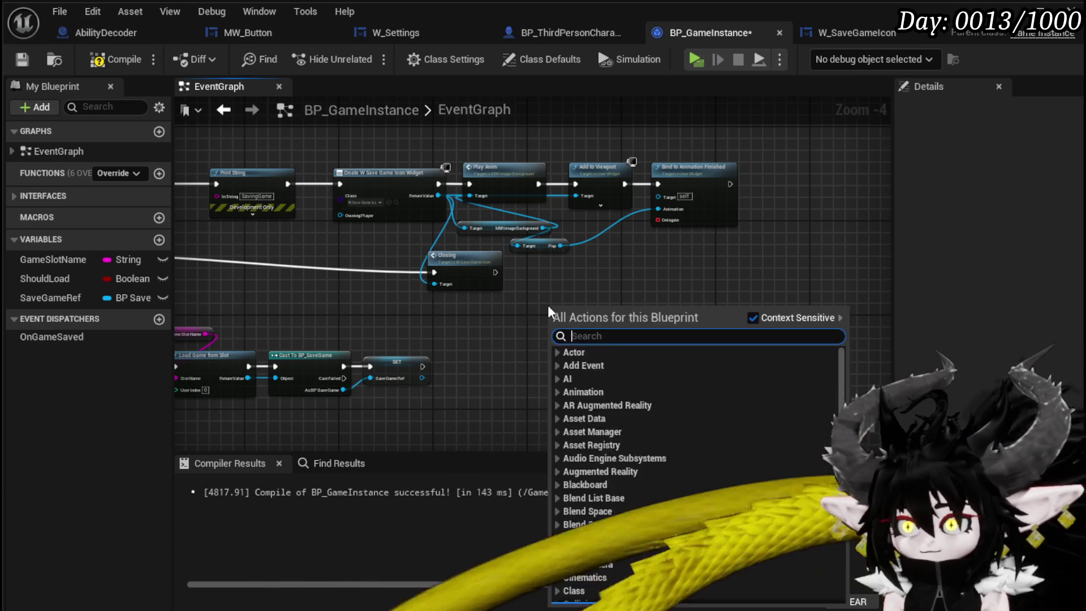
{"action": "type", "text": "custom"}
{"action": "key", "text": "Return"}
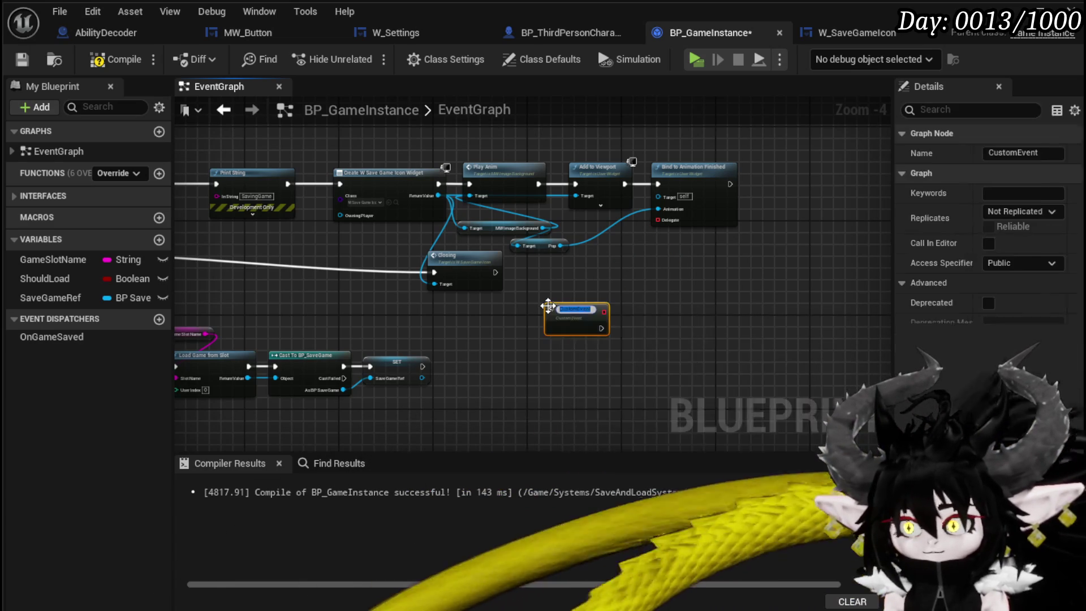
{"action": "left_click", "coordinate": [649, 248]}
- Hook the Delegate to the custom event, make it call Closing, and save BP_GameInstance
{"action": "mouse_move", "coordinate": [659, 220]}
{"action": "left_mouse_down"}
{"action": "mouse_move", "coordinate": [591, 325]}
{"action": "mouse_move", "coordinate": [594, 315]}
{"action": "left_mouse_up"}
{"action": "mouse_move", "coordinate": [450, 281]}
{"action": "left_mouse_down"}
{"action": "mouse_move", "coordinate": [482, 311]}
{"action": "mouse_move", "coordinate": [719, 320]}
{"action": "left_mouse_up"}
{"action": "mouse_move", "coordinate": [592, 324]}
{"action": "left_mouse_down"}
{"action": "mouse_move", "coordinate": [705, 313]}
{"action": "mouse_move", "coordinate": [676, 323]}
{"action": "left_mouse_up"}
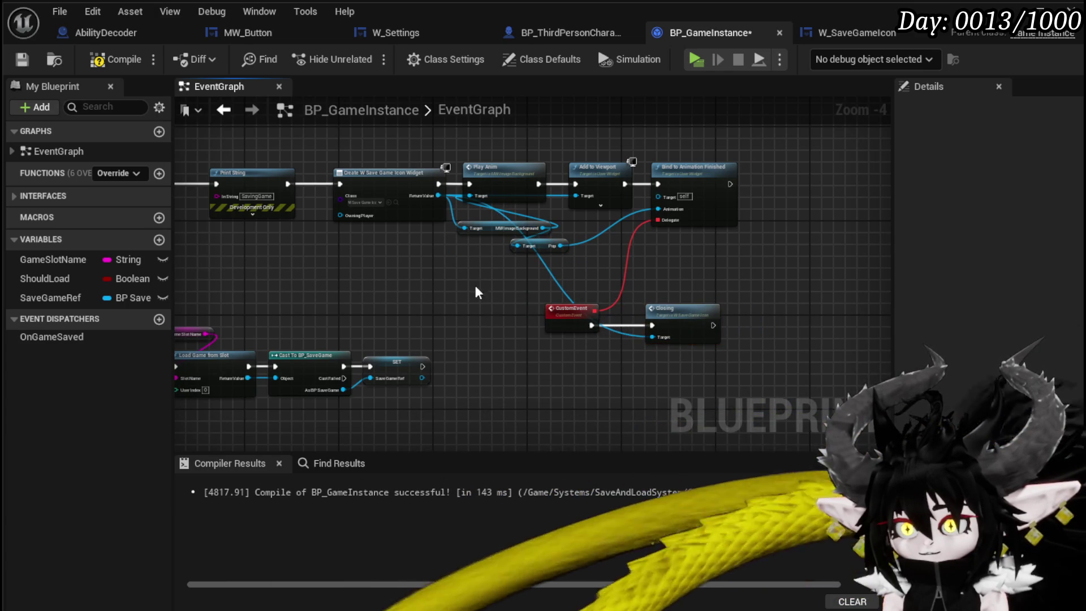
{"action": "left_click", "coordinate": [23, 60]}
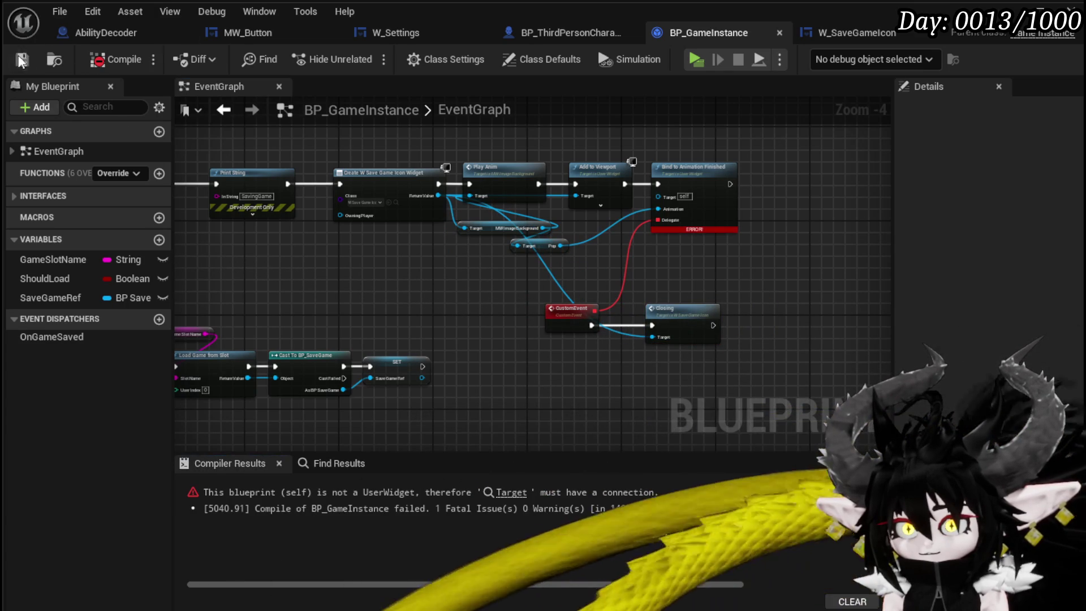
- Wire the created widget's Return Value to the bind and Add to Viewport Targets, compile, and play
{"action": "scroll", "coordinate": [514, 263], "scroll_direction": "up", "scroll_amount": 4}
{"action": "left_click_drag", "start_coordinate": [514, 263], "coordinate": [603, 268]}
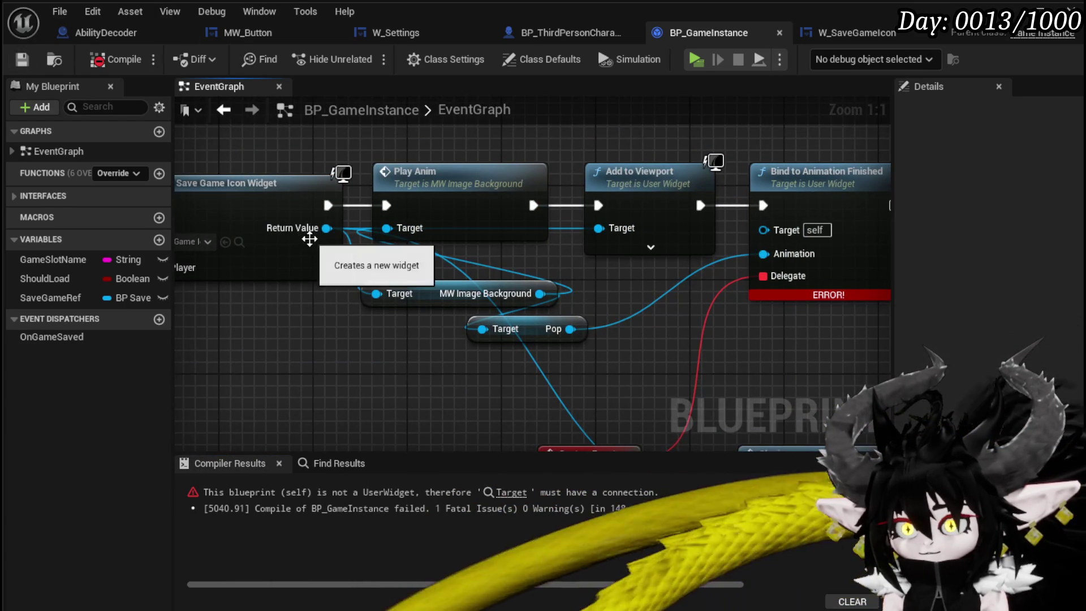
{"action": "left_click_drag", "start_coordinate": [336, 242], "coordinate": [764, 229]}
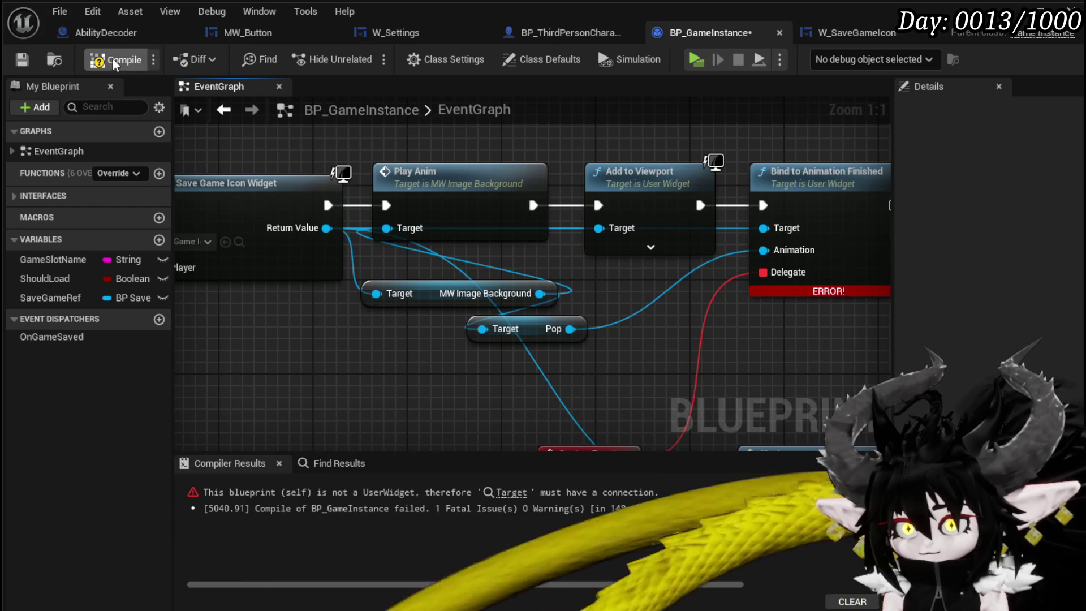
{"action": "mouse_move", "coordinate": [537, 293]}
{"action": "left_mouse_down"}
{"action": "mouse_move", "coordinate": [772, 238]}
{"action": "mouse_move", "coordinate": [765, 228]}
{"action": "left_mouse_up"}
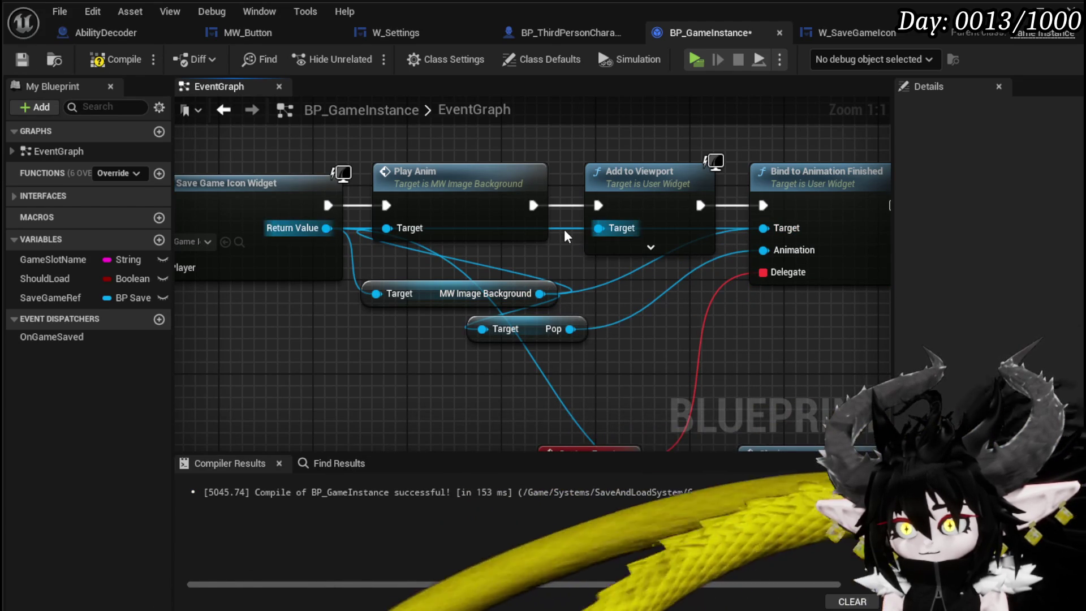
{"action": "left_click", "coordinate": [566, 235], "text": "alt"}
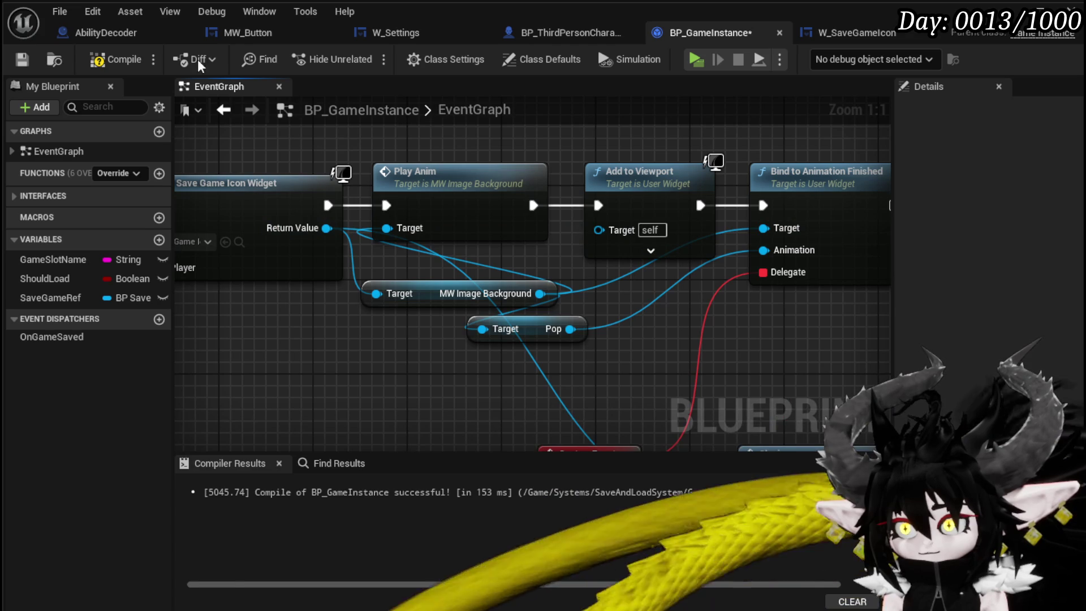
{"action": "left_click", "coordinate": [118, 61]}
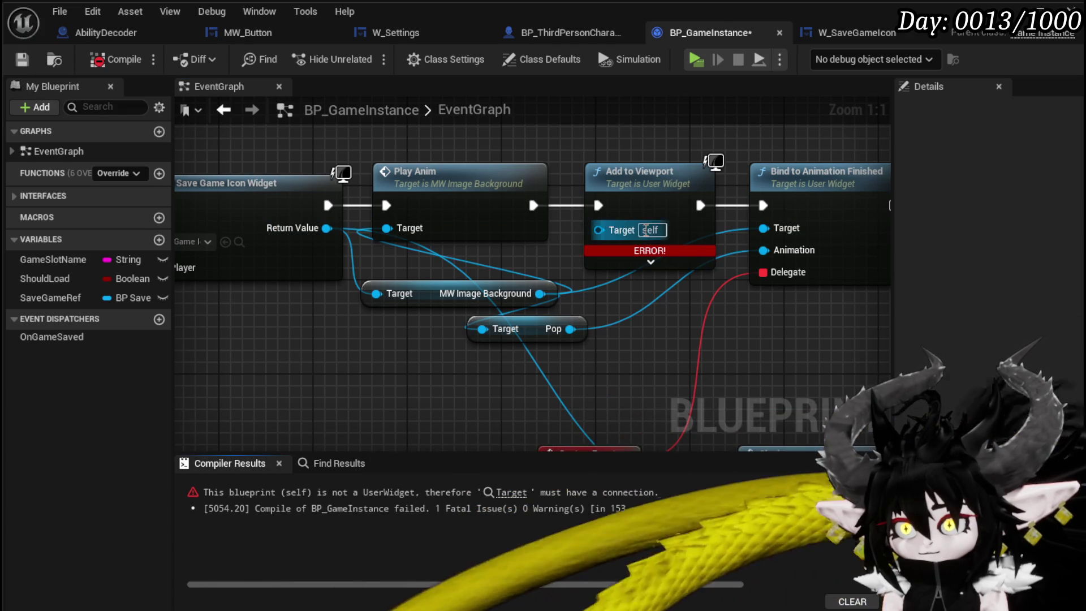
{"action": "mouse_move", "coordinate": [328, 228]}
{"action": "left_mouse_down"}
{"action": "mouse_move", "coordinate": [563, 242]}
{"action": "mouse_move", "coordinate": [598, 228]}
{"action": "left_mouse_up"}
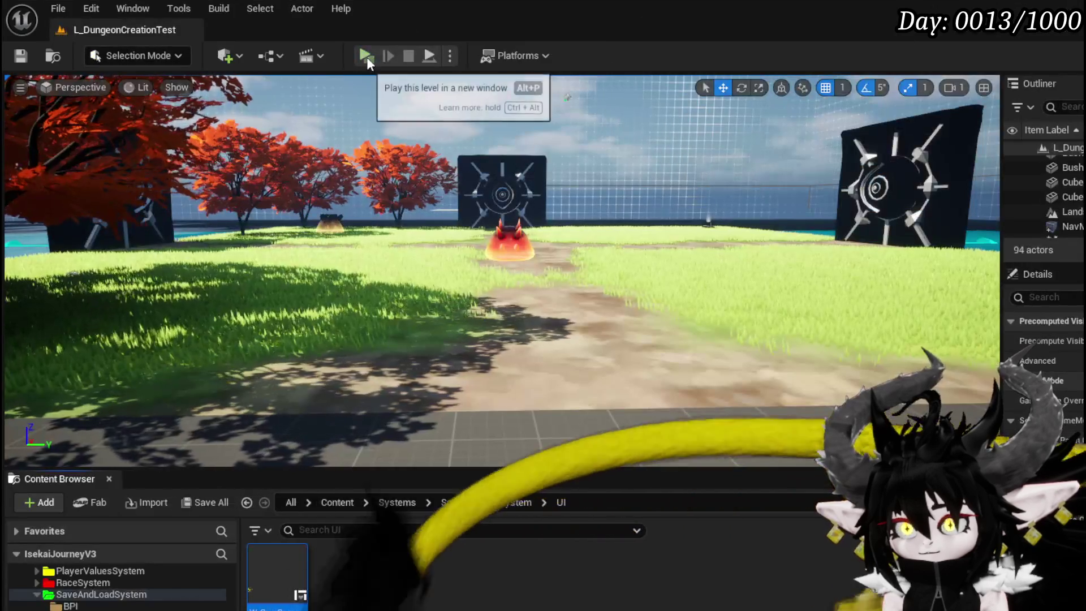
{"action": "left_click", "coordinate": [364, 56]}
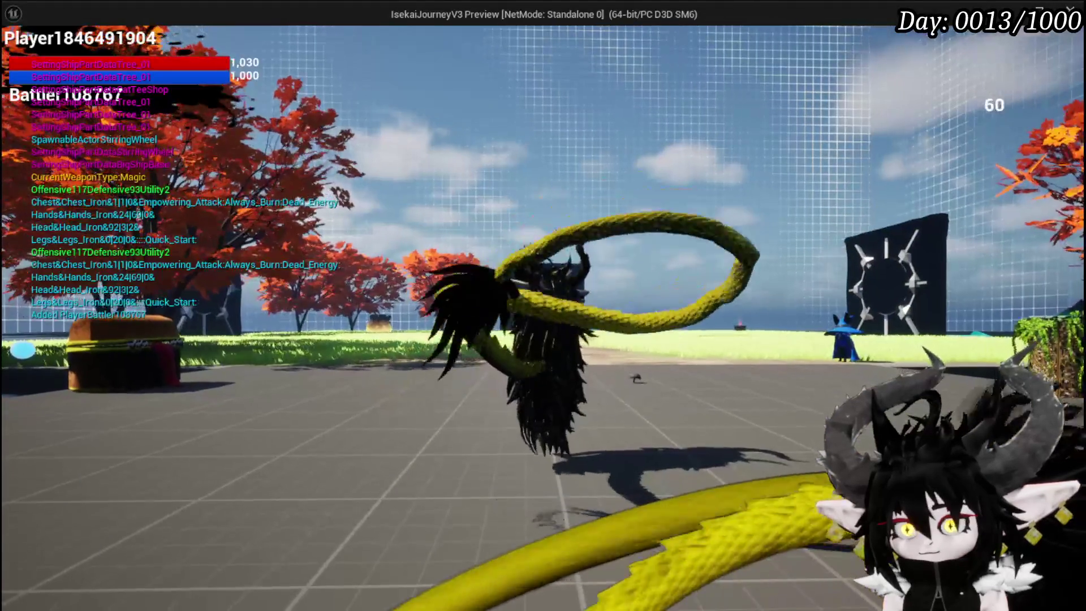
- Choose Save Game from the in-game settings menu, then stop the preview with Esc
{"action": "key", "text": "Tab"}
{"action": "left_click", "coordinate": [456, 273]}
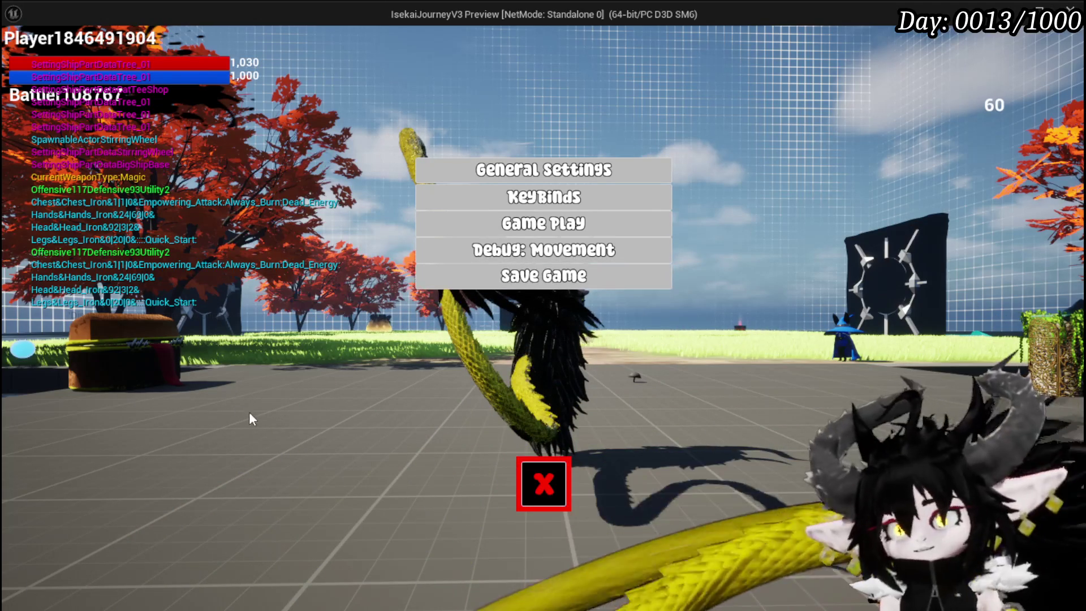
{"action": "key", "text": "Escape"}
- Save all, open W_SaveGameIcon, and select BP_GameInstance's Bind, Pop, CustomEvent and Closing nodes
{"action": "key", "text": "ctrl+s"}
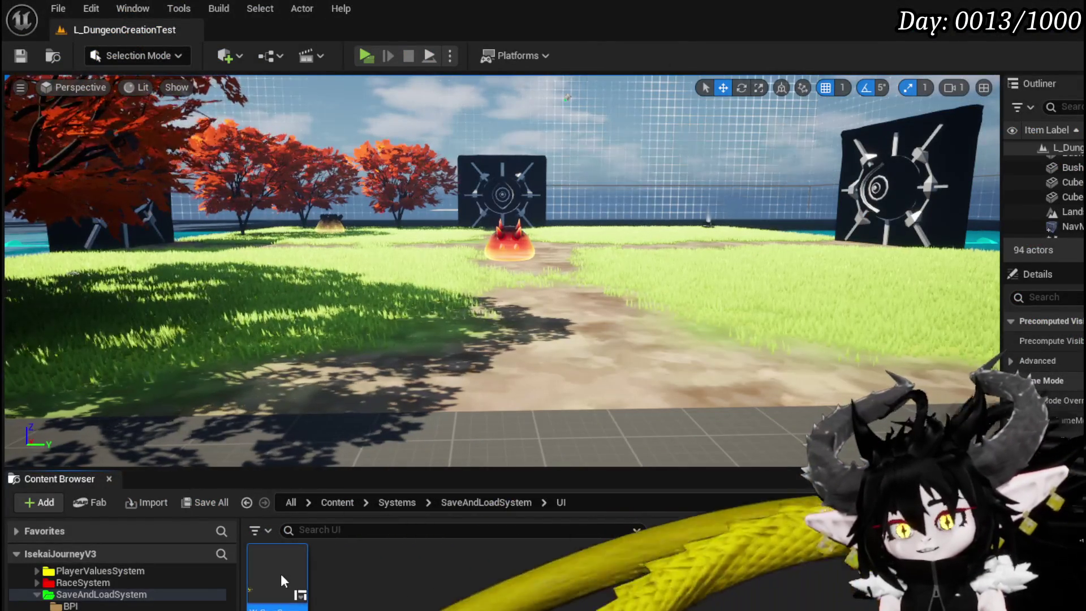
{"action": "double_click", "coordinate": [278, 571]}
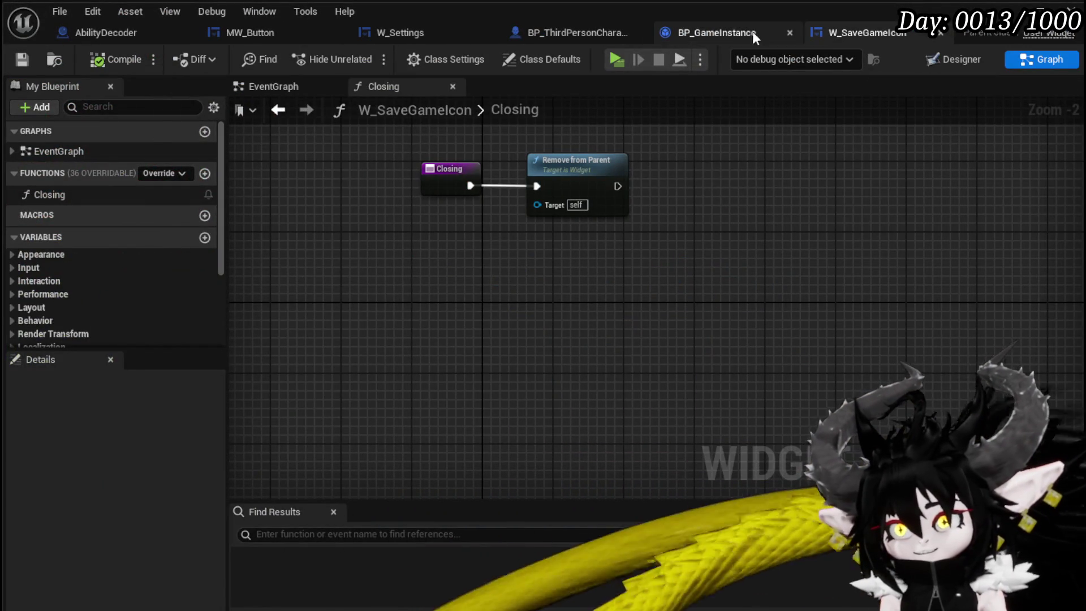
{"action": "left_click", "coordinate": [763, 37]}
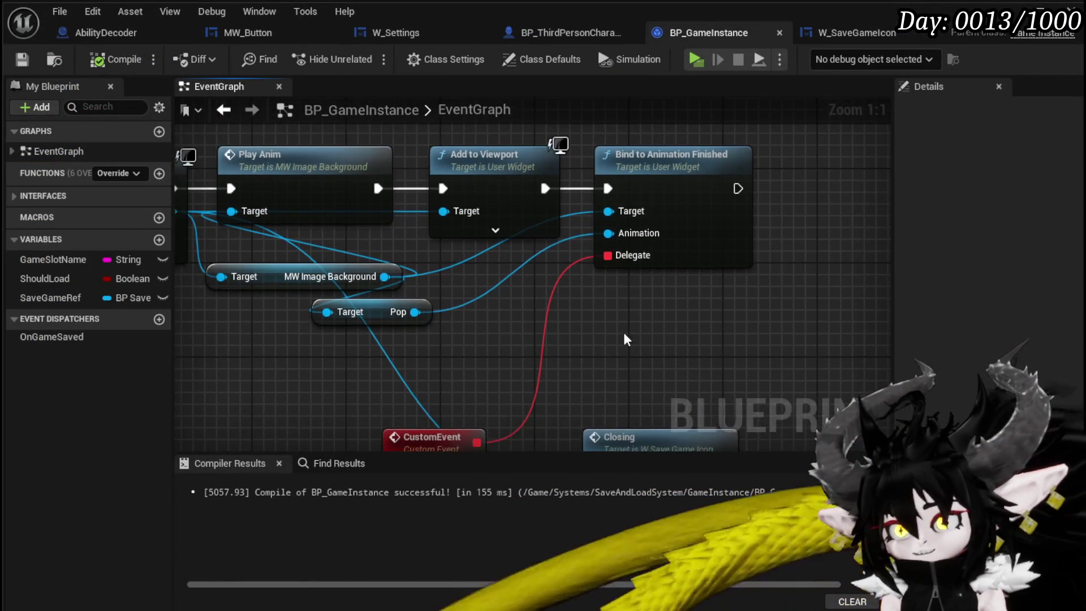
{"action": "scroll", "coordinate": [487, 316], "scroll_direction": "down", "scroll_amount": 3}
{"action": "mouse_move", "coordinate": [435, 288]}
{"action": "left_mouse_down"}
{"action": "mouse_move", "coordinate": [598, 280]}
{"action": "mouse_move", "coordinate": [414, 266]}
{"action": "left_mouse_up"}
{"action": "mouse_move", "coordinate": [661, 367]}
{"action": "left_mouse_down"}
{"action": "mouse_move", "coordinate": [425, 256]}
{"action": "mouse_move", "coordinate": [515, 331]}
{"action": "left_mouse_up"}
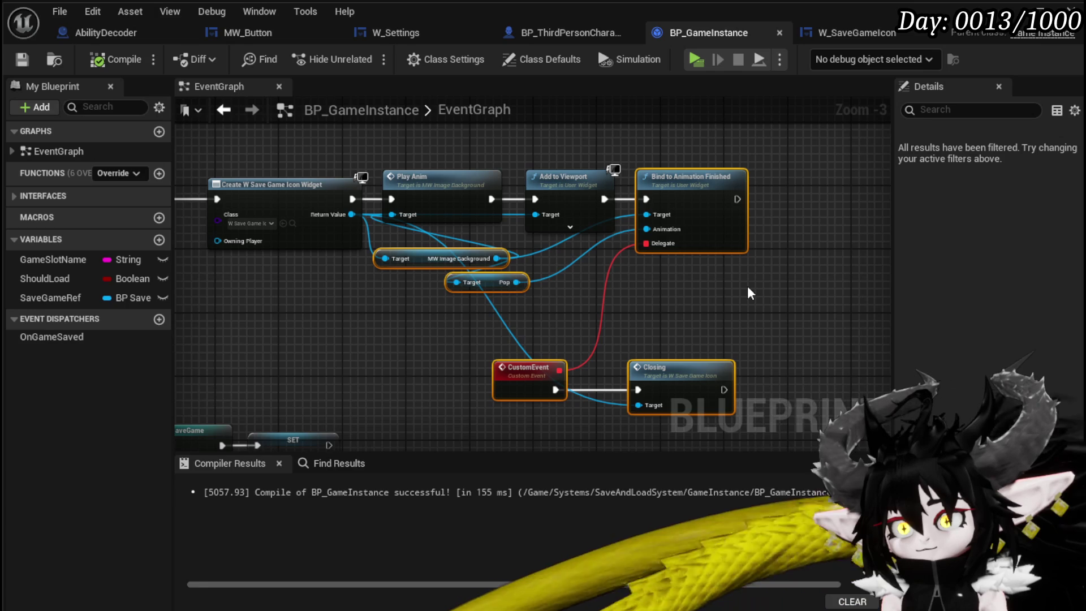
- Paste the binding nodes into Closing and run Bind to Animation Finished after Remove from Parent
{"action": "left_click", "coordinate": [848, 32]}
{"action": "key", "text": "ctrl+v"}
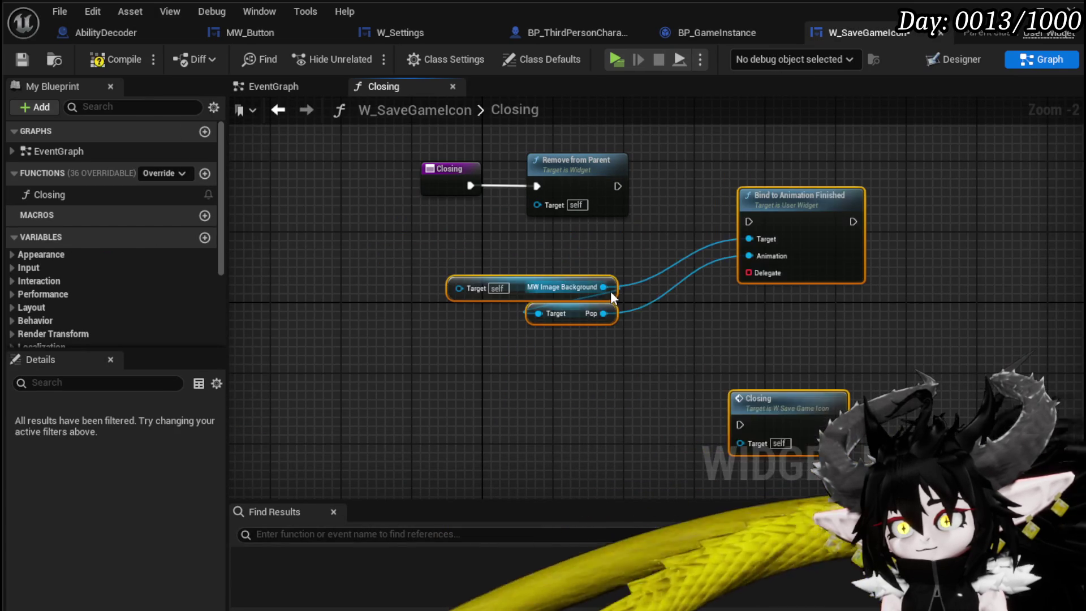
{"action": "mouse_move", "coordinate": [472, 185]}
{"action": "left_mouse_down"}
{"action": "mouse_move", "coordinate": [751, 244]}
{"action": "mouse_move", "coordinate": [748, 219]}
{"action": "left_mouse_up"}
{"action": "mouse_move", "coordinate": [802, 205]}
{"action": "left_mouse_down"}
{"action": "mouse_move", "coordinate": [776, 161]}
{"action": "mouse_move", "coordinate": [749, 185]}
{"action": "left_mouse_up"}
- Attach a Create Event to the delegate and generate the matching function W_SaveGameIcon_AutoGenFunc
{"action": "left_click_drag", "start_coordinate": [716, 237], "coordinate": [589, 337]}
{"action": "type", "text": "create"}
{"action": "left_click", "coordinate": [657, 403]}
{"action": "left_click", "coordinate": [636, 389]}
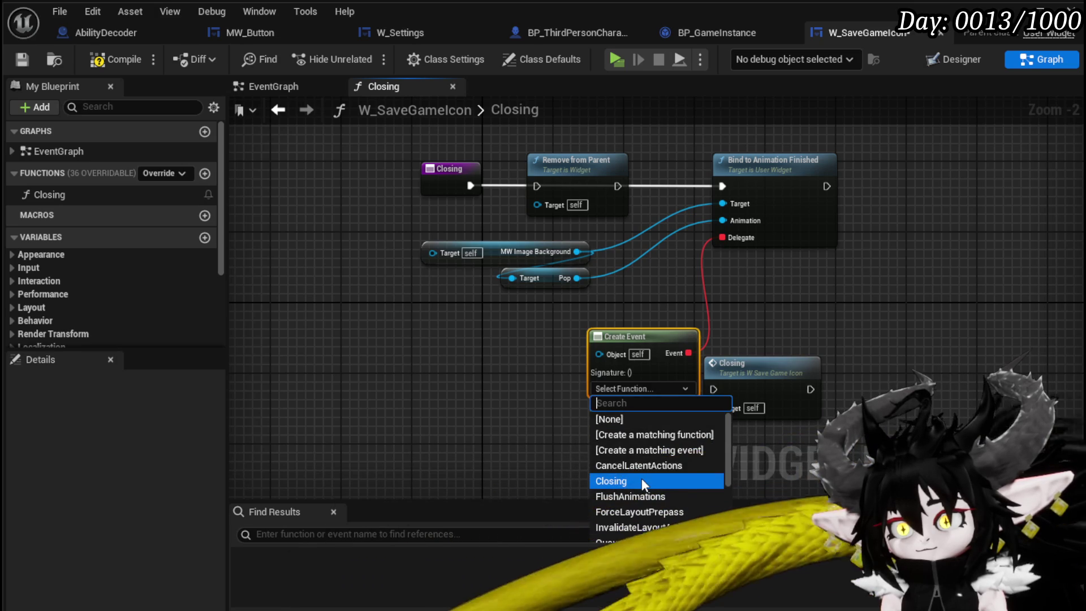
{"action": "left_click", "coordinate": [657, 436]}
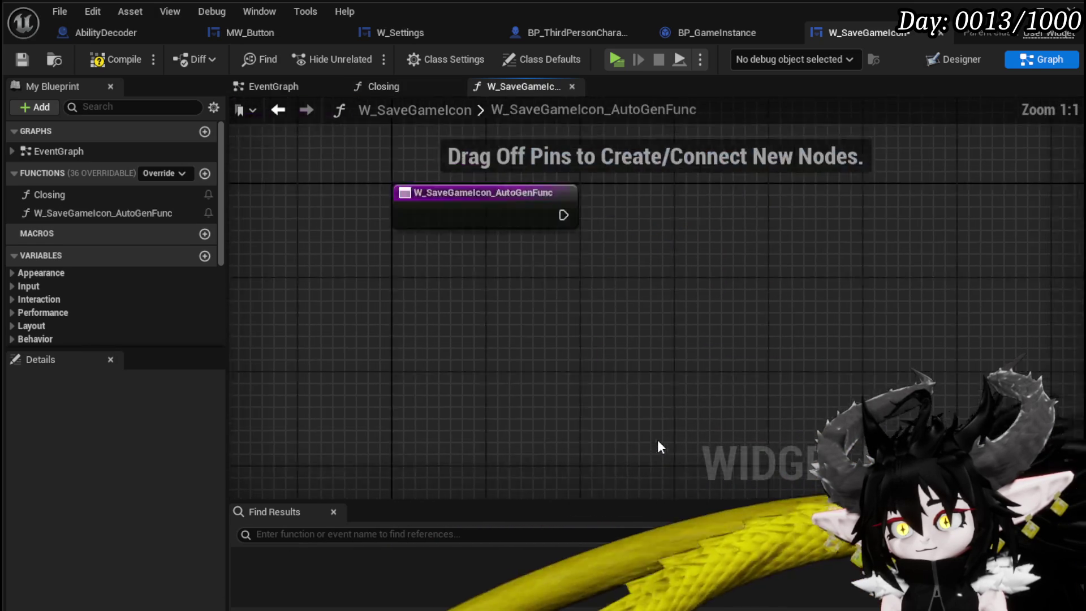
- Tidy Closing's nodes, then make W_SaveGameIcon_AutoGenFunc call Remove from Parent
{"action": "double_click", "coordinate": [70, 195]}
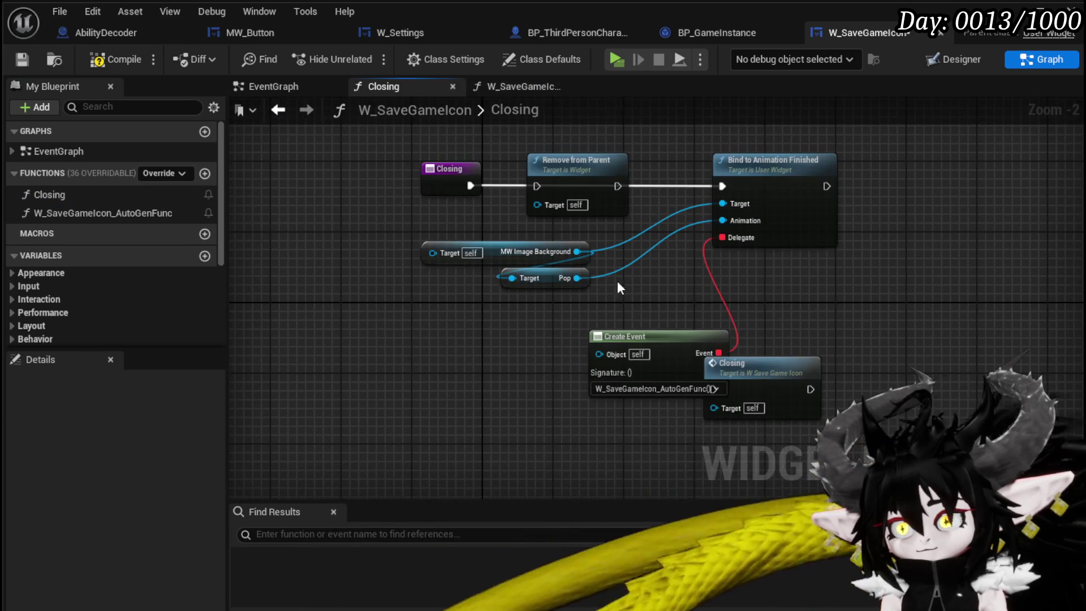
{"action": "left_click_drag", "start_coordinate": [735, 363], "coordinate": [831, 353]}
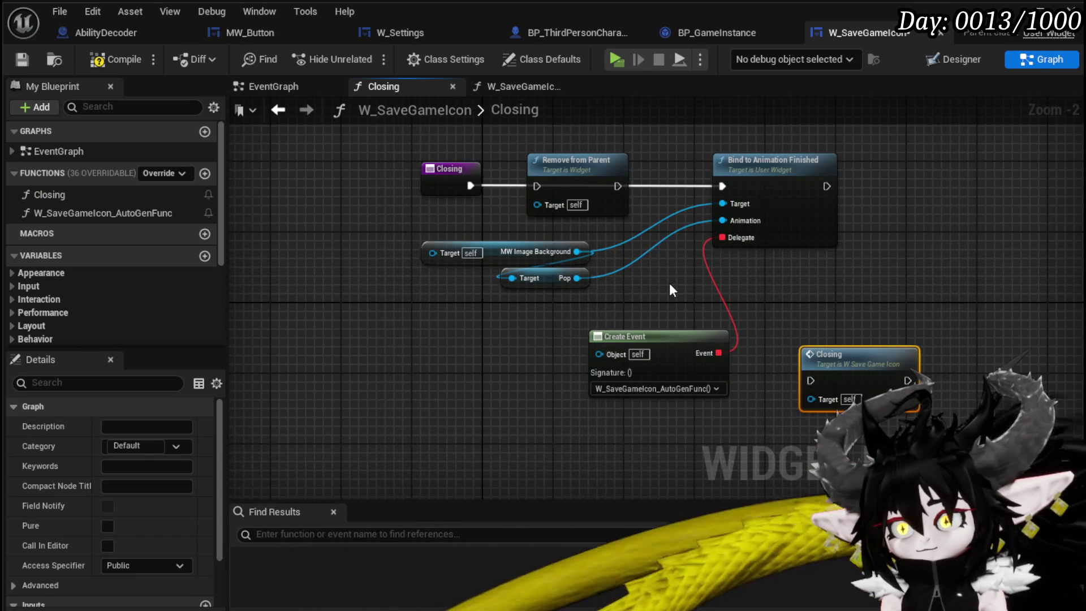
{"action": "left_click_drag", "start_coordinate": [633, 334], "coordinate": [571, 325]}
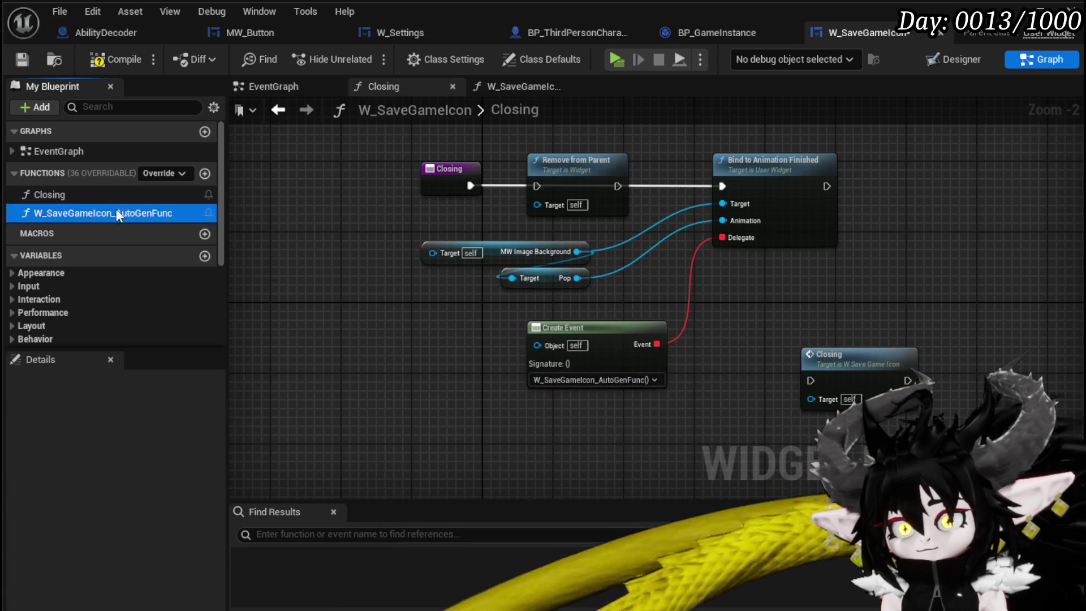
{"action": "double_click", "coordinate": [116, 211]}
{"action": "left_click_drag", "start_coordinate": [734, 306], "coordinate": [843, 291]}
{"action": "type", "text": "Remove "}
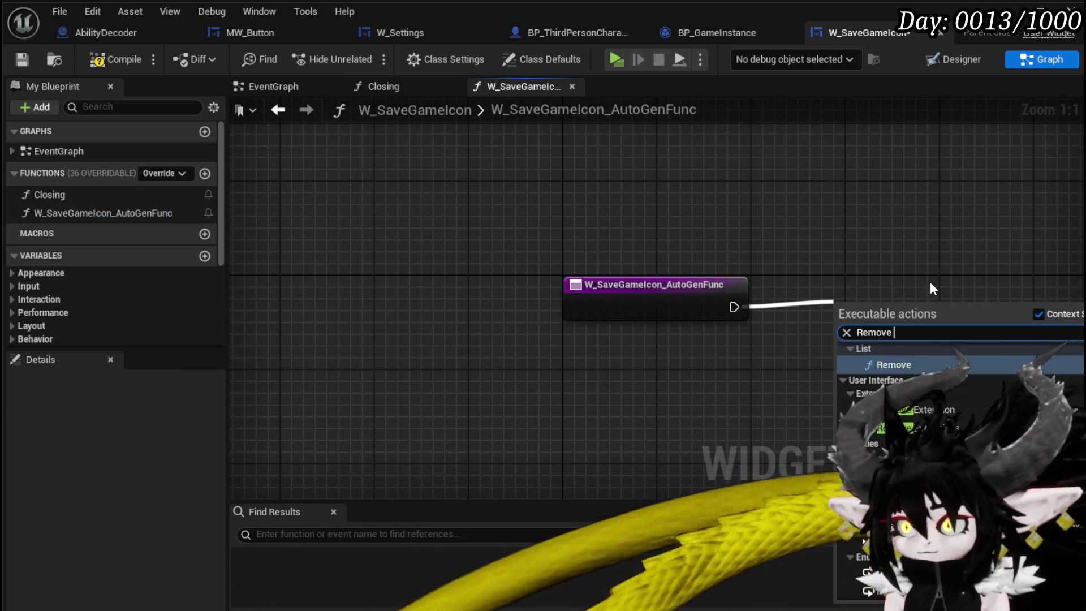
{"action": "type", "text": "fr"}
{"action": "key", "text": "Return"}
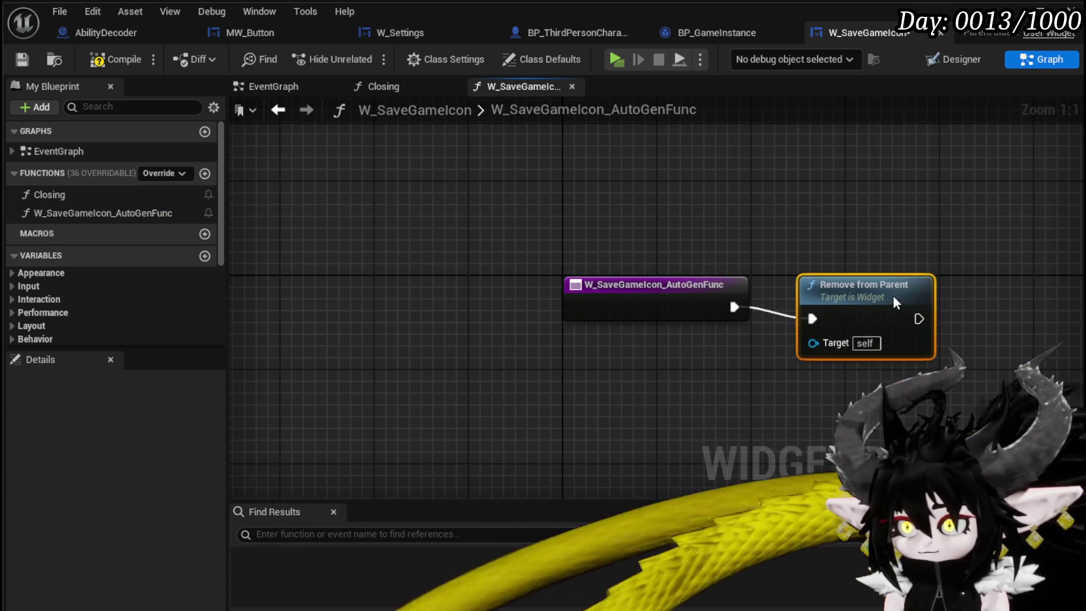
- Rename the generated function to Remove and compile W_SaveGameIcon
{"action": "right_click", "coordinate": [77, 209]}
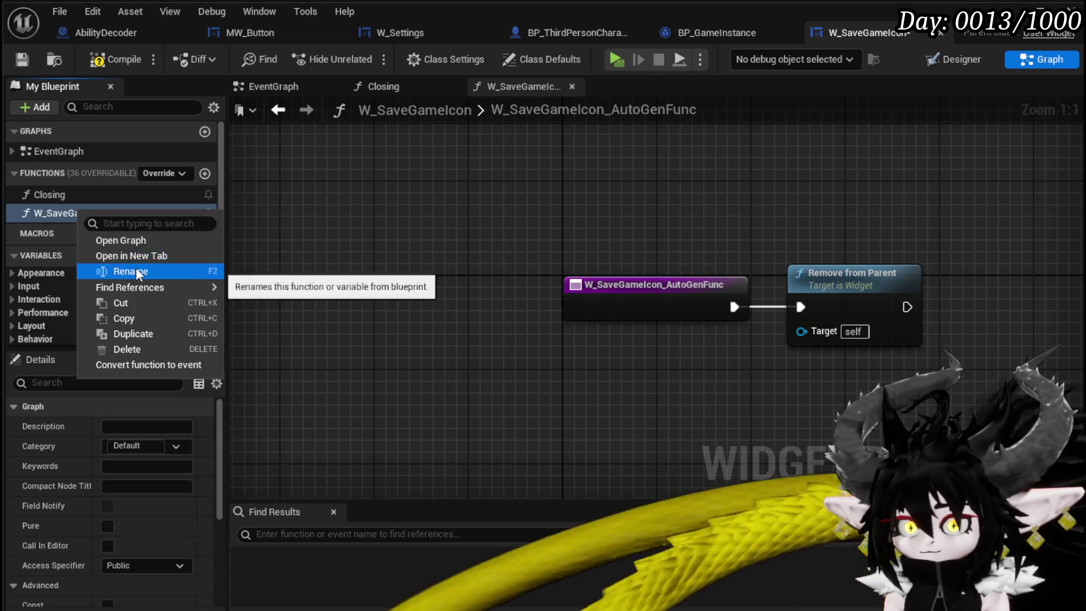
{"action": "left_click", "coordinate": [137, 270]}
{"action": "type", "text": "Remove"}
{"action": "key", "text": "Return"}
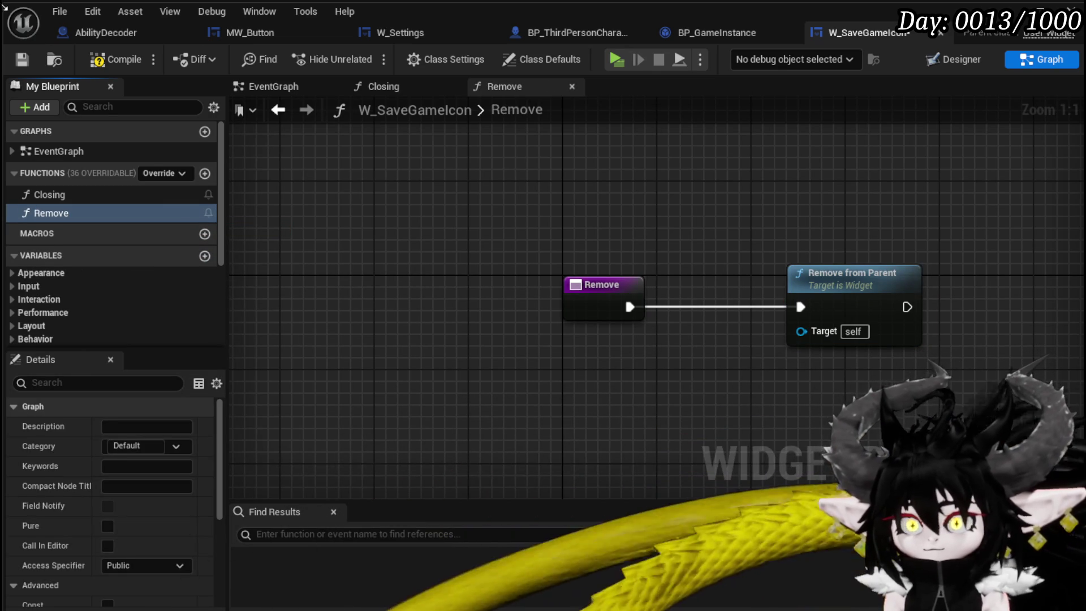
{"action": "left_click", "coordinate": [112, 61]}
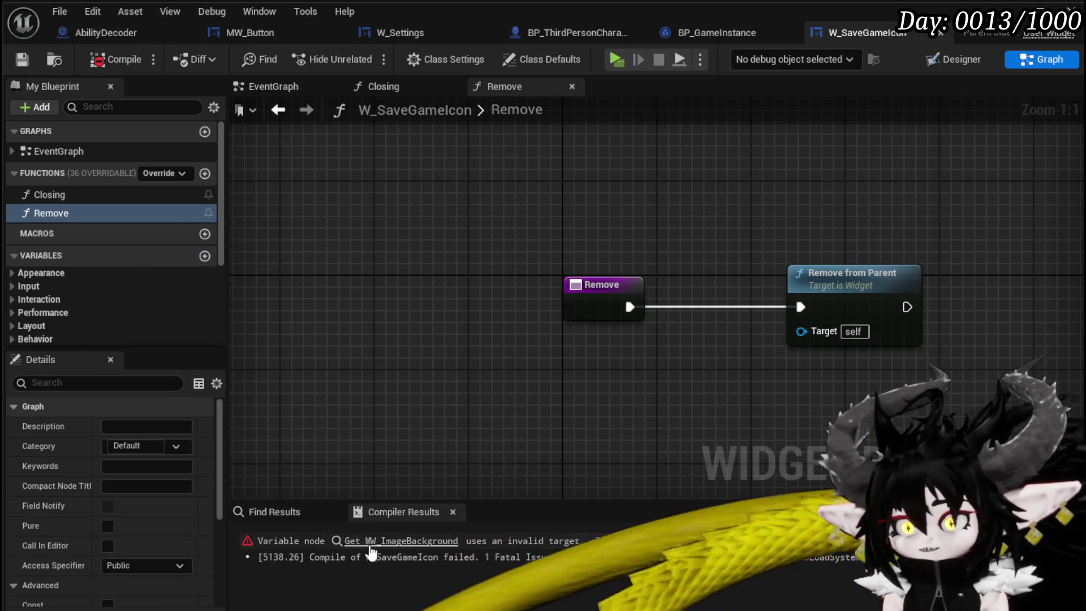
- Replace Closing's broken image getter with MW_ImageBackground, wired to Pop and Bind targets
{"action": "left_click", "coordinate": [360, 542]}
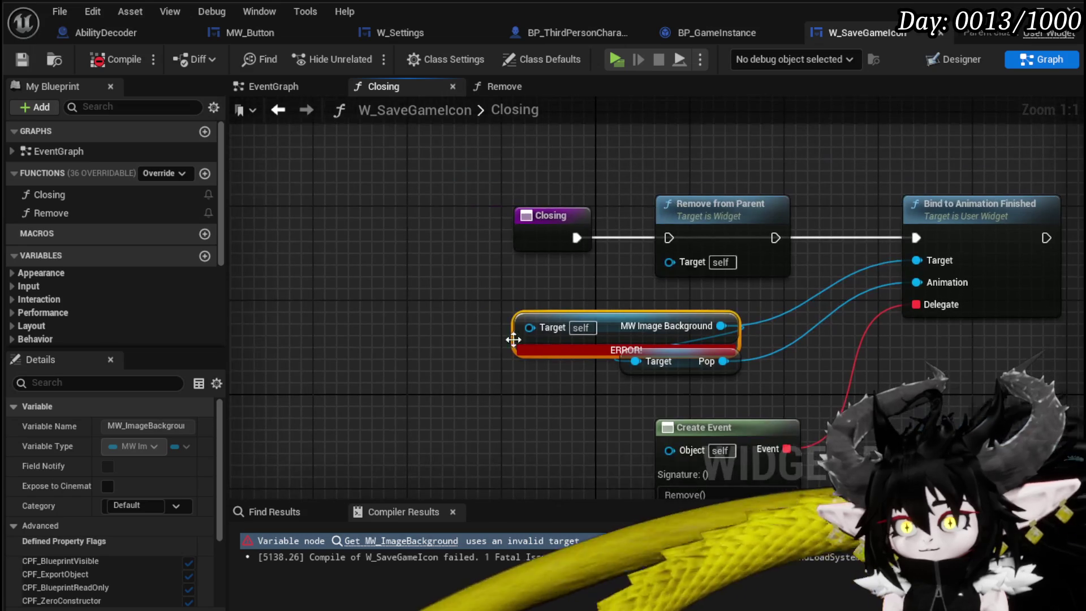
{"action": "left_click_drag", "start_coordinate": [529, 327], "coordinate": [481, 291]}
{"action": "scroll", "coordinate": [104, 310], "scroll_direction": "down", "scroll_amount": 3}
{"action": "scroll", "coordinate": [105, 312], "scroll_direction": "down", "scroll_amount": 2}
{"action": "left_click_drag", "start_coordinate": [86, 268], "coordinate": [362, 258]}
{"action": "left_click", "coordinate": [432, 282]}
{"action": "mouse_move", "coordinate": [463, 255]}
{"action": "left_mouse_down"}
{"action": "mouse_move", "coordinate": [586, 330]}
{"action": "mouse_move", "coordinate": [588, 362]}
{"action": "mouse_move", "coordinate": [636, 360]}
{"action": "left_mouse_up"}
{"action": "mouse_move", "coordinate": [463, 255]}
{"action": "left_mouse_down"}
{"action": "mouse_move", "coordinate": [949, 276]}
{"action": "mouse_move", "coordinate": [916, 260]}
{"action": "left_mouse_up"}
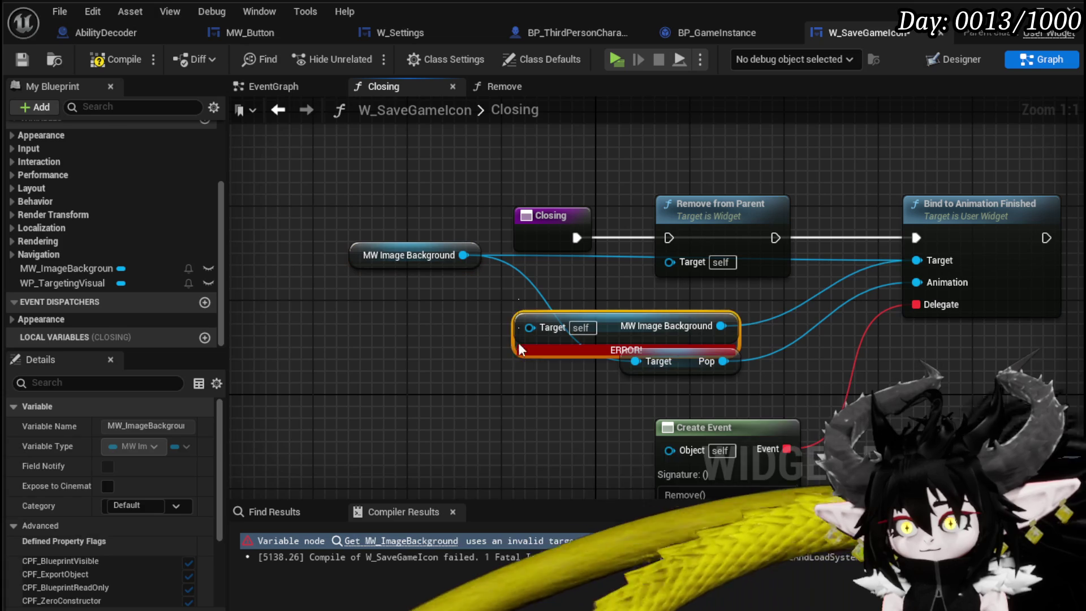
{"action": "key", "text": "Delete"}
- Recompile the widget and delete the Remove from Parent node from Closing
{"action": "left_click", "coordinate": [116, 60]}
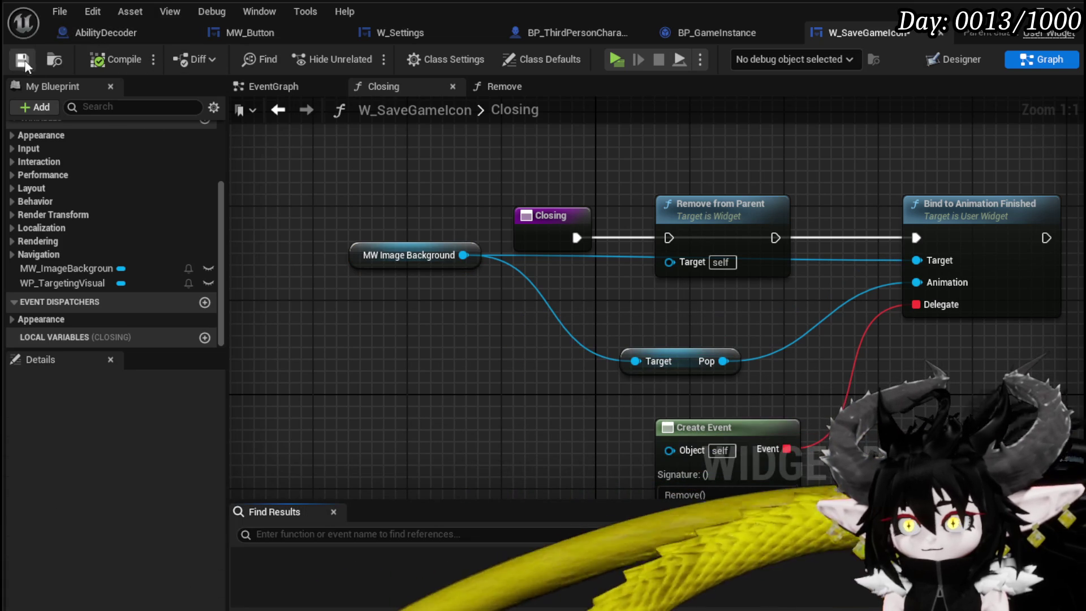
{"action": "left_click", "coordinate": [699, 227]}
{"action": "key", "text": "Delete"}
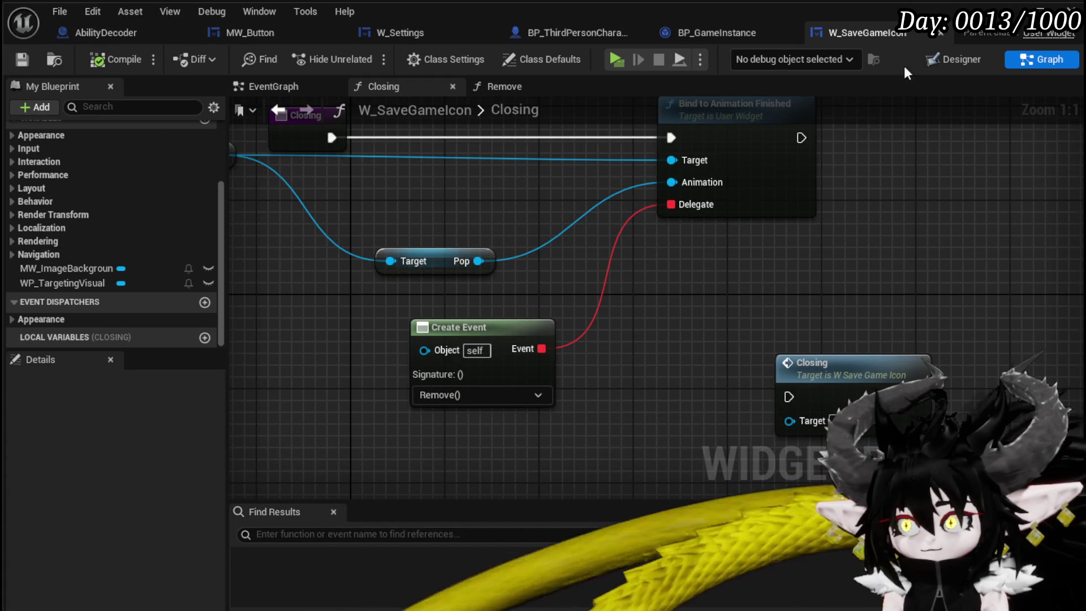
{"action": "left_click", "coordinate": [730, 31]}
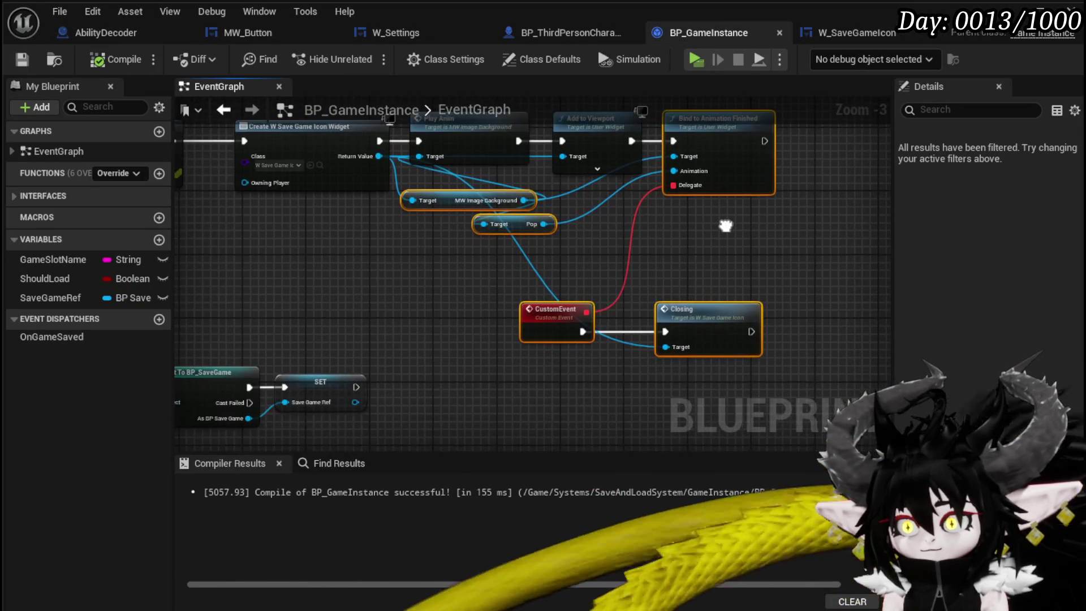
- Delete BP_GameInstance's Bind to Animation Finished, custom event and Closing nodes, then save all
{"action": "key", "text": "Delete"}
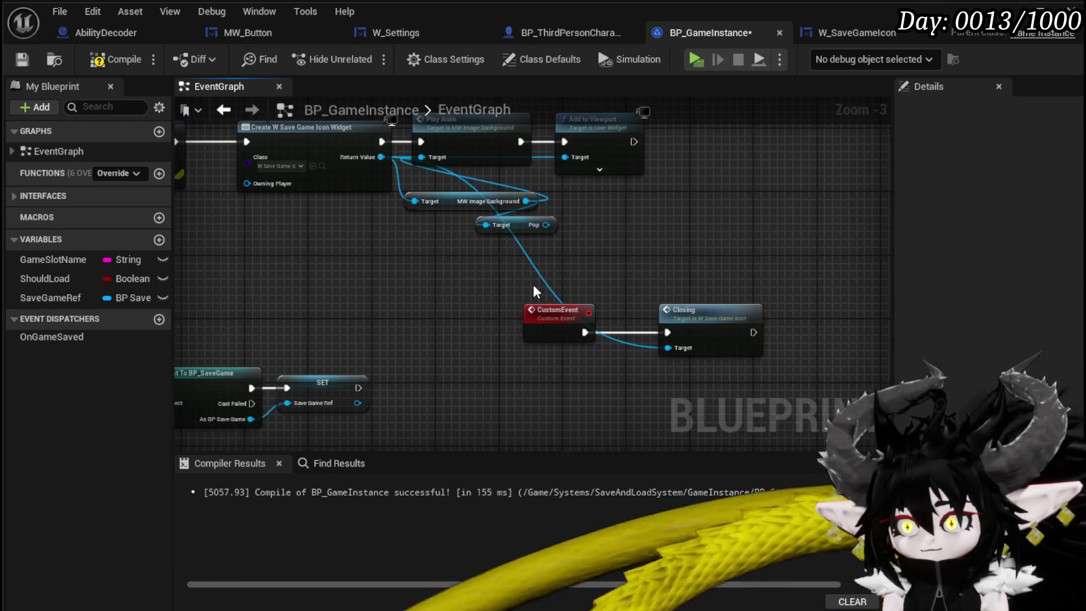
{"action": "key", "text": "Delete"}
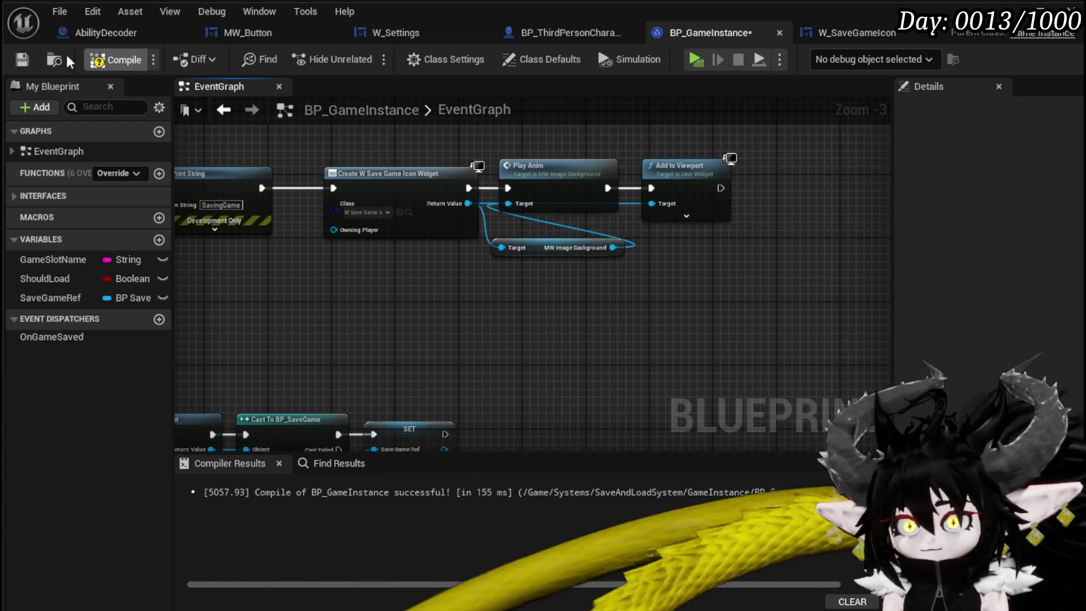
{"action": "mouse_move", "coordinate": [496, 149]}
{"action": "left_mouse_down"}
{"action": "mouse_move", "coordinate": [792, 141]}
{"action": "mouse_move", "coordinate": [652, 145]}
{"action": "left_mouse_up"}
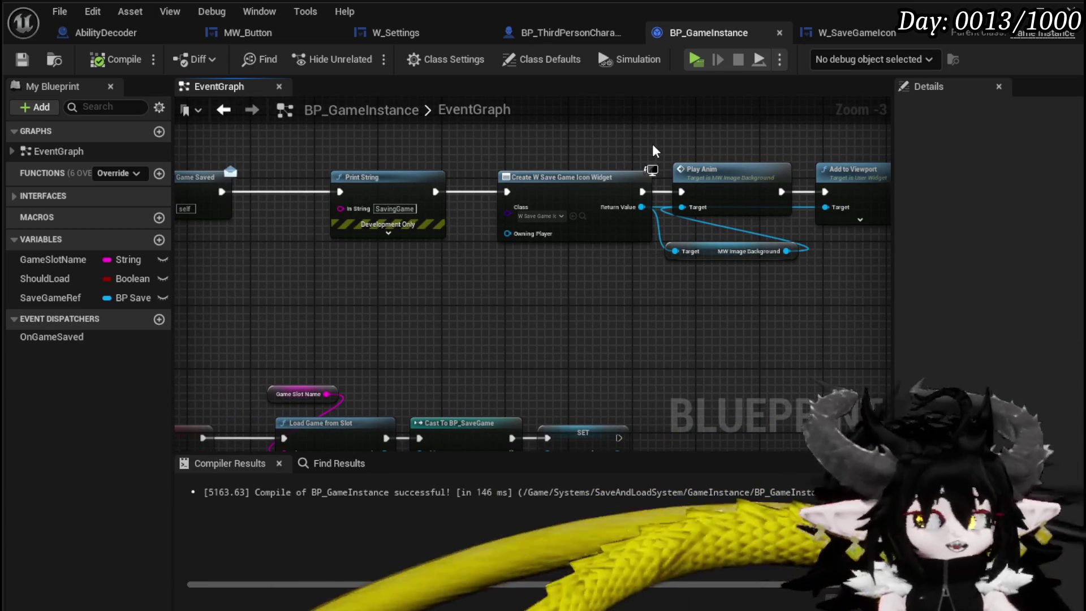
{"action": "left_click", "coordinate": [22, 59]}
{"action": "key", "text": "alt+Tab"}
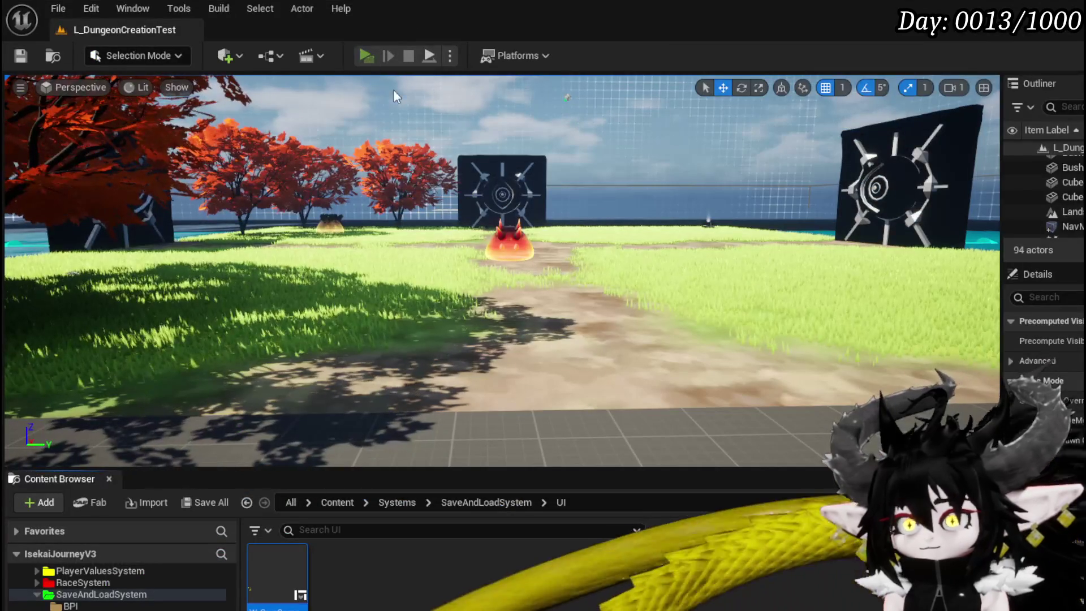
{"action": "left_click", "coordinate": [373, 66]}
{"action": "key", "text": "Escape"}
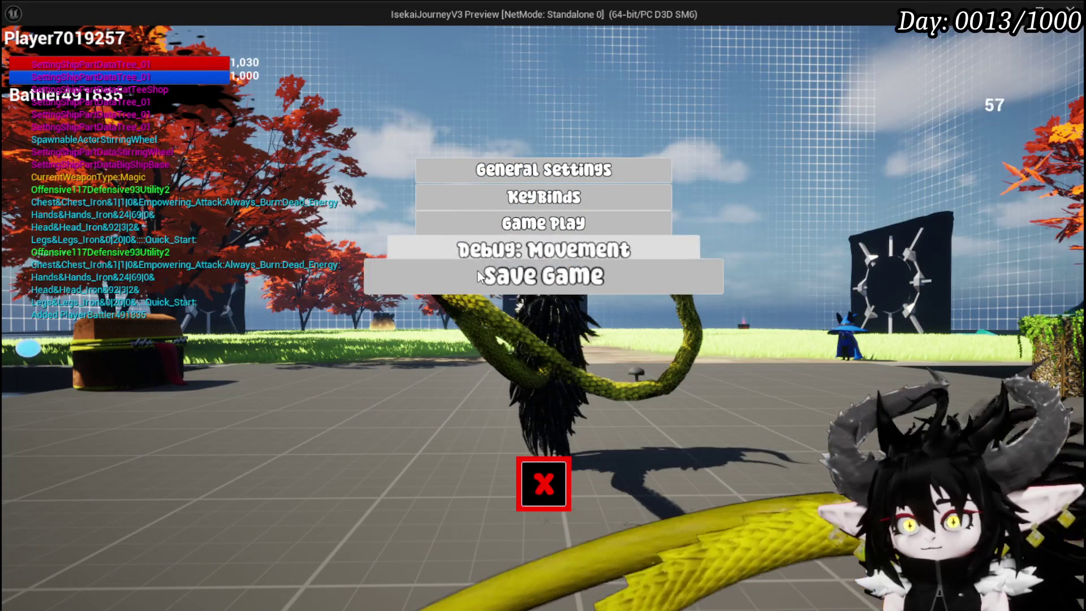
{"action": "left_click", "coordinate": [467, 284]}
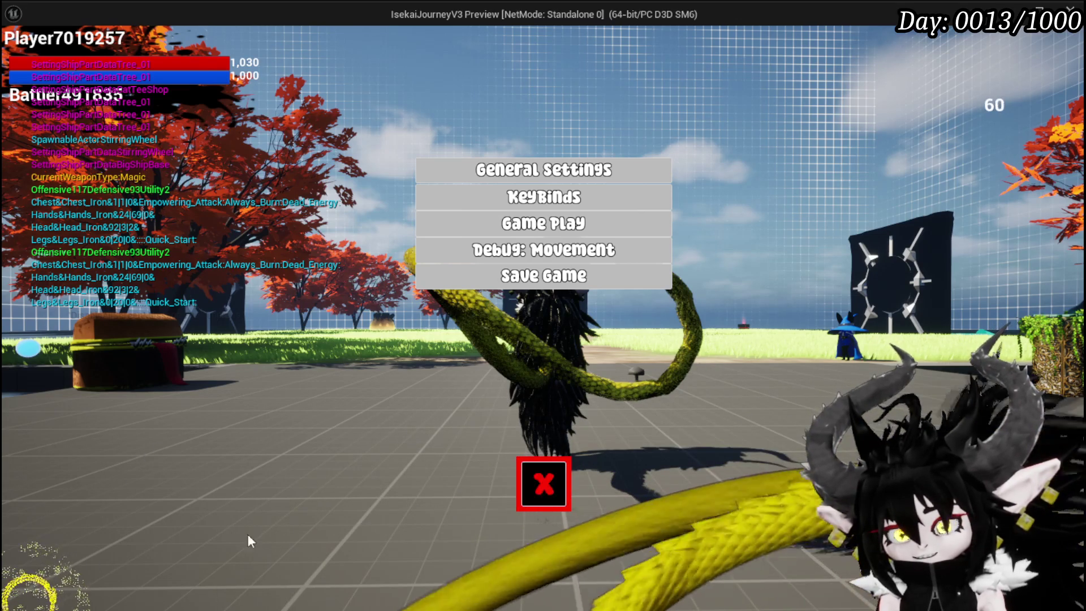
{"action": "left_click", "coordinate": [544, 483]}
{"action": "key", "text": "Escape"}
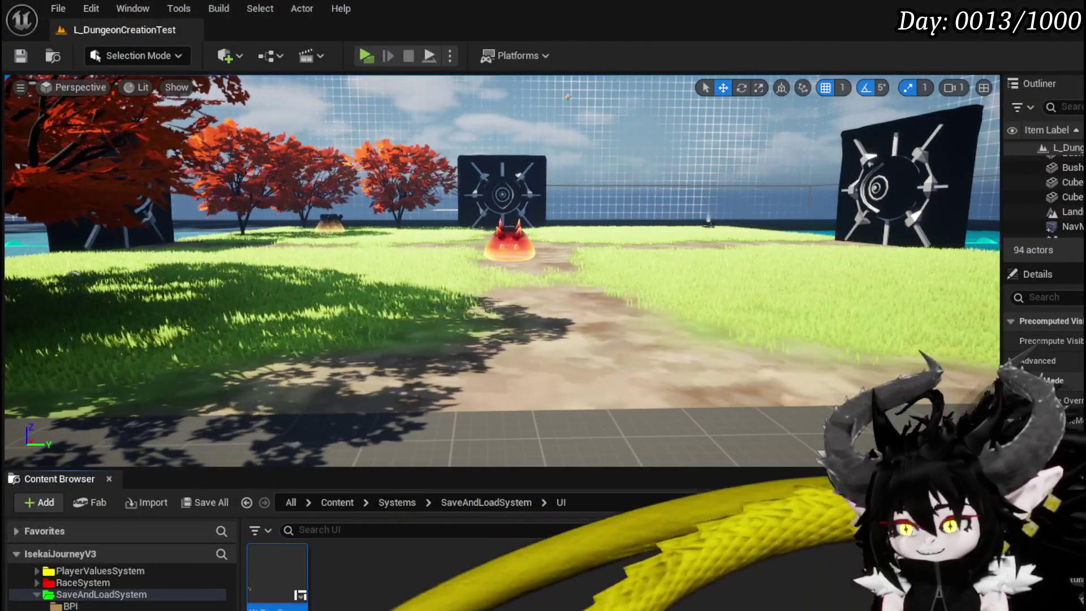
- Back in the editor, review the save icon widget's Closing function graph
{"action": "key", "text": "alt+Tab"}
{"action": "left_click_drag", "start_coordinate": [533, 308], "coordinate": [315, 289]}
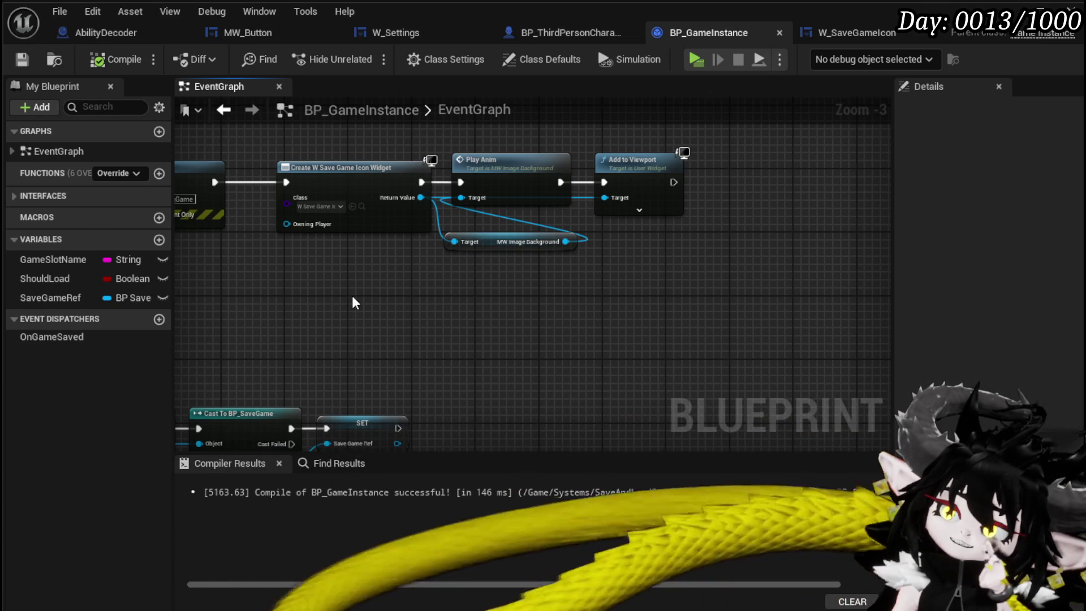
{"action": "left_click", "coordinate": [847, 33]}
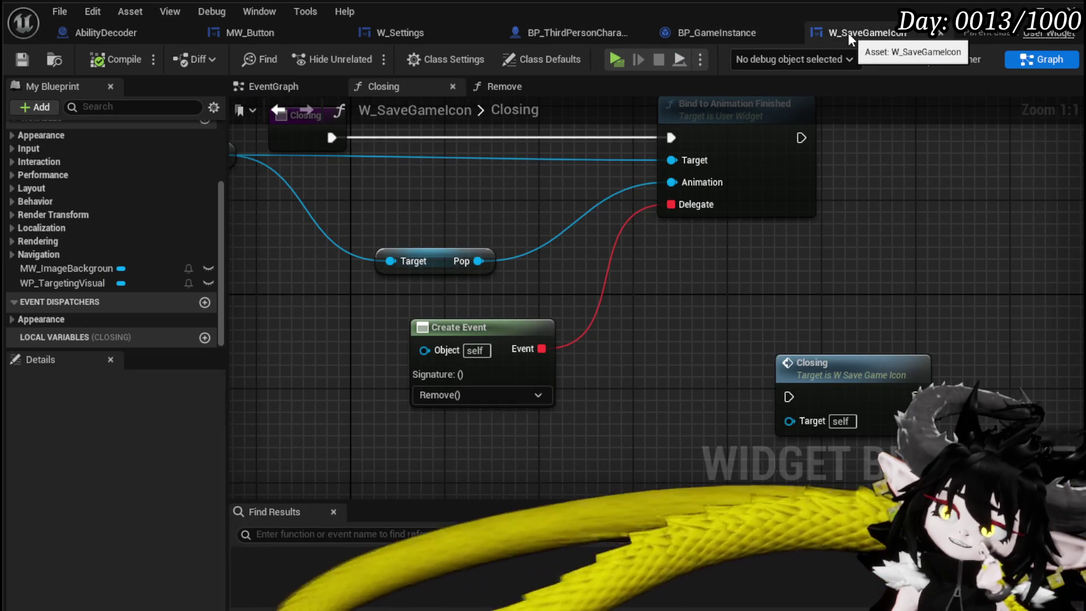
{"action": "scroll", "coordinate": [800, 280], "scroll_direction": "down", "scroll_amount": 2}
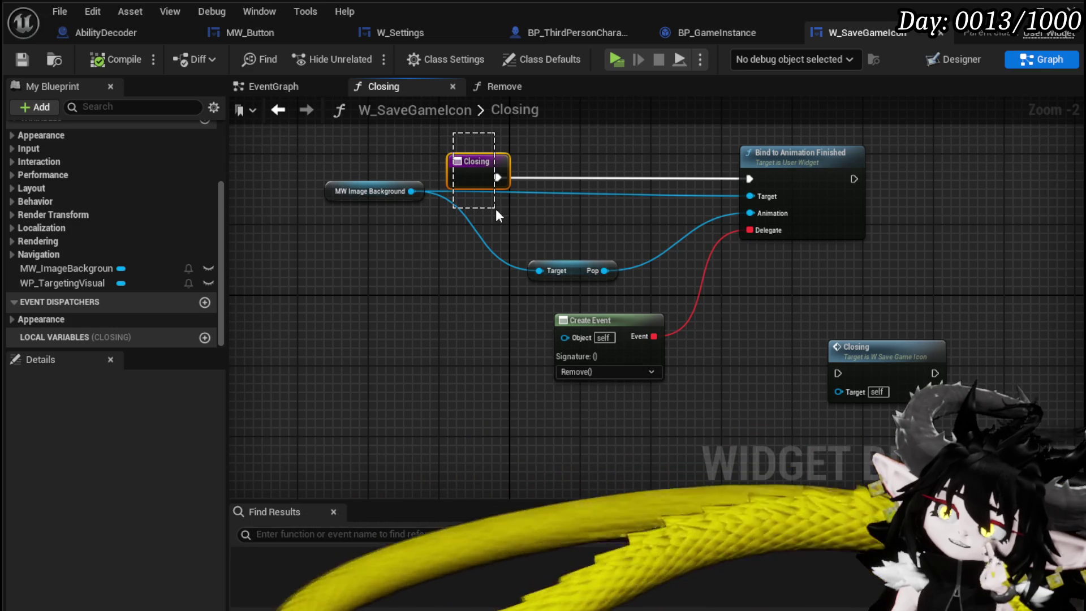
{"action": "left_click_drag", "start_coordinate": [495, 209], "coordinate": [495, 208]}
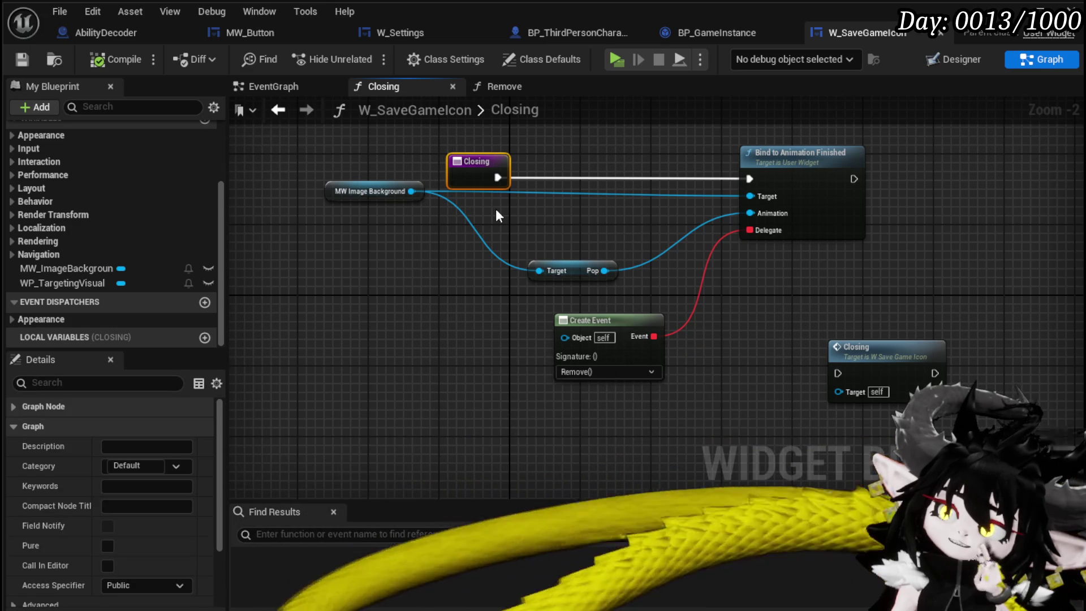
{"action": "scroll", "coordinate": [145, 214], "scroll_direction": "up", "scroll_amount": 3}
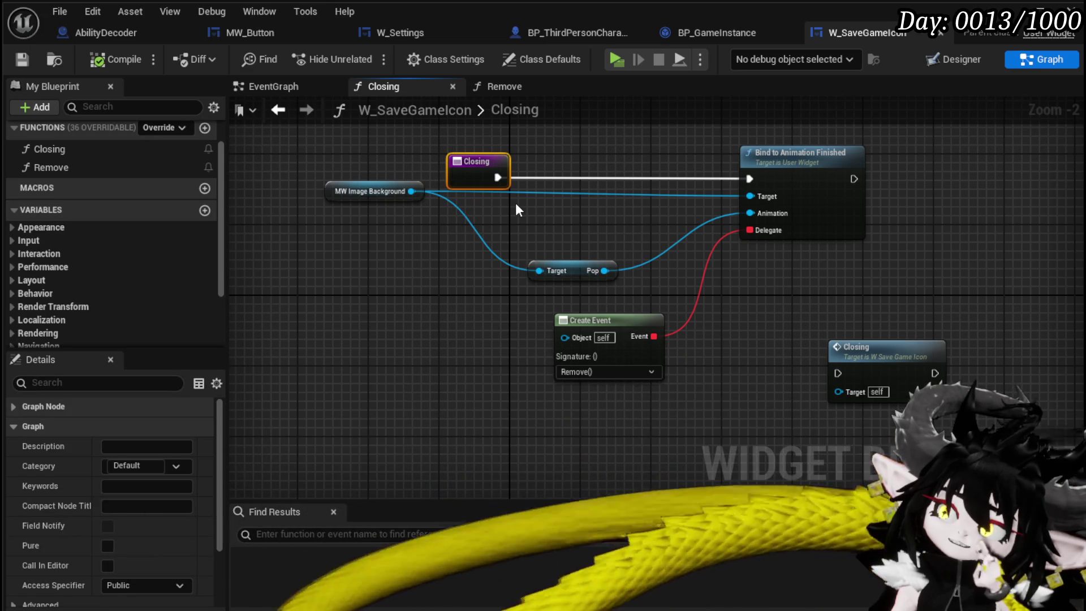
- Call Closing from Event Construct in W_SaveGameIcon's event graph and compile
{"action": "left_click", "coordinate": [273, 86]}
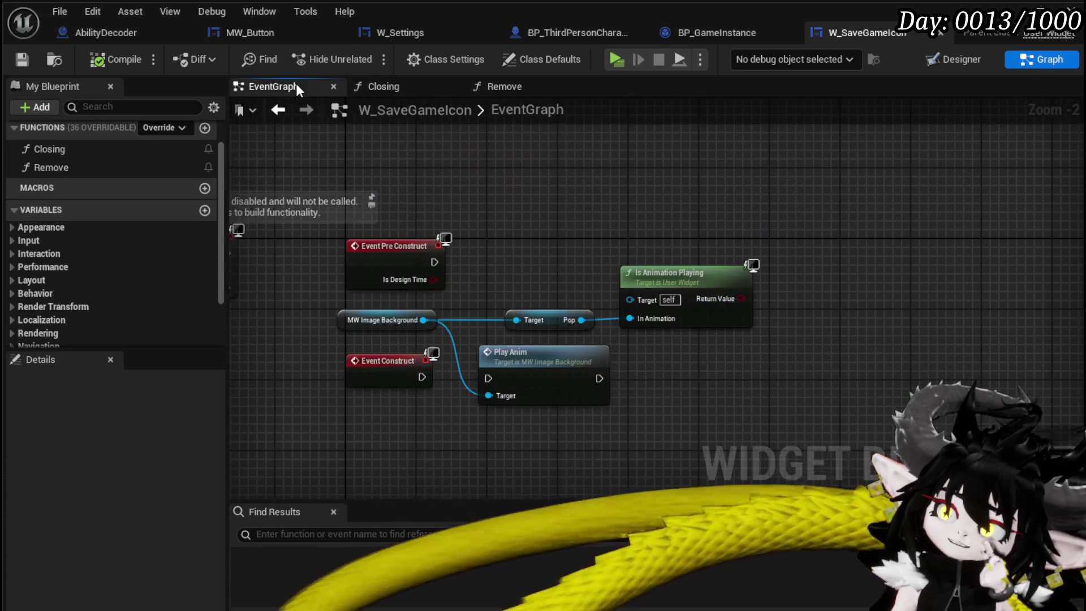
{"action": "mouse_move", "coordinate": [487, 232]}
{"action": "left_mouse_down"}
{"action": "mouse_move", "coordinate": [517, 213]}
{"action": "mouse_move", "coordinate": [525, 163]}
{"action": "left_mouse_up"}
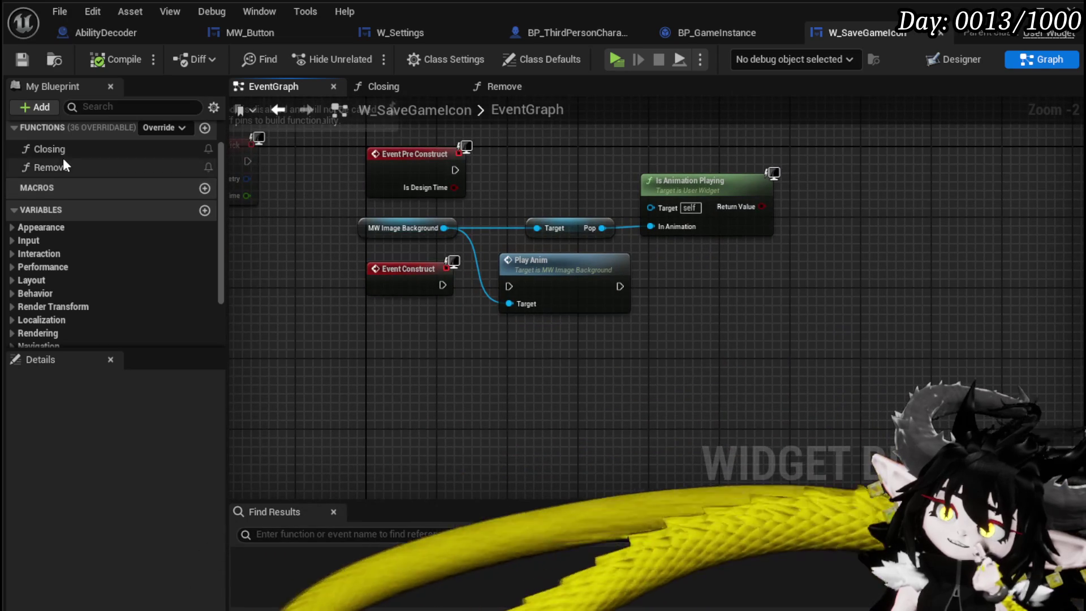
{"action": "mouse_move", "coordinate": [49, 149]}
{"action": "left_mouse_down"}
{"action": "mouse_move", "coordinate": [423, 357]}
{"action": "mouse_move", "coordinate": [422, 318]}
{"action": "left_mouse_up"}
{"action": "mouse_move", "coordinate": [407, 281]}
{"action": "left_mouse_down"}
{"action": "mouse_move", "coordinate": [371, 333]}
{"action": "mouse_move", "coordinate": [429, 348]}
{"action": "mouse_move", "coordinate": [429, 312]}
{"action": "left_mouse_up"}
{"action": "left_click", "coordinate": [115, 65]}
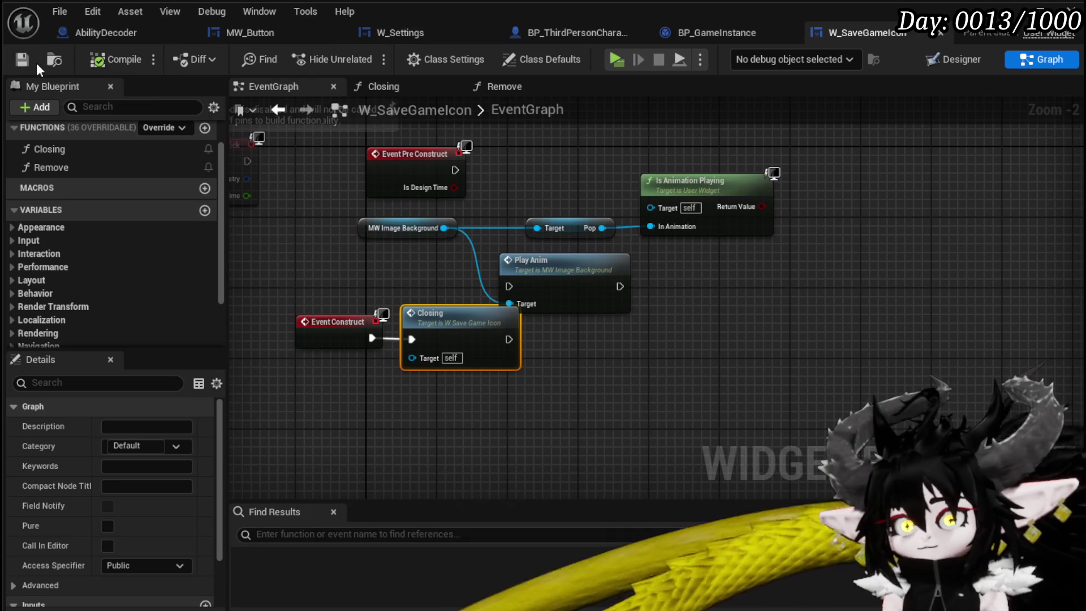
{"action": "key", "text": "alt+Tab"}
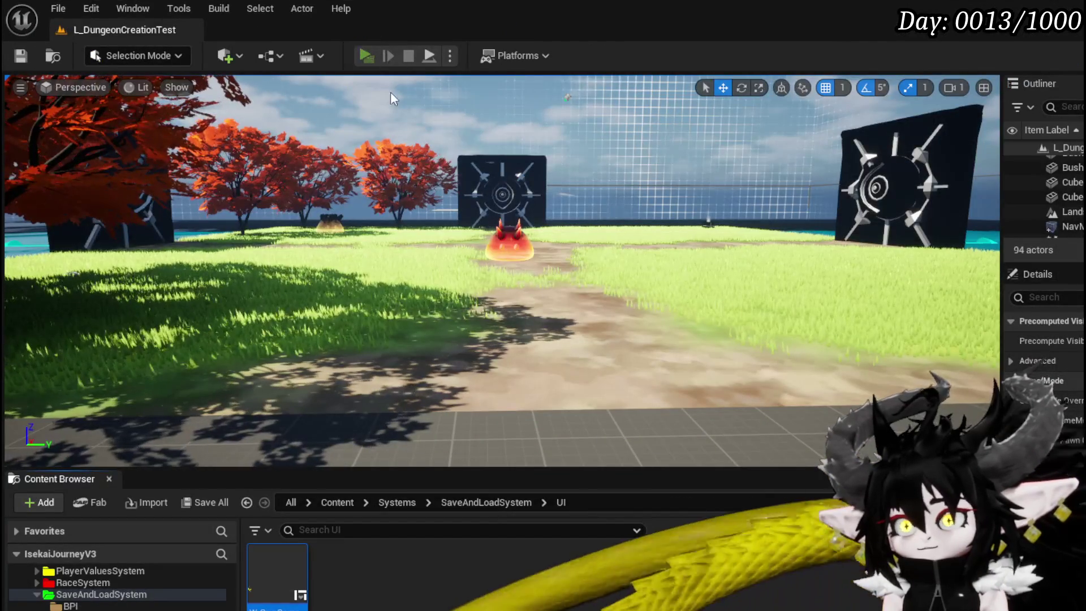
- Play-test the game and choose Save Game to display the save icon
{"action": "left_click", "coordinate": [367, 56]}
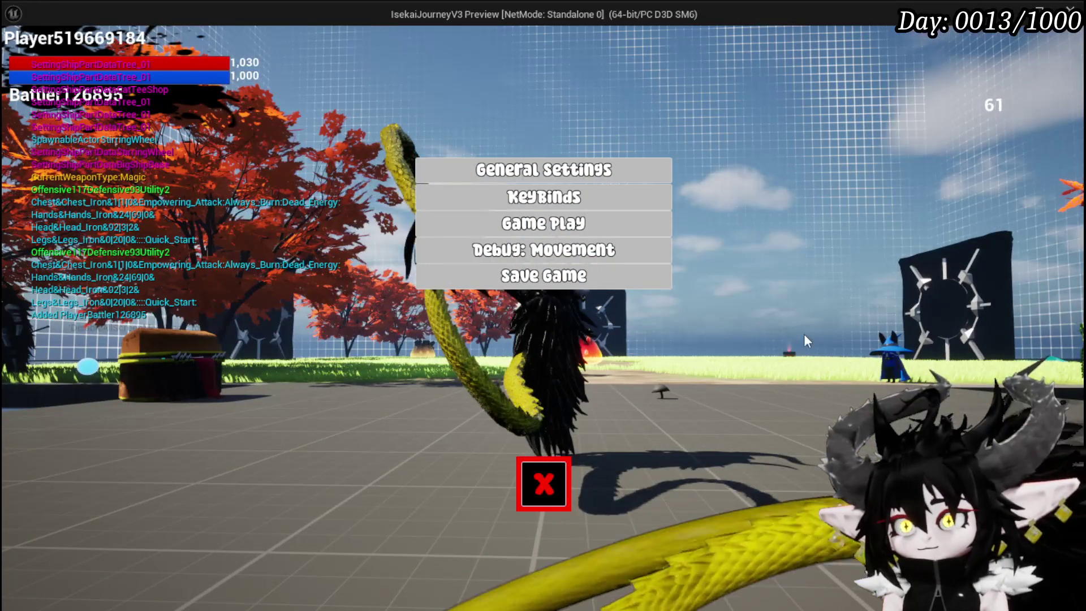
{"action": "left_click", "coordinate": [629, 279]}
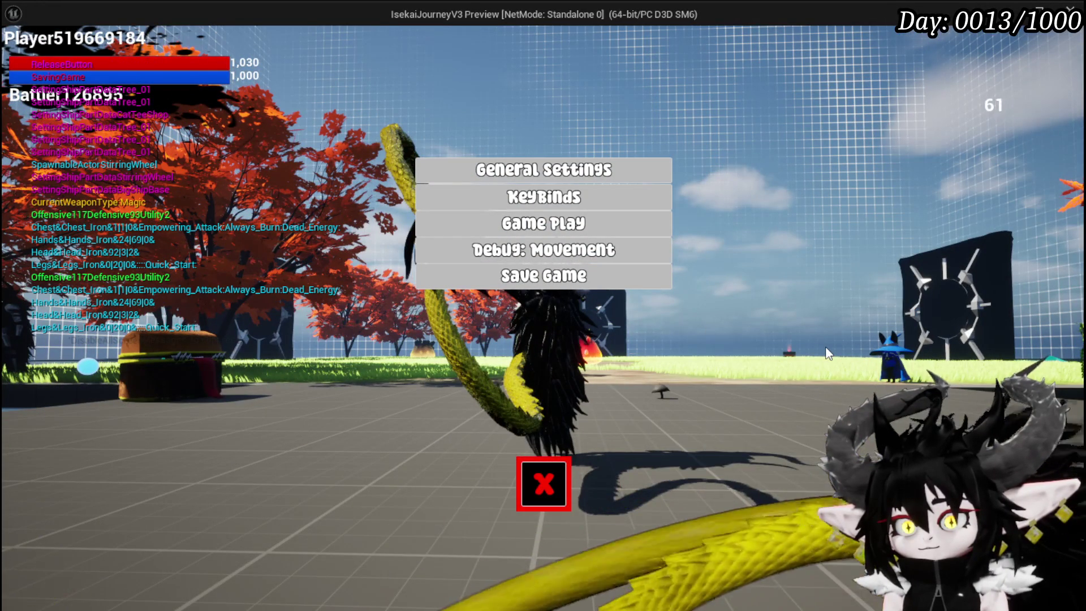
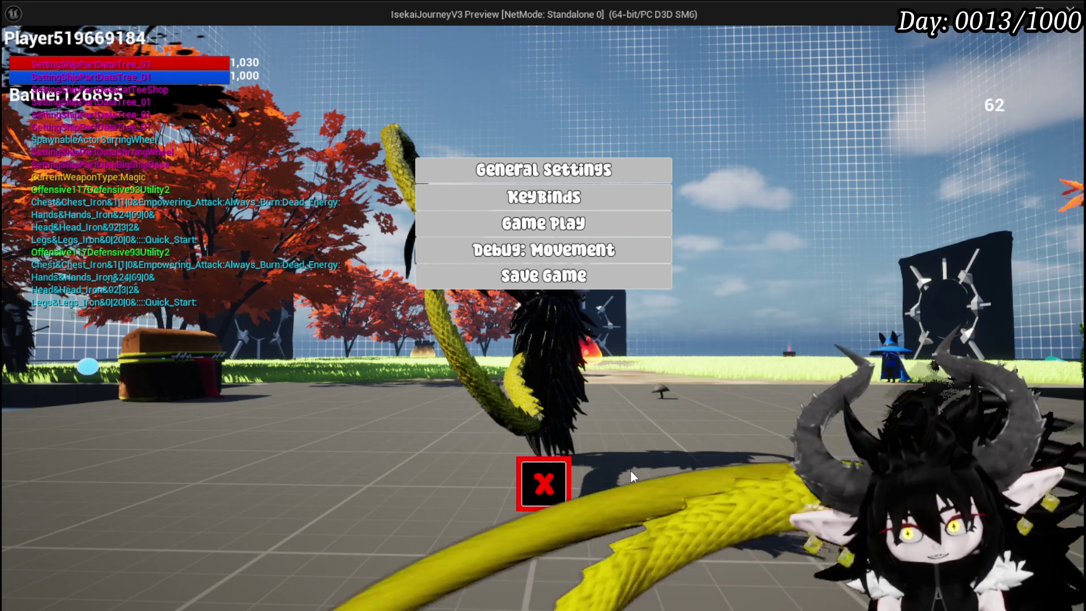
- Close the in-game settings menu and stop the play-in-editor session
{"action": "left_click", "coordinate": [543, 484]}
{"action": "key", "text": "alt+Tab"}
{"action": "key", "text": "Escape"}
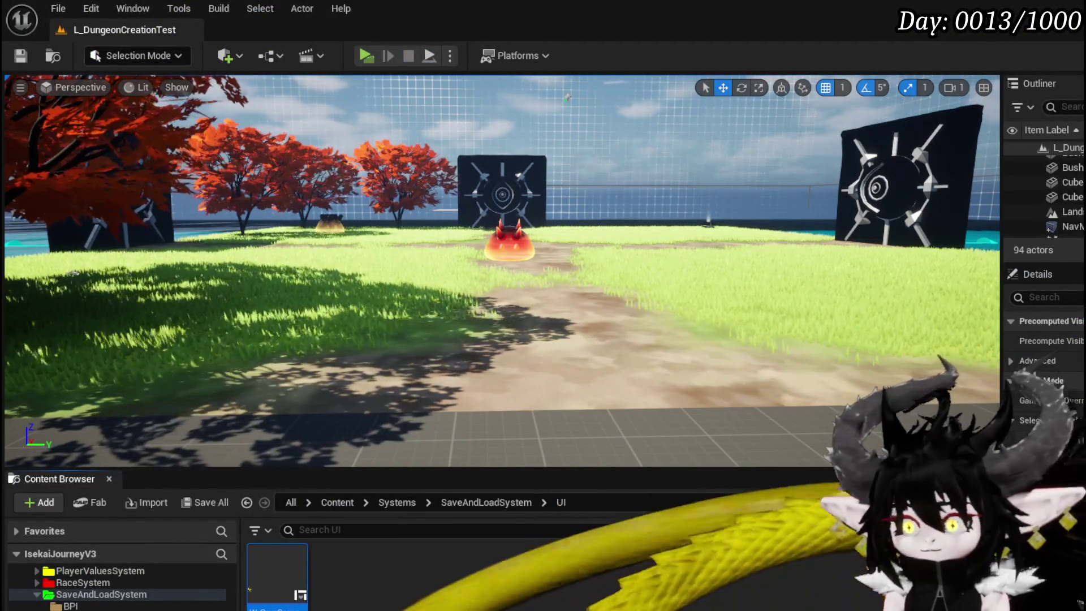
- Delete W_SaveGameIcon's Pre Construct, Play Anim and Is Animation Playing nodes, save, then go to BP_GameInstance
{"action": "key", "text": "alt+Tab"}
{"action": "left_click", "coordinate": [610, 310]}
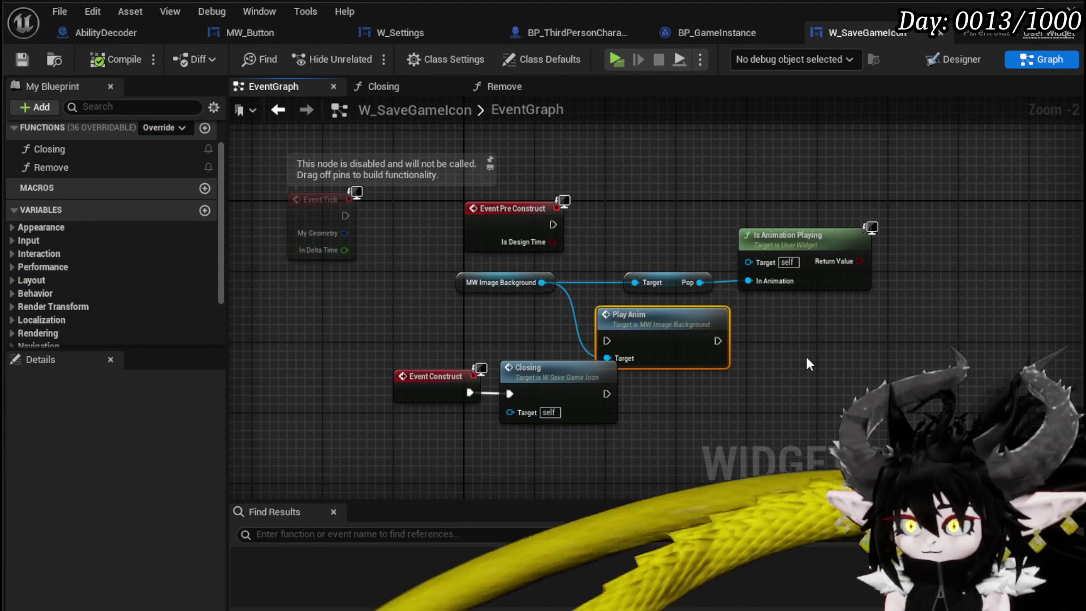
{"action": "left_click_drag", "start_coordinate": [805, 356], "coordinate": [459, 199]}
{"action": "key", "text": "Delete"}
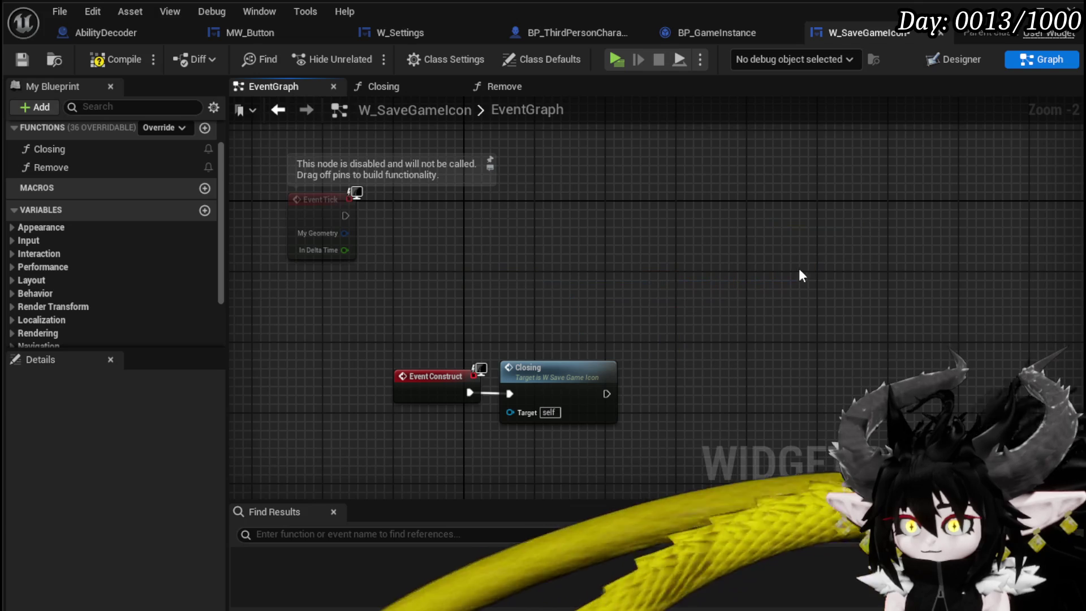
{"action": "left_click", "coordinate": [115, 60]}
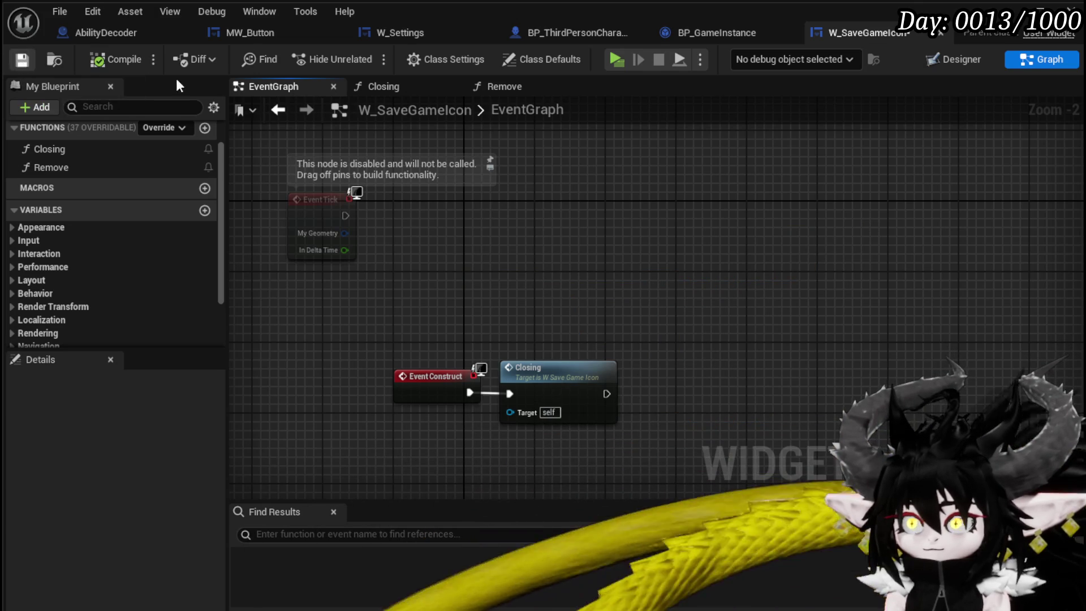
{"action": "left_click", "coordinate": [704, 33]}
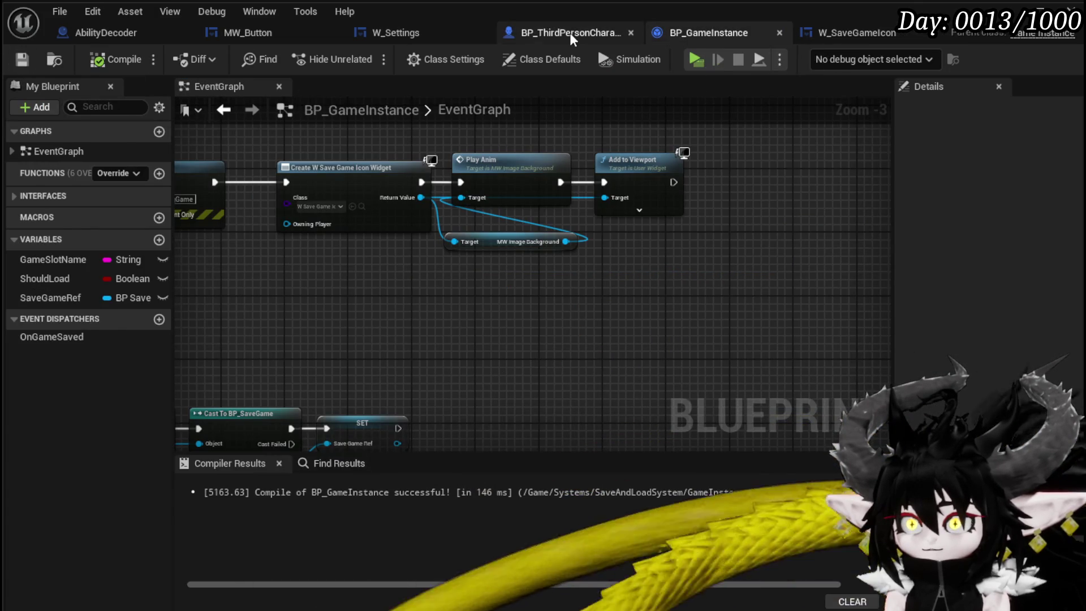
- Realign BP_GameInstance's Create W Save Game Icon Widget and Branch nodes, then save
{"action": "left_click", "coordinate": [569, 33]}
{"action": "left_click", "coordinate": [645, 35]}
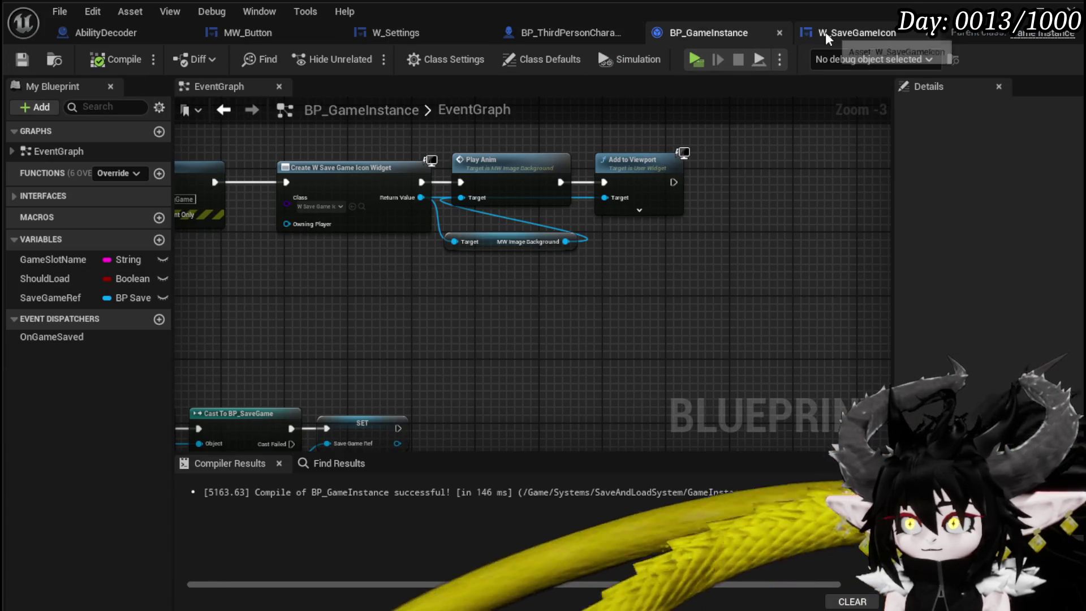
{"action": "mouse_move", "coordinate": [448, 289]}
{"action": "left_mouse_down"}
{"action": "mouse_move", "coordinate": [669, 296]}
{"action": "mouse_move", "coordinate": [735, 283]}
{"action": "mouse_move", "coordinate": [627, 161]}
{"action": "mouse_move", "coordinate": [796, 321]}
{"action": "mouse_move", "coordinate": [585, 290]}
{"action": "left_mouse_up"}
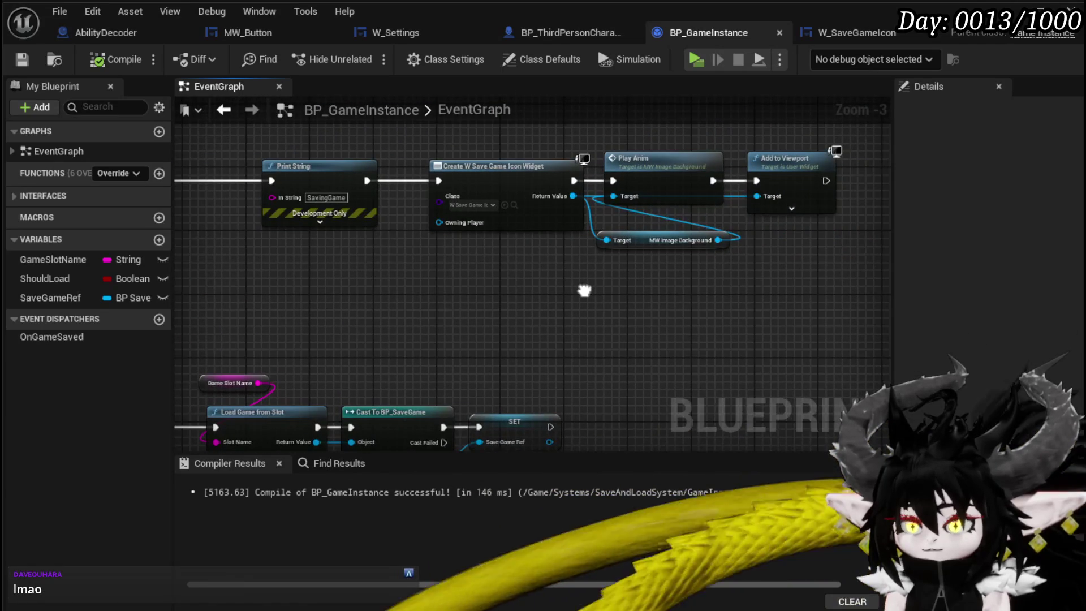
{"action": "left_click_drag", "start_coordinate": [494, 164], "coordinate": [461, 162]}
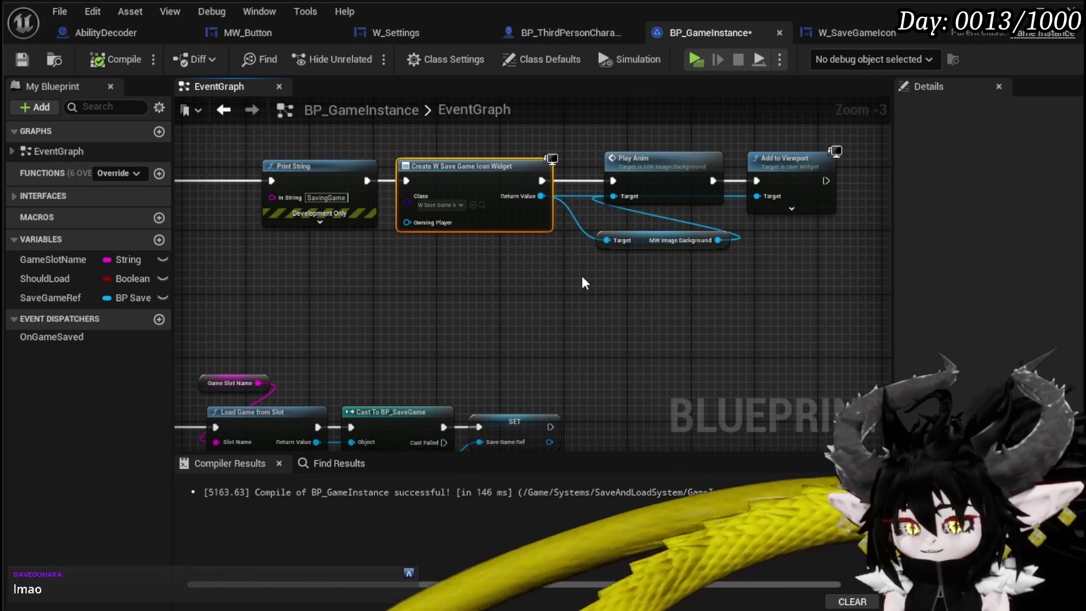
{"action": "mouse_move", "coordinate": [585, 283]}
{"action": "left_mouse_down"}
{"action": "mouse_move", "coordinate": [620, 279]}
{"action": "mouse_move", "coordinate": [473, 300]}
{"action": "mouse_move", "coordinate": [756, 287]}
{"action": "mouse_move", "coordinate": [490, 278]}
{"action": "left_mouse_up"}
{"action": "left_click_drag", "start_coordinate": [333, 265], "coordinate": [374, 258]}
{"action": "left_click_drag", "start_coordinate": [515, 268], "coordinate": [450, 265]}
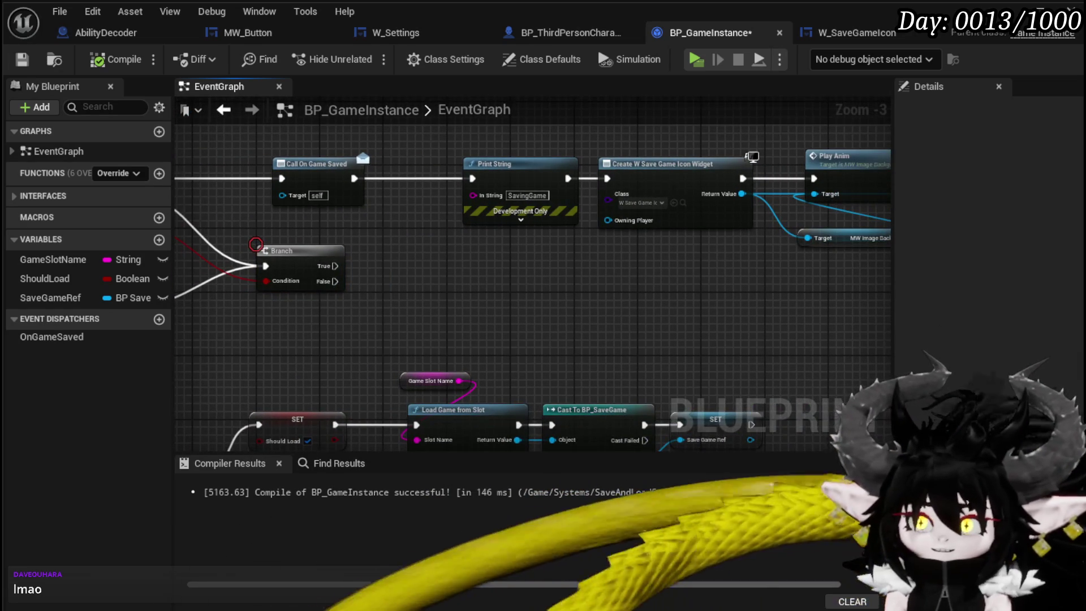
{"action": "left_click", "coordinate": [22, 59]}
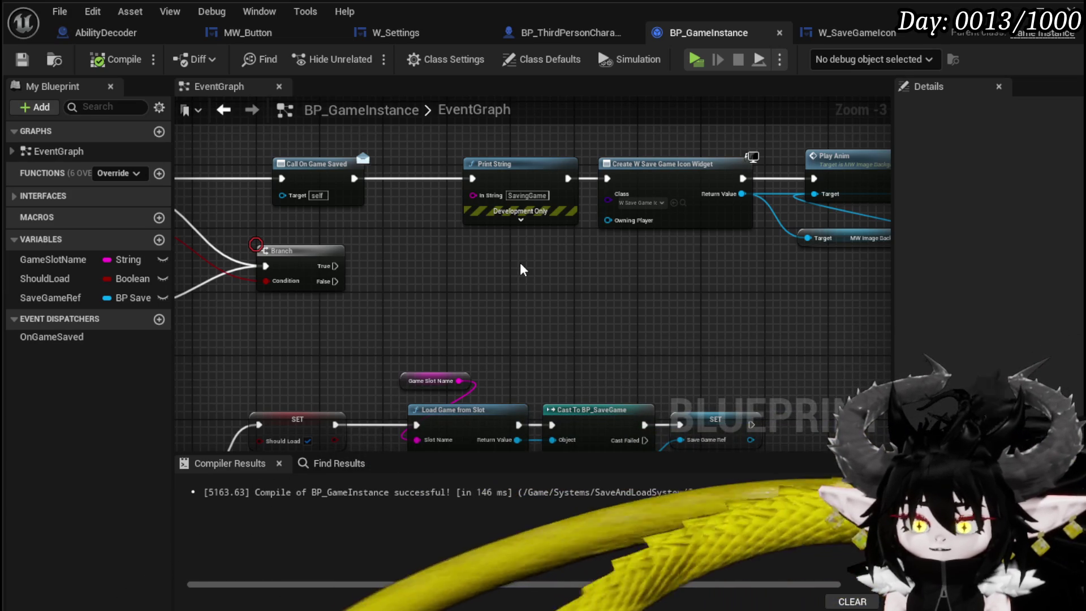
- Raise Play Anim beside Add to Viewport, then return to W_SaveGameIcon's event graph
{"action": "left_click_drag", "start_coordinate": [536, 266], "coordinate": [304, 250]}
{"action": "left_click_drag", "start_coordinate": [594, 171], "coordinate": [592, 155]}
{"action": "left_click", "coordinate": [728, 169]}
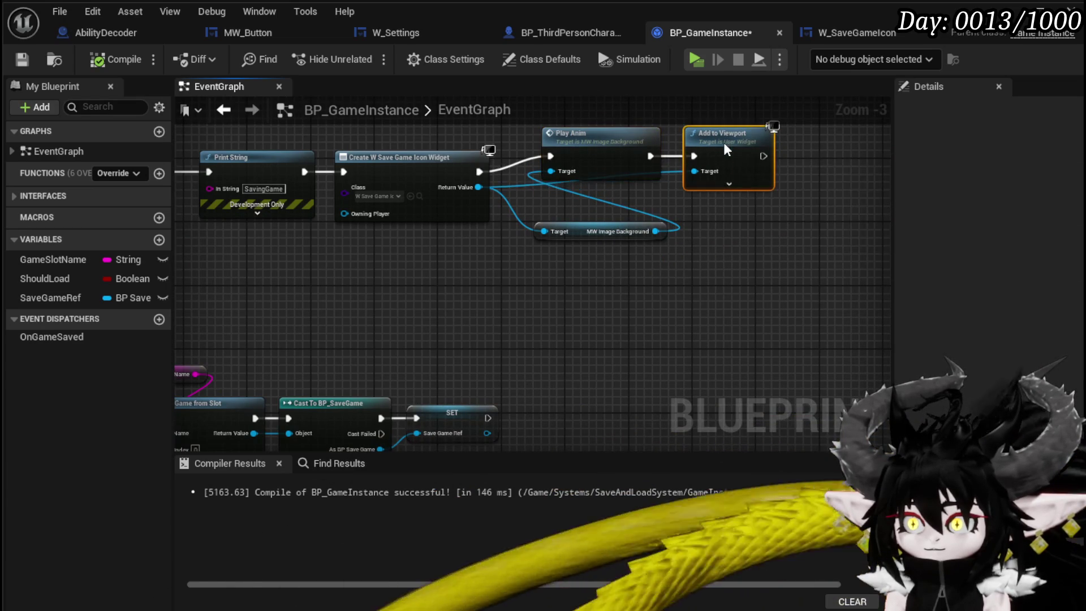
{"action": "left_click_drag", "start_coordinate": [474, 304], "coordinate": [587, 299]}
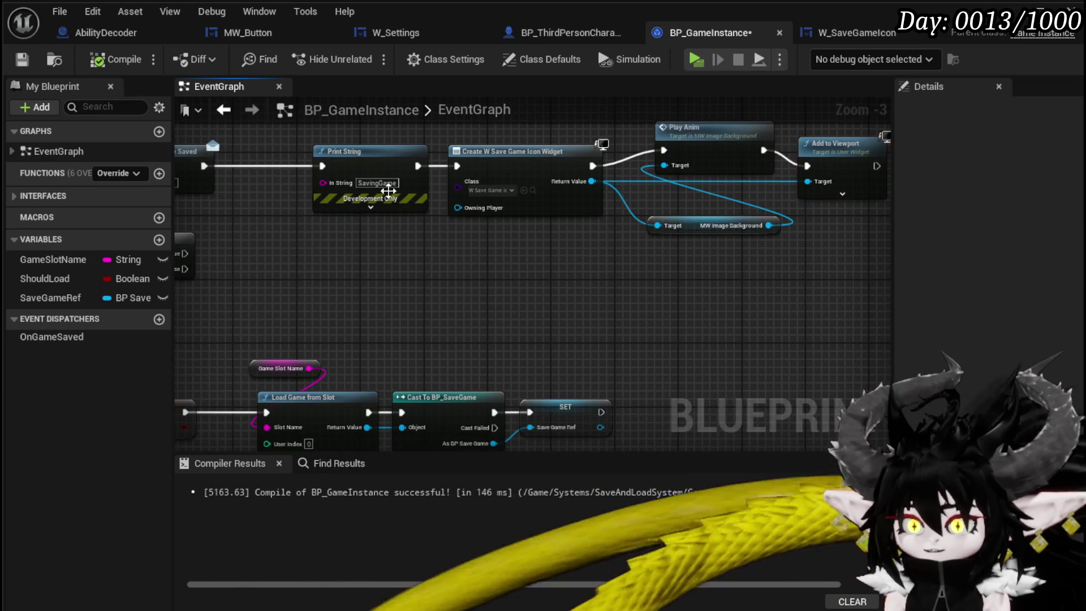
{"action": "left_click", "coordinate": [856, 32]}
{"action": "mouse_move", "coordinate": [630, 248]}
{"action": "left_mouse_down"}
{"action": "mouse_move", "coordinate": [678, 221]}
{"action": "mouse_move", "coordinate": [663, 194]}
{"action": "left_mouse_up"}
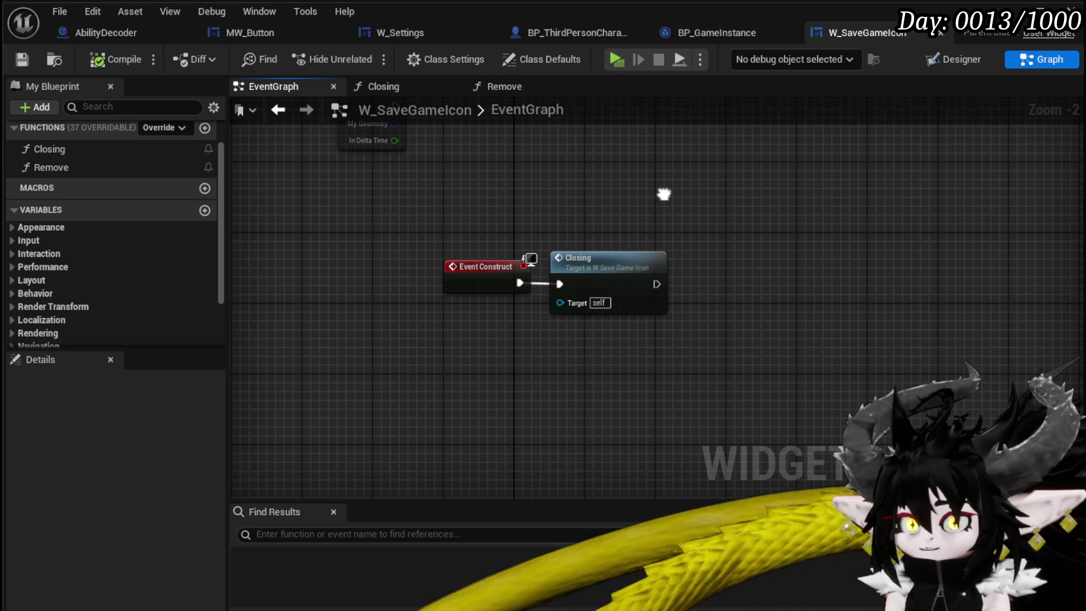
- Inspect the Closing function, then rearrange the Remove entry and Remove from Parent nodes in the Remove graph
{"action": "double_click", "coordinate": [605, 258]}
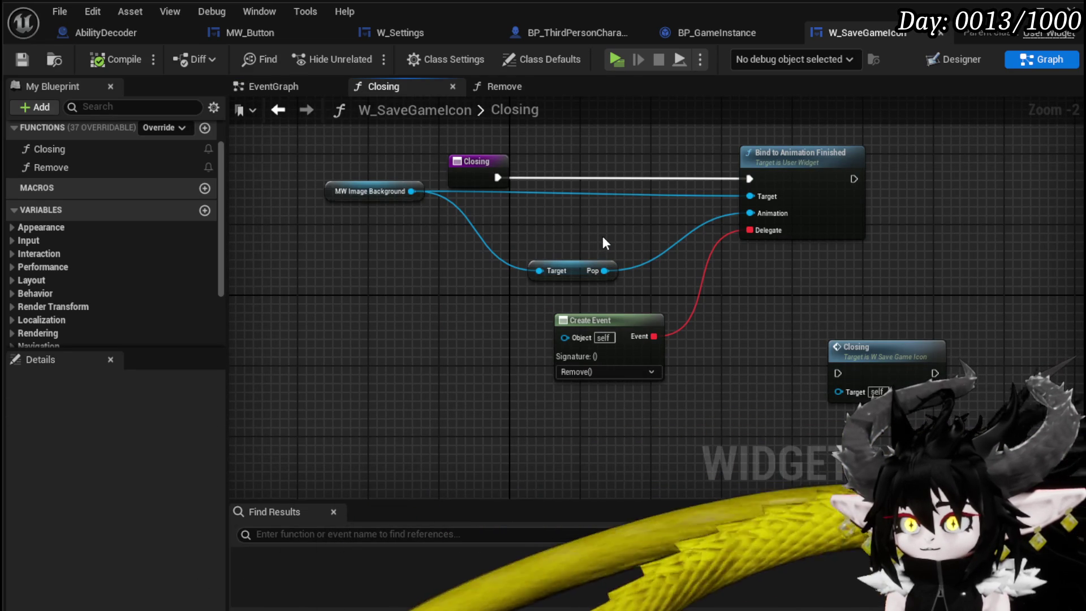
{"action": "double_click", "coordinate": [49, 167]}
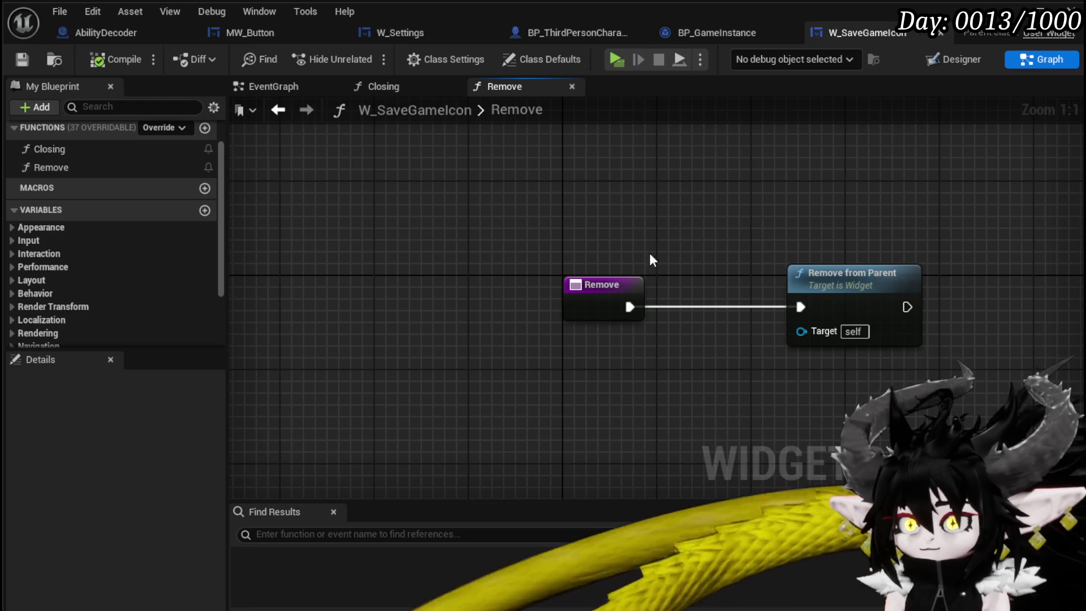
{"action": "left_click_drag", "start_coordinate": [661, 250], "coordinate": [524, 250]}
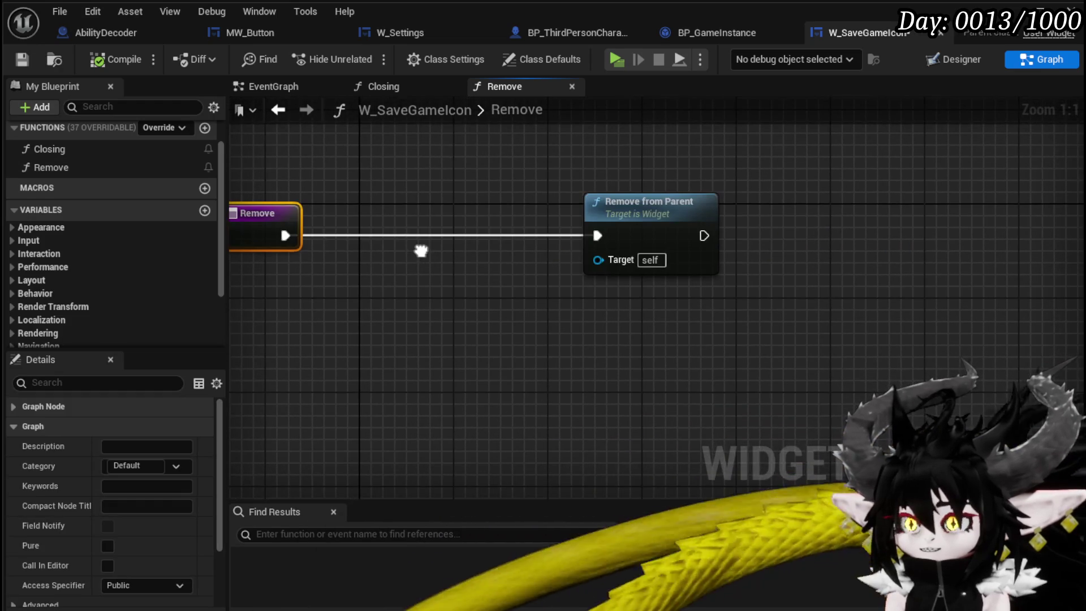
{"action": "left_click", "coordinate": [546, 205]}
{"action": "mouse_move", "coordinate": [547, 208]}
{"action": "left_mouse_down"}
{"action": "mouse_move", "coordinate": [765, 209]}
{"action": "mouse_move", "coordinate": [694, 211]}
{"action": "left_mouse_up"}
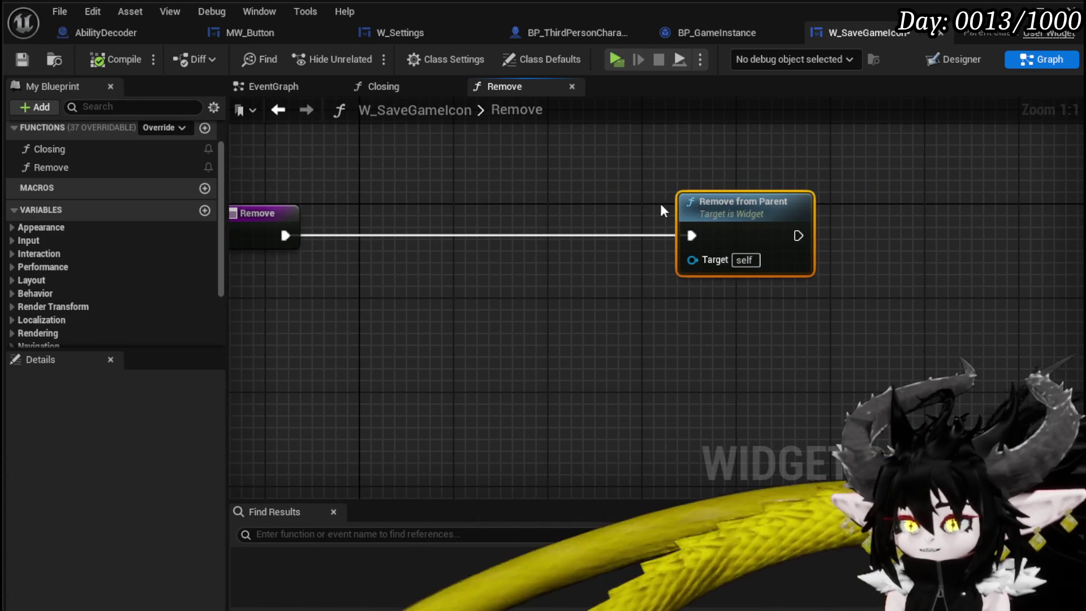
{"action": "mouse_move", "coordinate": [589, 198]}
{"action": "left_mouse_down"}
{"action": "mouse_move", "coordinate": [678, 186]}
{"action": "mouse_move", "coordinate": [547, 185]}
{"action": "mouse_move", "coordinate": [707, 184]}
{"action": "left_mouse_up"}
{"action": "mouse_move", "coordinate": [849, 188]}
{"action": "left_mouse_down"}
{"action": "mouse_move", "coordinate": [532, 194]}
{"action": "mouse_move", "coordinate": [788, 179]}
{"action": "left_mouse_up"}
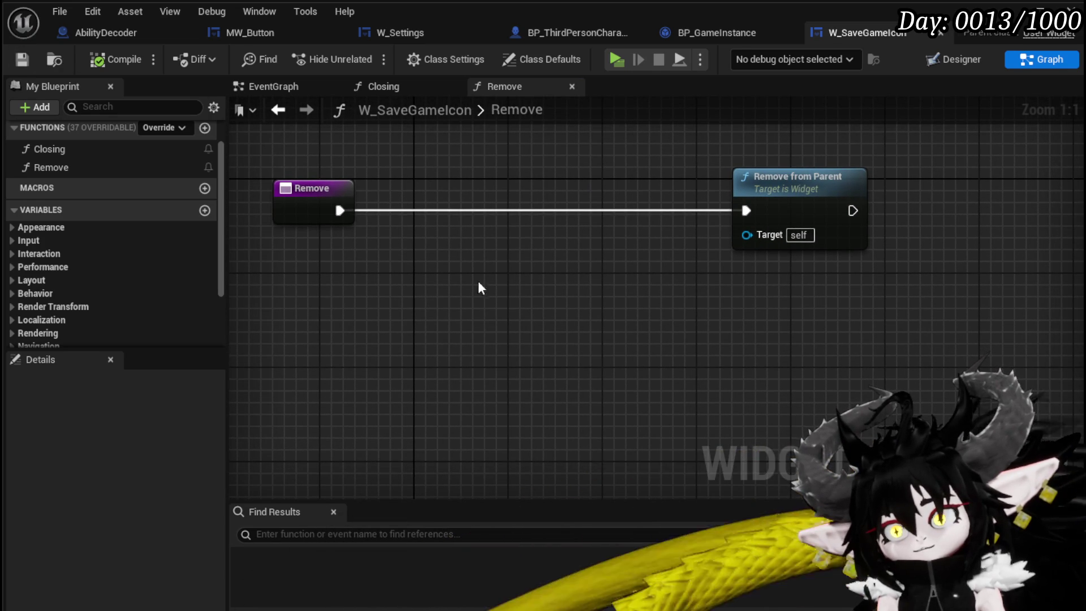
{"action": "left_click", "coordinate": [682, 35]}
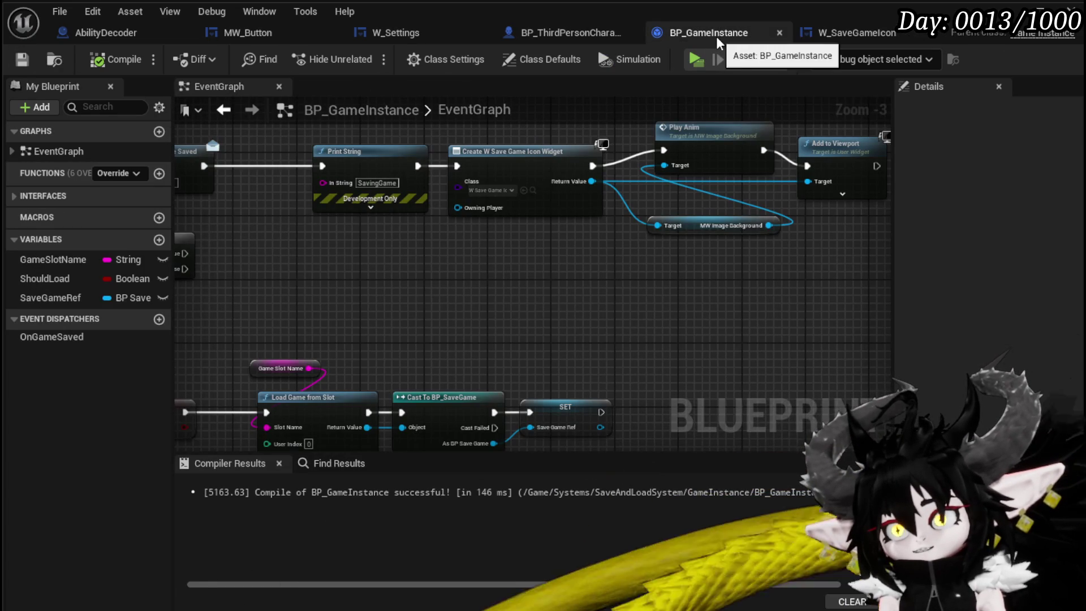
{"action": "left_click", "coordinate": [849, 32]}
- Title the comment 'Needs to check if the game finished saving' and widen it to fit
{"action": "type", "text": "c"}
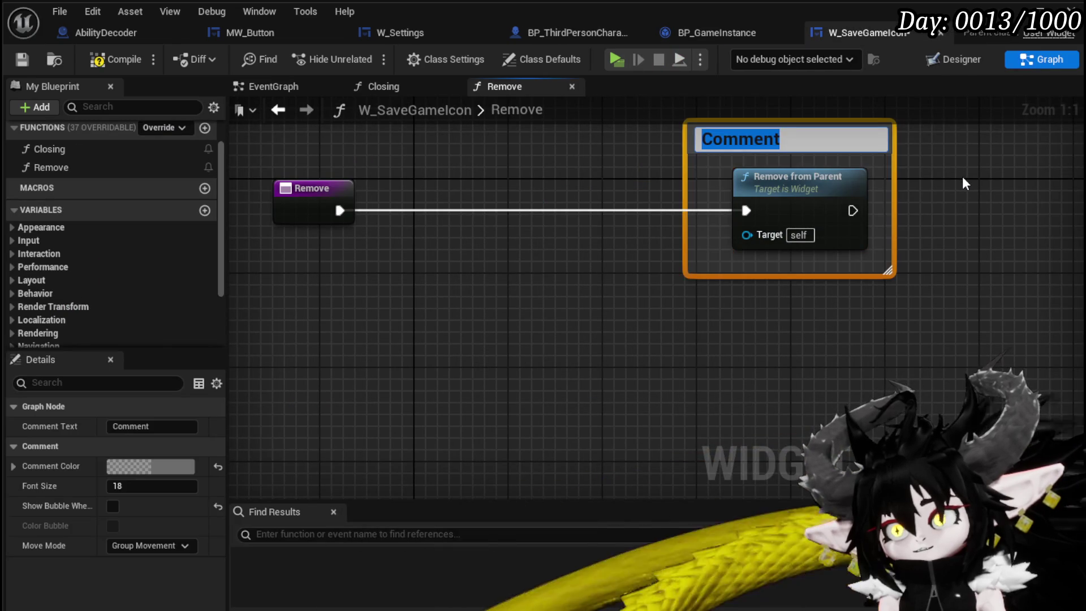
{"action": "type", "text": "Needs toc"}
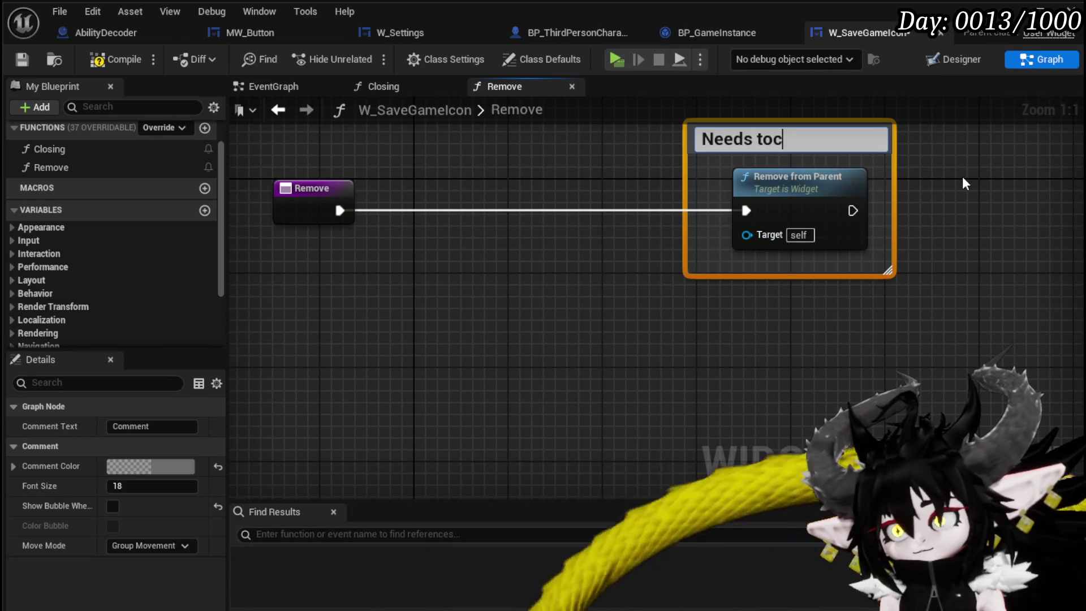
{"action": "key", "text": "BackSpace"}
{"action": "type", "text": "check if i"}
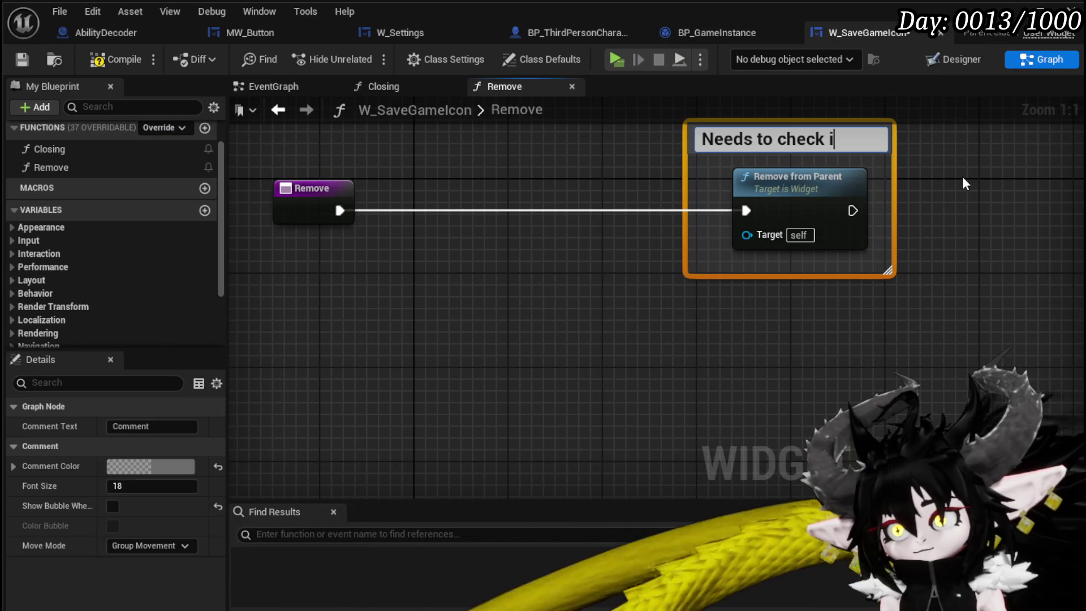
{"action": "key", "text": "BackSpace"}
{"action": "type", "text": "the "}
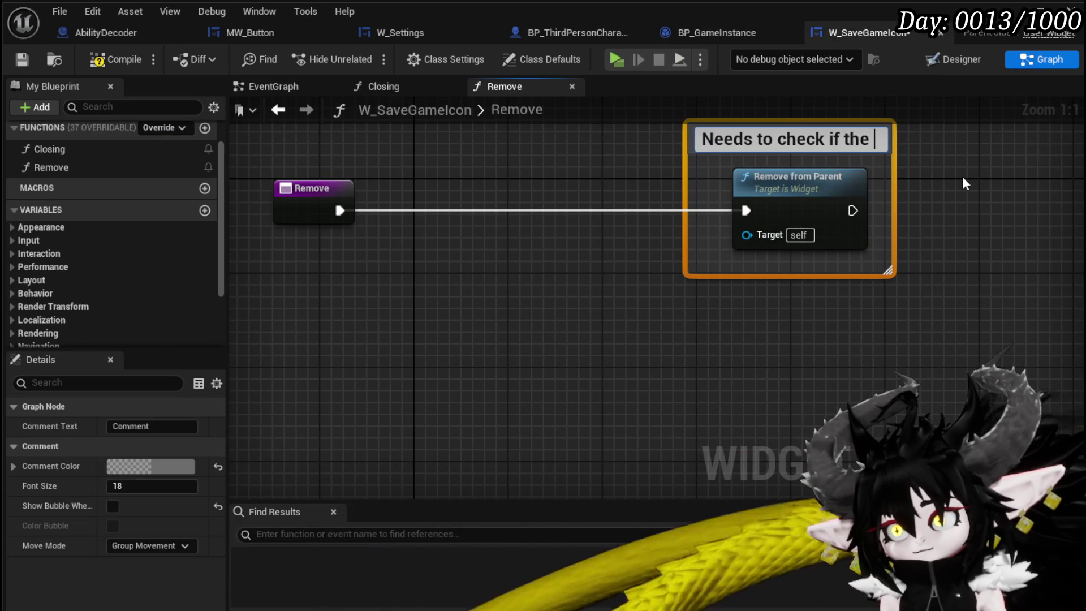
{"action": "type", "text": "game finished saving"}
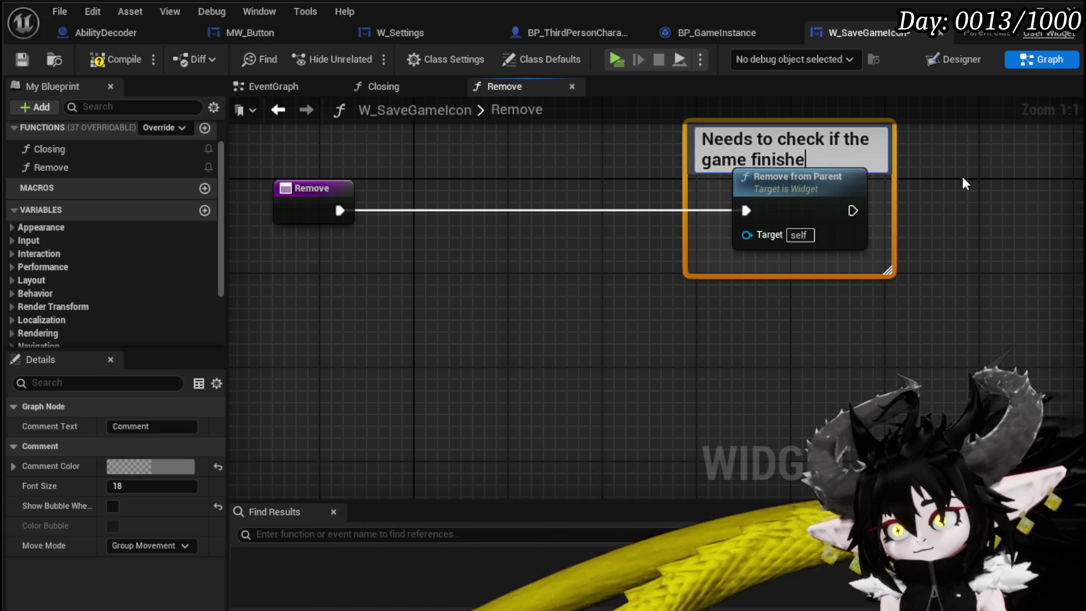
{"action": "key", "text": "Return"}
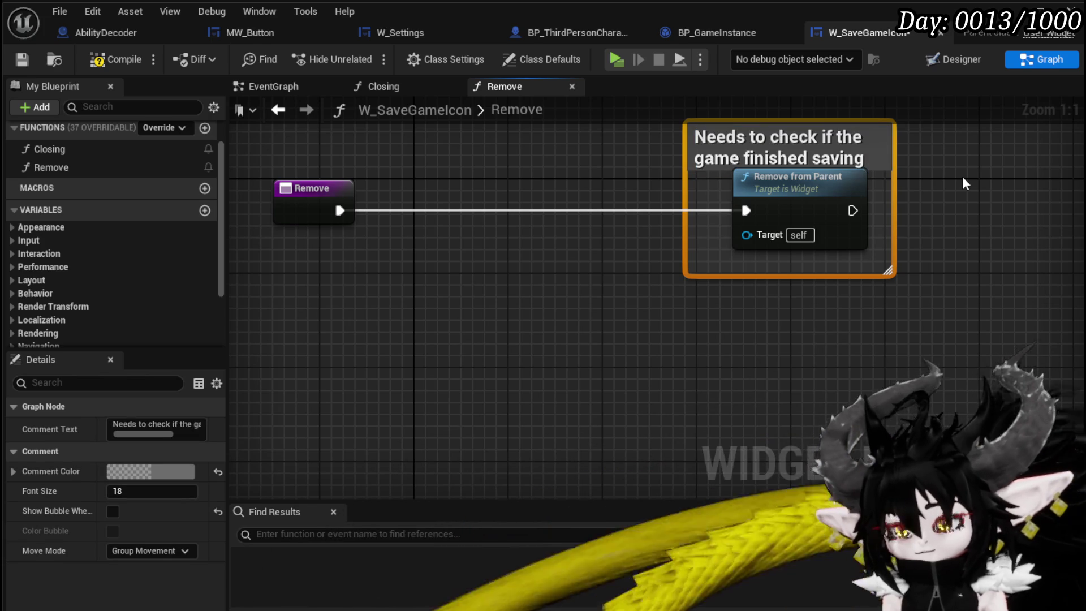
{"action": "mouse_move", "coordinate": [899, 266]}
{"action": "left_mouse_down"}
{"action": "mouse_move", "coordinate": [908, 294]}
{"action": "mouse_move", "coordinate": [914, 257]}
{"action": "left_mouse_up"}
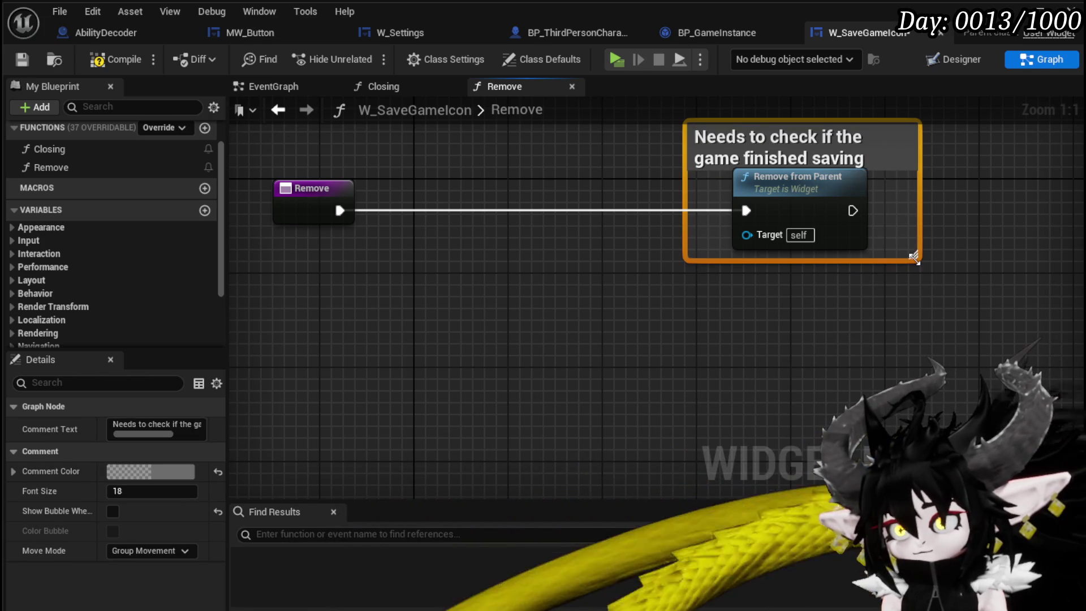
- Color the comment box full red and center the Remove from Parent node
{"action": "double_click", "coordinate": [892, 163]}
{"action": "left_click", "coordinate": [154, 473]}
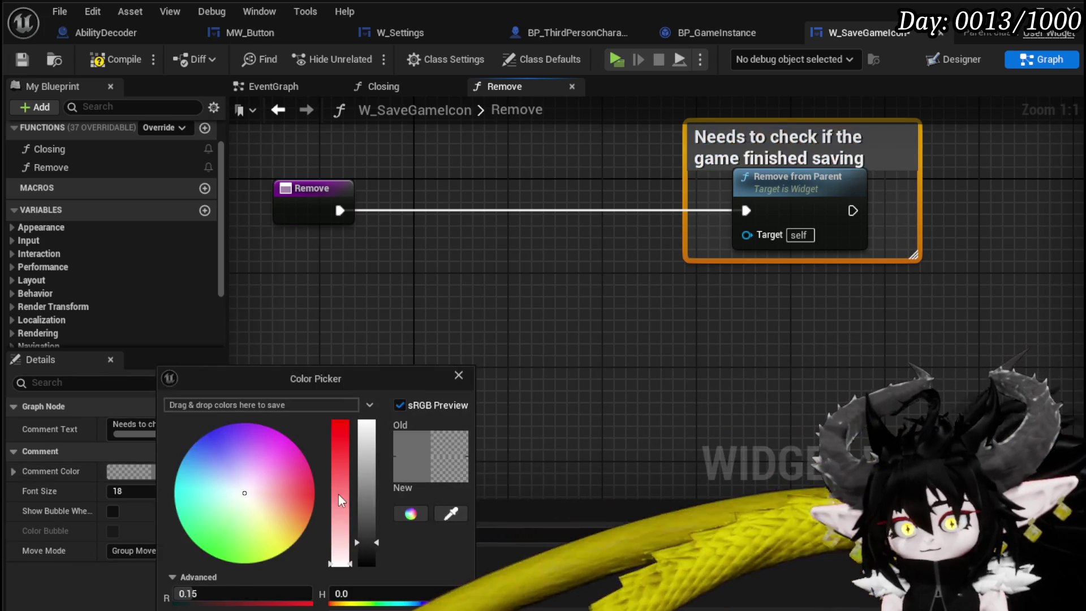
{"action": "left_click_drag", "start_coordinate": [357, 465], "coordinate": [382, 399]}
{"action": "left_click", "coordinate": [353, 422]}
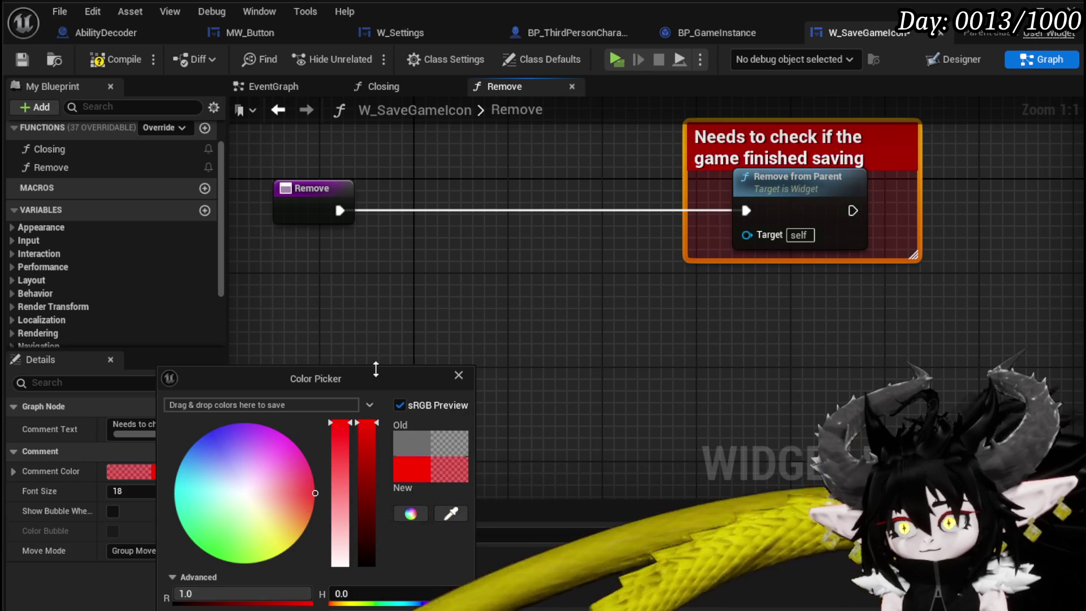
{"action": "left_click", "coordinate": [458, 375]}
{"action": "left_click", "coordinate": [252, 150]}
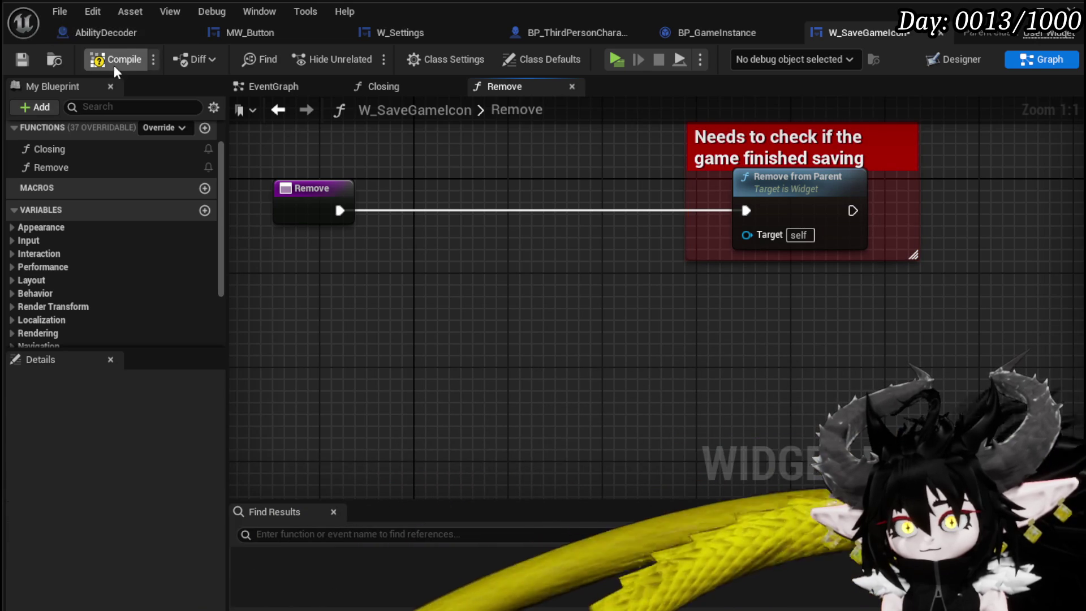
{"action": "key", "text": "Home"}
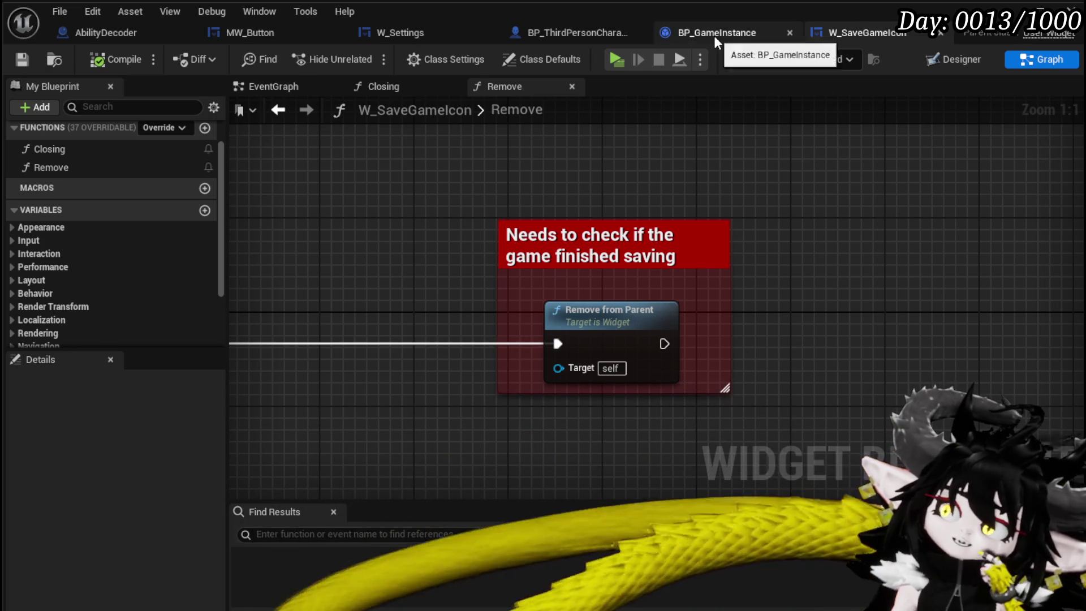
- Rewire BP_GameInstance so the Print String runs from the Branch's True output, then save
{"action": "left_click", "coordinate": [713, 35]}
{"action": "mouse_move", "coordinate": [503, 295]}
{"action": "left_mouse_down"}
{"action": "mouse_move", "coordinate": [729, 319]}
{"action": "mouse_move", "coordinate": [916, 305]}
{"action": "mouse_move", "coordinate": [460, 303]}
{"action": "mouse_move", "coordinate": [642, 285]}
{"action": "left_mouse_up"}
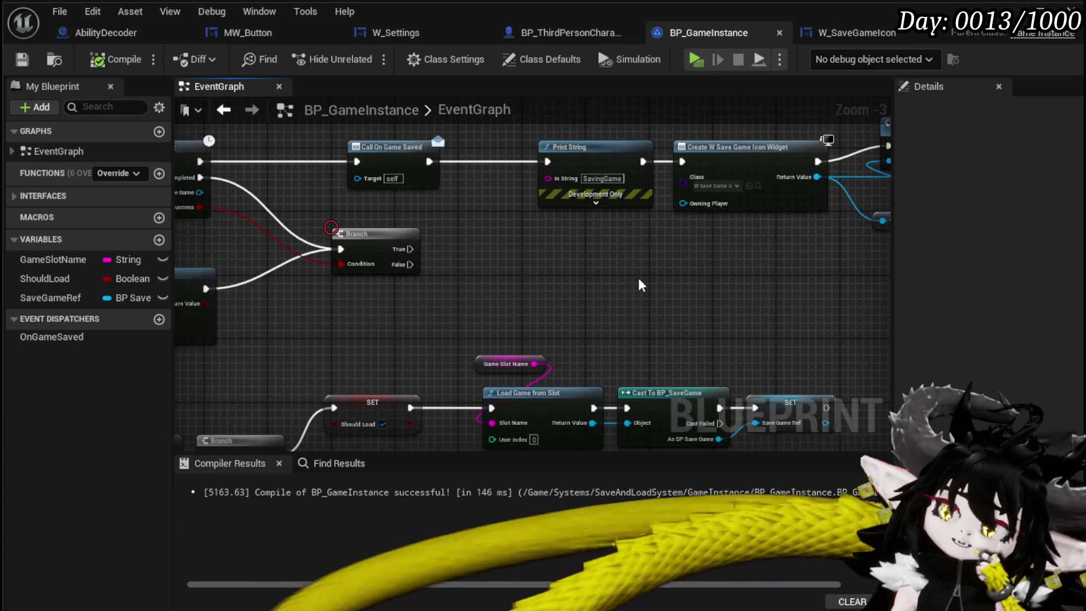
{"action": "left_click_drag", "start_coordinate": [429, 161], "coordinate": [681, 162]}
{"action": "left_click_drag", "start_coordinate": [594, 148], "coordinate": [513, 243]}
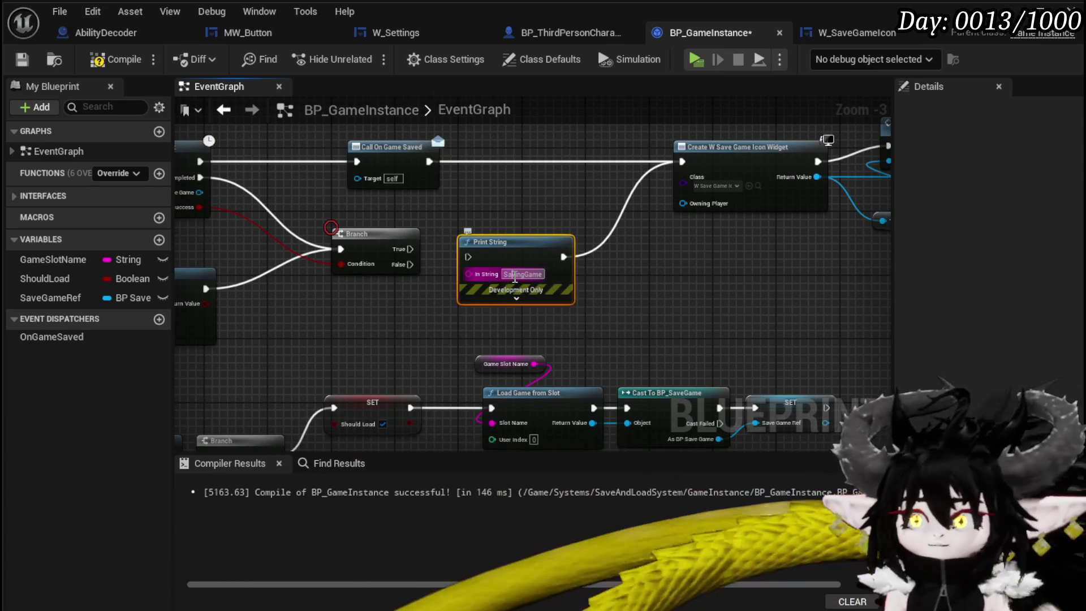
{"action": "type", "text": "Game Saved"}
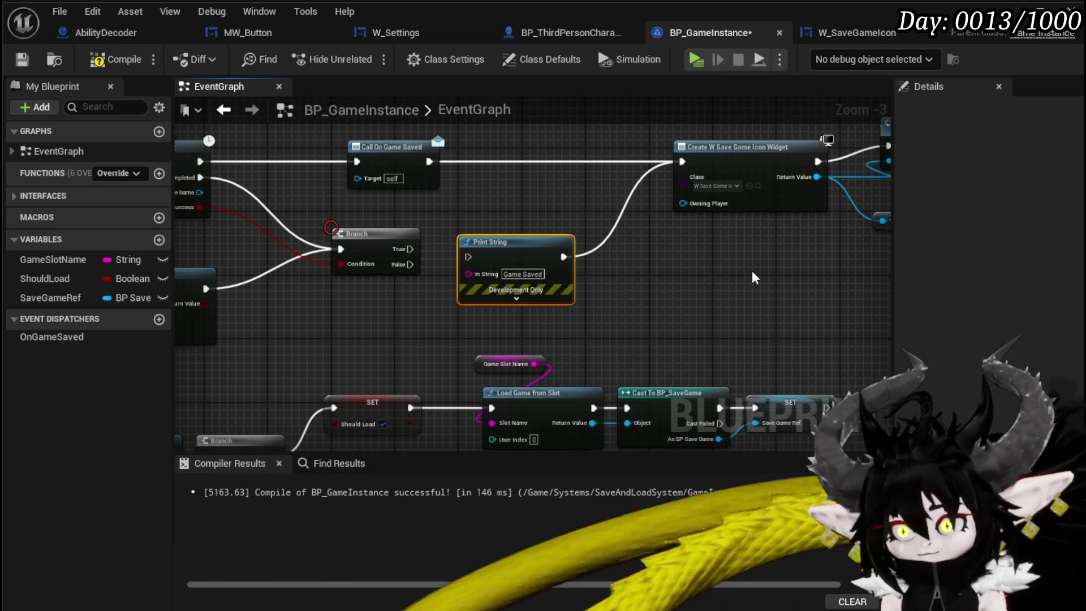
{"action": "mouse_move", "coordinate": [402, 253]}
{"action": "left_mouse_down"}
{"action": "mouse_move", "coordinate": [468, 256]}
{"action": "mouse_move", "coordinate": [498, 245]}
{"action": "left_mouse_up"}
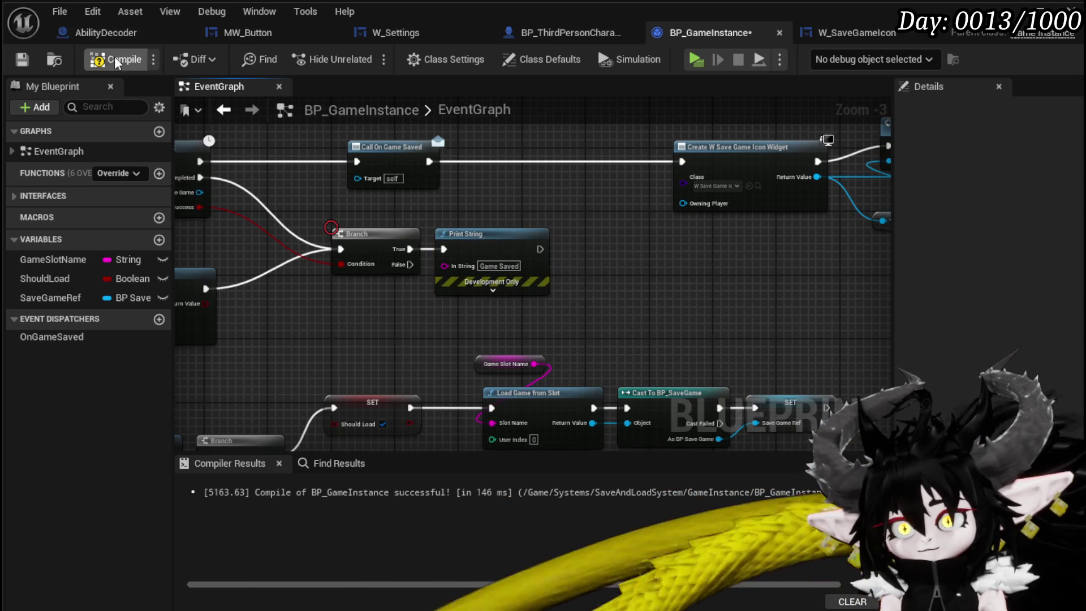
{"action": "left_click", "coordinate": [28, 67]}
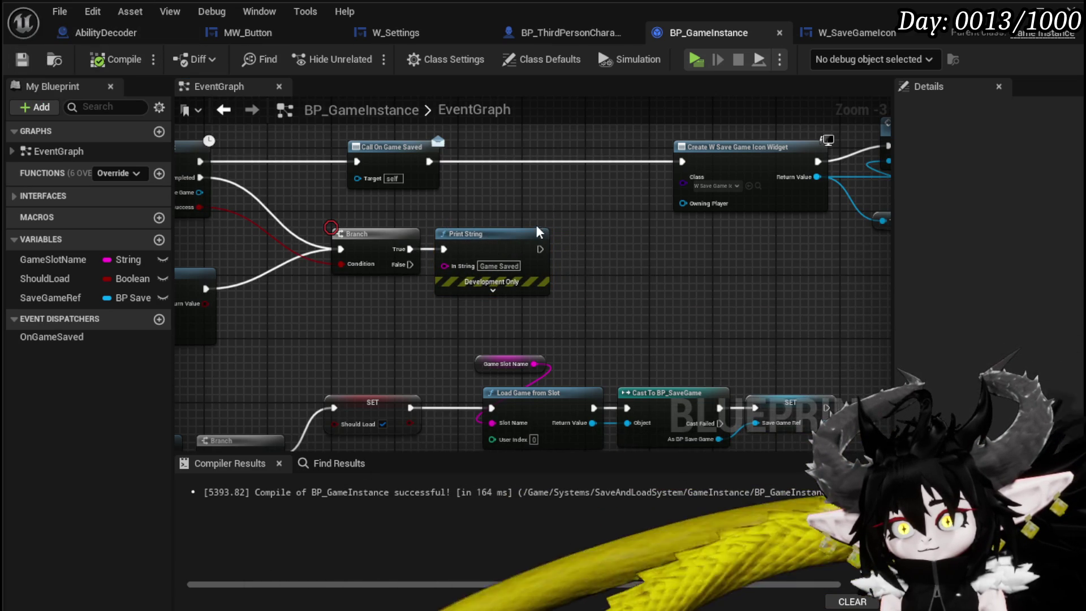
- Move the widget nodes beside Print String, unlink them from Call On Game Saved, save, and Play Standalone
{"action": "left_click_drag", "start_coordinate": [452, 303], "coordinate": [821, 151]}
{"action": "left_click_drag", "start_coordinate": [509, 175], "coordinate": [438, 255]}
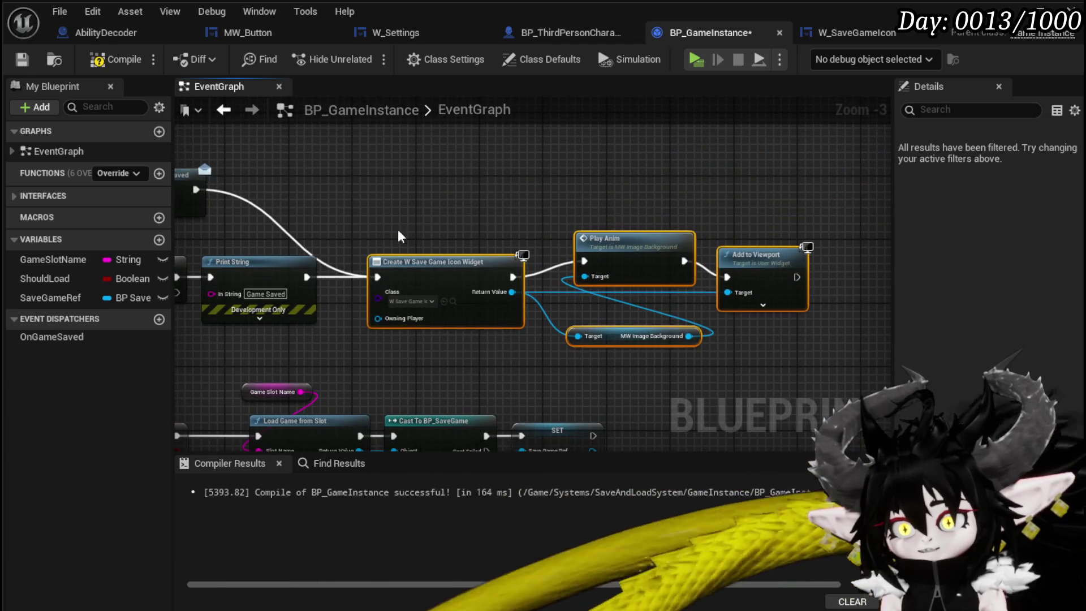
{"action": "left_click", "coordinate": [469, 221], "text": "alt"}
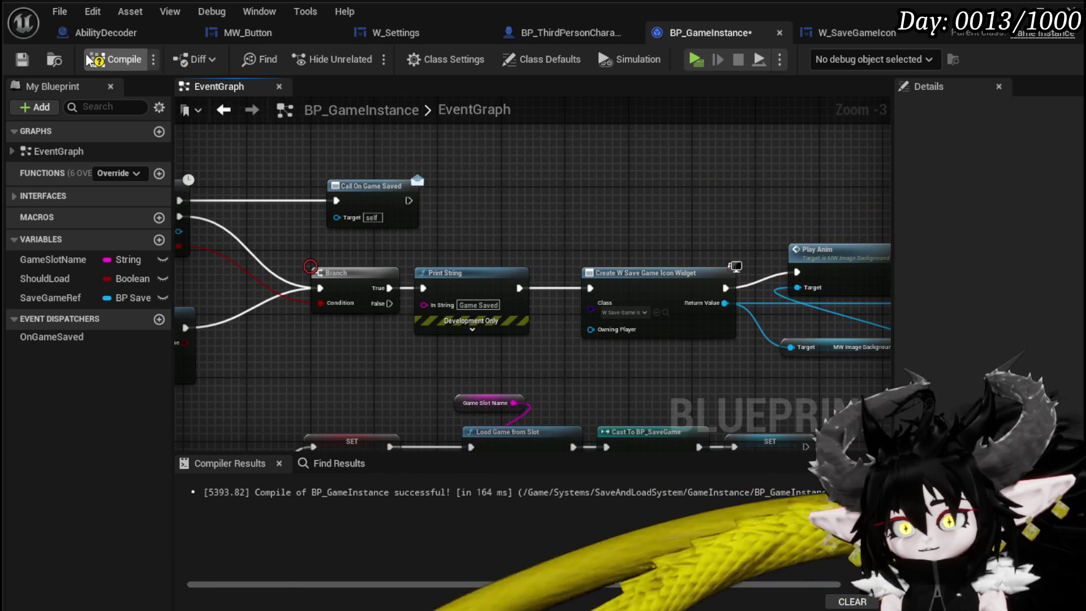
{"action": "left_click", "coordinate": [23, 60]}
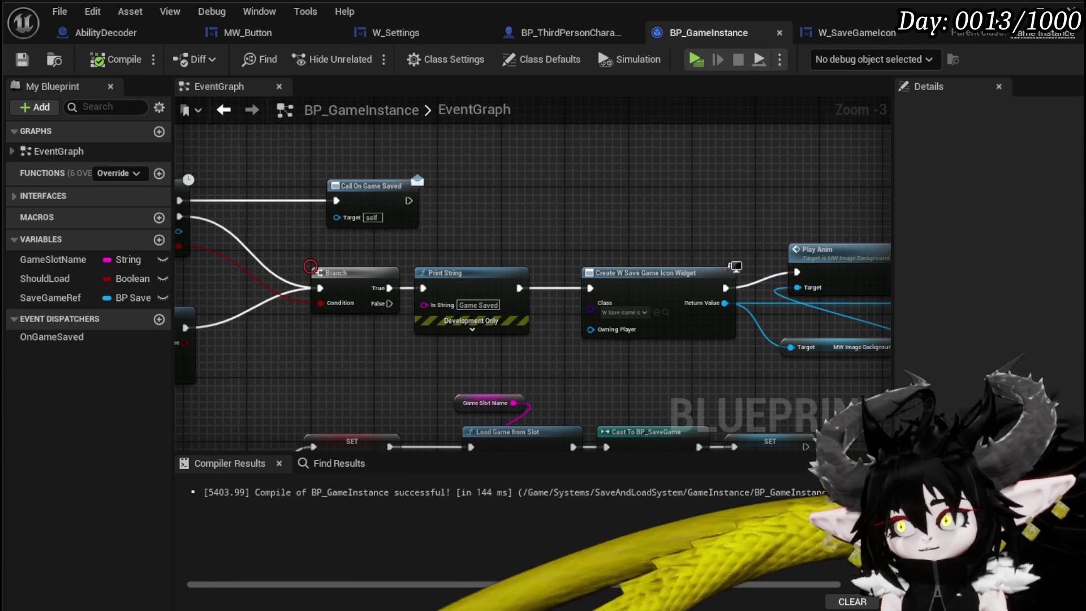
{"action": "key", "text": "alt+Tab"}
{"action": "left_click", "coordinate": [367, 57]}
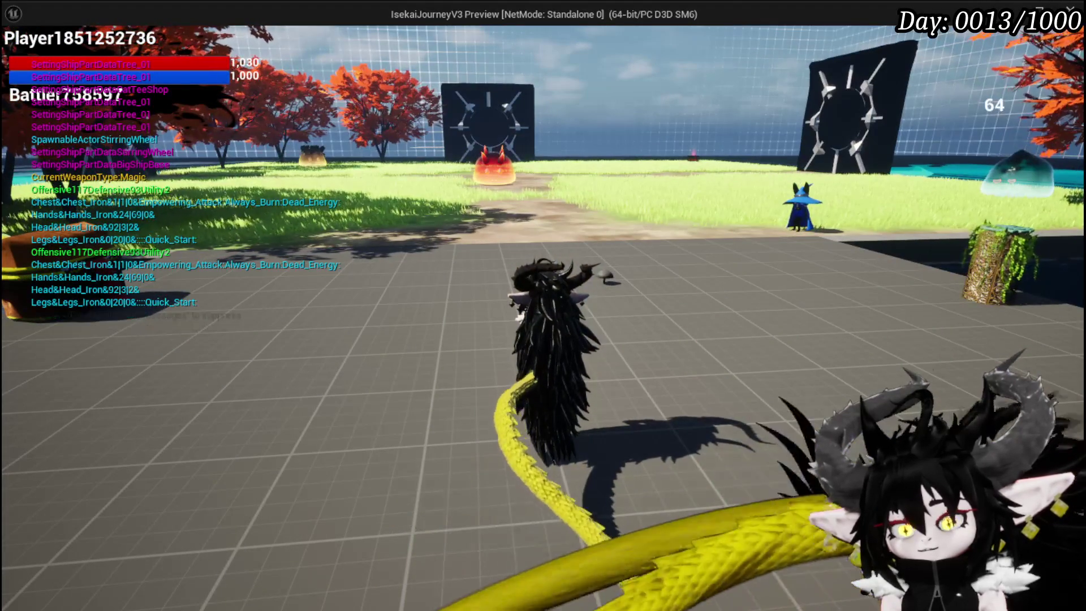
- Stop the preview and link Call On Game Saved to Create W Save Game Icon Widget
{"action": "key", "text": "Escape"}
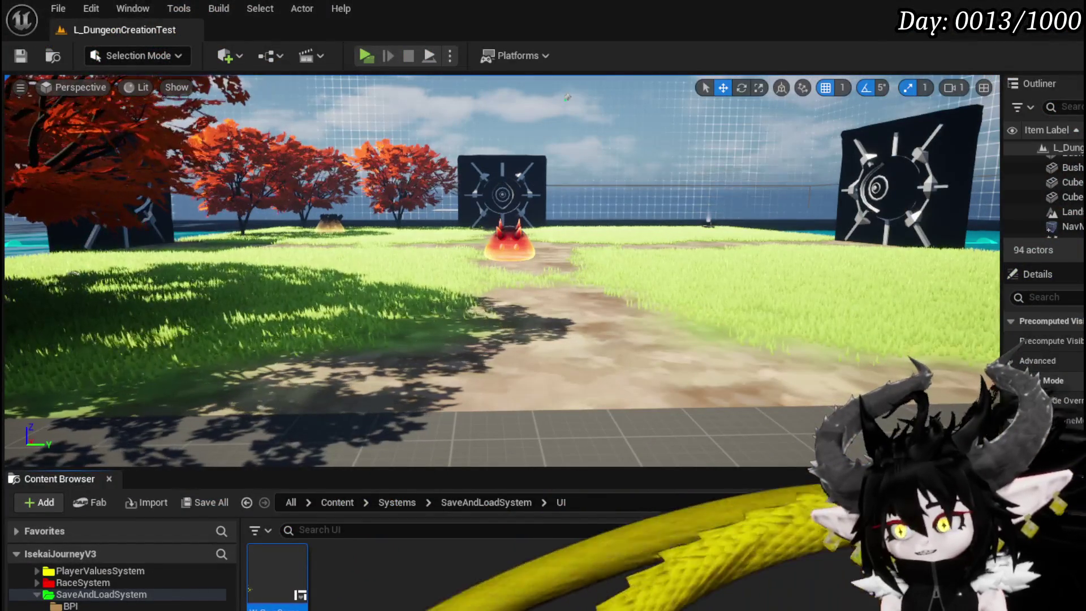
{"action": "key", "text": "alt+Tab"}
{"action": "left_click_drag", "start_coordinate": [603, 226], "coordinate": [439, 242]}
{"action": "left_click_drag", "start_coordinate": [453, 288], "coordinate": [425, 190]}
{"action": "left_click_drag", "start_coordinate": [243, 216], "coordinate": [444, 211]}
- Connect Print String to Play Anim, route widget creation into Add to Viewport, and tidy the nodes
{"action": "mouse_move", "coordinate": [354, 303]}
{"action": "left_mouse_down"}
{"action": "mouse_move", "coordinate": [480, 315]}
{"action": "mouse_move", "coordinate": [635, 293]}
{"action": "mouse_move", "coordinate": [626, 290]}
{"action": "left_mouse_up"}
{"action": "mouse_move", "coordinate": [355, 303]}
{"action": "left_mouse_down"}
{"action": "mouse_move", "coordinate": [619, 297]}
{"action": "mouse_move", "coordinate": [631, 287]}
{"action": "left_mouse_up"}
{"action": "mouse_move", "coordinate": [680, 283]}
{"action": "left_mouse_down"}
{"action": "mouse_move", "coordinate": [591, 288]}
{"action": "mouse_move", "coordinate": [505, 315]}
{"action": "mouse_move", "coordinate": [546, 307]}
{"action": "left_mouse_up"}
{"action": "mouse_move", "coordinate": [537, 215]}
{"action": "left_mouse_down"}
{"action": "mouse_move", "coordinate": [813, 286]}
{"action": "mouse_move", "coordinate": [803, 283]}
{"action": "left_mouse_up"}
{"action": "left_click_drag", "start_coordinate": [804, 281], "coordinate": [756, 201]}
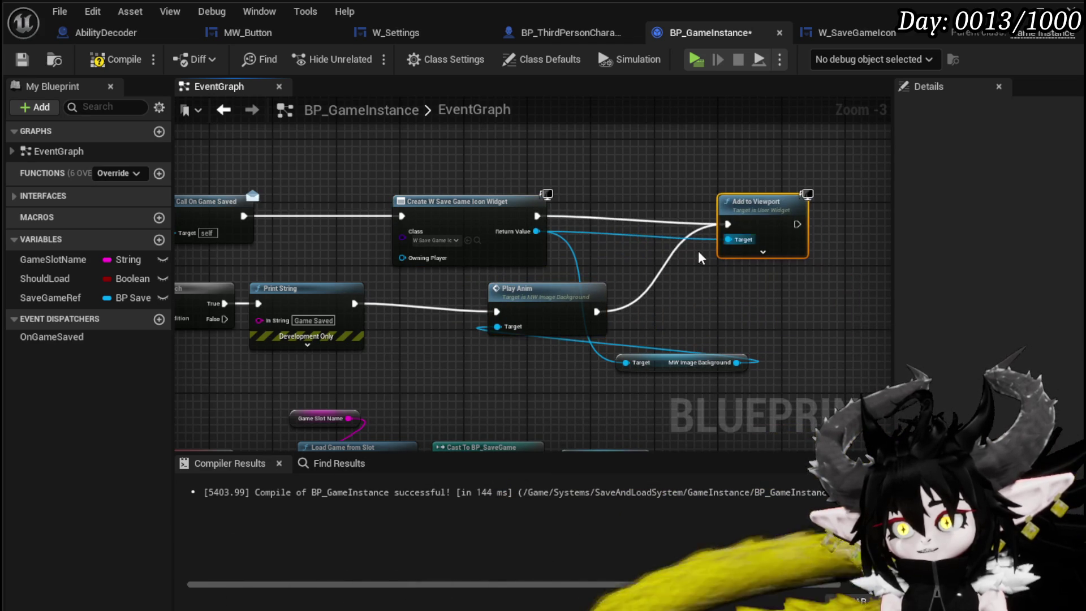
{"action": "left_click", "coordinate": [595, 311], "text": "alt"}
{"action": "left_click_drag", "start_coordinate": [642, 362], "coordinate": [419, 355]}
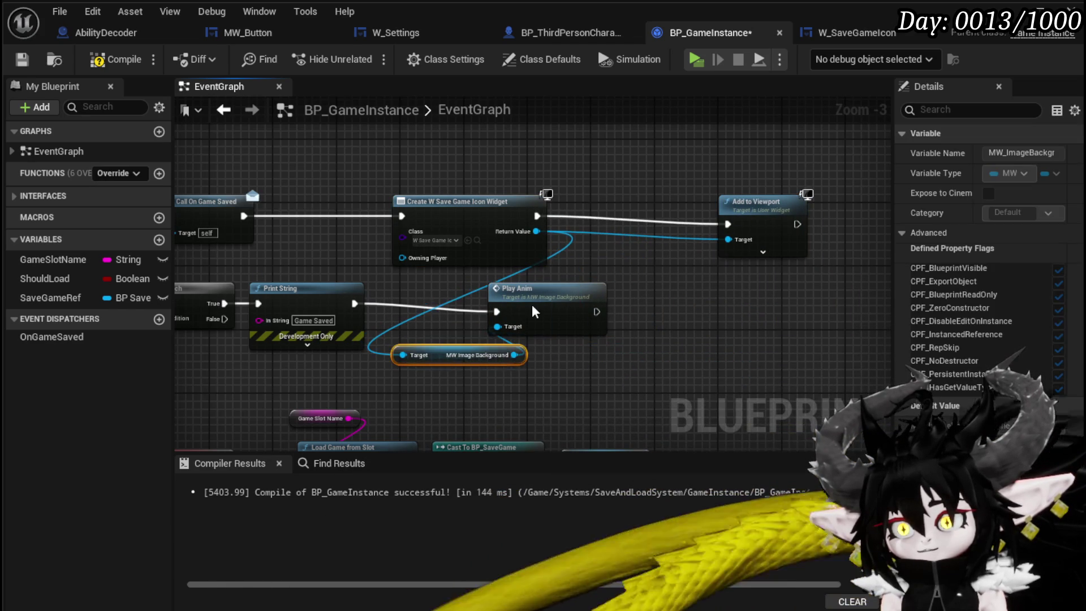
{"action": "left_click_drag", "start_coordinate": [528, 306], "coordinate": [568, 299]}
{"action": "left_click", "coordinate": [23, 59]}
{"action": "key", "text": "alt+Tab"}
- Play standalone, Save Game from the settings menu to log 'Game Saved', exit, and save all assets
{"action": "left_click", "coordinate": [366, 56]}
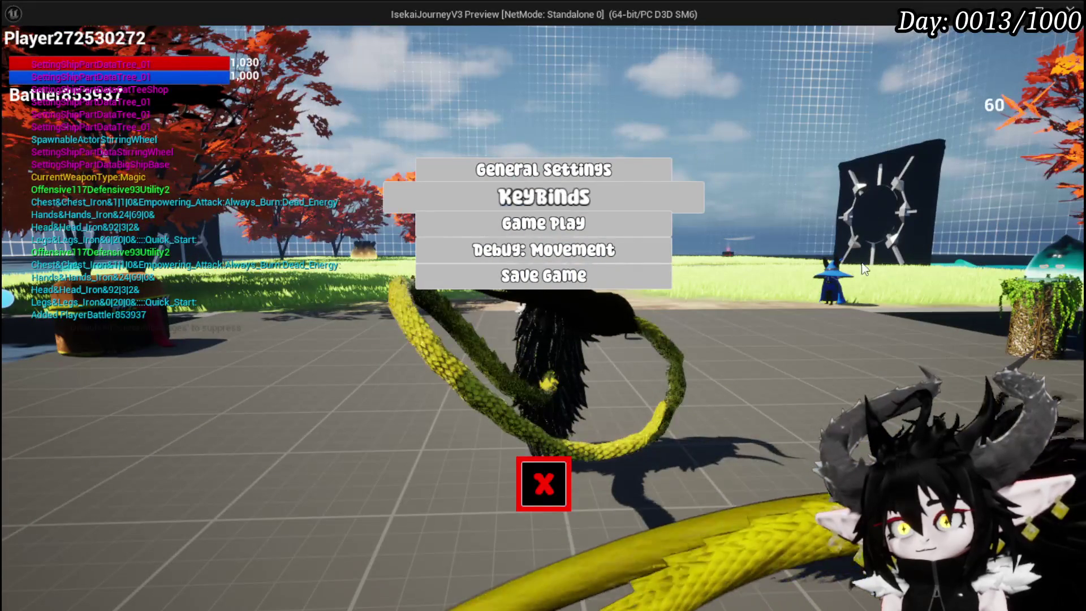
{"action": "left_click", "coordinate": [583, 285]}
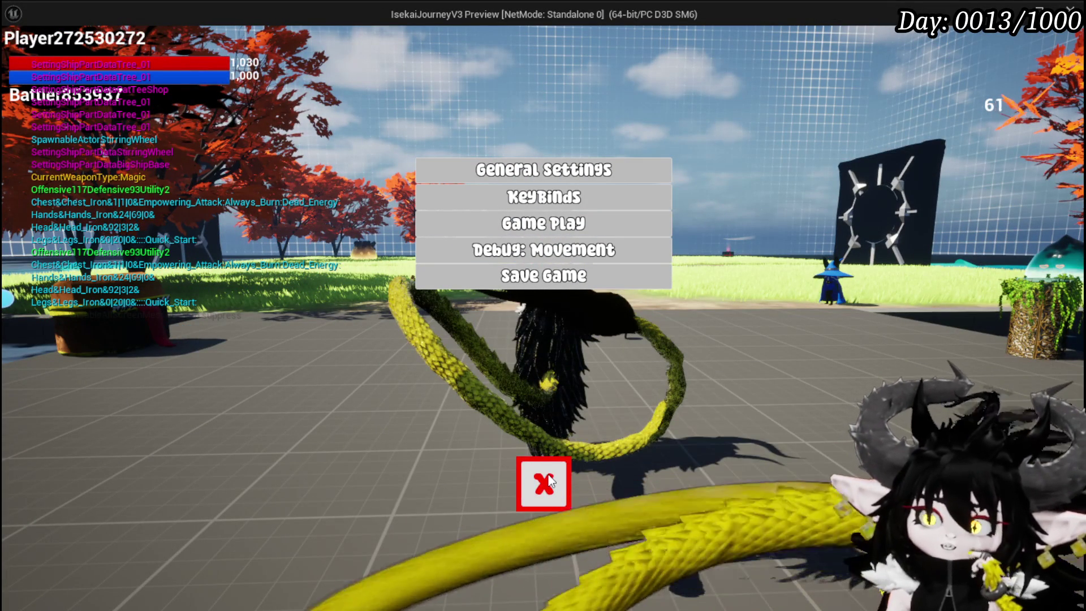
{"action": "left_click", "coordinate": [550, 480]}
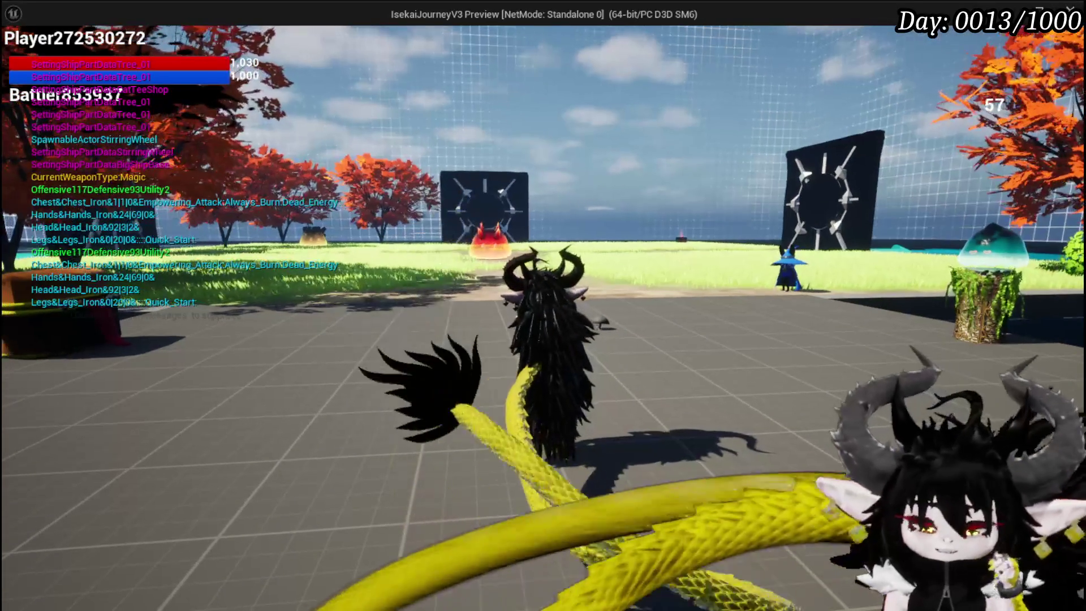
{"action": "key", "text": "Escape"}
{"action": "key", "text": "ctrl+s"}
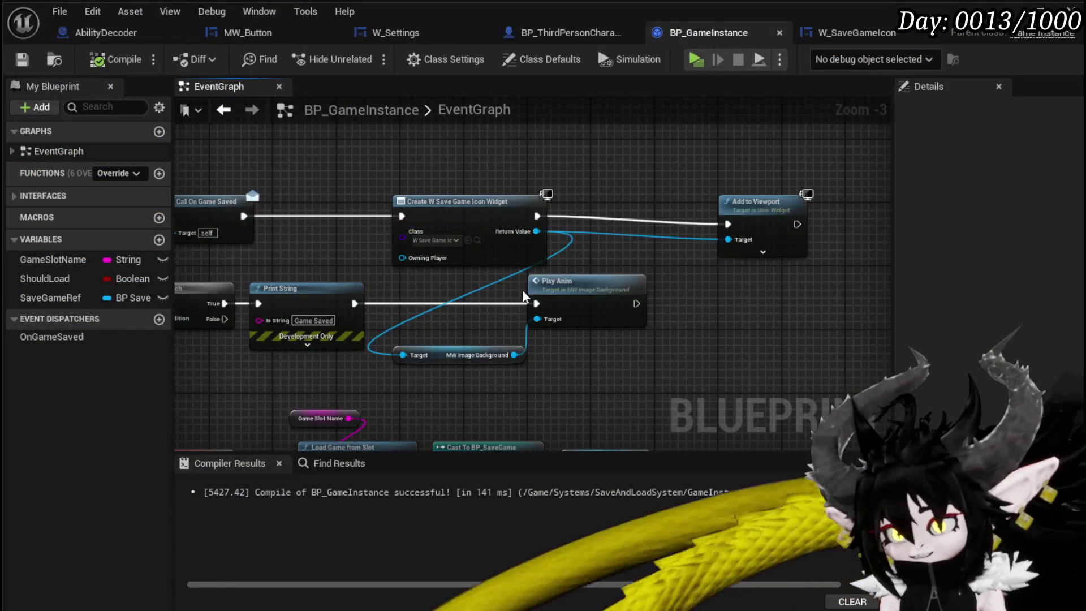
- Close the BP_GameInstance, W_SaveGameIcon and BP_ThirdPersonCharacter editors and show AbilityDecoder's event graph
{"action": "left_click_drag", "start_coordinate": [380, 169], "coordinate": [601, 207]}
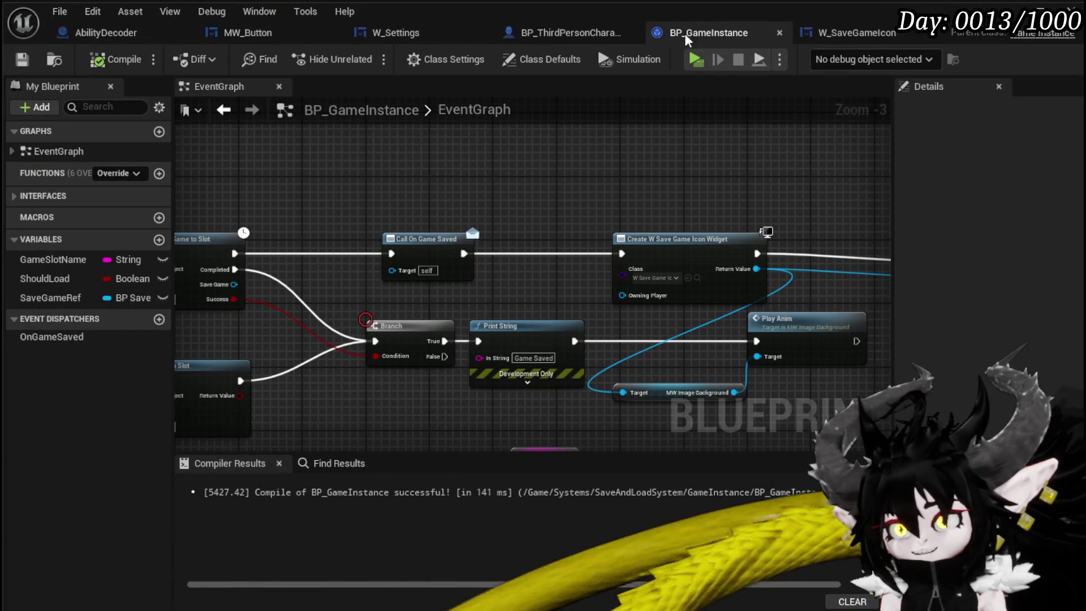
{"action": "left_click", "coordinate": [779, 32]}
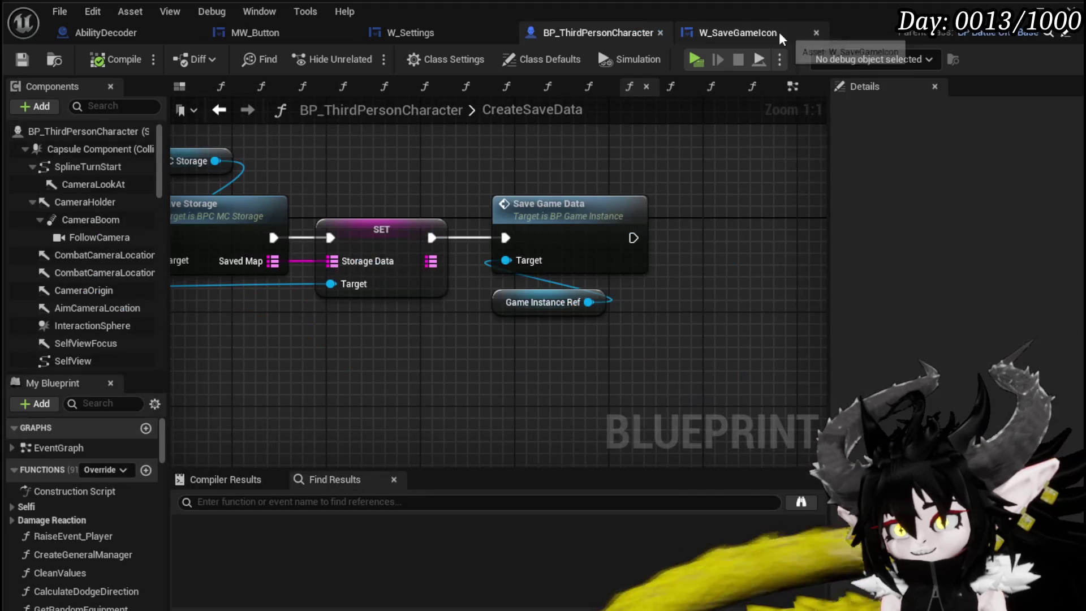
{"action": "left_click", "coordinate": [816, 32]}
{"action": "left_click", "coordinate": [660, 32]}
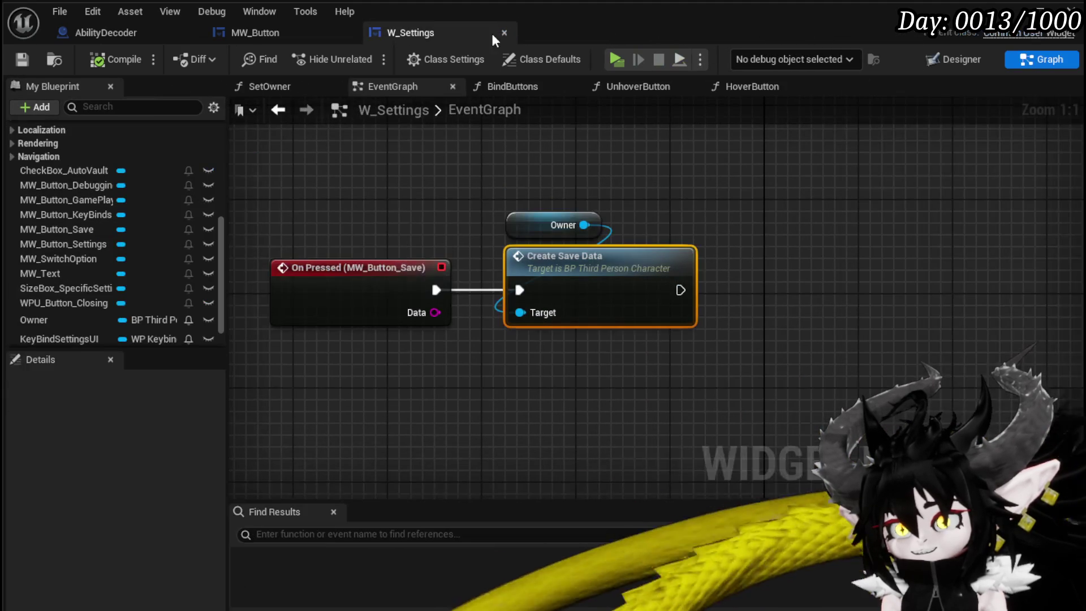
{"action": "left_click", "coordinate": [99, 34]}
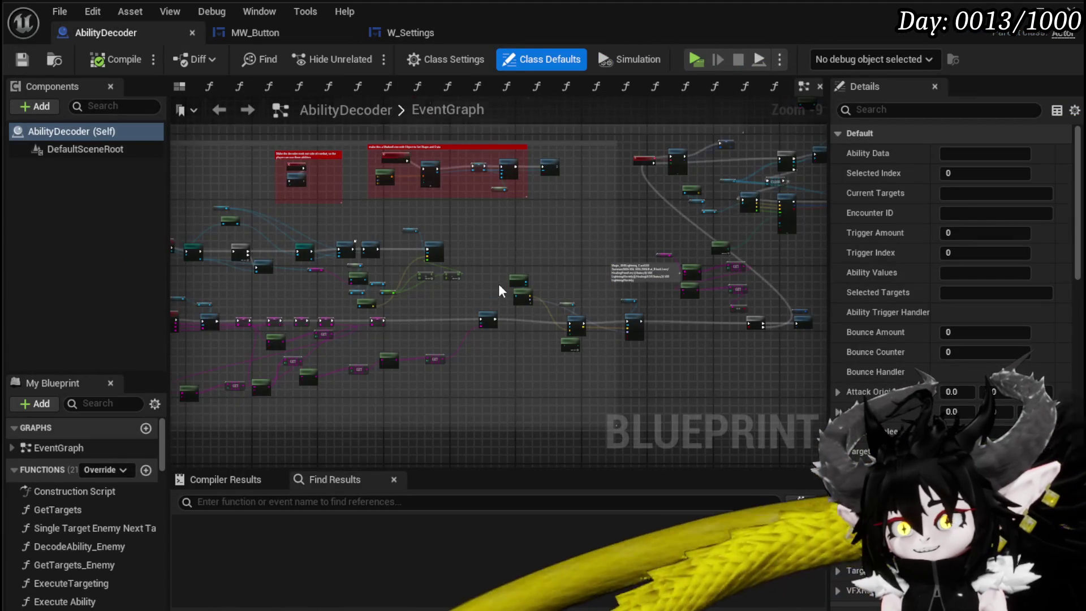
{"action": "mouse_move", "coordinate": [532, 304]}
{"action": "left_mouse_down"}
{"action": "mouse_move", "coordinate": [358, 417]}
{"action": "mouse_move", "coordinate": [585, 247]}
{"action": "mouse_move", "coordinate": [633, 255]}
{"action": "mouse_move", "coordinate": [374, 187]}
{"action": "left_mouse_up"}
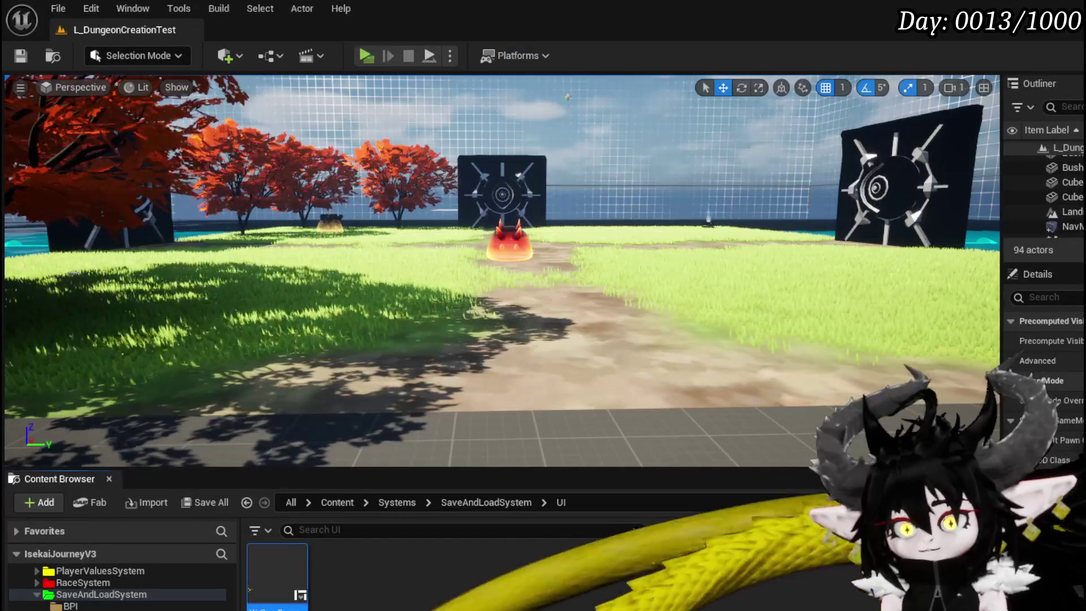
- Browse VFX/FinishedSystems and drag a Niagara effect into L_DungeonCreationTest
{"action": "scroll", "coordinate": [113, 588], "scroll_direction": "down", "scroll_amount": 15}
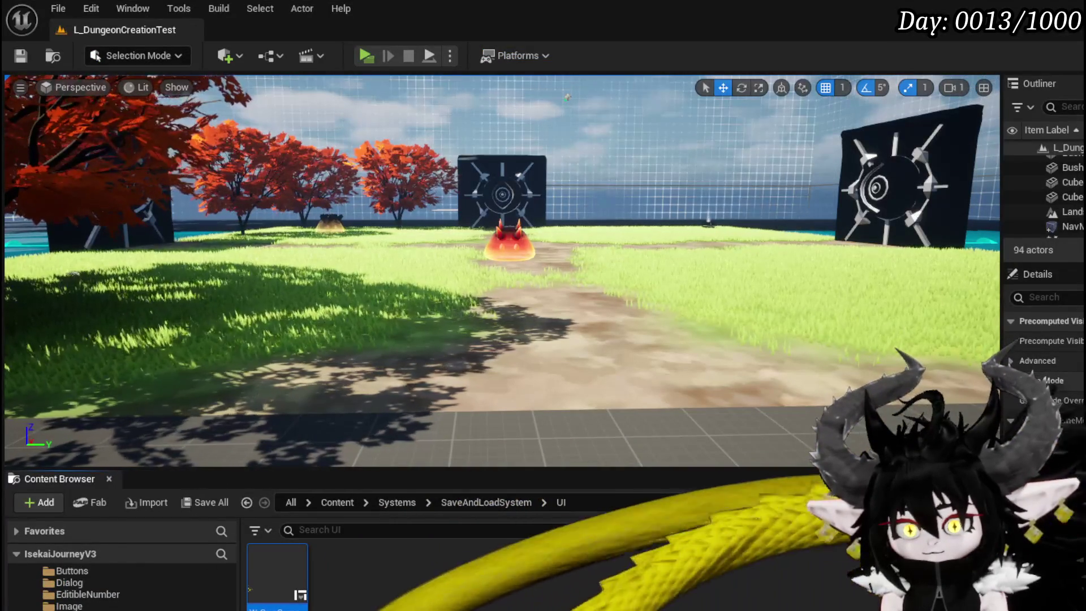
{"action": "scroll", "coordinate": [92, 586], "scroll_direction": "up", "scroll_amount": 1}
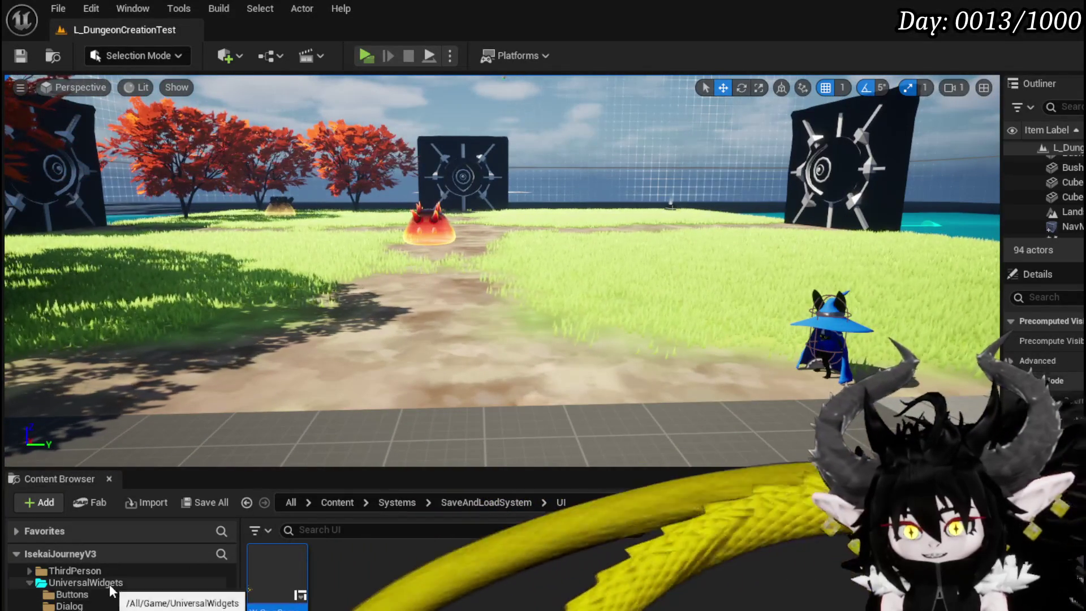
{"action": "scroll", "coordinate": [110, 583], "scroll_direction": "down", "scroll_amount": 2}
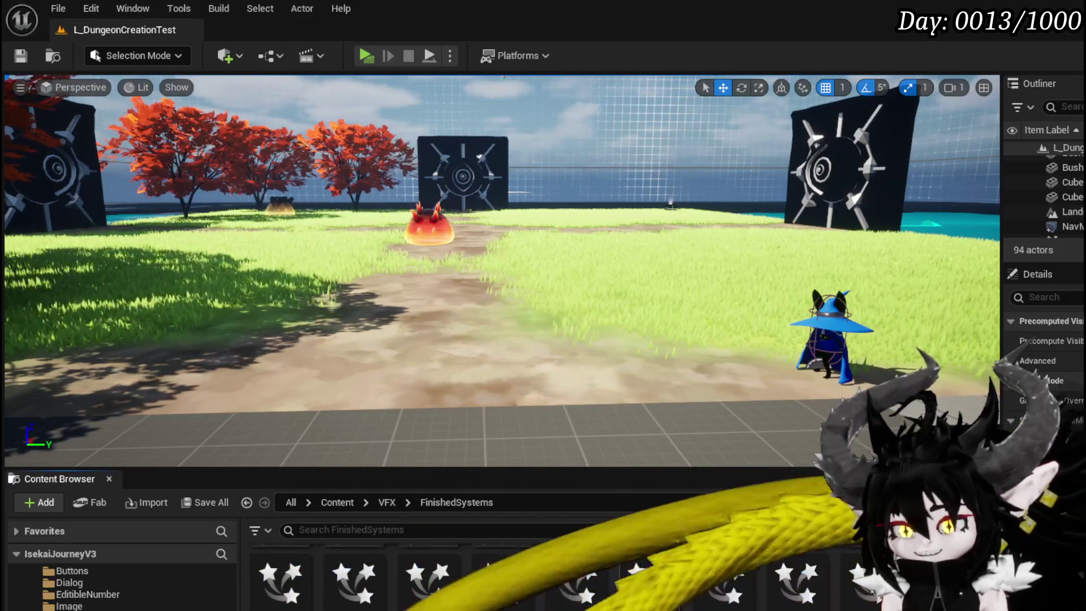
{"action": "scroll", "coordinate": [638, 585], "scroll_direction": "down", "scroll_amount": 5}
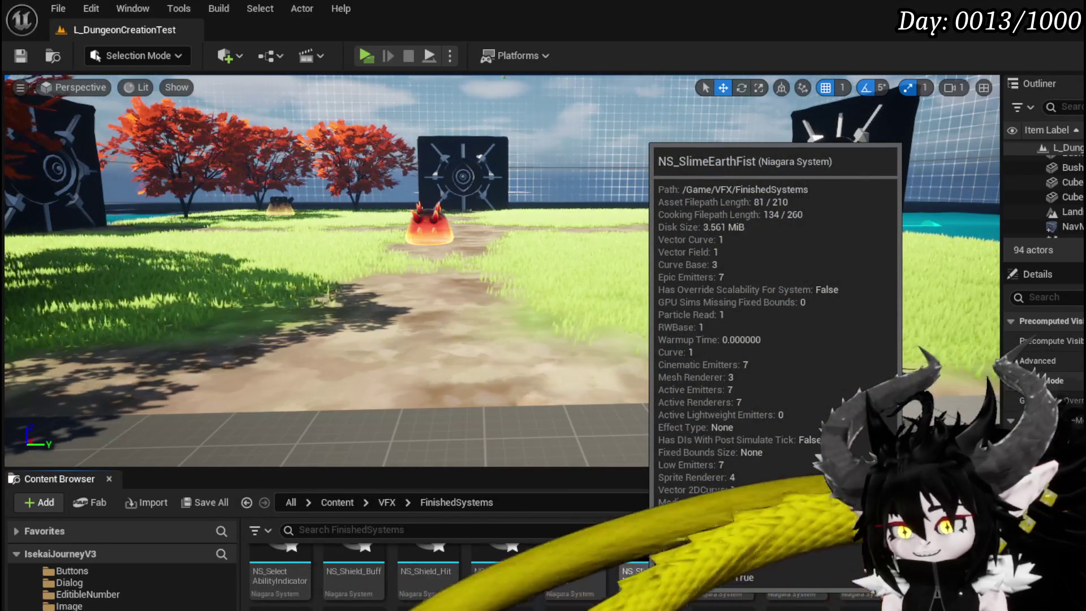
{"action": "left_click_drag", "start_coordinate": [494, 350], "coordinate": [490, 339]}
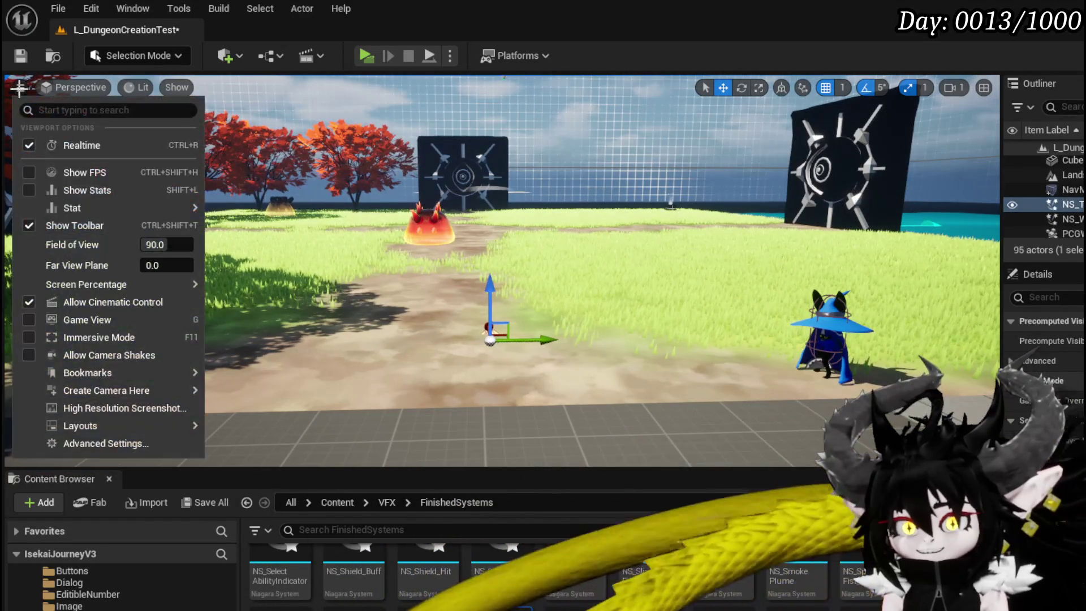
- Pull the camera back to view the tornado effect, then turn off viewport Realtime rendering
{"action": "left_click", "coordinate": [222, 157]}
{"action": "scroll", "coordinate": [222, 157], "scroll_direction": "down", "scroll_amount": 10}
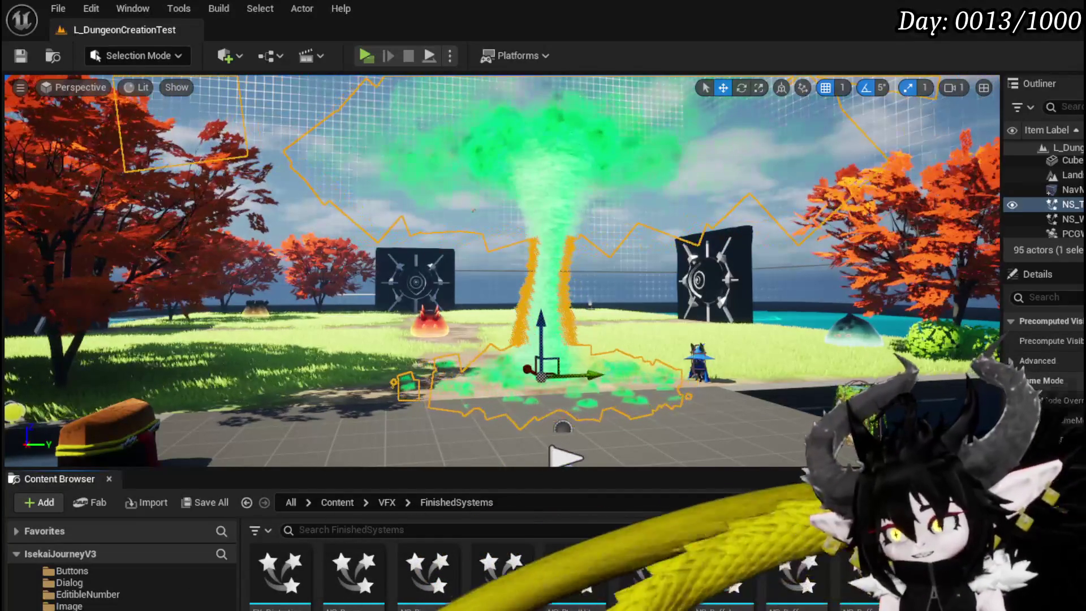
{"action": "scroll", "coordinate": [509, 571], "scroll_direction": "up", "scroll_amount": 1}
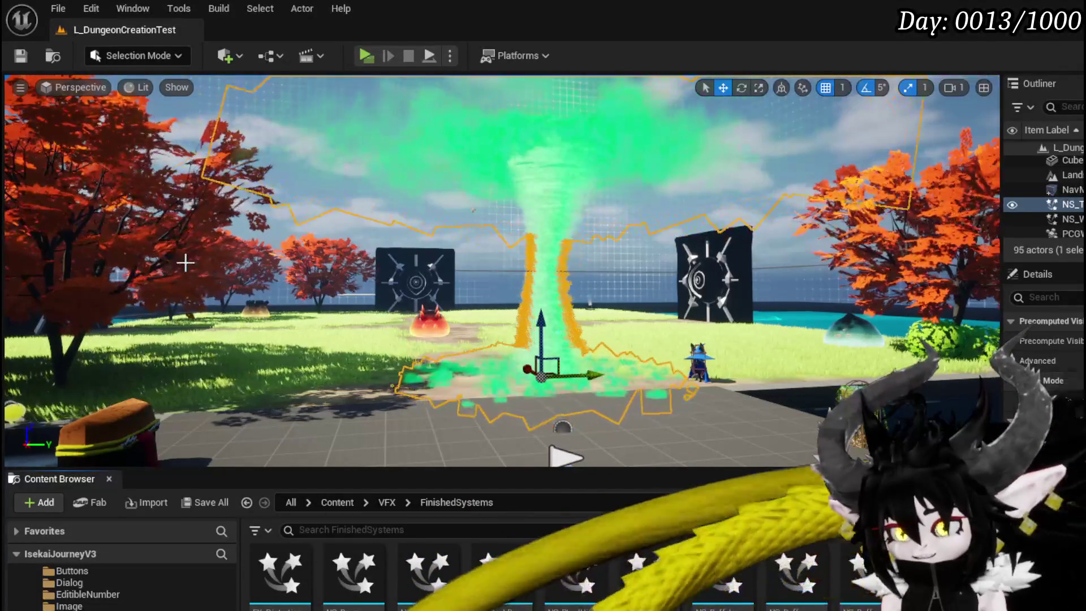
{"action": "left_click", "coordinate": [22, 87]}
{"action": "left_click", "coordinate": [79, 145]}
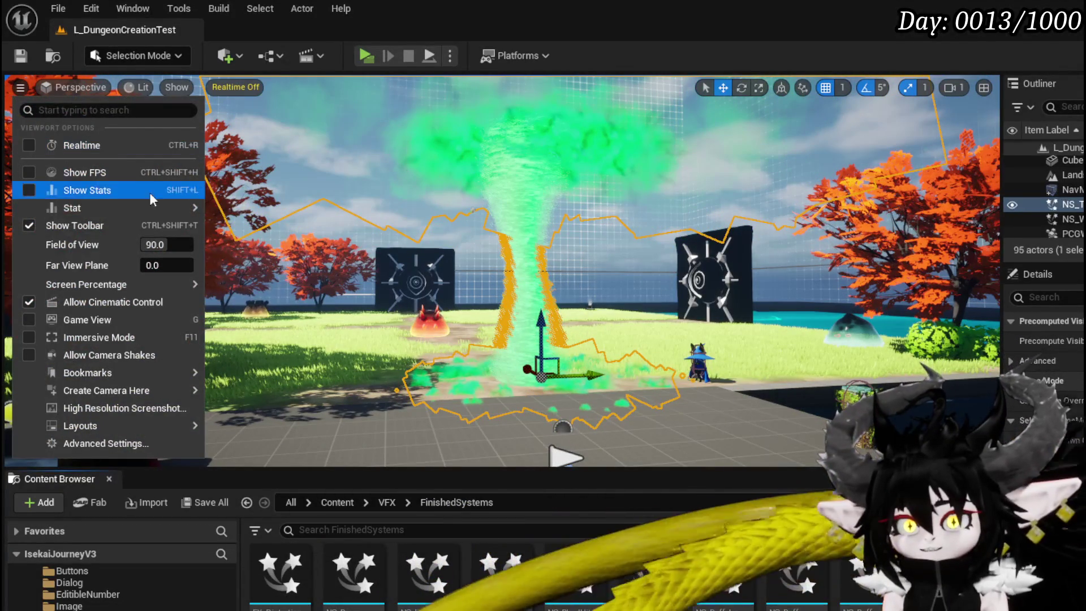
{"action": "left_click", "coordinate": [25, 87]}
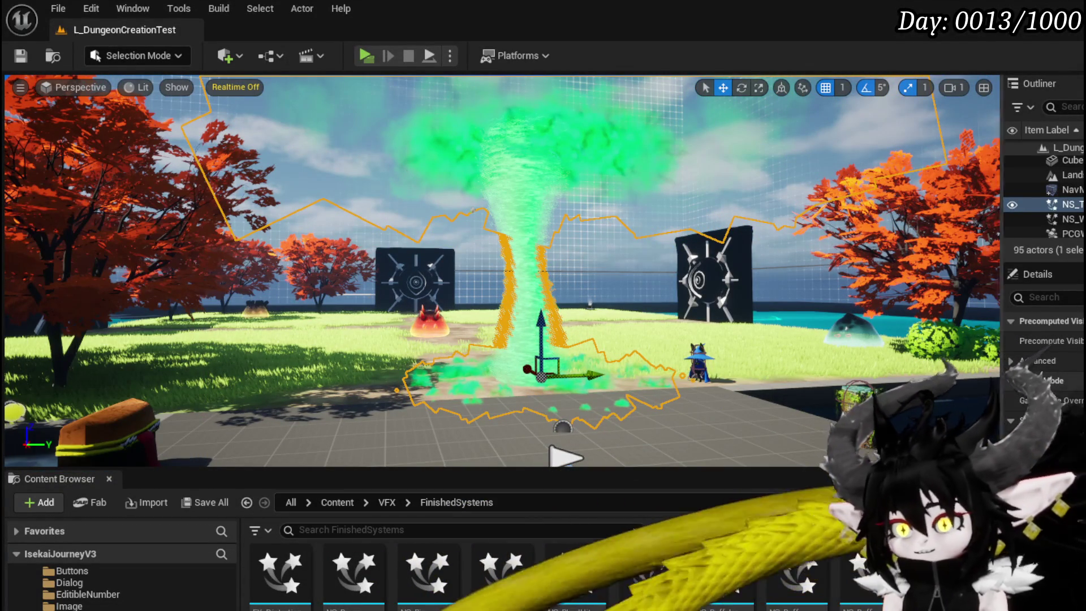
- Scroll through the FinishedSystems assets in the Content Browser
{"action": "mouse_move", "coordinate": [804, 577]}
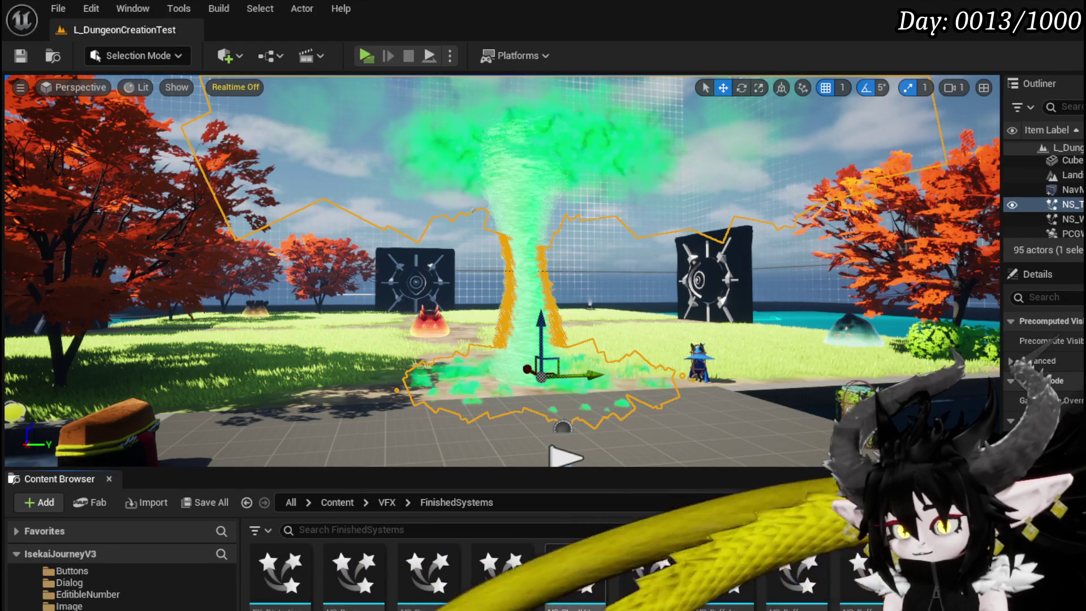
{"action": "mouse_move", "coordinate": [476, 561]}
{"action": "scroll", "coordinate": [476, 562], "scroll_direction": "down", "scroll_amount": 1}
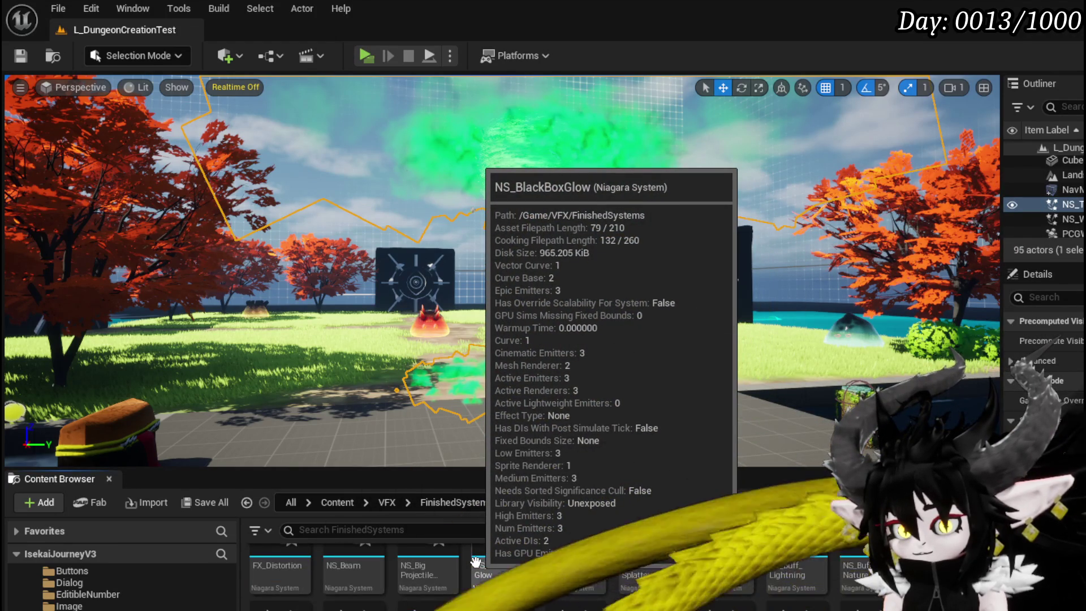
{"action": "scroll", "coordinate": [476, 561], "scroll_direction": "down", "scroll_amount": 1}
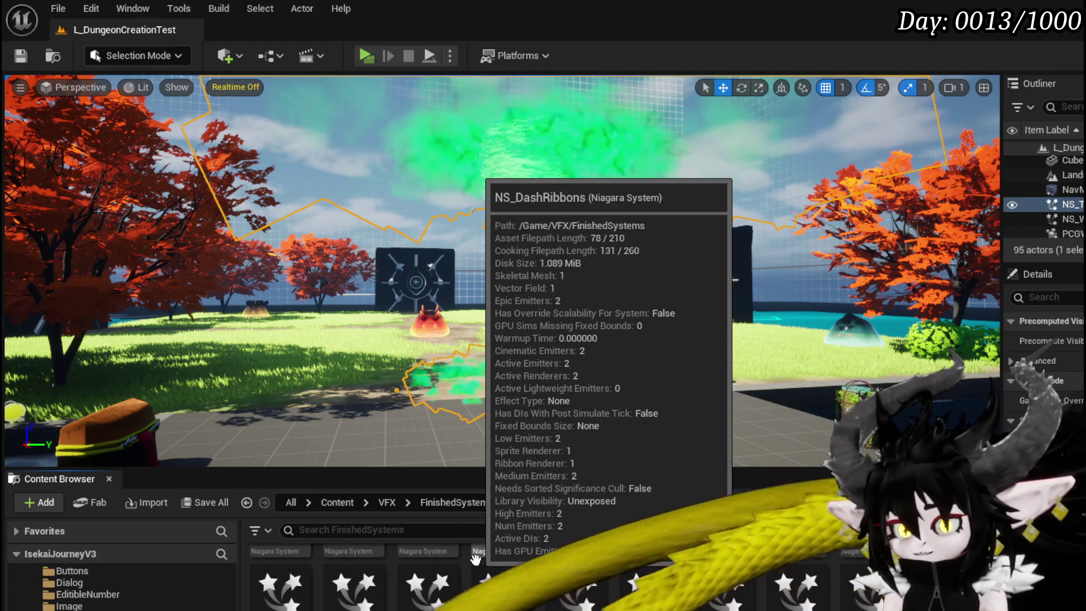
{"action": "scroll", "coordinate": [475, 560], "scroll_direction": "down", "scroll_amount": 1}
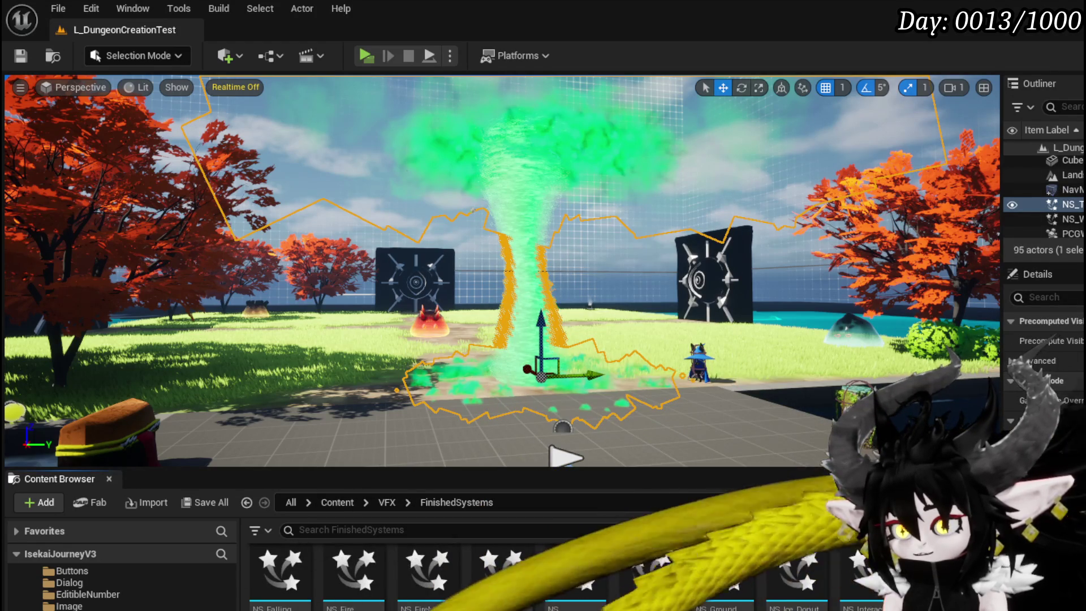
{"action": "scroll", "coordinate": [475, 560], "scroll_direction": "down", "scroll_amount": 1}
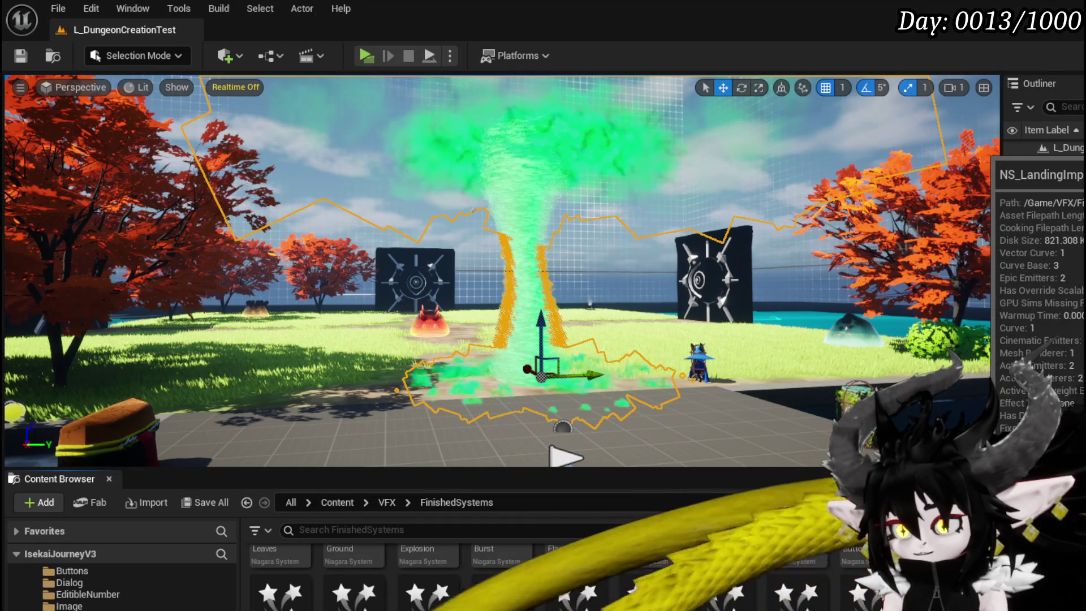
{"action": "scroll", "coordinate": [475, 559], "scroll_direction": "down", "scroll_amount": 1}
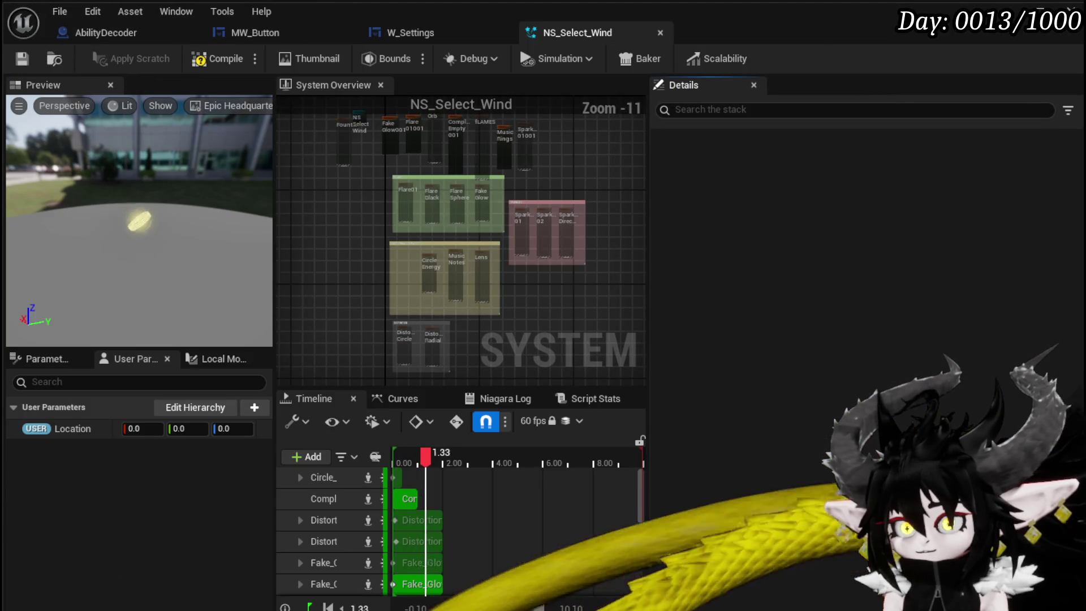
- Add a Linear Color user parameter named 'Color' to NS_Select_Wind and save the system
{"action": "left_click", "coordinate": [21, 58]}
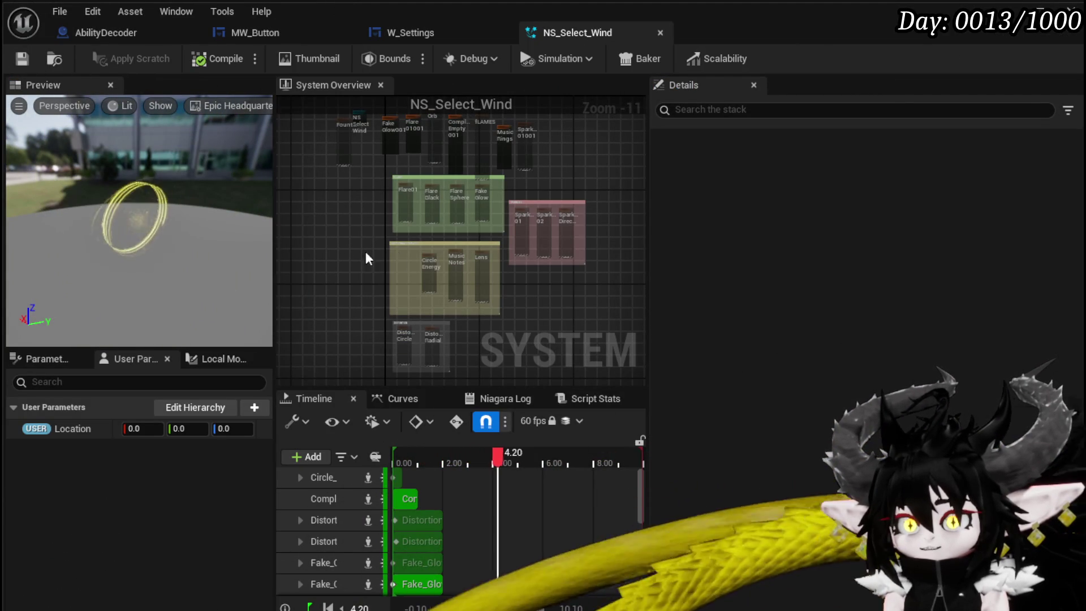
{"action": "left_click_drag", "start_coordinate": [356, 226], "coordinate": [402, 303]}
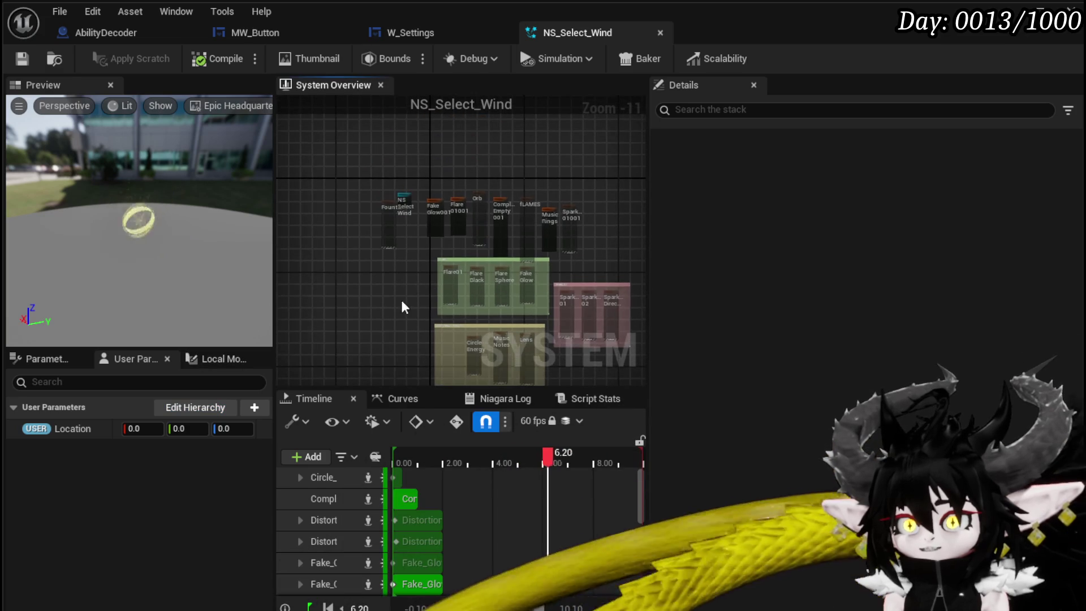
{"action": "scroll", "coordinate": [398, 262], "scroll_direction": "up", "scroll_amount": 9}
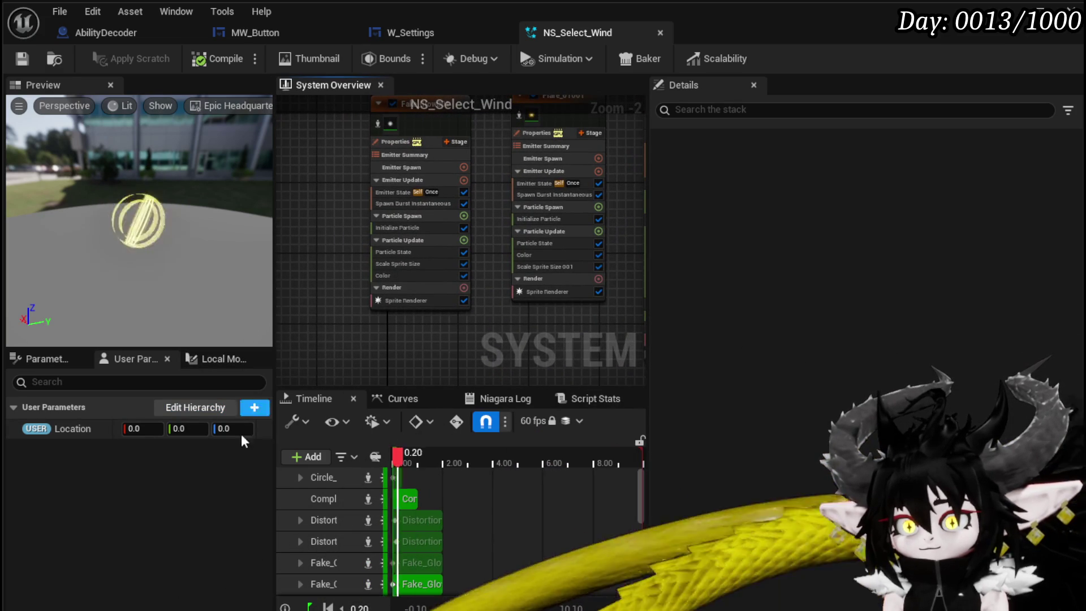
{"action": "left_click", "coordinate": [255, 408]}
{"action": "type", "text": "L"}
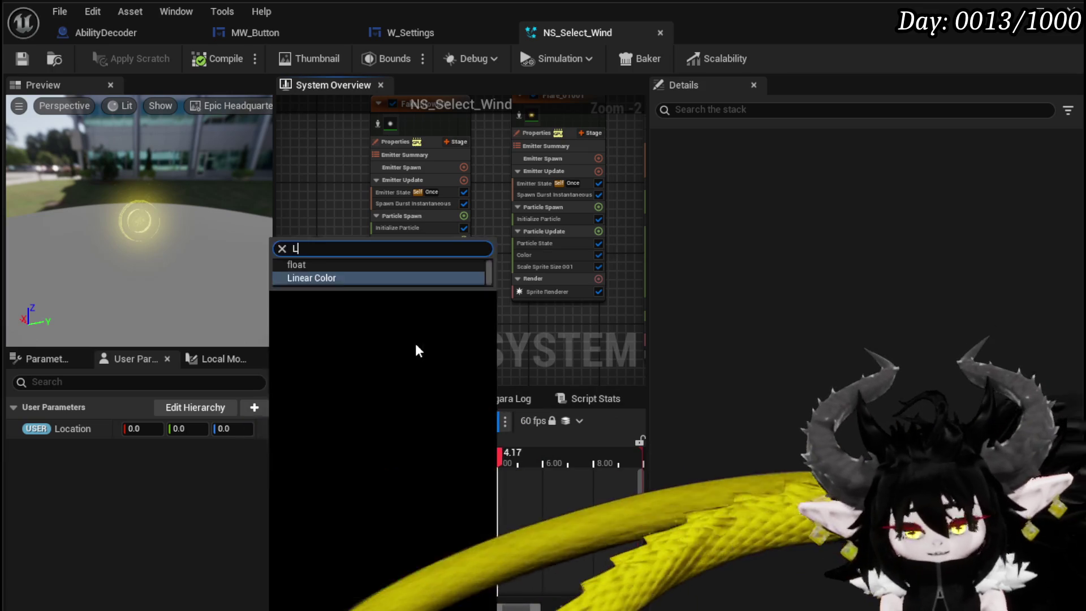
{"action": "type", "text": "inear"}
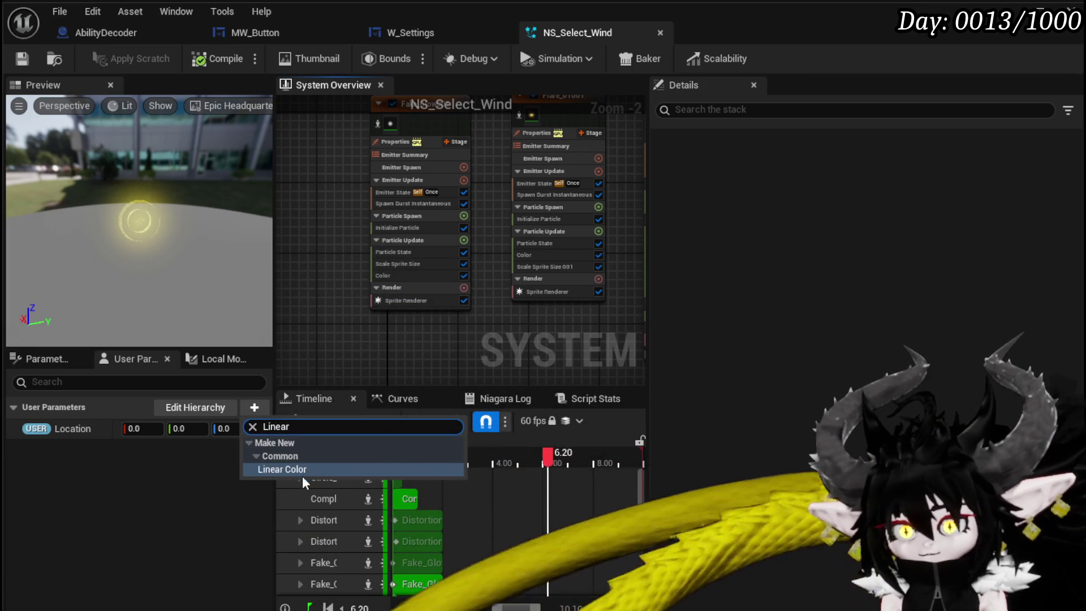
{"action": "left_click", "coordinate": [302, 469]}
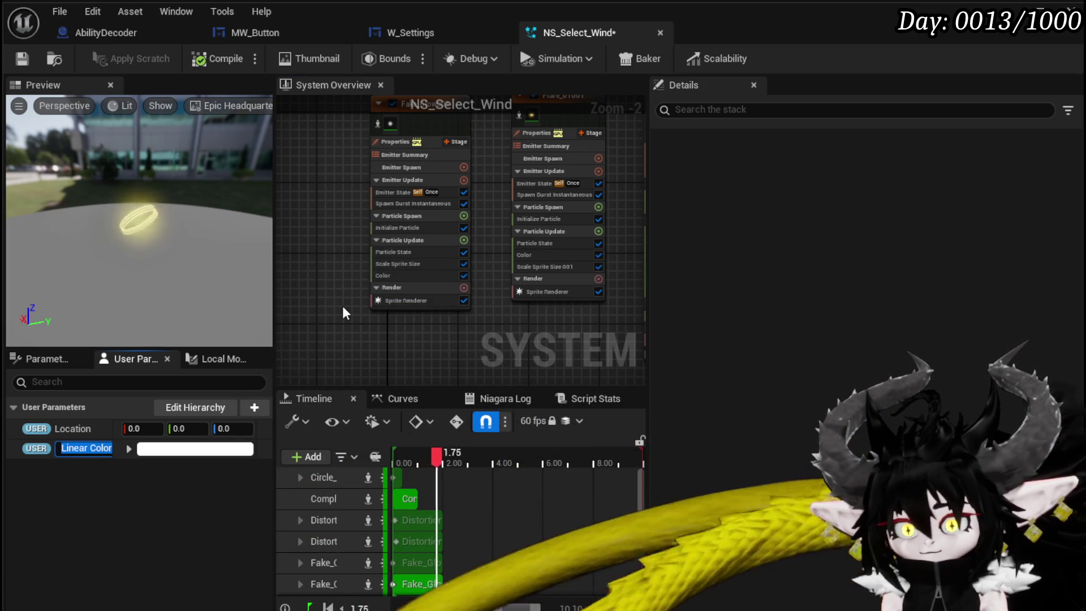
{"action": "type", "text": "Color"}
{"action": "key", "text": "Return"}
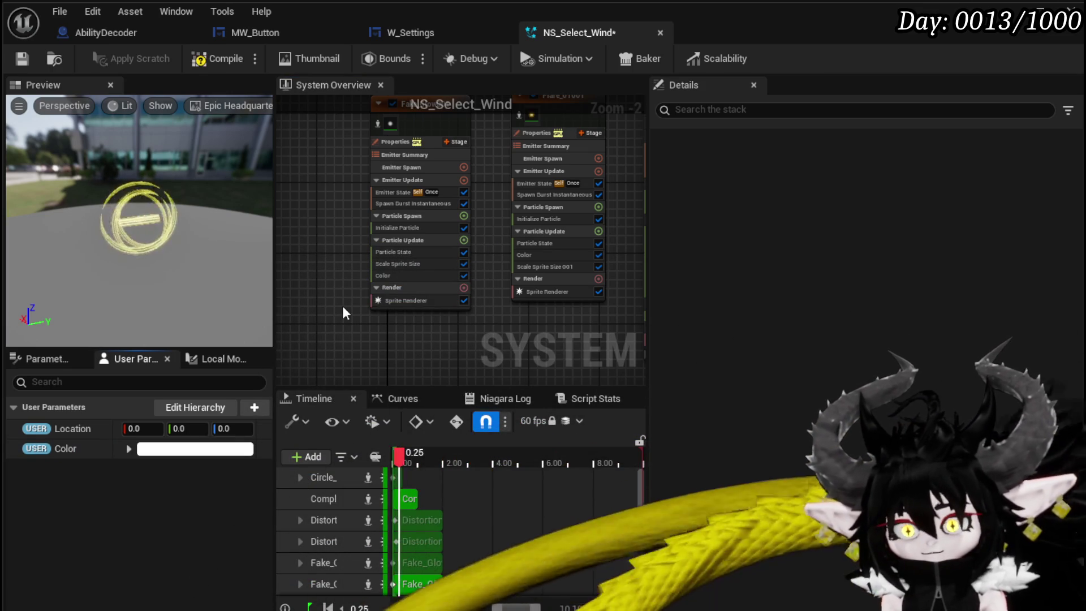
{"action": "key", "text": "ctrl+s"}
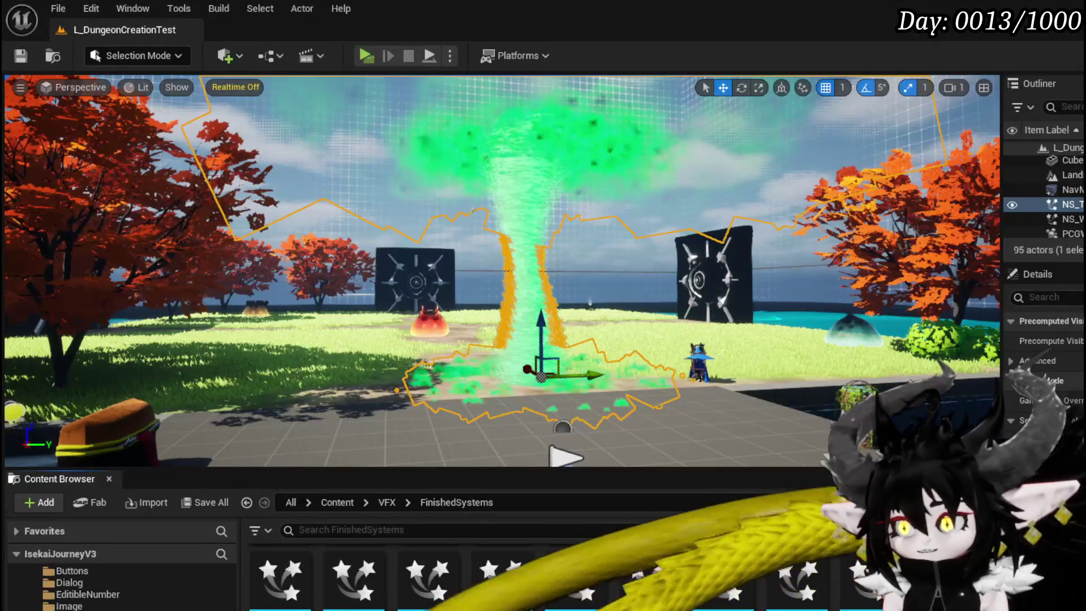
- Open NS_Tornado_Wind and orbit its preview to look down on the tornado
{"action": "scroll", "coordinate": [452, 571], "scroll_direction": "down", "scroll_amount": 2}
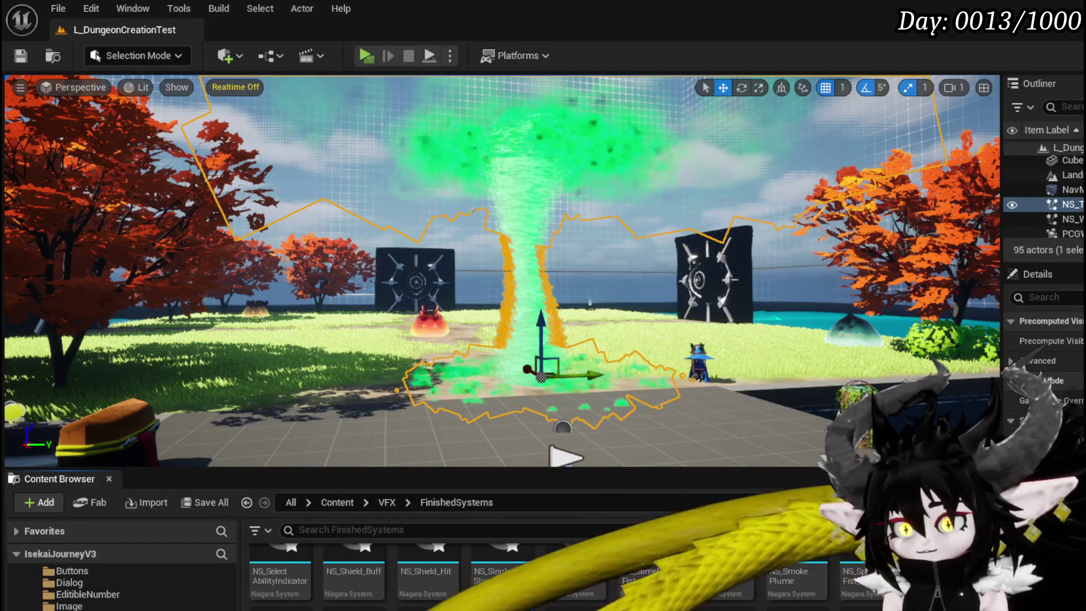
{"action": "key", "text": "ctrl+e"}
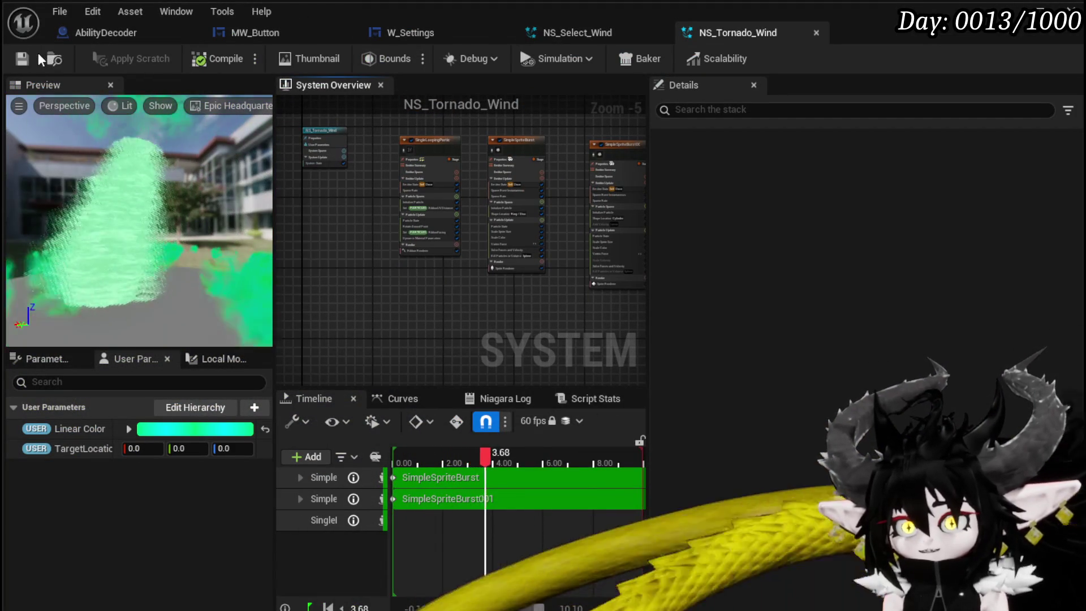
{"action": "scroll", "coordinate": [427, 264], "scroll_direction": "up", "scroll_amount": 4}
{"action": "scroll", "coordinate": [382, 288], "scroll_direction": "up", "scroll_amount": 1}
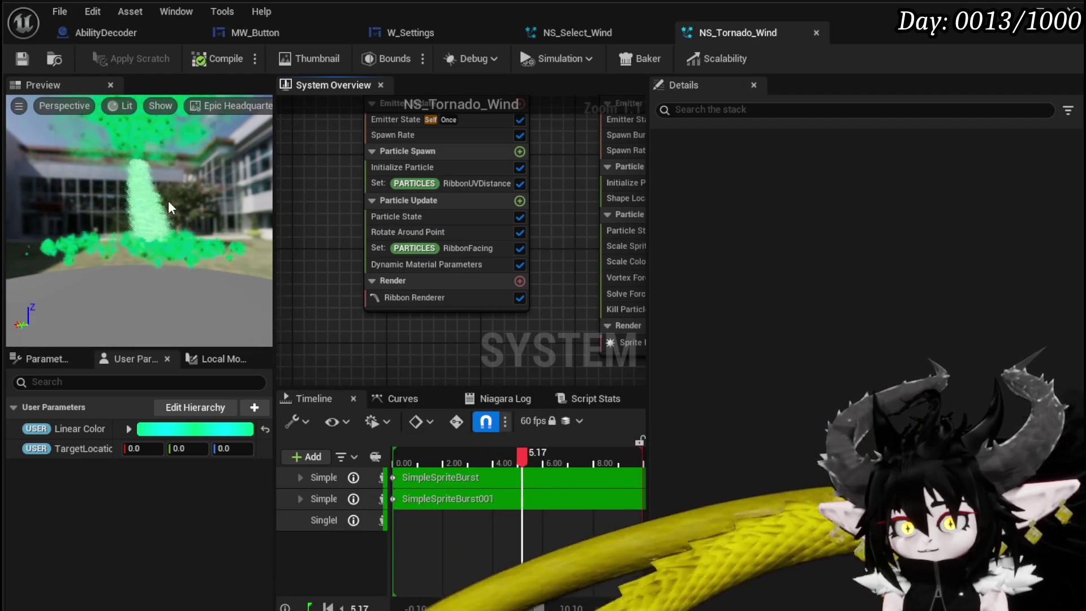
{"action": "left_click_drag", "start_coordinate": [170, 198], "coordinate": [170, 169]}
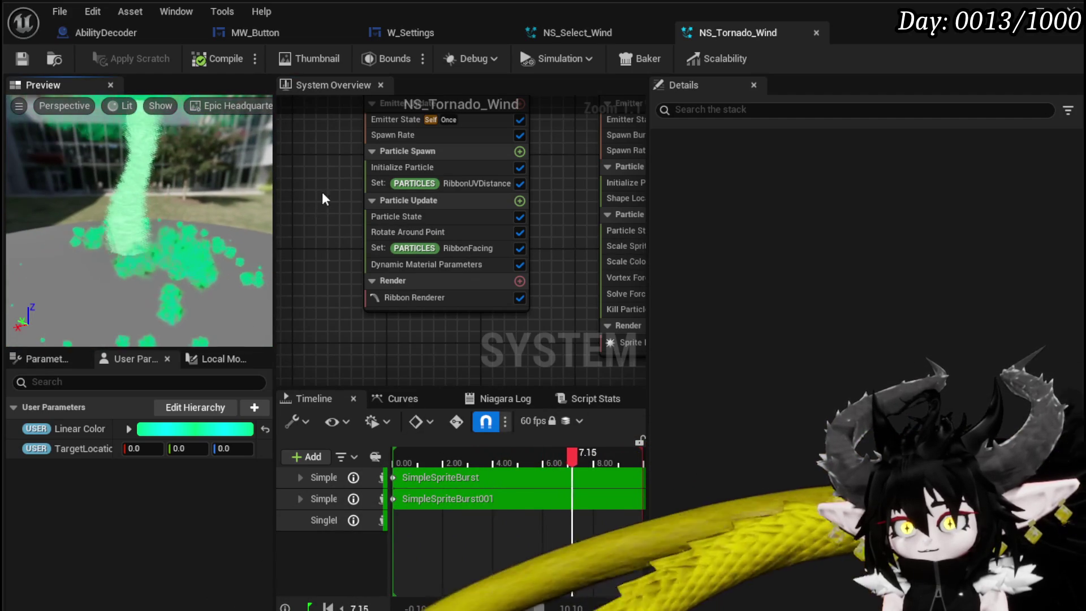
{"action": "left_click", "coordinate": [341, 205]}
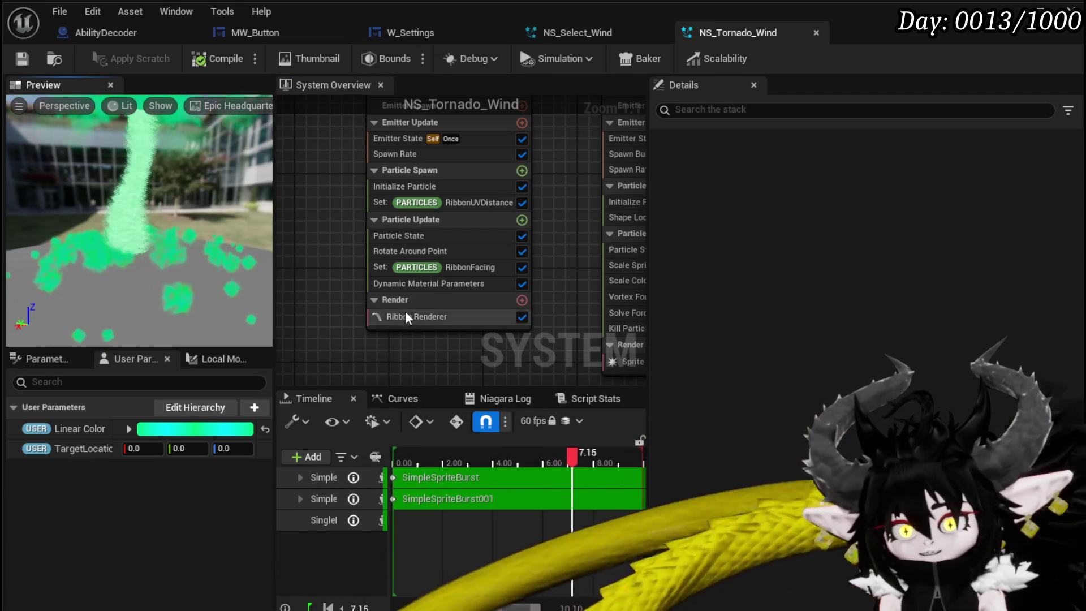
- Inspect its modules and the green Linear Color parameter (Green 5.0) driving Initialize Particle colour
{"action": "left_click", "coordinate": [421, 315]}
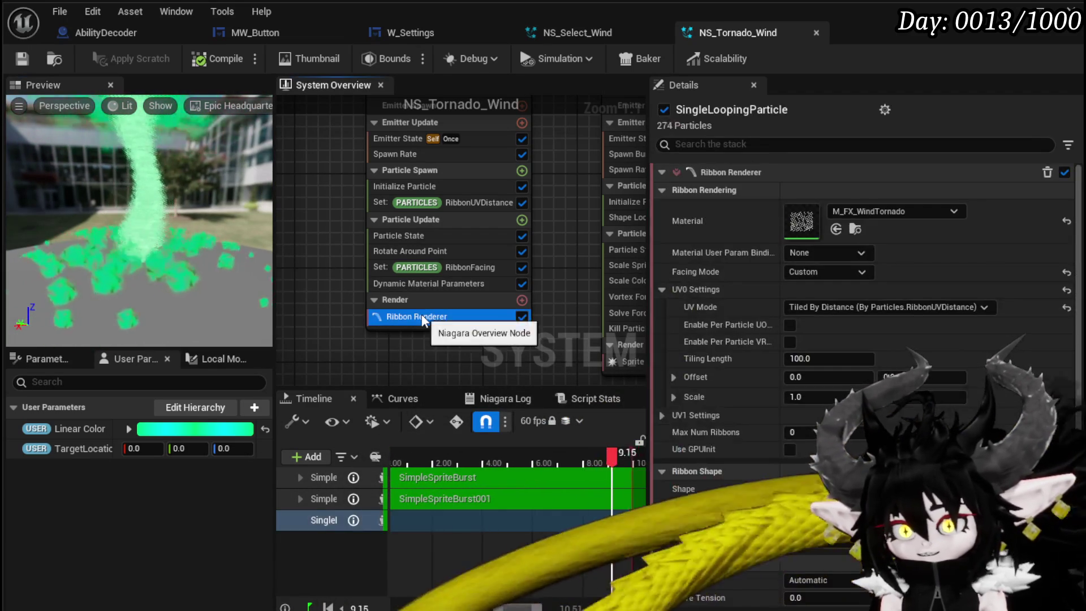
{"action": "left_click", "coordinate": [410, 142]}
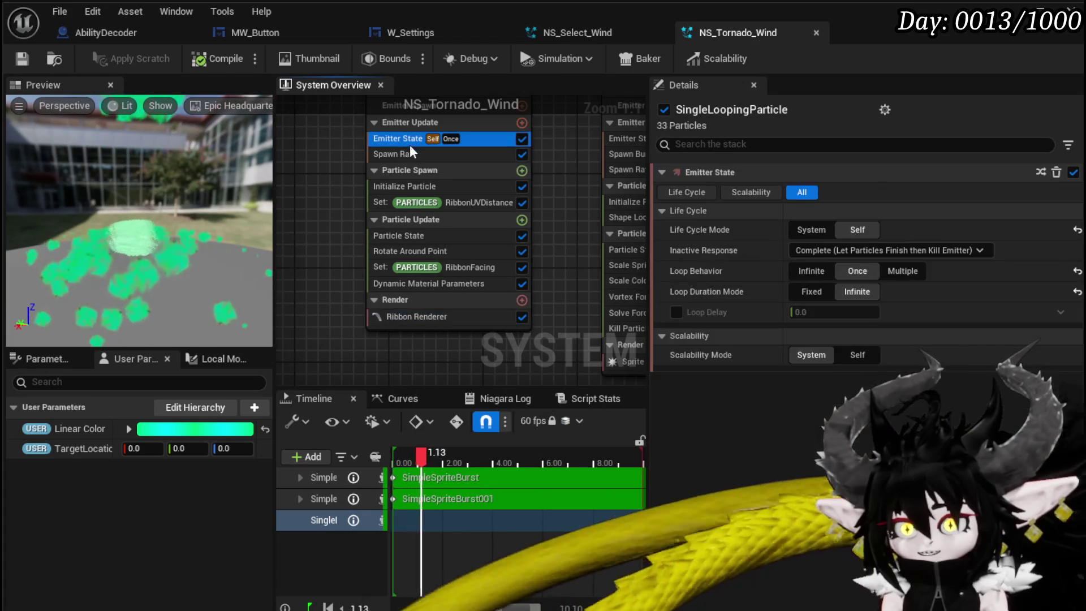
{"action": "left_click", "coordinate": [408, 154]}
{"action": "left_click", "coordinate": [412, 189]}
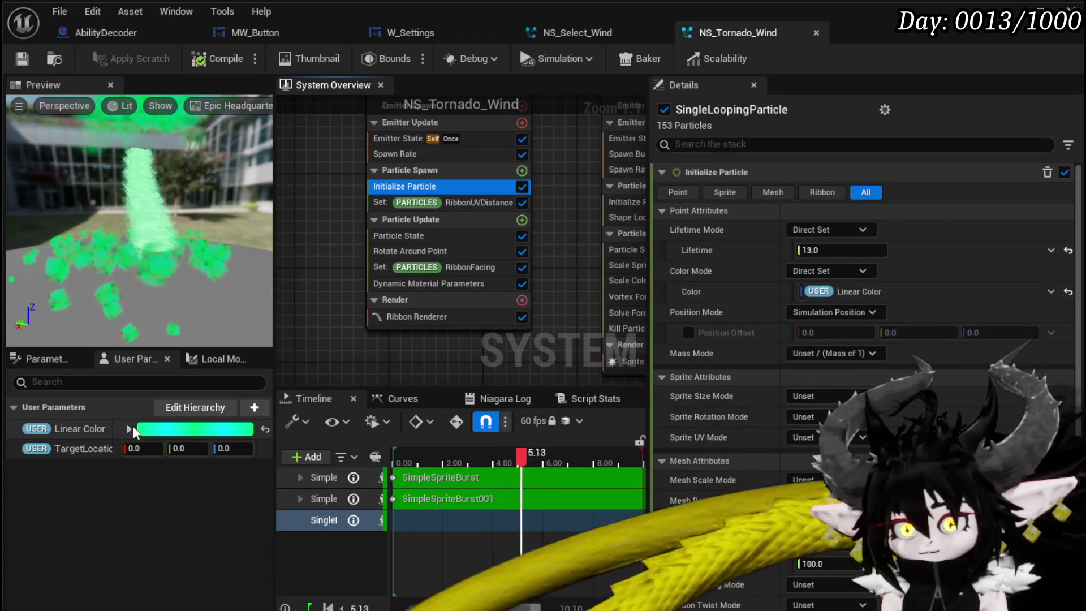
{"action": "left_click", "coordinate": [129, 429]}
{"action": "right_click", "coordinate": [101, 434]}
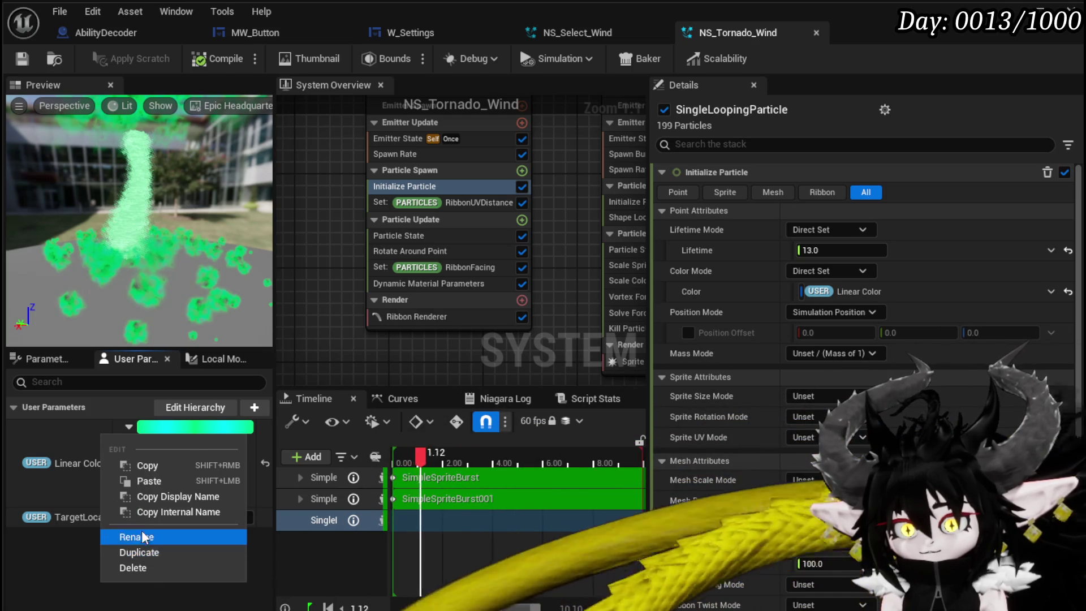
{"action": "left_click", "coordinate": [130, 423]}
{"action": "left_click", "coordinate": [129, 423]}
{"action": "right_click", "coordinate": [129, 442]}
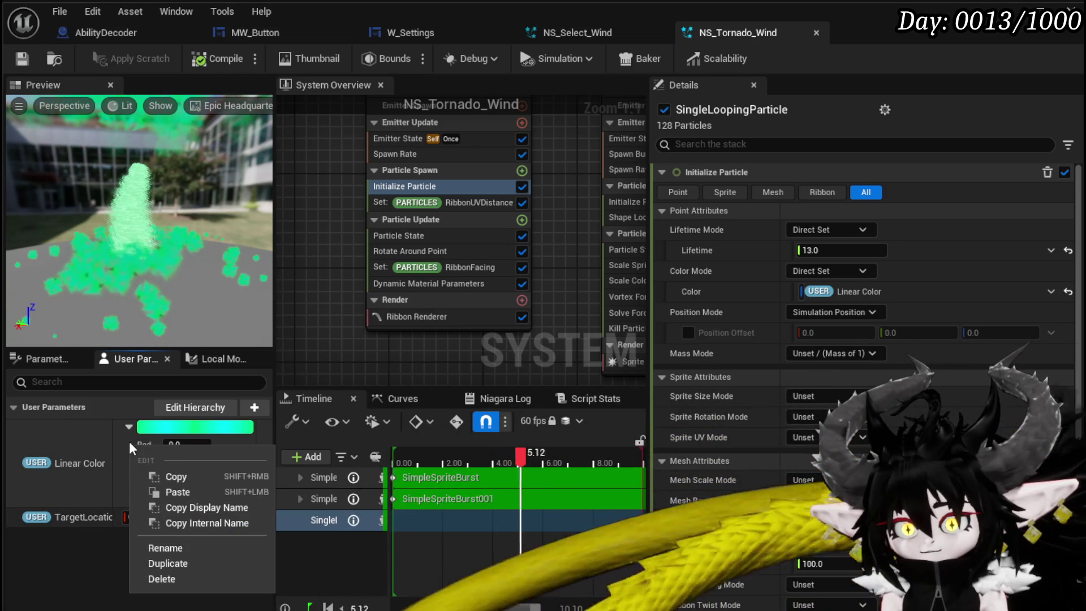
{"action": "left_click", "coordinate": [100, 432]}
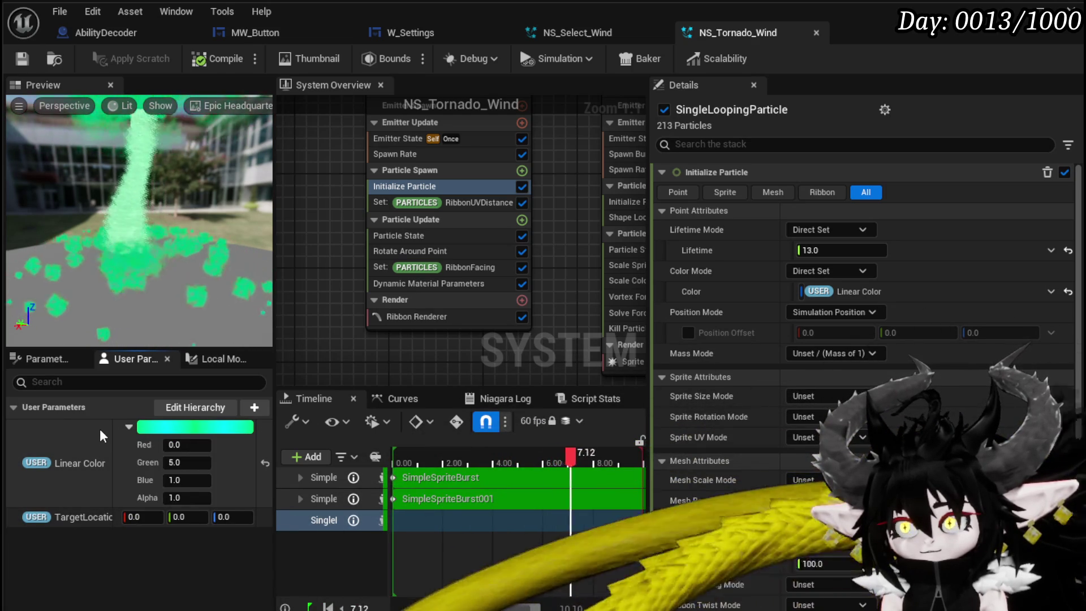
- Set NS_Select_Wind's Color parameter to Red 0, Green 5, Blue 1 and save
{"action": "left_click", "coordinate": [28, 66]}
{"action": "left_click", "coordinate": [573, 28]}
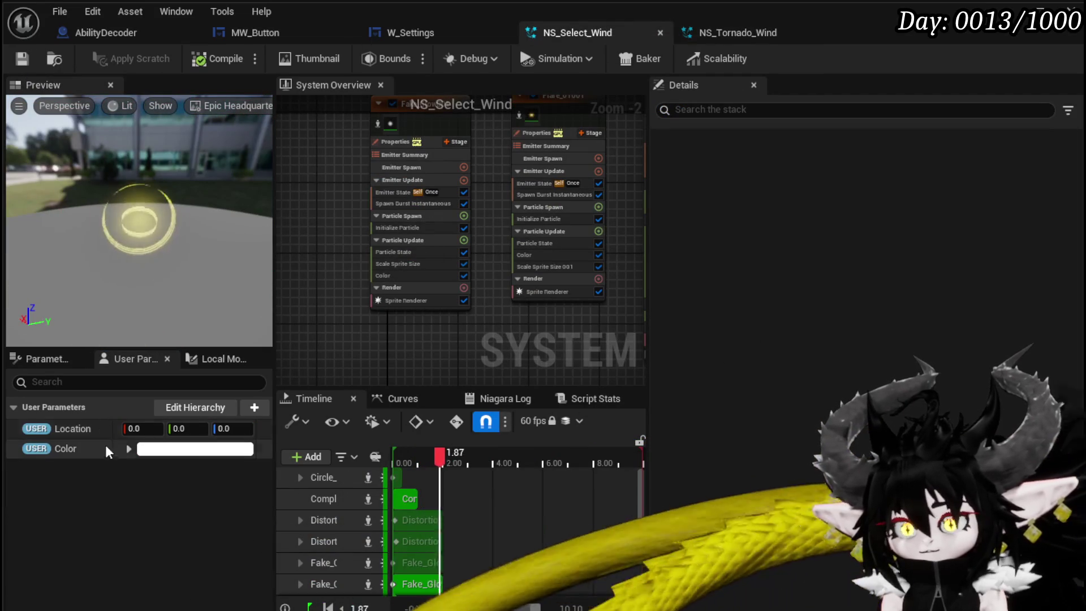
{"action": "left_click", "coordinate": [129, 449]}
{"action": "type", "text": "5"}
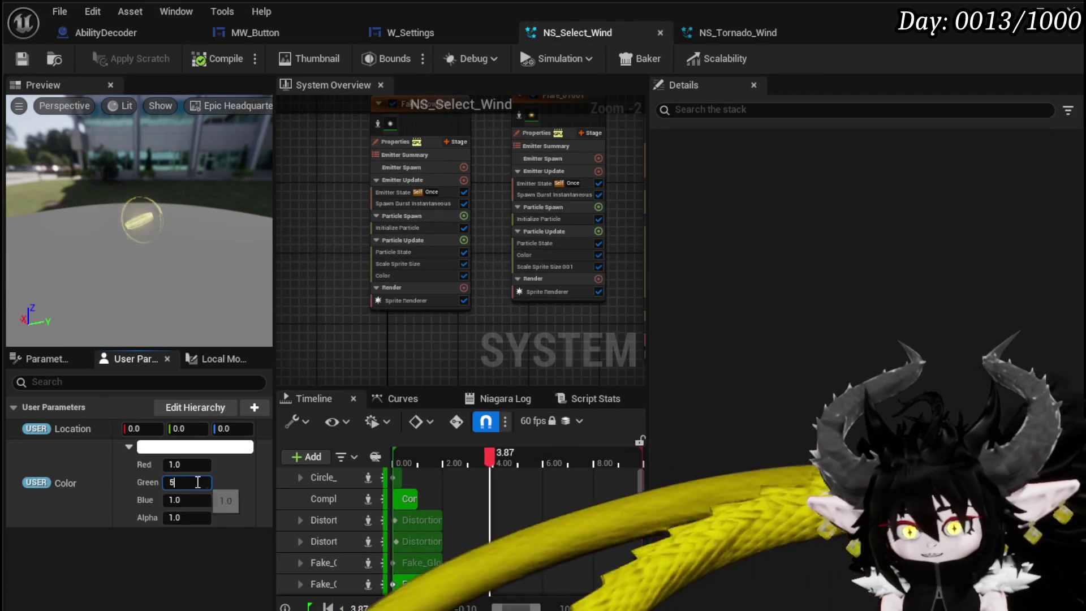
{"action": "type", "text": "0"}
{"action": "key", "text": "Return"}
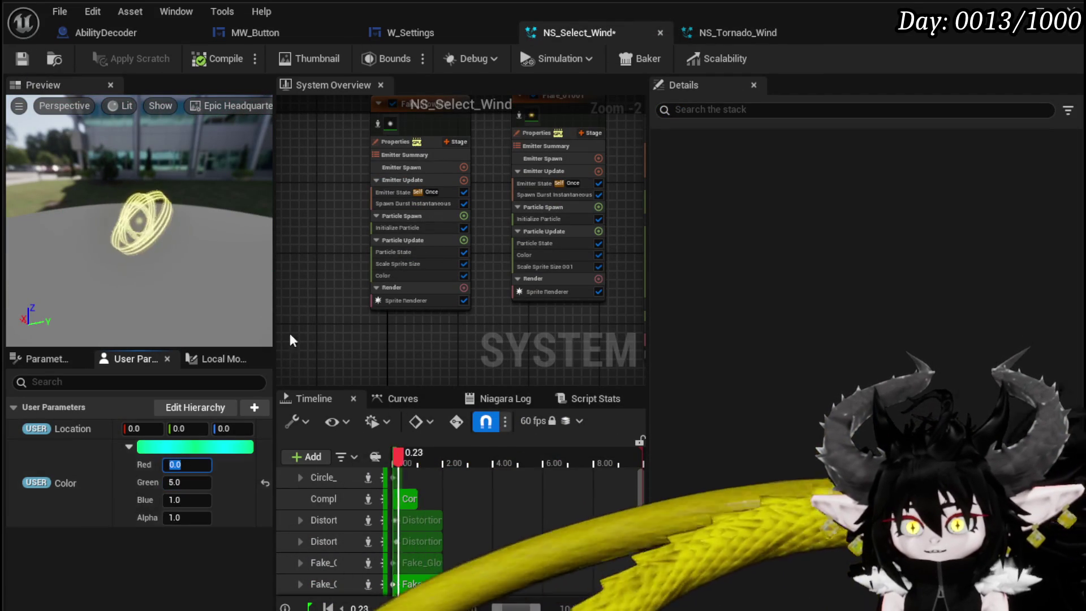
{"action": "left_click", "coordinate": [24, 56]}
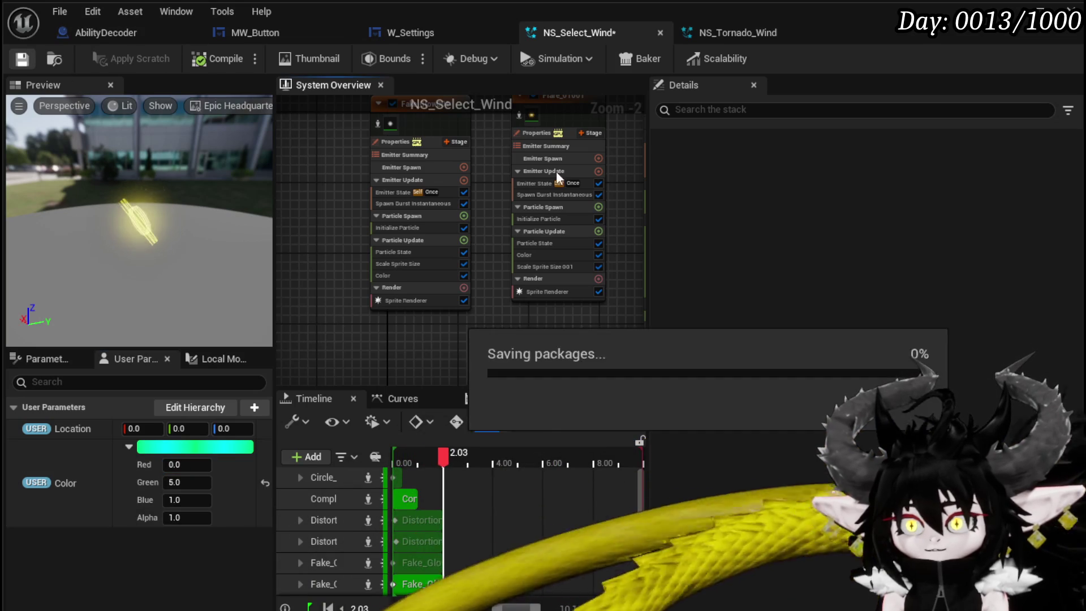
- Bring Fake_Glow001's Initialize Particle settings into view
{"action": "scroll", "coordinate": [297, 184], "scroll_direction": "up", "scroll_amount": 3}
{"action": "left_click_drag", "start_coordinate": [293, 219], "coordinate": [286, 170]}
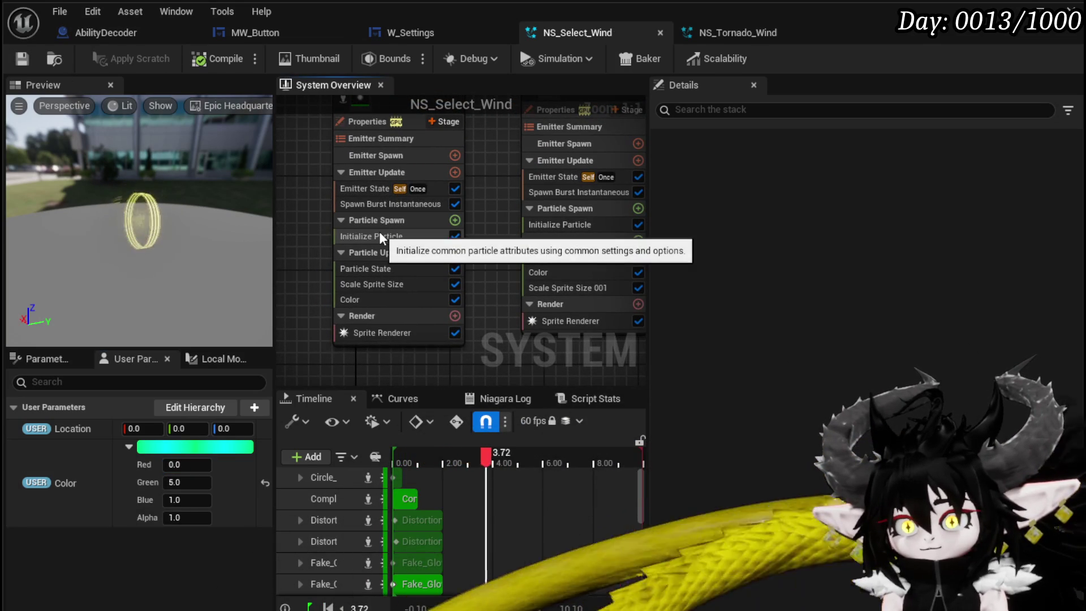
{"action": "left_click", "coordinate": [379, 233]}
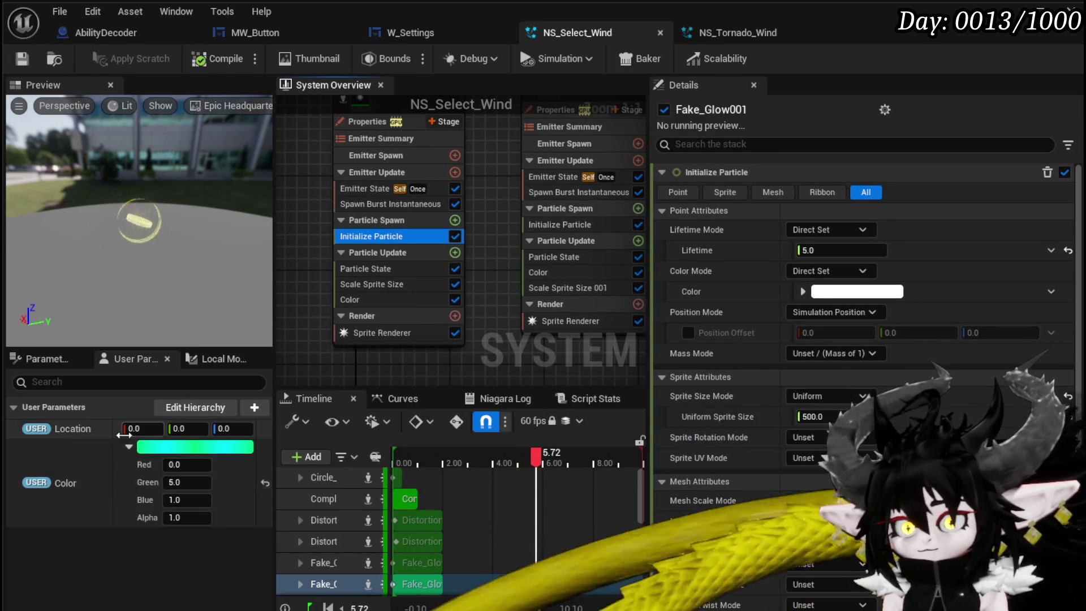
{"action": "left_click", "coordinate": [128, 449]}
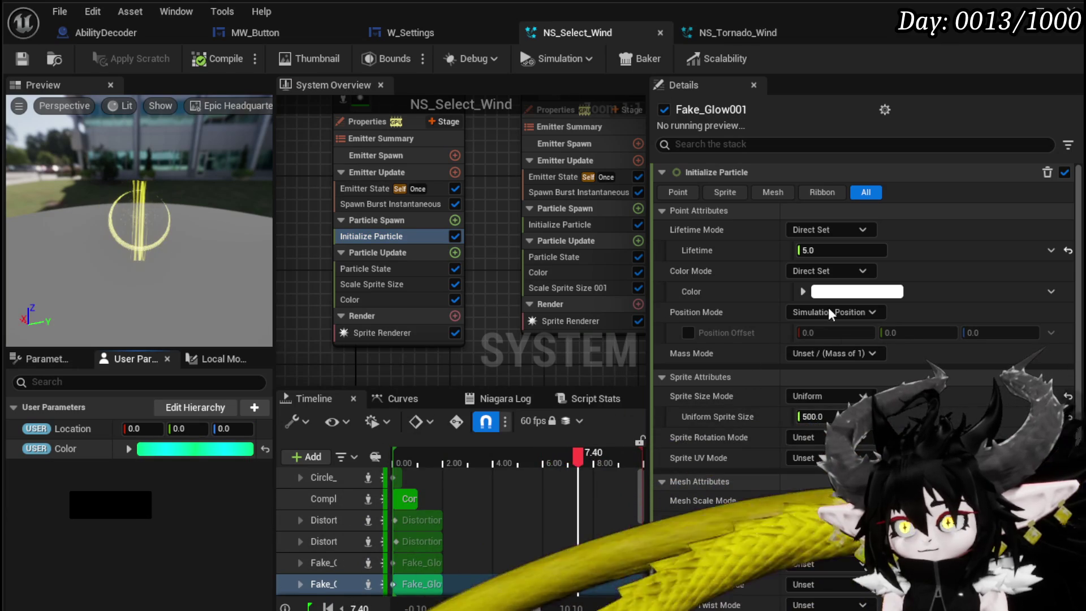
- Bind Fake_Glow001's initial colour to the Color parameter and recolour its gradient stops cyan (Red 0)
{"action": "mouse_move", "coordinate": [78, 473]}
{"action": "left_mouse_down"}
{"action": "mouse_move", "coordinate": [185, 466]}
{"action": "mouse_move", "coordinate": [864, 338]}
{"action": "left_mouse_up"}
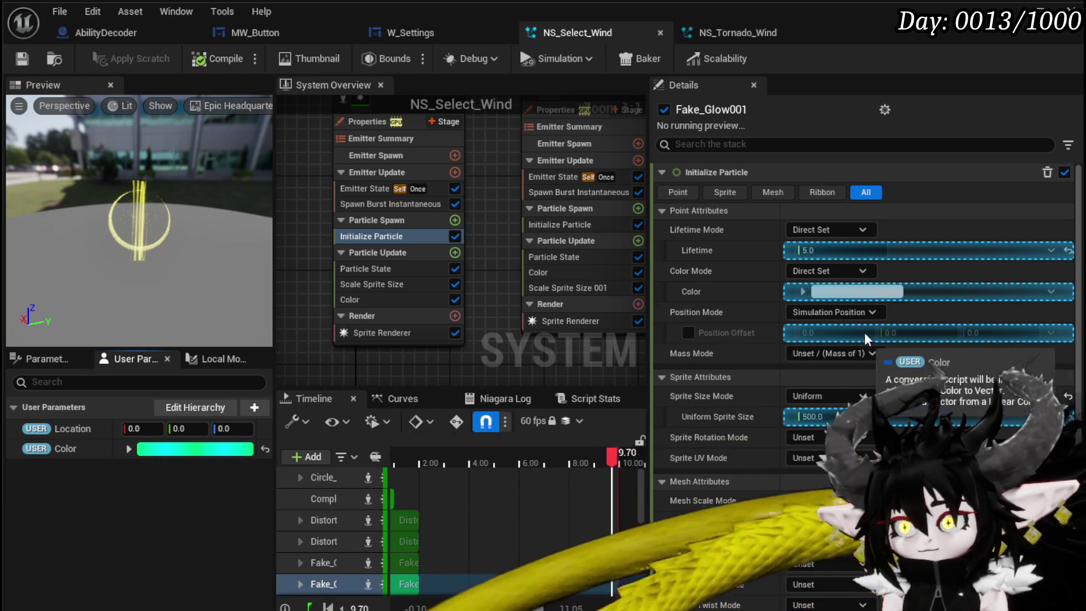
{"action": "left_click_drag", "start_coordinate": [845, 290], "coordinate": [844, 289]}
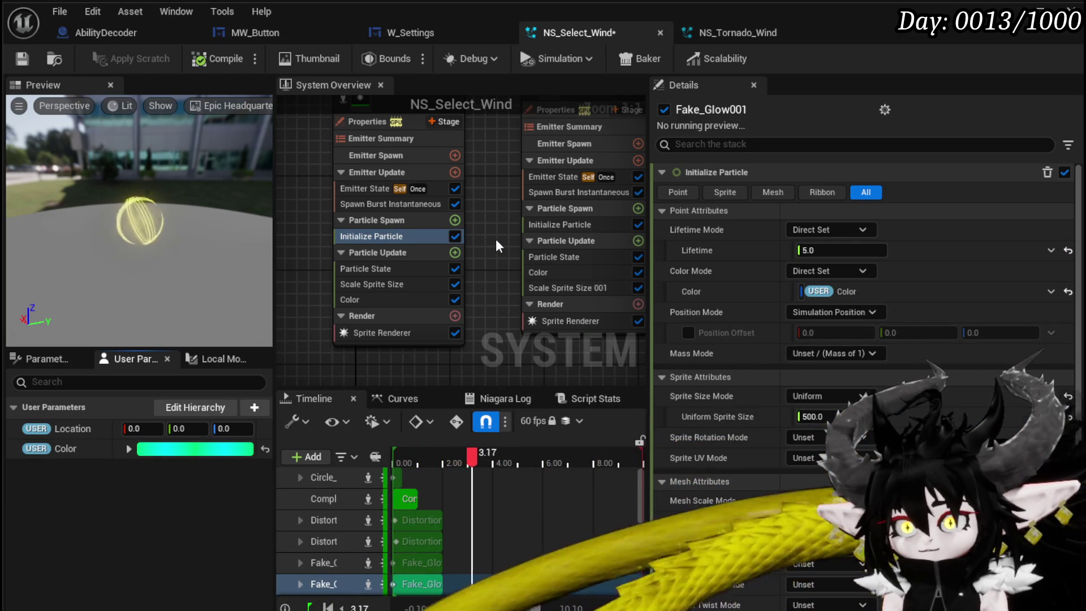
{"action": "left_click", "coordinate": [368, 295]}
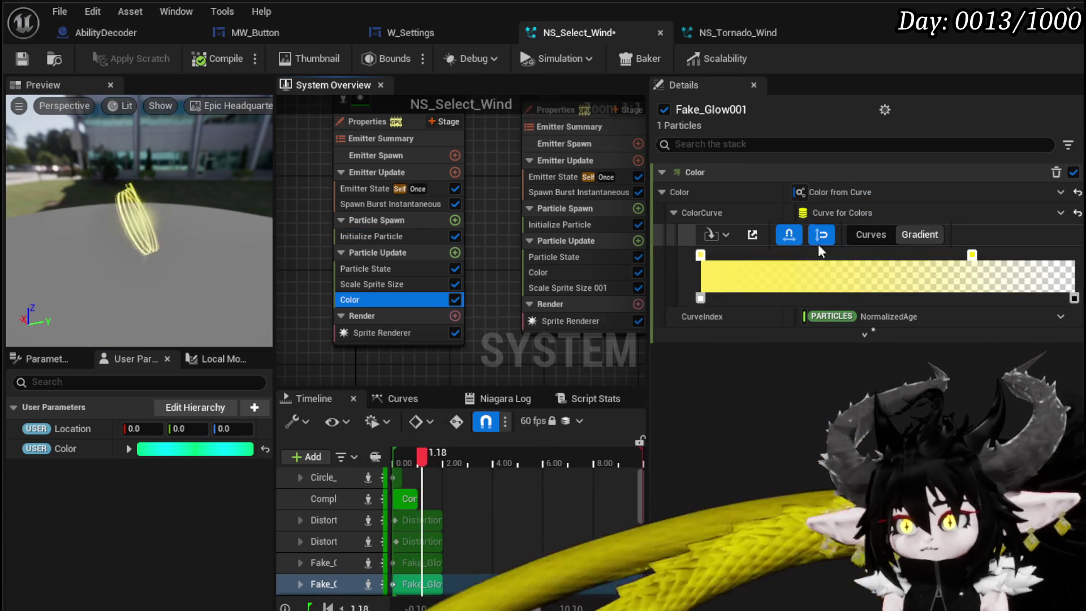
{"action": "double_click", "coordinate": [701, 256]}
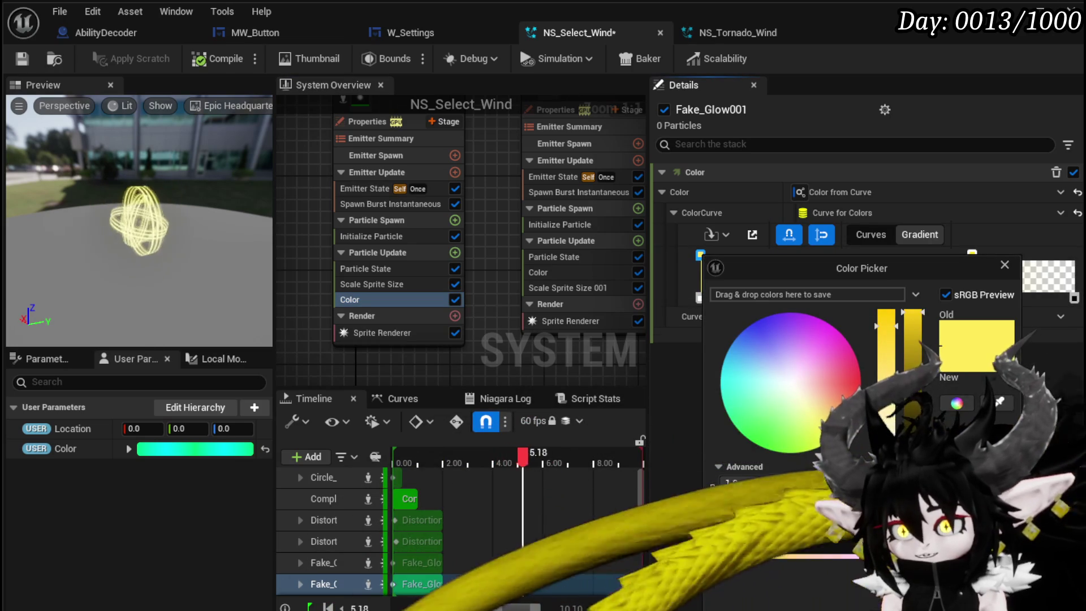
{"action": "key", "text": "Return"}
{"action": "left_click", "coordinate": [774, 483]}
{"action": "type", "text": "0"}
{"action": "key", "text": "Return"}
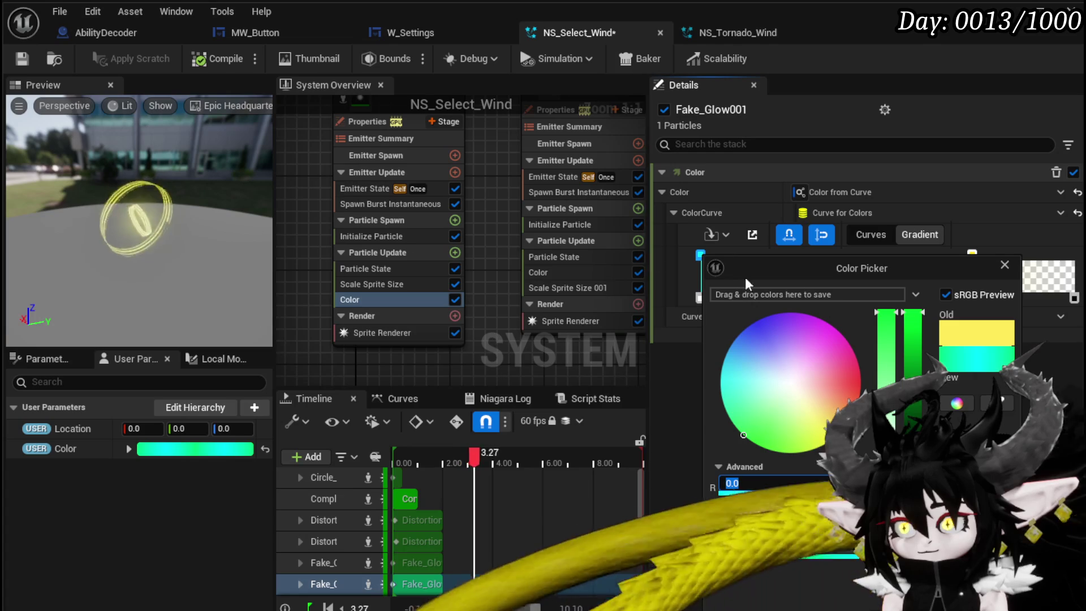
{"action": "left_click", "coordinate": [1005, 264]}
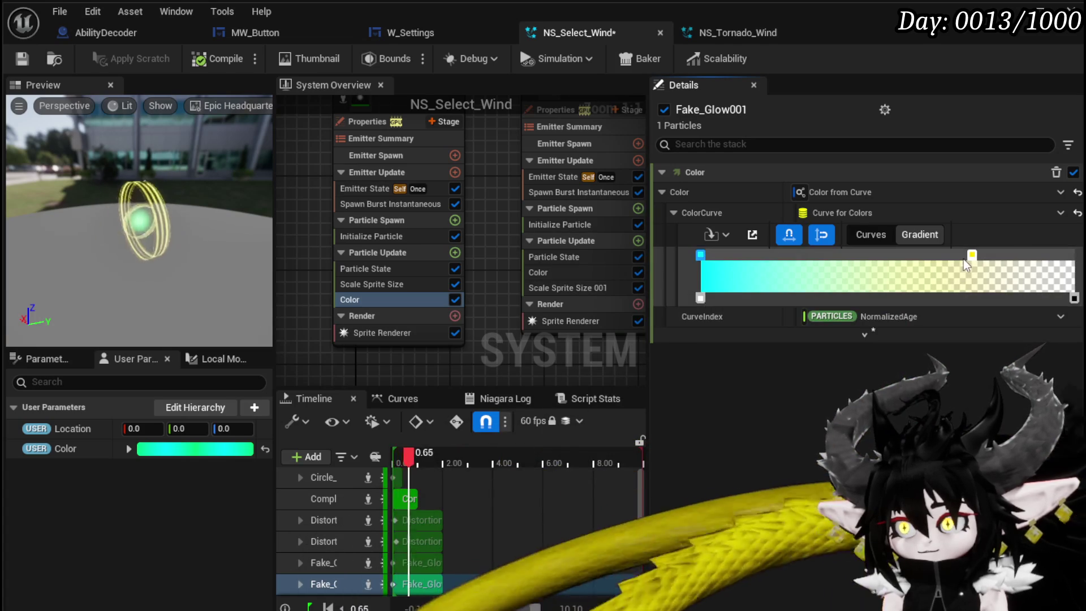
{"action": "double_click", "coordinate": [969, 256]}
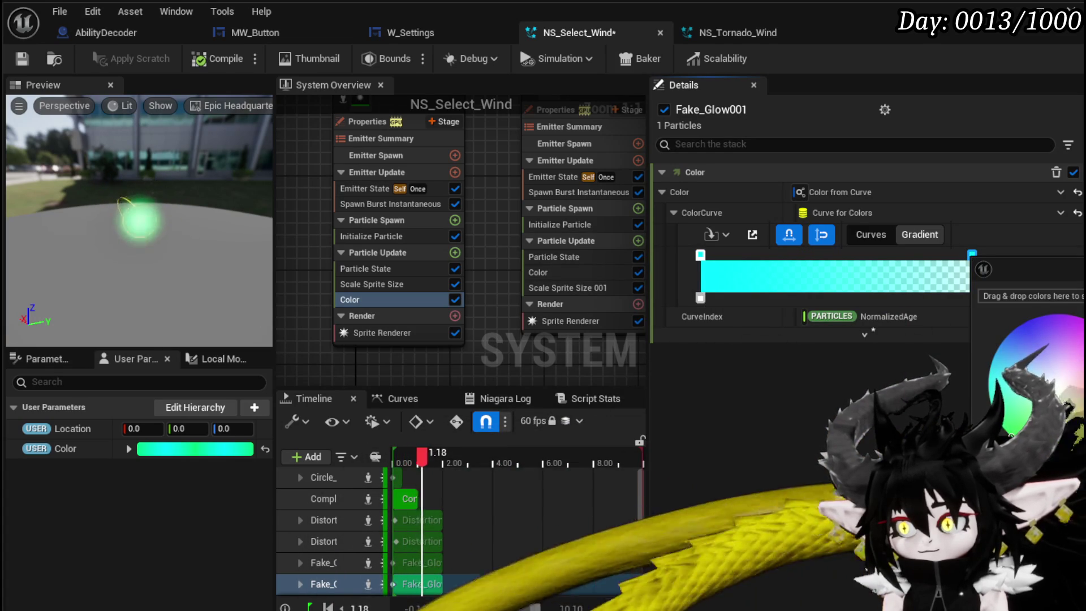
{"action": "left_click", "coordinate": [342, 76]}
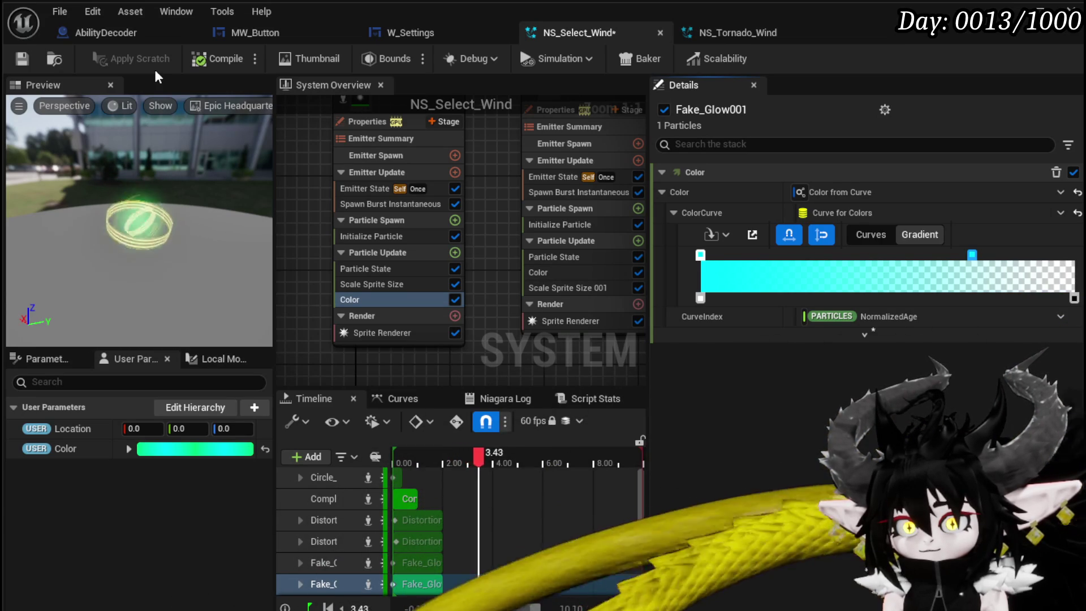
{"action": "left_click", "coordinate": [22, 58]}
- Bind Flare_01001's Initialize Particle colour to the Color user parameter
{"action": "mouse_move", "coordinate": [491, 203]}
{"action": "left_mouse_down"}
{"action": "mouse_move", "coordinate": [427, 199]}
{"action": "mouse_move", "coordinate": [397, 229]}
{"action": "left_mouse_up"}
{"action": "mouse_move", "coordinate": [486, 202]}
{"action": "left_mouse_down"}
{"action": "mouse_move", "coordinate": [554, 238]}
{"action": "mouse_move", "coordinate": [554, 218]}
{"action": "left_mouse_up"}
{"action": "left_click", "coordinate": [432, 269]}
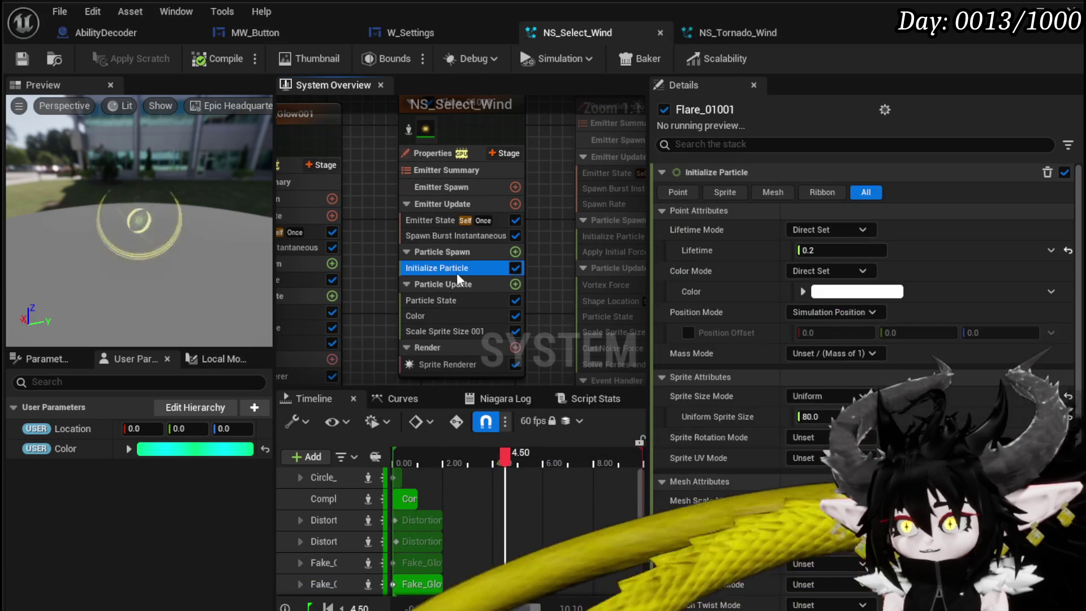
{"action": "left_click", "coordinate": [55, 463]}
{"action": "mouse_move", "coordinate": [55, 452]}
{"action": "left_mouse_down"}
{"action": "mouse_move", "coordinate": [860, 300]}
{"action": "mouse_move", "coordinate": [848, 291]}
{"action": "left_mouse_up"}
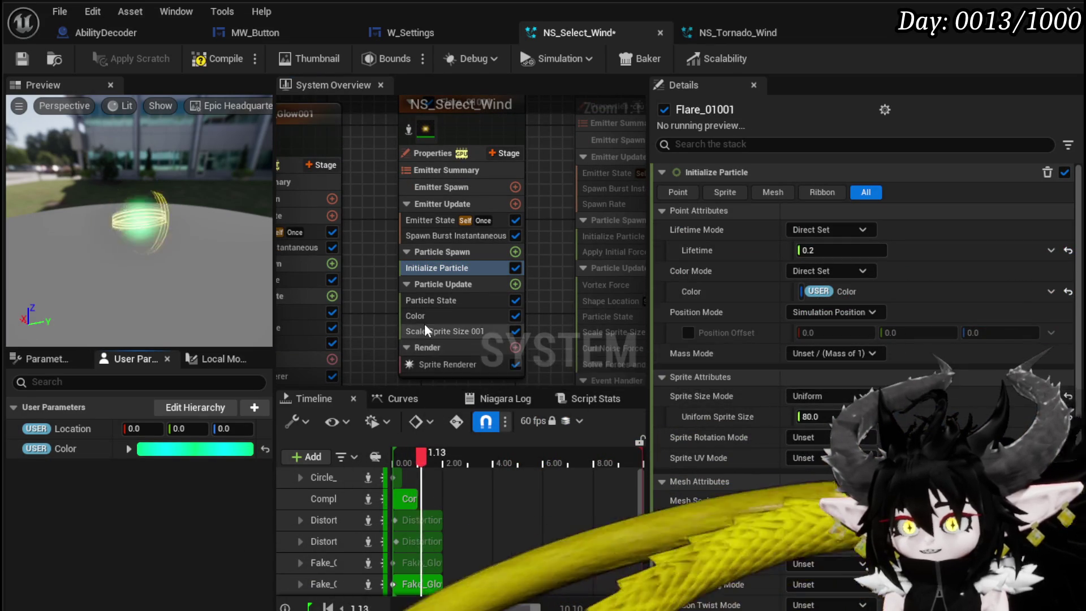
{"action": "left_click", "coordinate": [424, 319]}
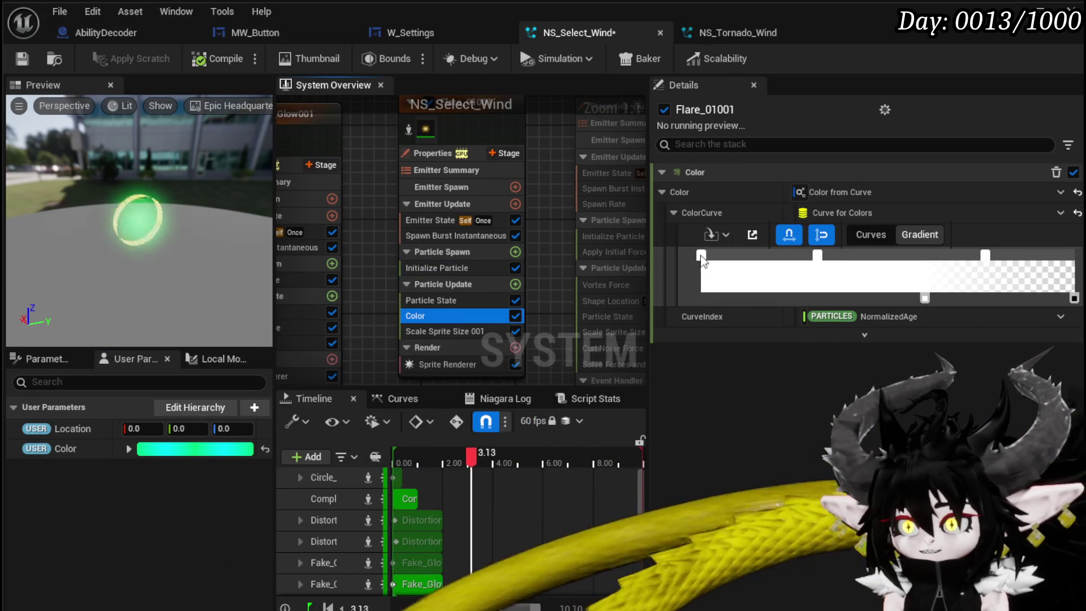
{"action": "scroll", "coordinate": [300, 249], "scroll_direction": "down", "scroll_amount": 2}
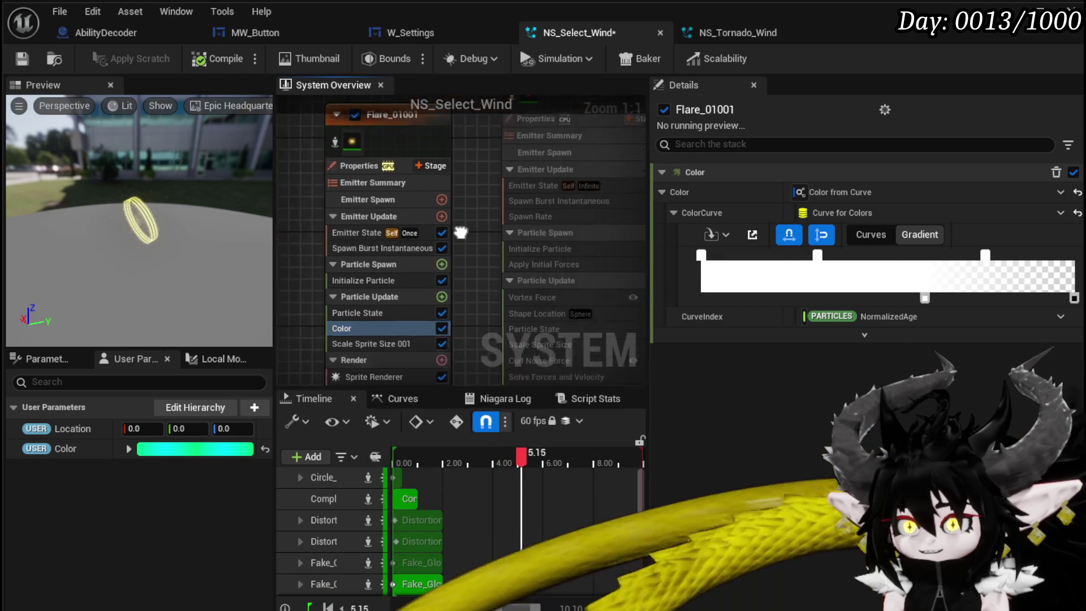
{"action": "left_click", "coordinate": [396, 147]}
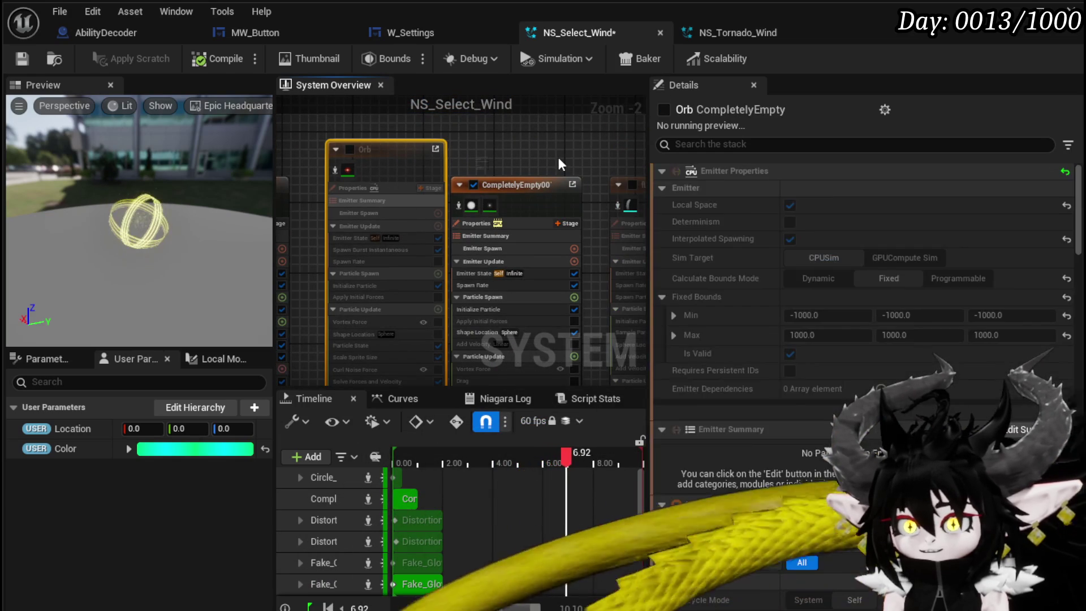
- Delete the Orb emitter and bind CompletelyEmpty001's initial colour to the Color parameter
{"action": "key", "text": "Delete"}
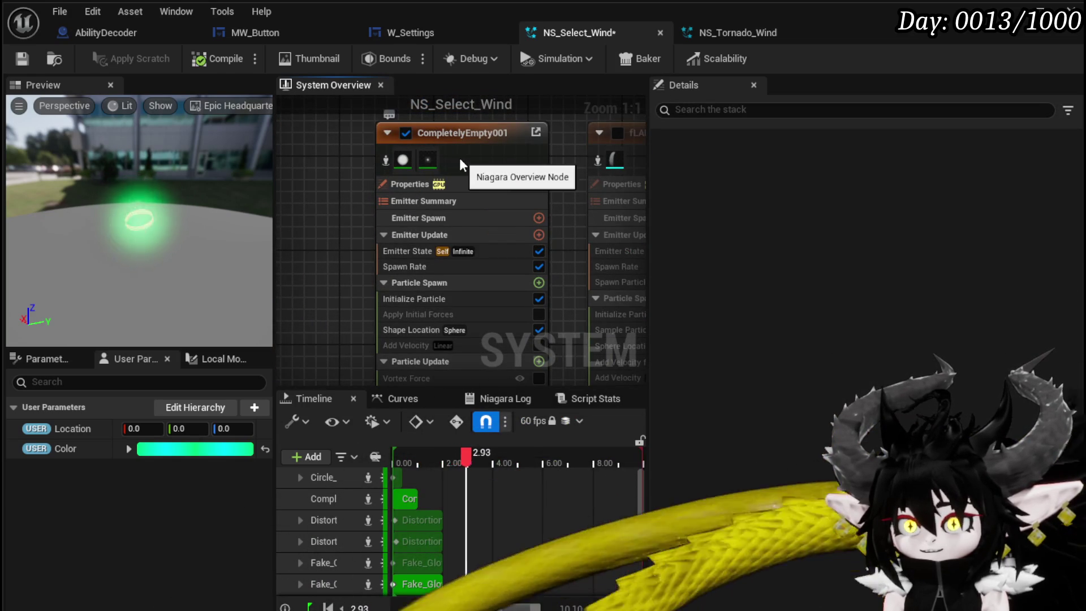
{"action": "mouse_move", "coordinate": [430, 160]}
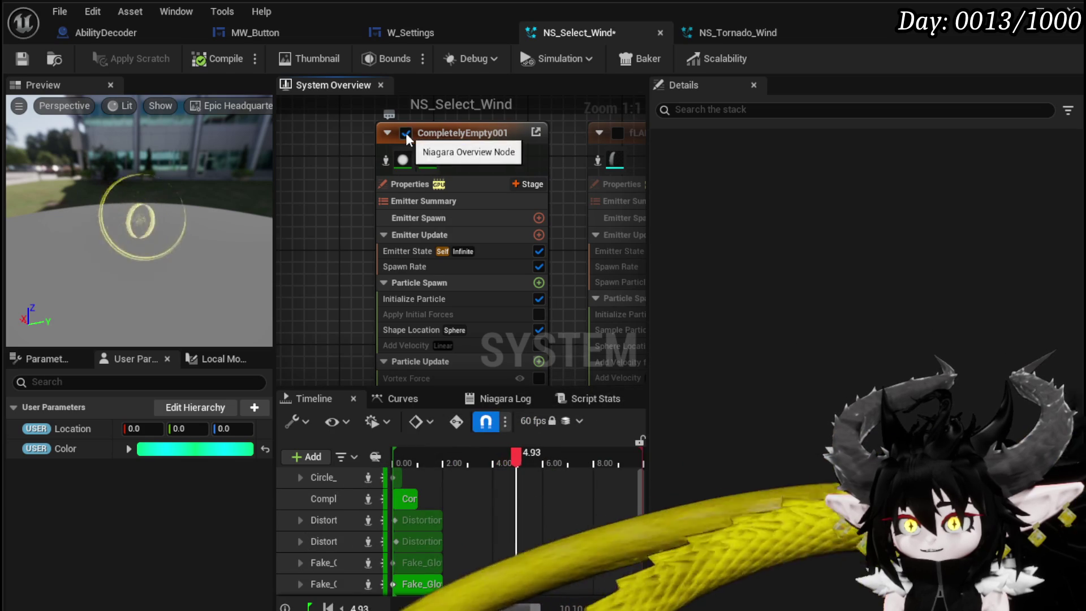
{"action": "left_click", "coordinate": [407, 133]}
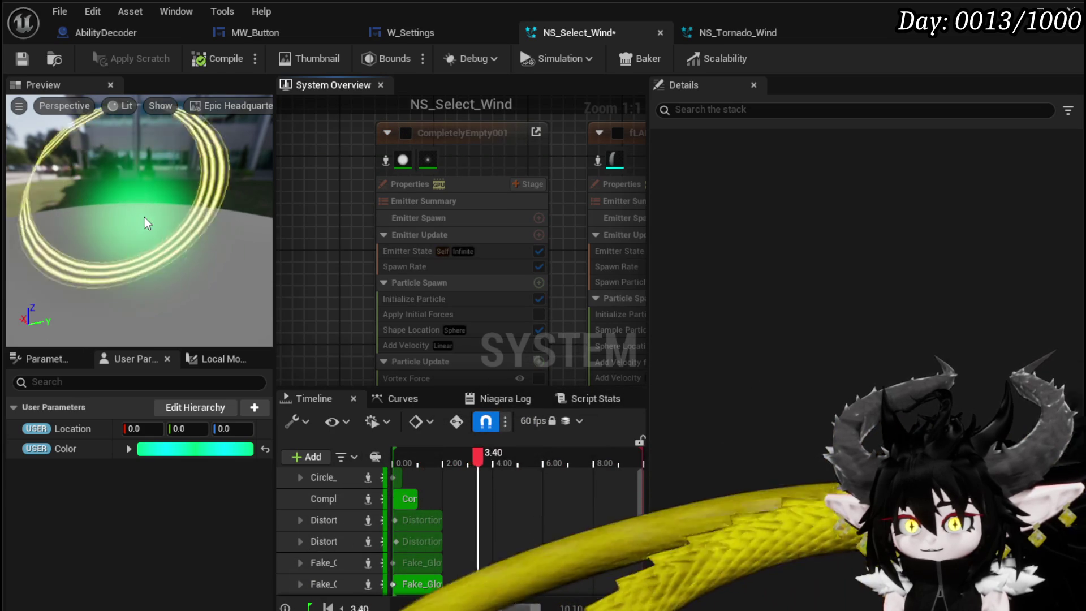
{"action": "left_click", "coordinate": [409, 131]}
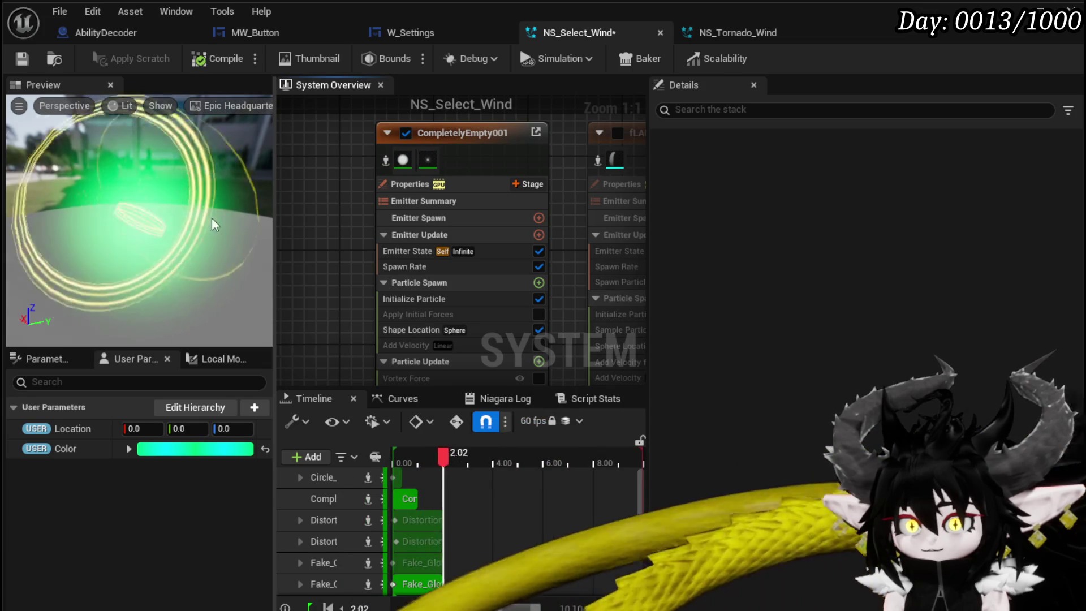
{"action": "left_click", "coordinate": [411, 300]}
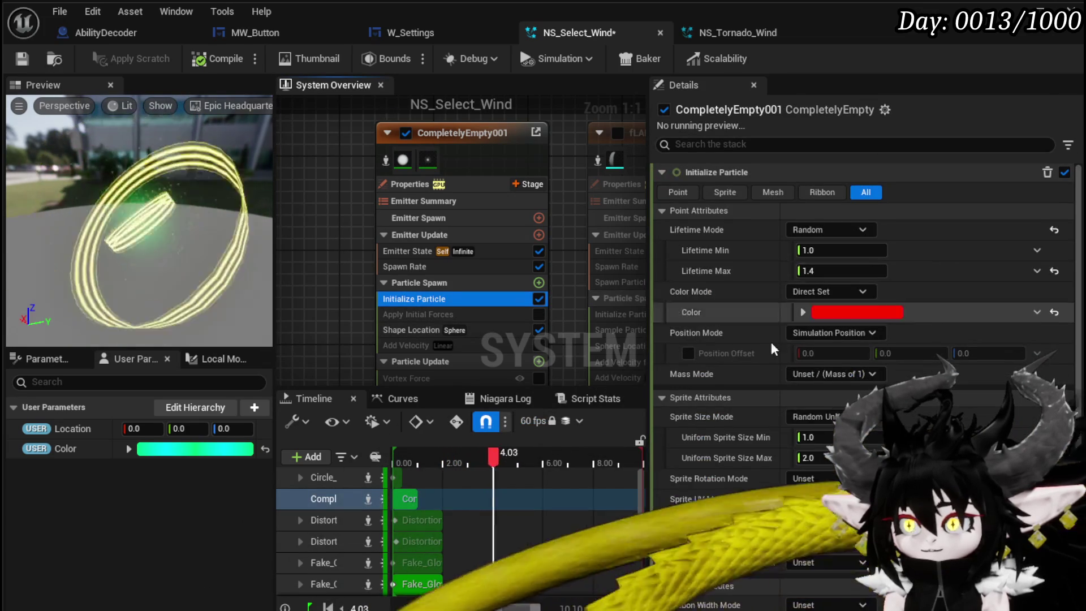
{"action": "left_click_drag", "start_coordinate": [63, 448], "coordinate": [837, 315]}
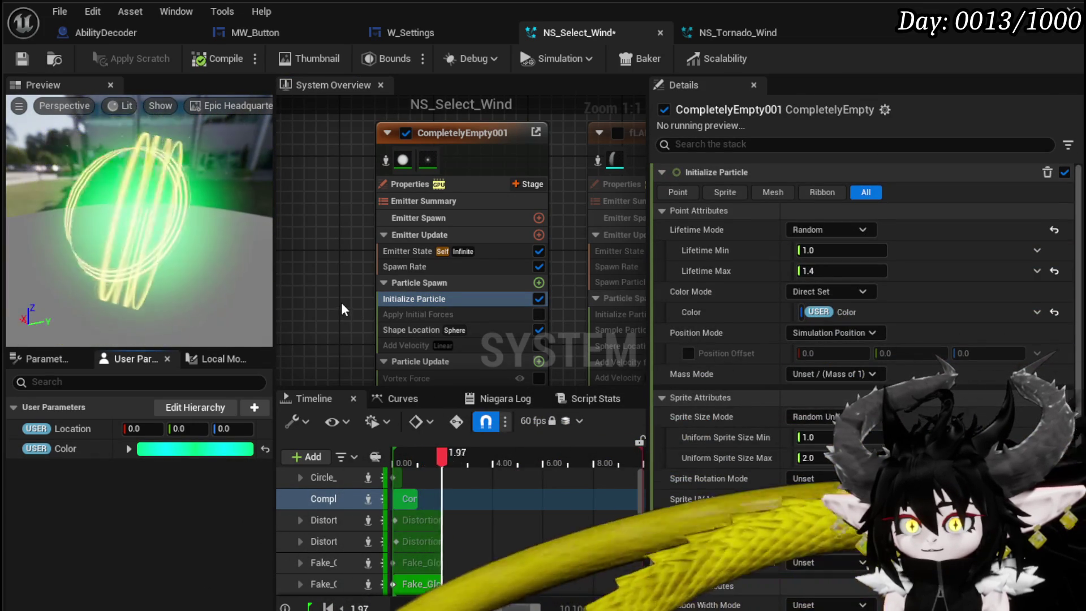
- Make CompletelyEmpty001's colour-over-life gradient run cyan (Red 0) to transparent and save
{"action": "scroll", "coordinate": [341, 303], "scroll_direction": "down", "scroll_amount": 5}
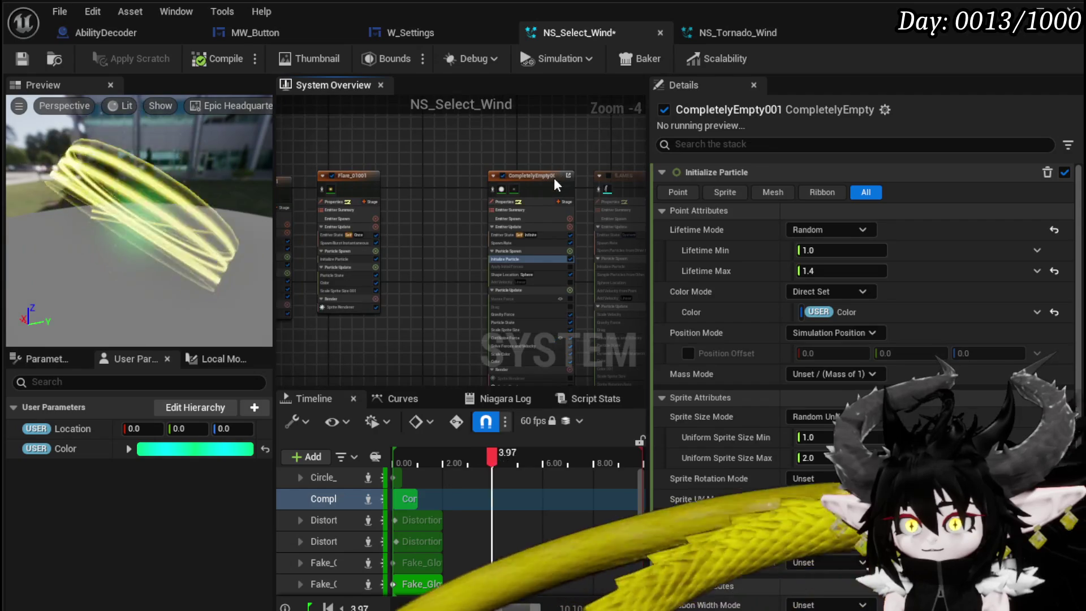
{"action": "left_click", "coordinate": [555, 177]}
{"action": "scroll", "coordinate": [472, 254], "scroll_direction": "up", "scroll_amount": 3}
{"action": "left_click", "coordinate": [313, 269]}
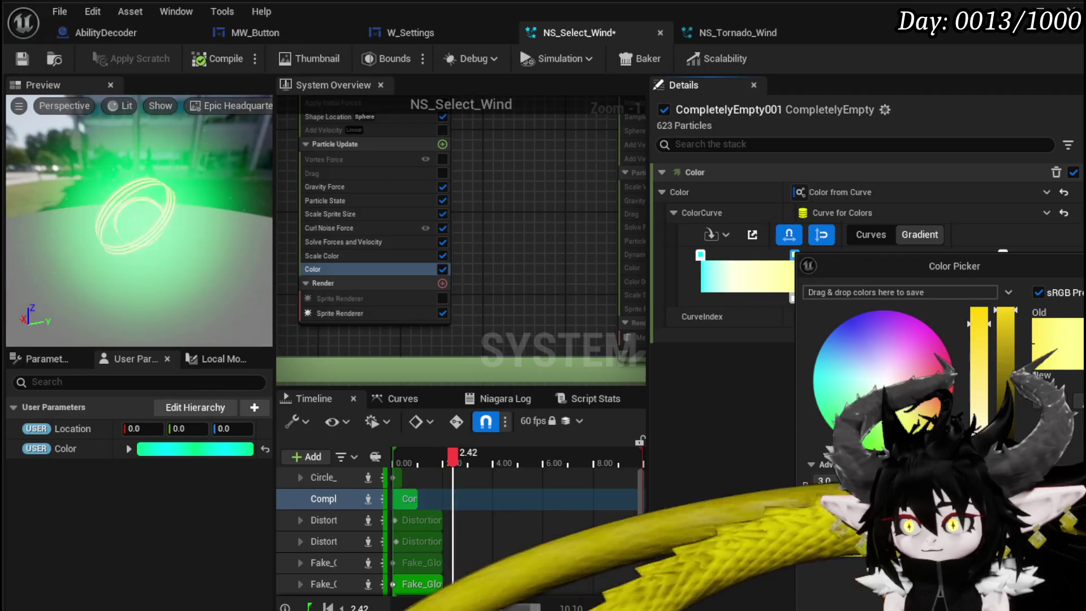
{"action": "left_click_drag", "start_coordinate": [911, 430], "coordinate": [880, 435]}
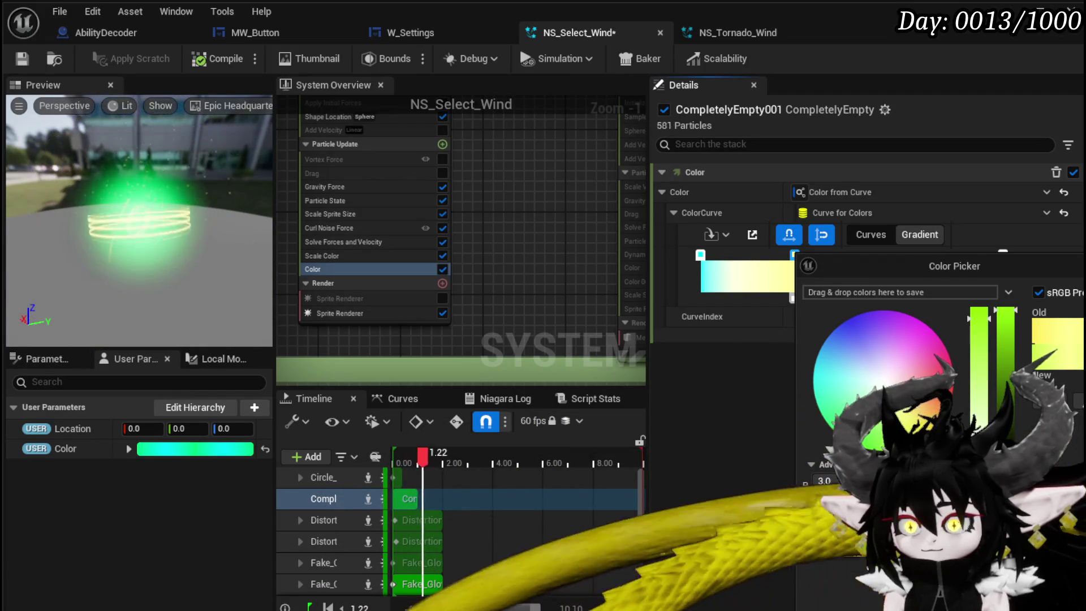
{"action": "left_click", "coordinate": [824, 481]}
{"action": "type", "text": "0"}
{"action": "key", "text": "Return"}
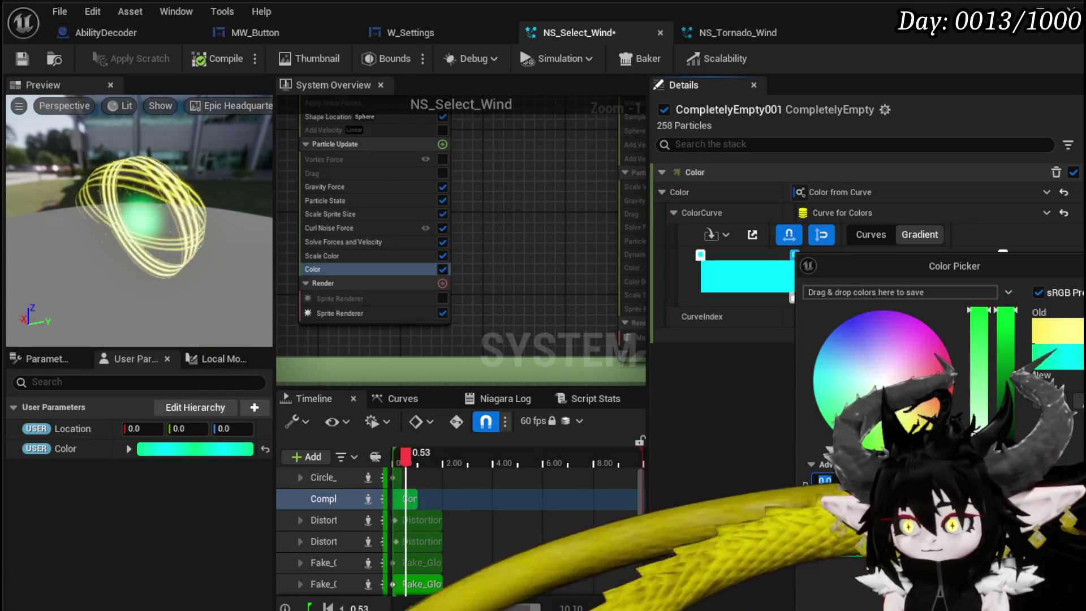
{"action": "left_click", "coordinate": [681, 376]}
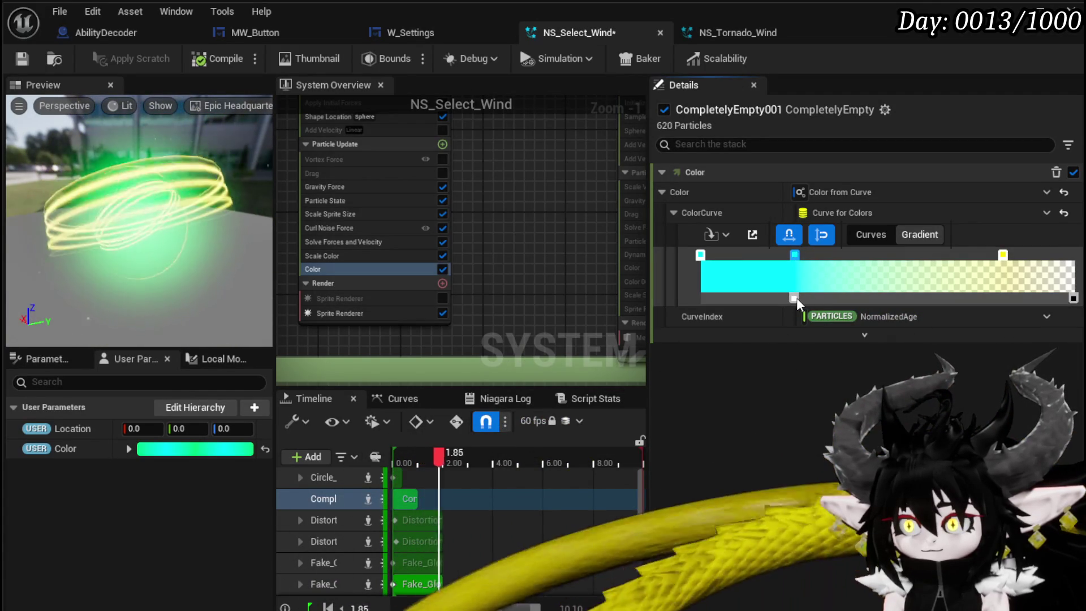
{"action": "left_click", "coordinate": [794, 298]}
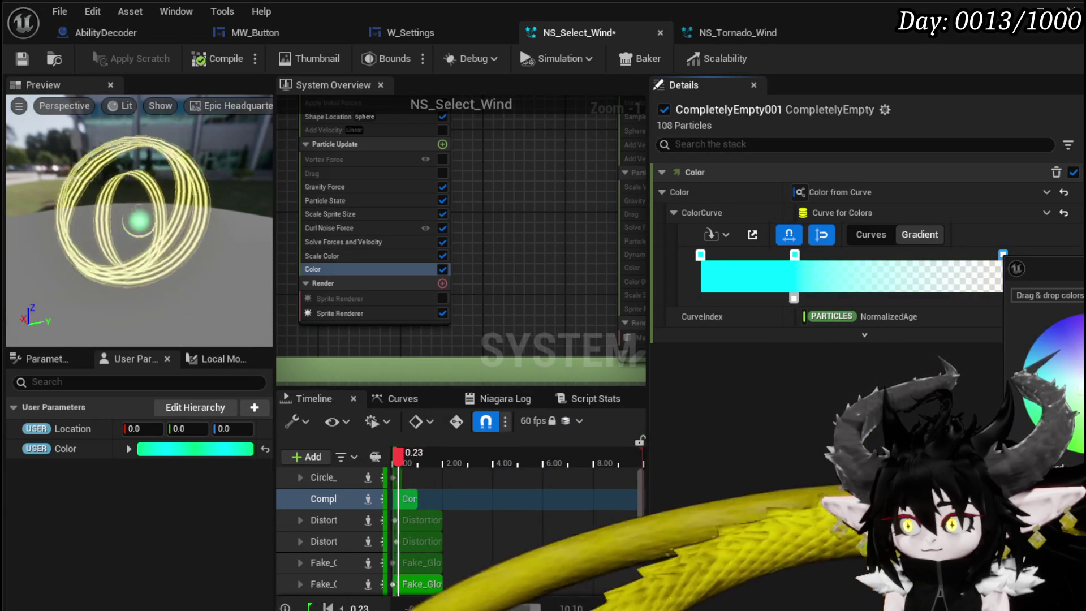
{"action": "left_click", "coordinate": [653, 422]}
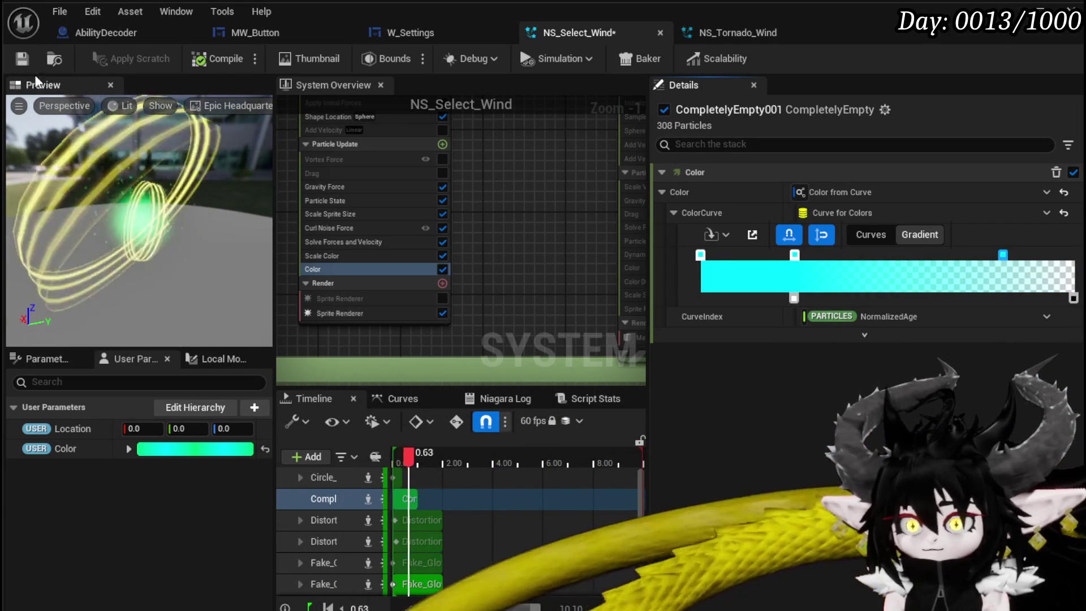
{"action": "key", "text": "ctrl+s"}
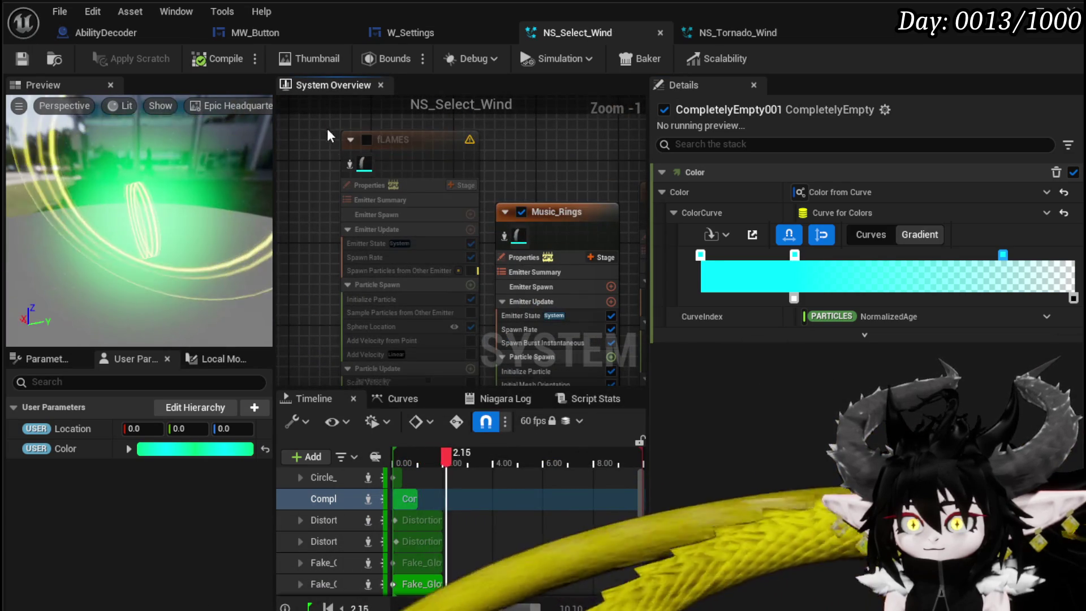
- Delete the flames emitter and bind Music_Rings' Direct Set initial colour to user Color
{"action": "left_click", "coordinate": [362, 142]}
{"action": "key", "text": "Delete"}
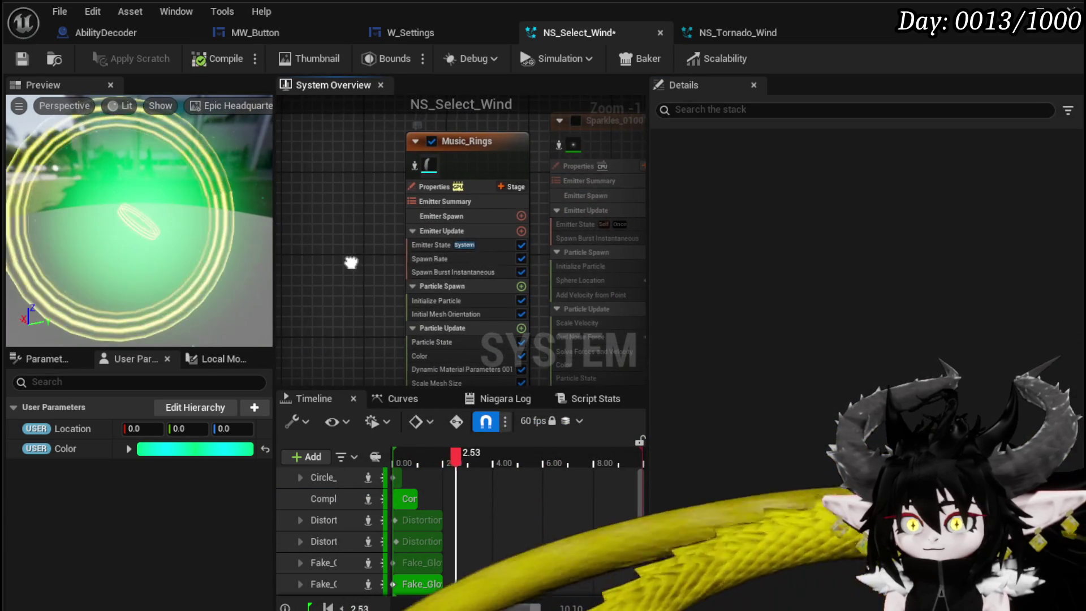
{"action": "scroll", "coordinate": [437, 268], "scroll_direction": "down", "scroll_amount": 2}
{"action": "left_click", "coordinate": [442, 228]}
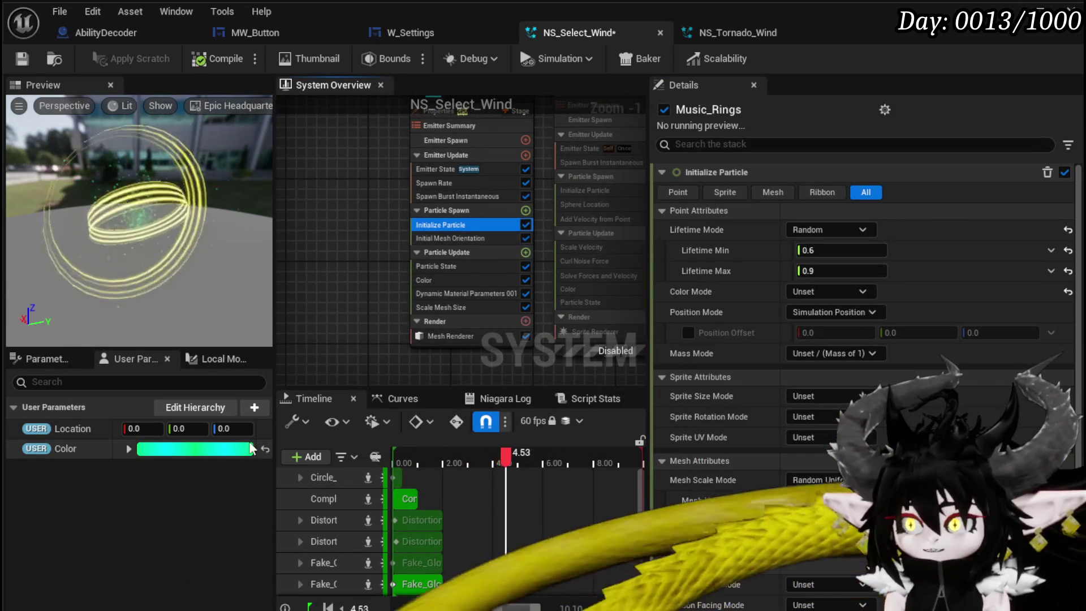
{"action": "left_click", "coordinate": [800, 292]}
{"action": "left_click", "coordinate": [808, 331]}
{"action": "mouse_move", "coordinate": [62, 449]}
{"action": "left_mouse_down"}
{"action": "mouse_move", "coordinate": [786, 339]}
{"action": "mouse_move", "coordinate": [799, 312]}
{"action": "left_mouse_up"}
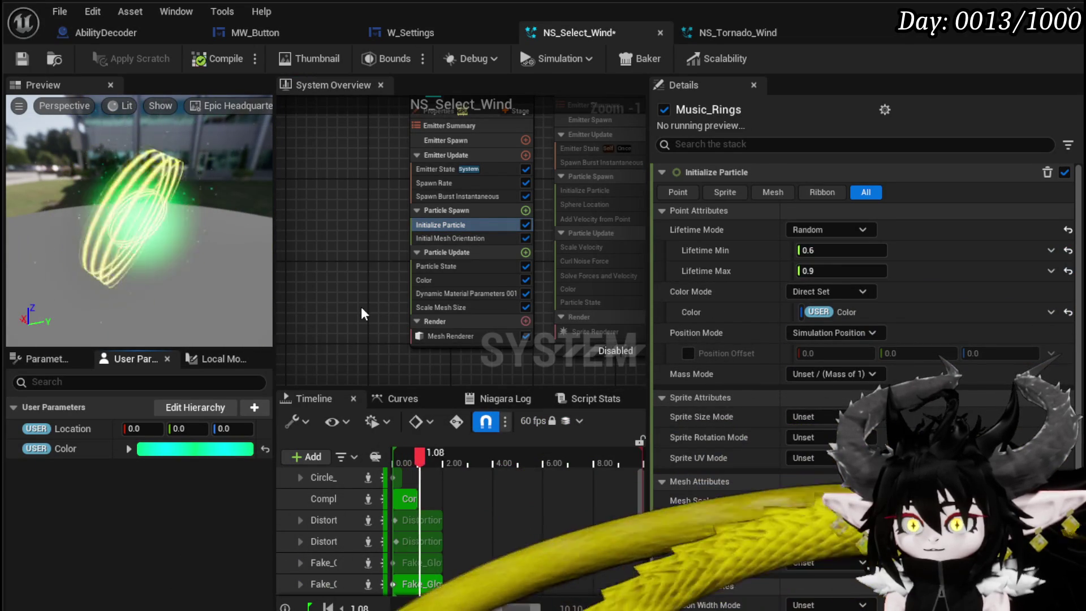
- Recolour Music_Rings' gradient stops to near-white and cyan, then save the system
{"action": "left_click", "coordinate": [430, 281]}
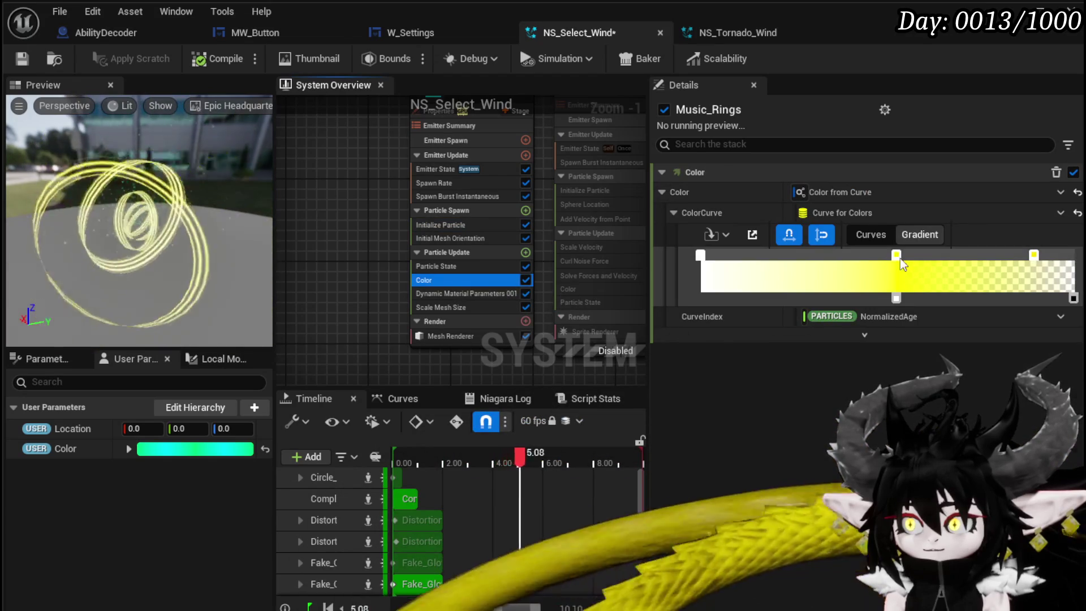
{"action": "double_click", "coordinate": [896, 255]}
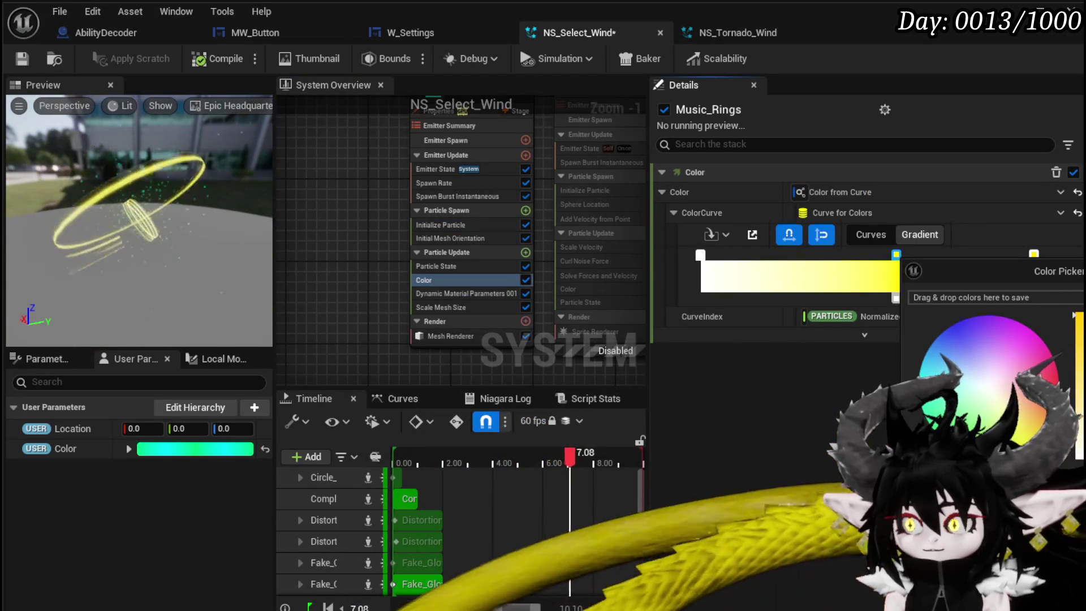
{"action": "left_click", "coordinate": [1016, 434]}
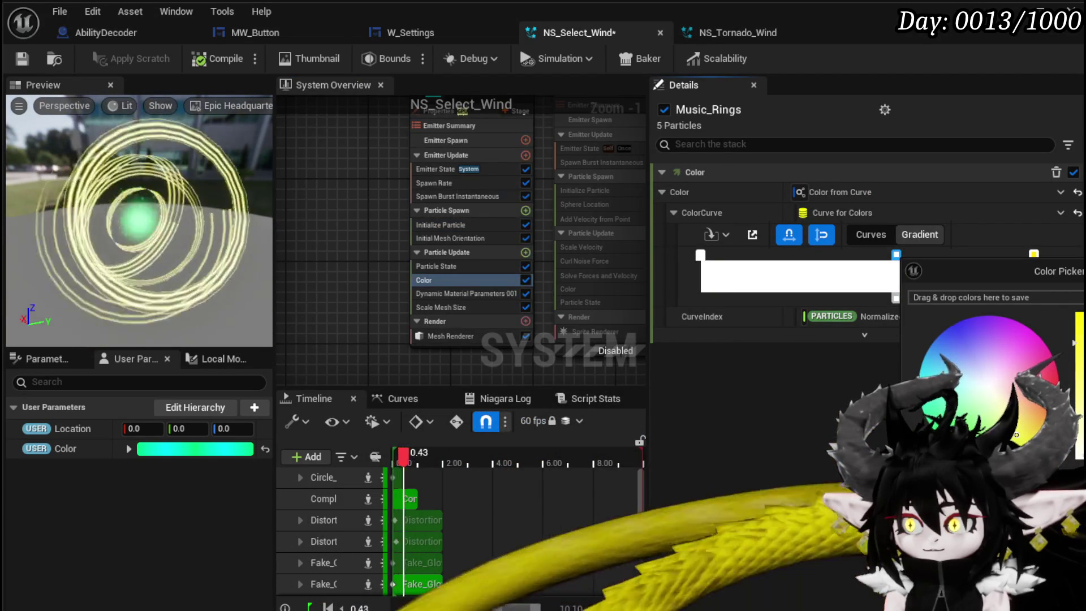
{"action": "left_click", "coordinate": [538, 311]}
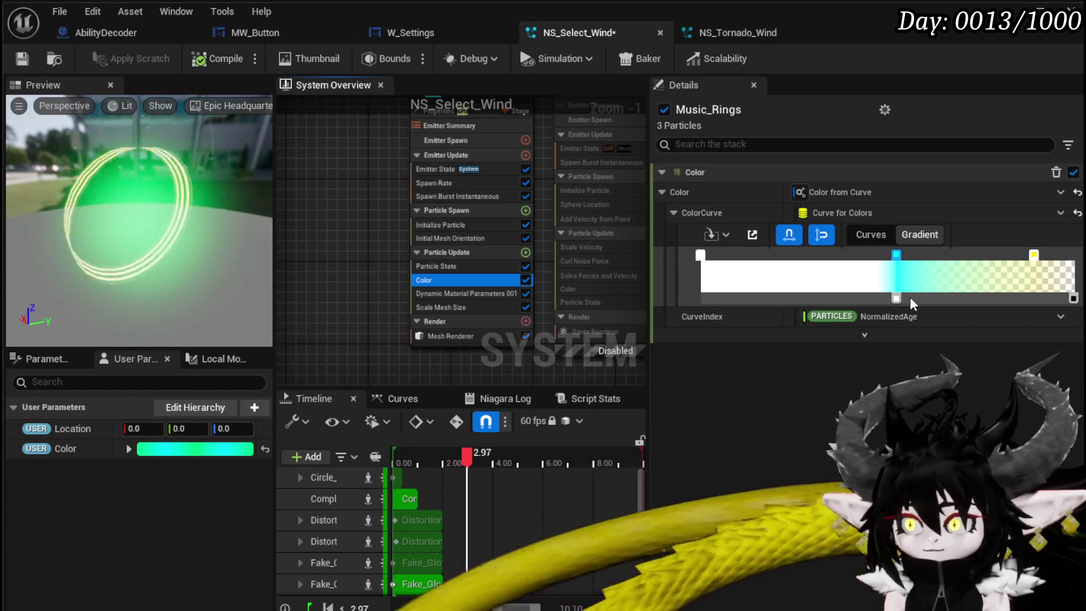
{"action": "double_click", "coordinate": [1035, 256]}
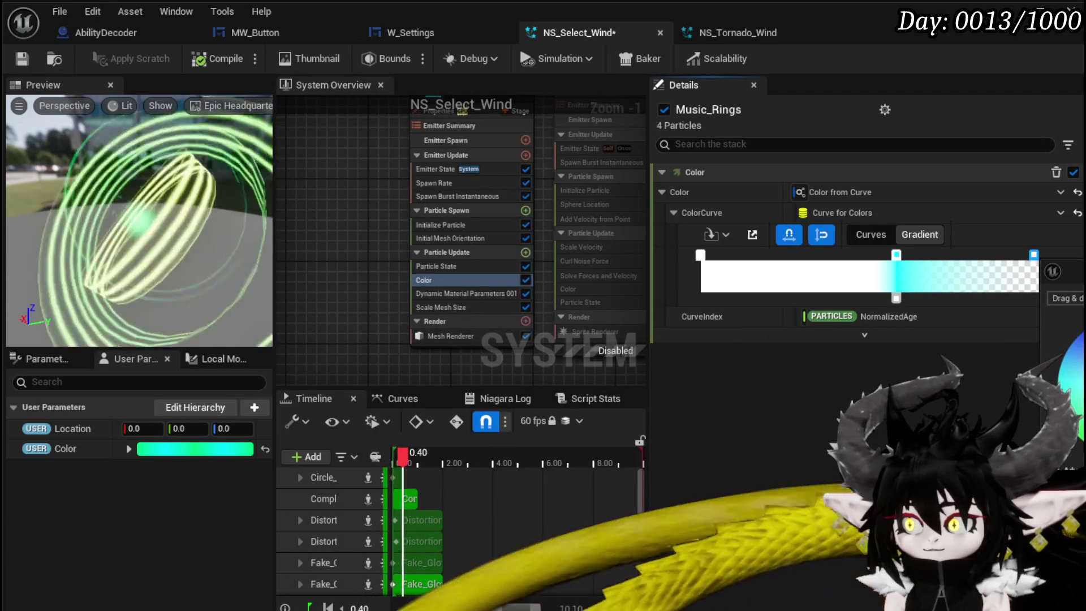
{"action": "key", "text": "Escape"}
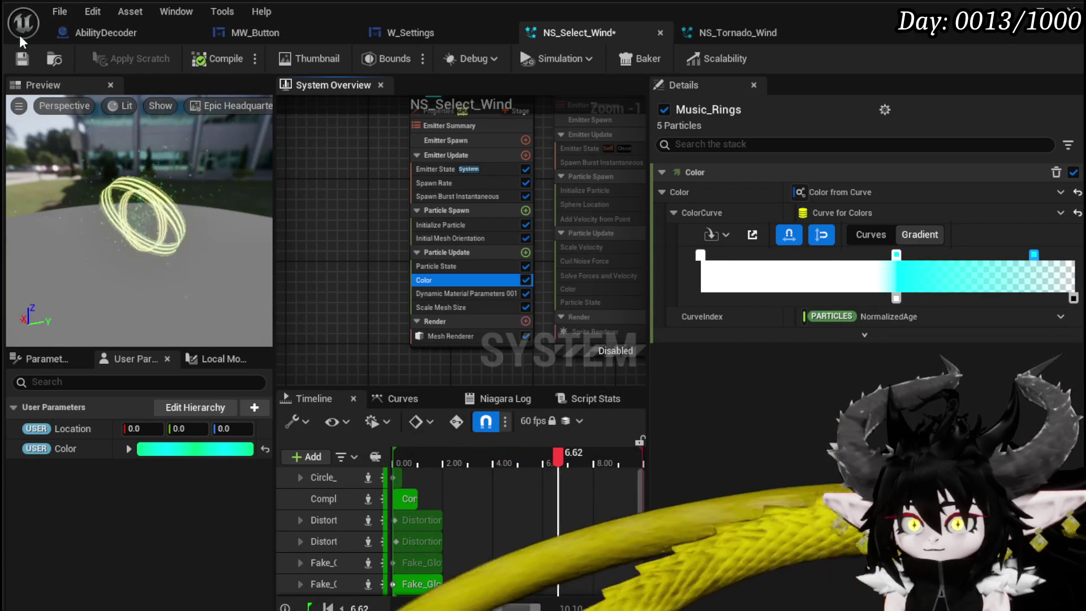
{"action": "left_click", "coordinate": [21, 58]}
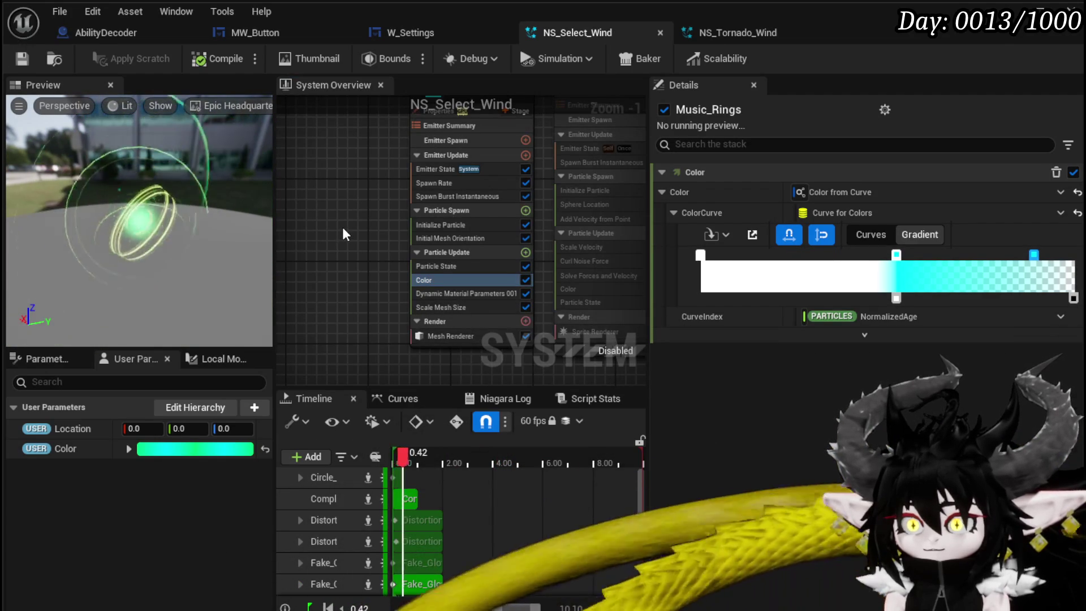
- Delete the Sparkles_01001 emitter and the flares group with its emitters
{"action": "scroll", "coordinate": [341, 208], "scroll_direction": "down", "scroll_amount": 3}
{"action": "scroll", "coordinate": [657, 213], "scroll_direction": "up", "scroll_amount": 1}
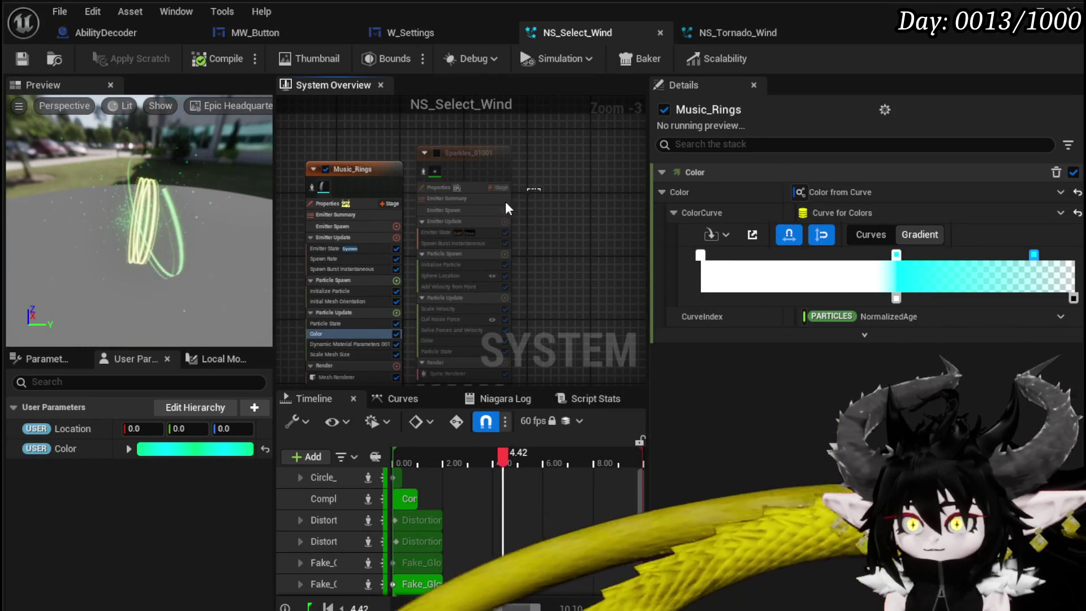
{"action": "left_click", "coordinate": [506, 223]}
{"action": "key", "text": "Delete"}
{"action": "scroll", "coordinate": [515, 190], "scroll_direction": "down", "scroll_amount": 4}
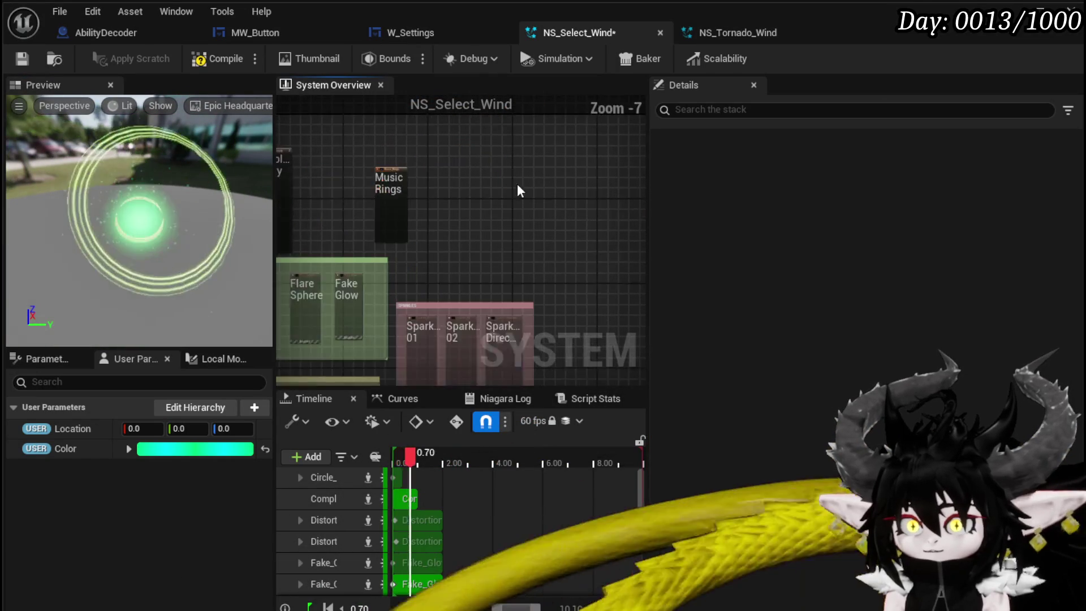
{"action": "left_click_drag", "start_coordinate": [518, 147], "coordinate": [445, 122]}
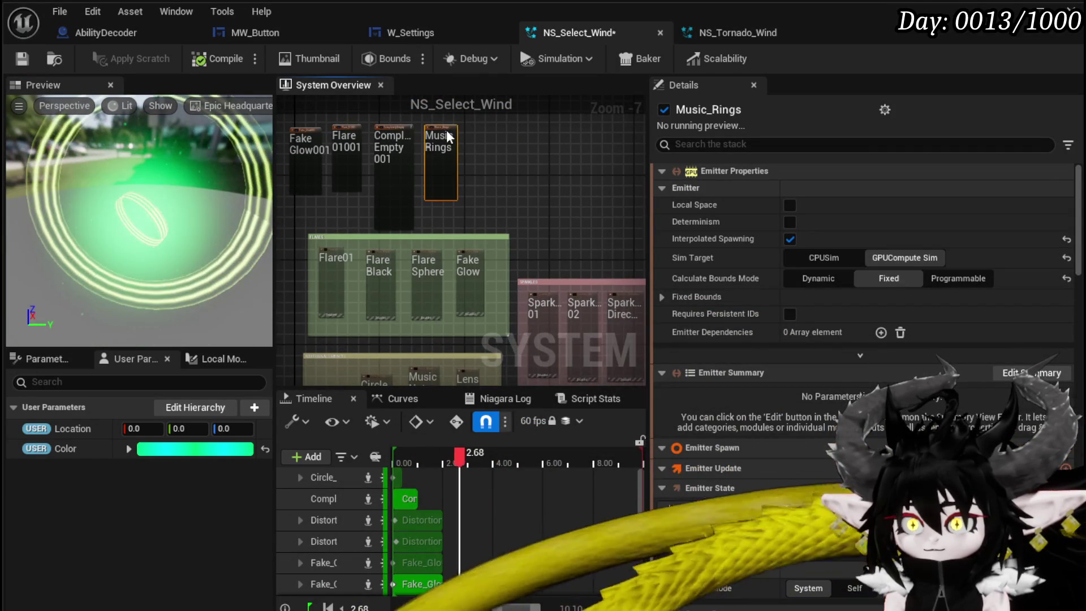
{"action": "scroll", "coordinate": [364, 178], "scroll_direction": "up", "scroll_amount": 4}
{"action": "scroll", "coordinate": [476, 178], "scroll_direction": "down", "scroll_amount": 3}
{"action": "mouse_move", "coordinate": [476, 178]}
{"action": "left_mouse_down"}
{"action": "mouse_move", "coordinate": [337, 155]}
{"action": "mouse_move", "coordinate": [480, 224]}
{"action": "left_mouse_up"}
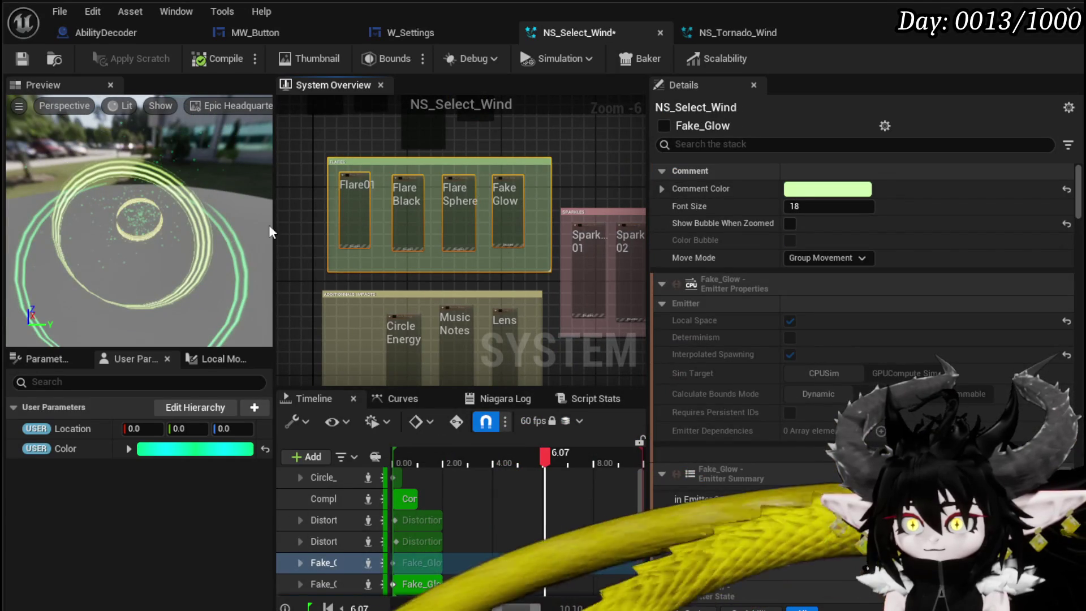
{"action": "key", "text": "Delete"}
- Delete the sparkles, additional impacts and distortion groups, then return to Music_Rings' modules
{"action": "left_click_drag", "start_coordinate": [487, 243], "coordinate": [300, 181]}
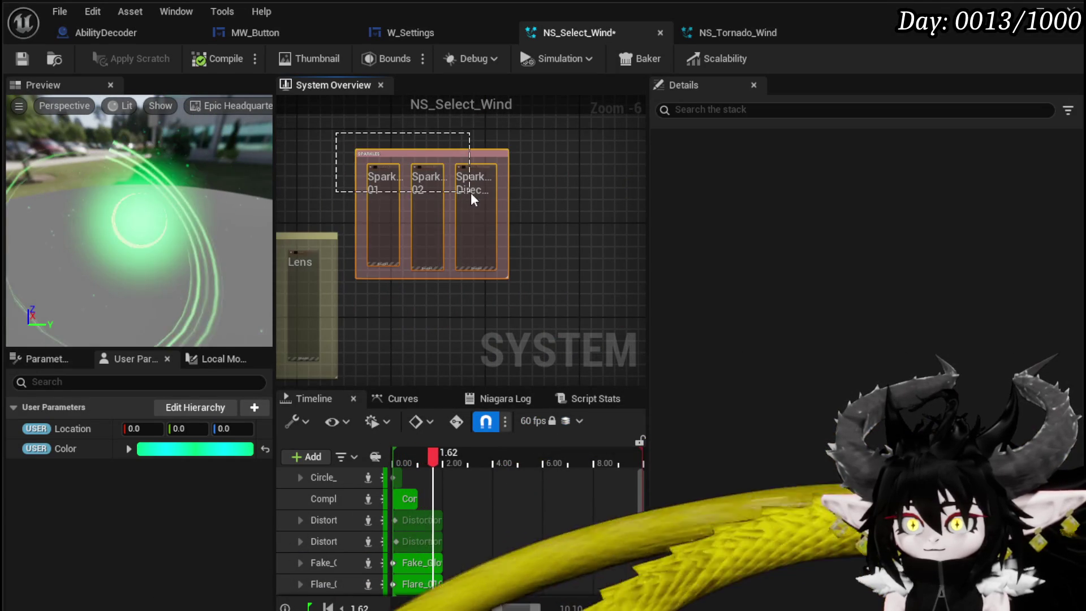
{"action": "left_click_drag", "start_coordinate": [471, 194], "coordinate": [471, 195]}
{"action": "key", "text": "Delete"}
{"action": "left_click_drag", "start_coordinate": [310, 197], "coordinate": [552, 126]}
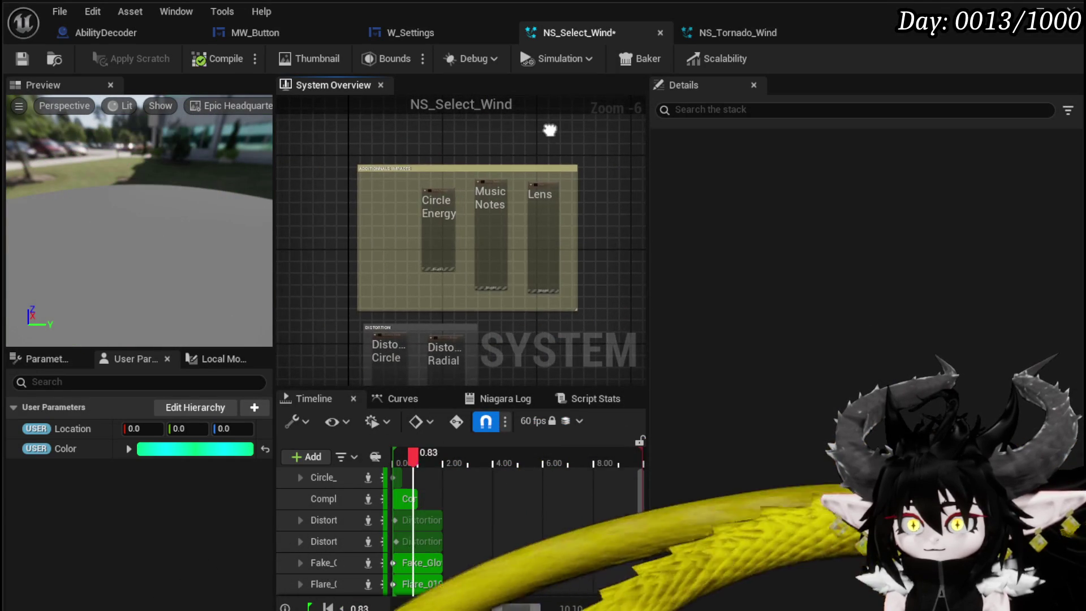
{"action": "left_click_drag", "start_coordinate": [592, 233], "coordinate": [589, 236]}
{"action": "key", "text": "Delete"}
{"action": "mouse_move", "coordinate": [371, 296]}
{"action": "left_mouse_down"}
{"action": "mouse_move", "coordinate": [415, 151]}
{"action": "mouse_move", "coordinate": [353, 192]}
{"action": "mouse_move", "coordinate": [467, 266]}
{"action": "left_mouse_up"}
{"action": "key", "text": "Delete"}
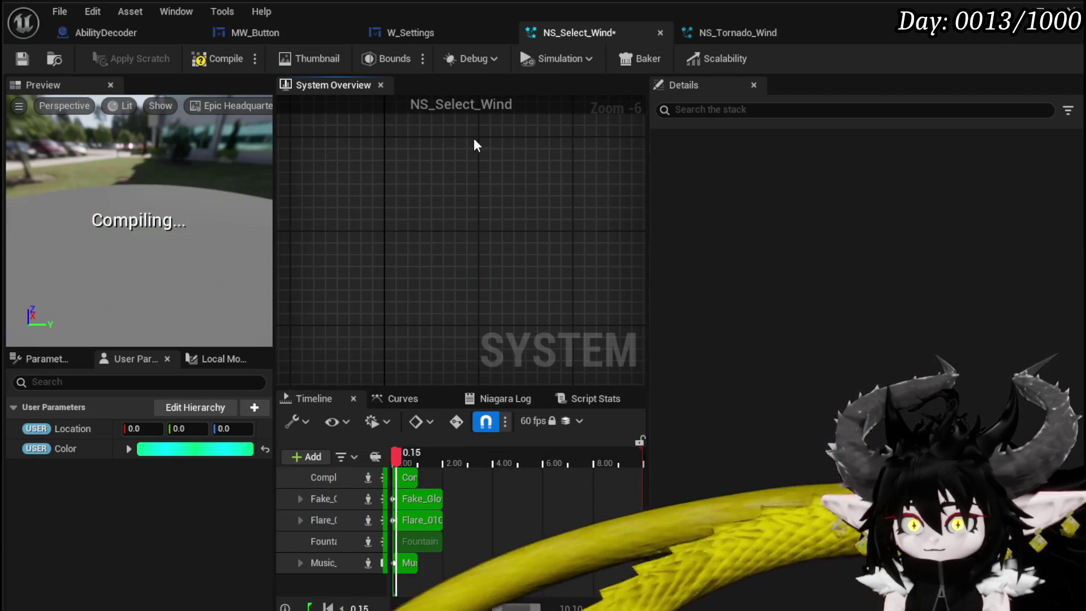
{"action": "left_click_drag", "start_coordinate": [475, 146], "coordinate": [453, 179]}
{"action": "scroll", "coordinate": [410, 289], "scroll_direction": "down", "scroll_amount": 3}
{"action": "scroll", "coordinate": [407, 279], "scroll_direction": "up", "scroll_amount": 6}
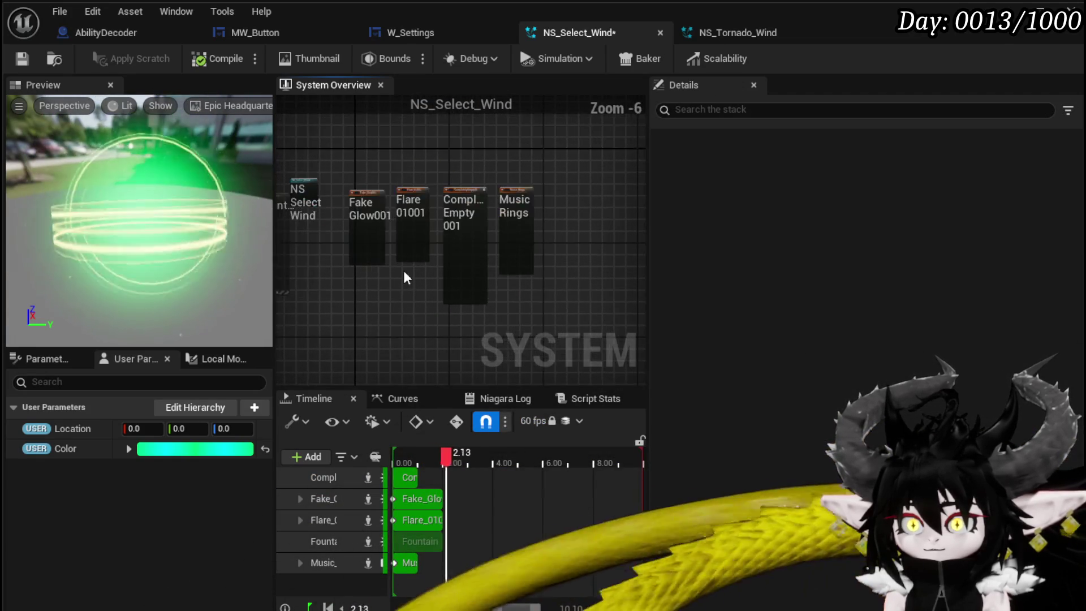
{"action": "scroll", "coordinate": [468, 287], "scroll_direction": "up", "scroll_amount": 2}
{"action": "mouse_move", "coordinate": [609, 220]}
{"action": "left_mouse_down"}
{"action": "mouse_move", "coordinate": [565, 149]}
{"action": "mouse_move", "coordinate": [587, 210]}
{"action": "left_mouse_up"}
{"action": "left_click", "coordinate": [452, 238]}
- Set Music_Rings' first gradient stop to cyan and save NS_Select_Wind
{"action": "left_click", "coordinate": [461, 224]}
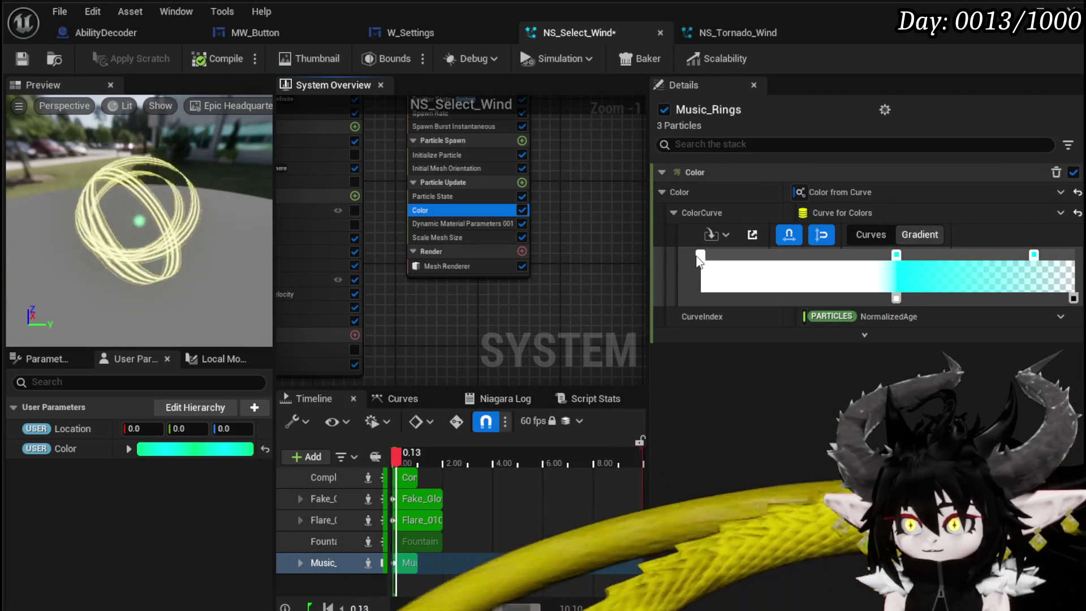
{"action": "double_click", "coordinate": [700, 255]}
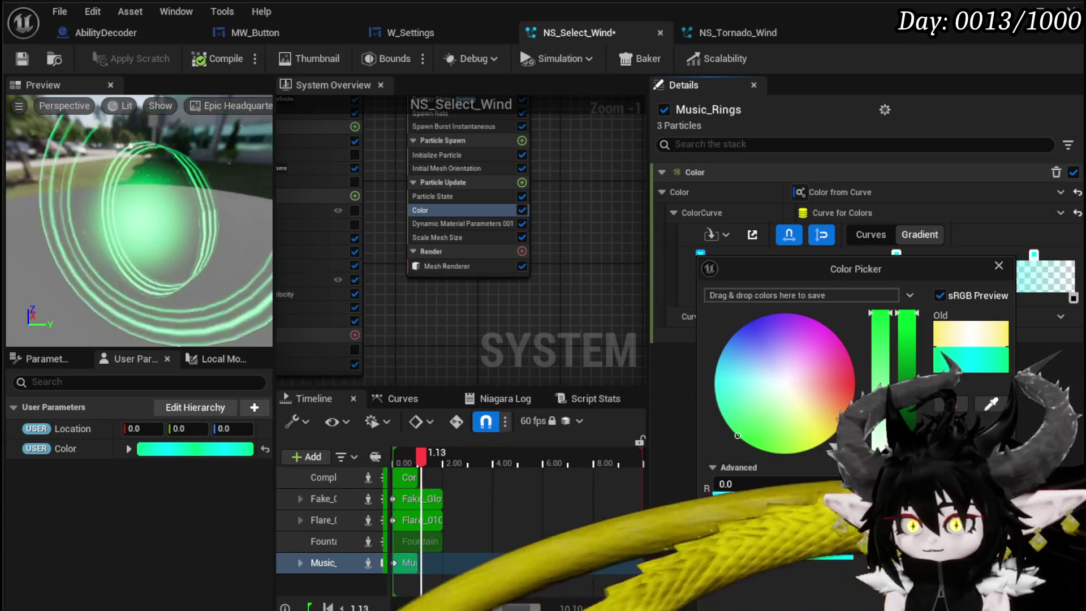
{"action": "key", "text": "Return"}
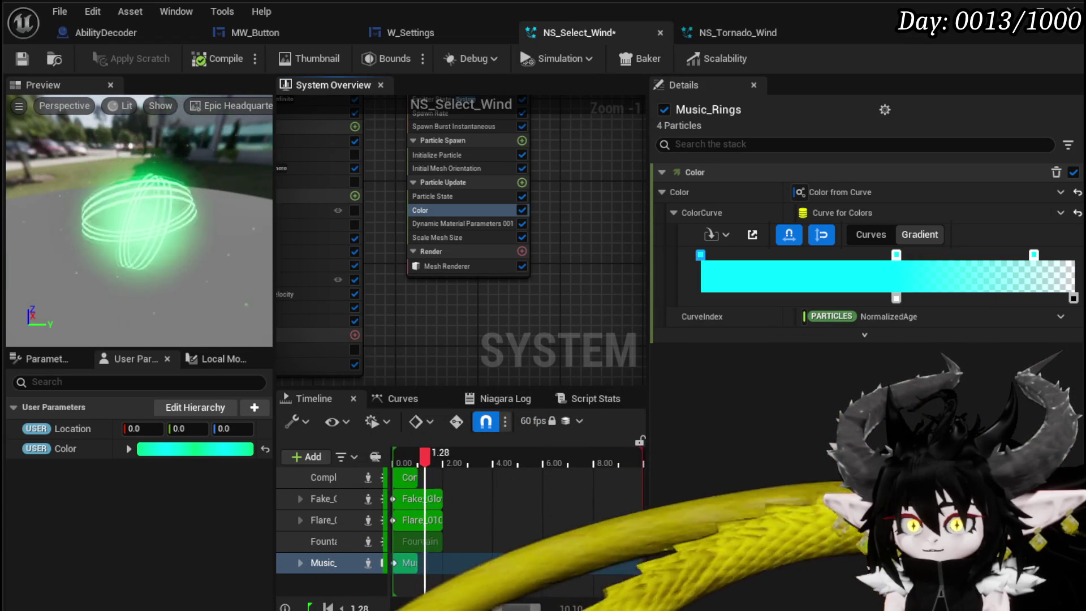
{"action": "left_click", "coordinate": [54, 58]}
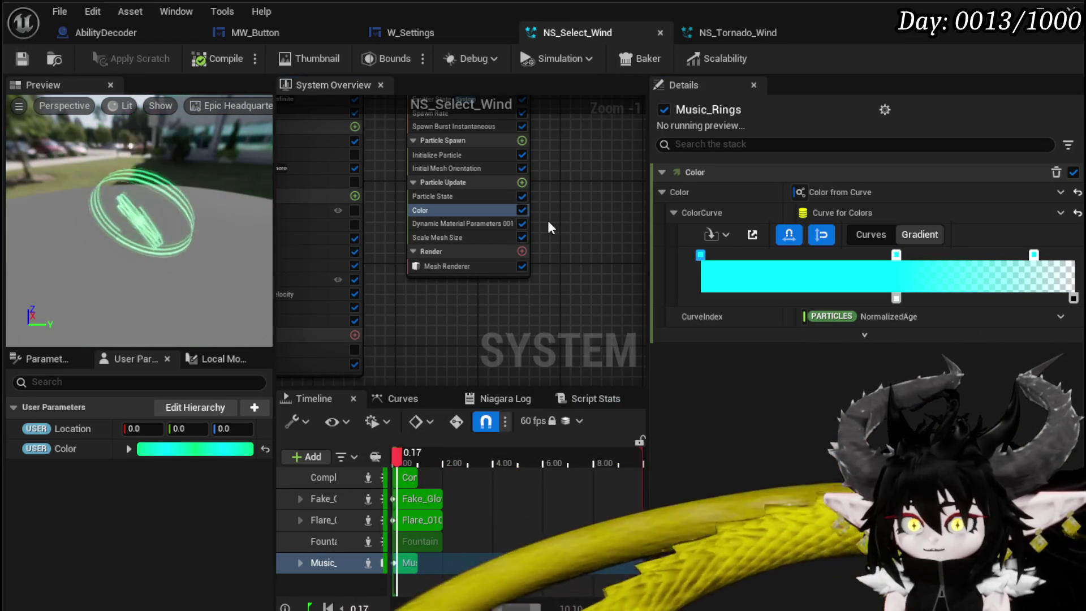
{"action": "mouse_move", "coordinate": [555, 235]}
{"action": "left_mouse_down"}
{"action": "mouse_move", "coordinate": [595, 270]}
{"action": "mouse_move", "coordinate": [596, 252]}
{"action": "left_mouse_up"}
{"action": "mouse_move", "coordinate": [327, 176]}
{"action": "left_mouse_down"}
{"action": "mouse_move", "coordinate": [326, 227]}
{"action": "mouse_move", "coordinate": [324, 187]}
{"action": "left_mouse_up"}
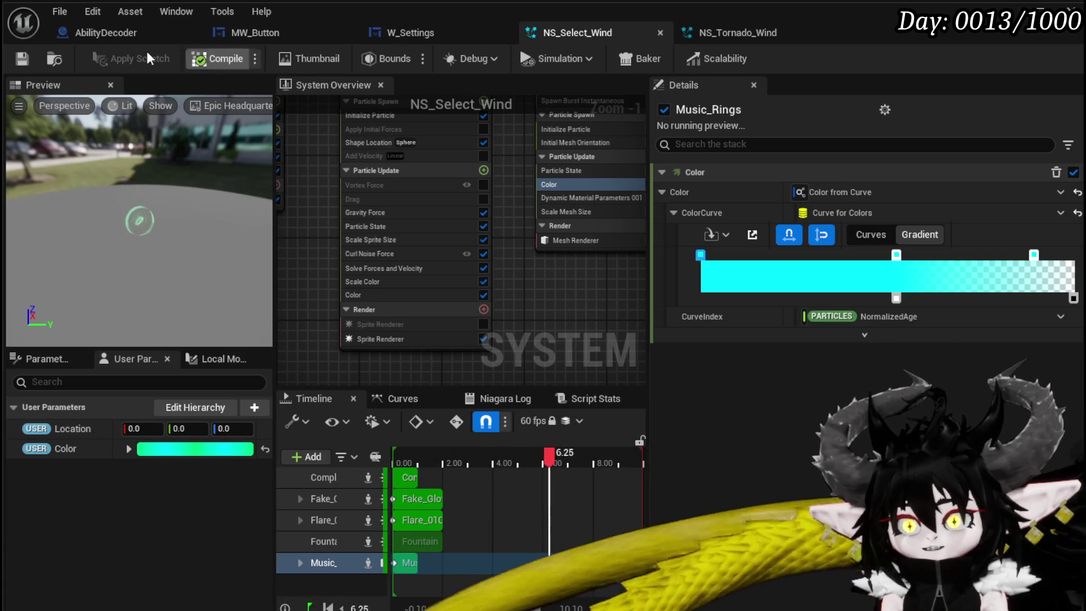
- Open WP_ActionSelection from Content/Systems/CombatSystem/UI in the Content Browser
{"action": "left_click", "coordinate": [729, 39]}
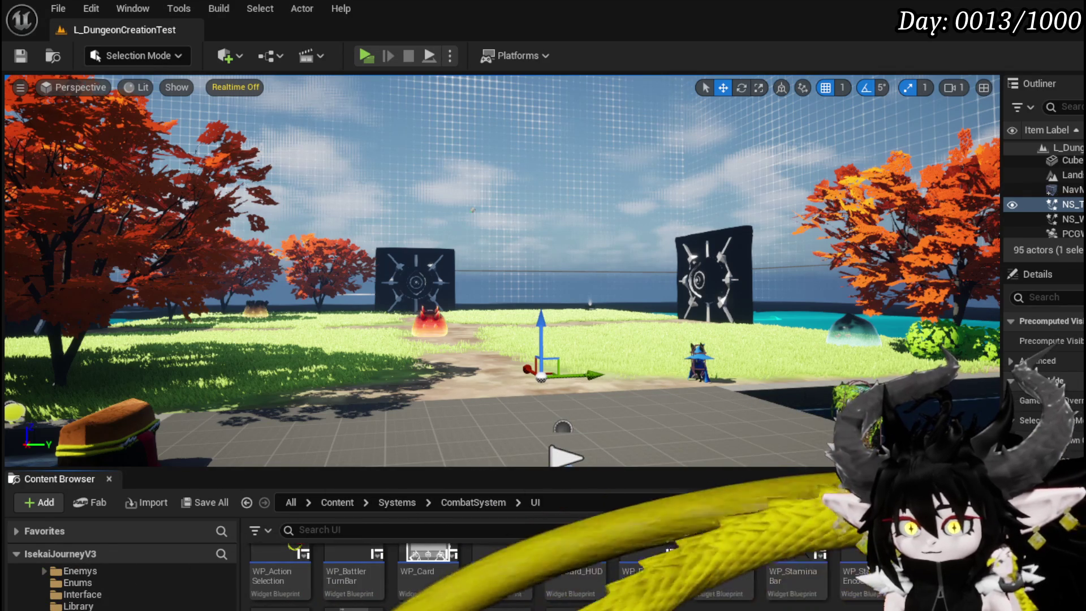
{"action": "scroll", "coordinate": [415, 559], "scroll_direction": "down", "scroll_amount": 2}
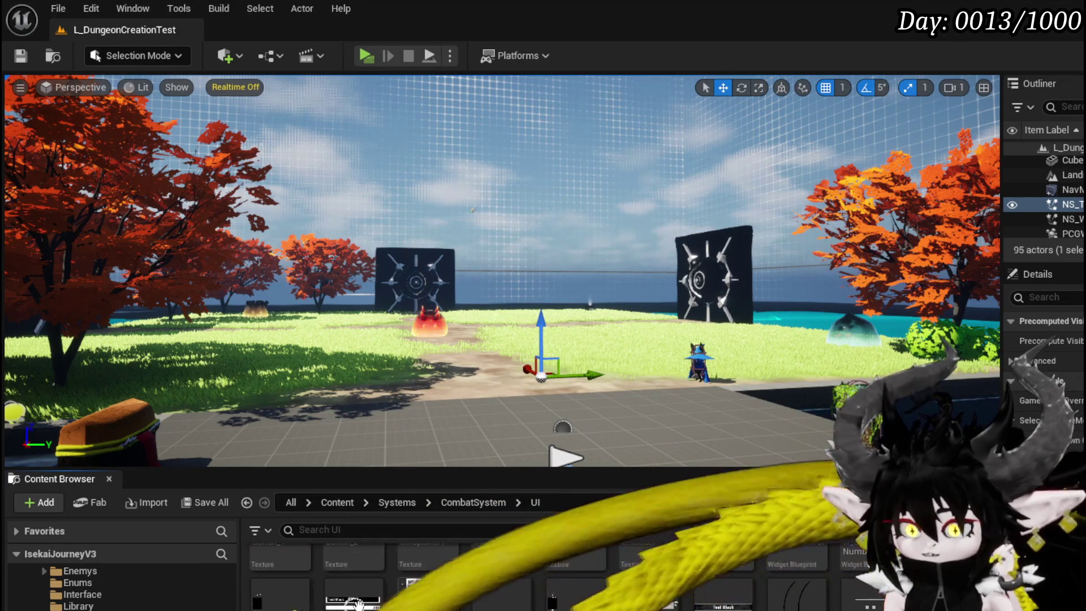
{"action": "double_click", "coordinate": [284, 601]}
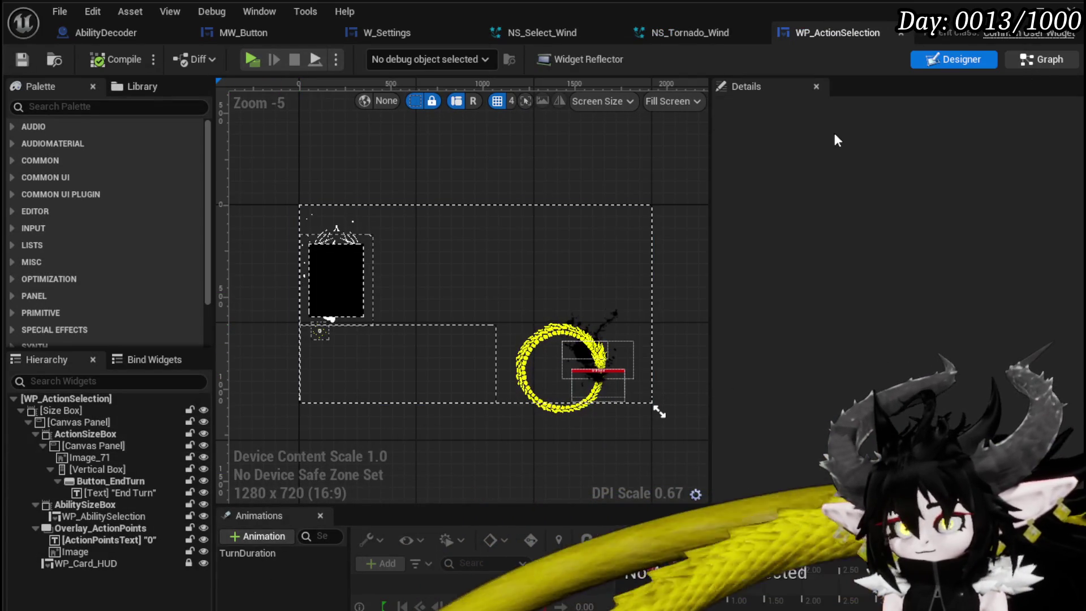
- Switch WP_ActionSelection to its event graph and look over its nodes
{"action": "left_click", "coordinate": [1042, 59]}
{"action": "left_click_drag", "start_coordinate": [610, 355], "coordinate": [469, 332]}
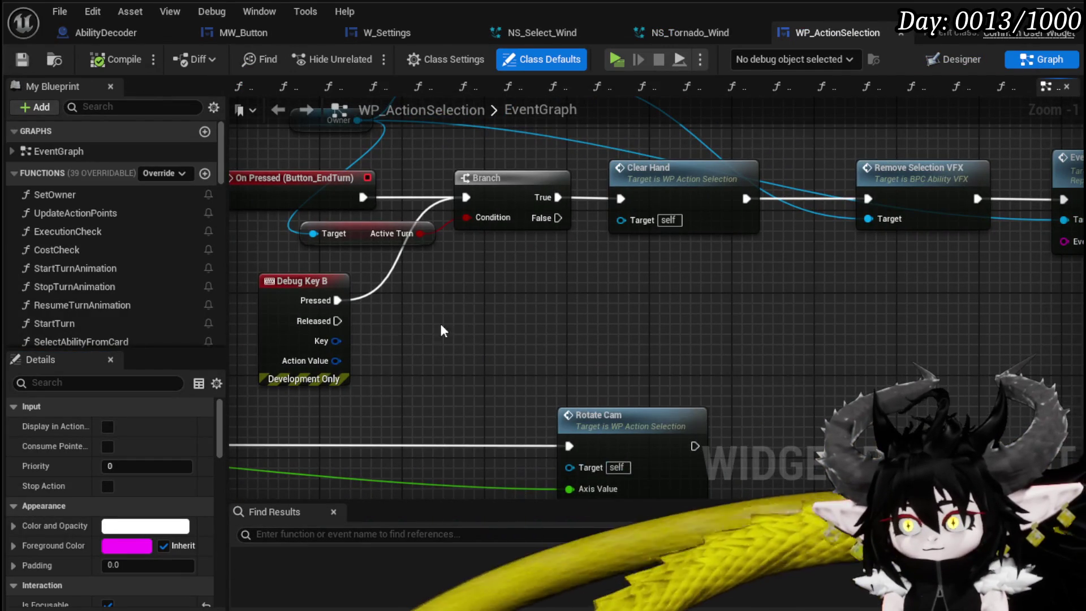
{"action": "scroll", "coordinate": [112, 284], "scroll_direction": "down", "scroll_amount": 5}
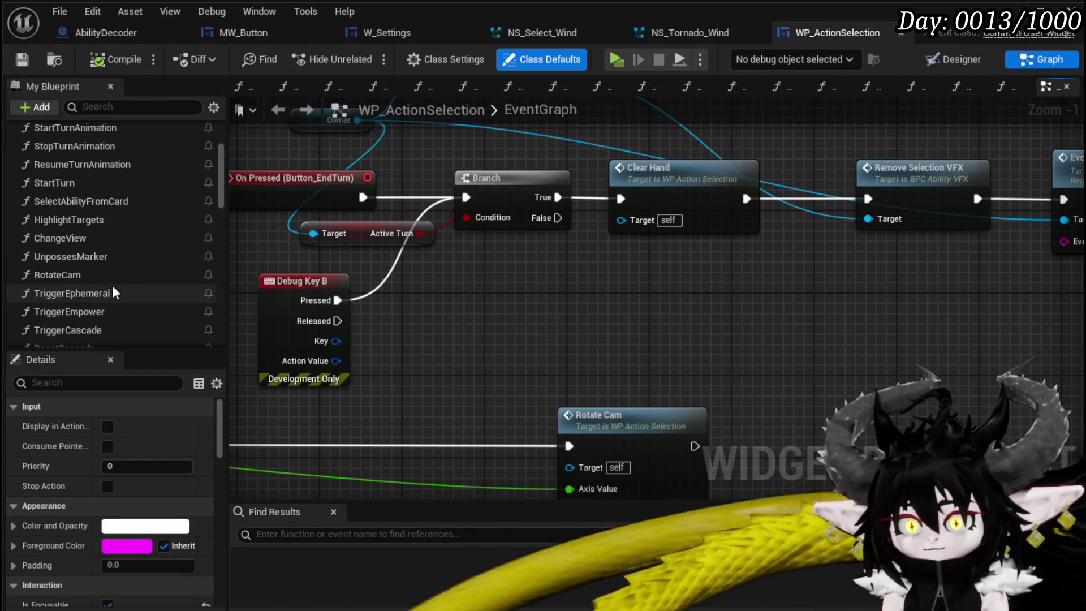
{"action": "scroll", "coordinate": [80, 285], "scroll_direction": "up", "scroll_amount": 1}
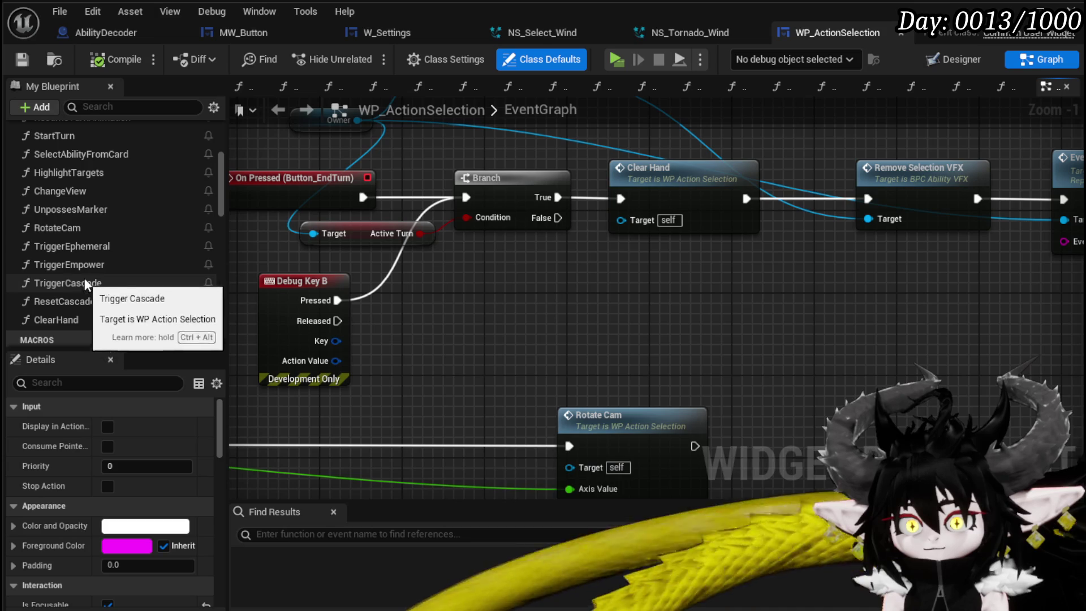
{"action": "scroll", "coordinate": [99, 266], "scroll_direction": "up", "scroll_amount": 3}
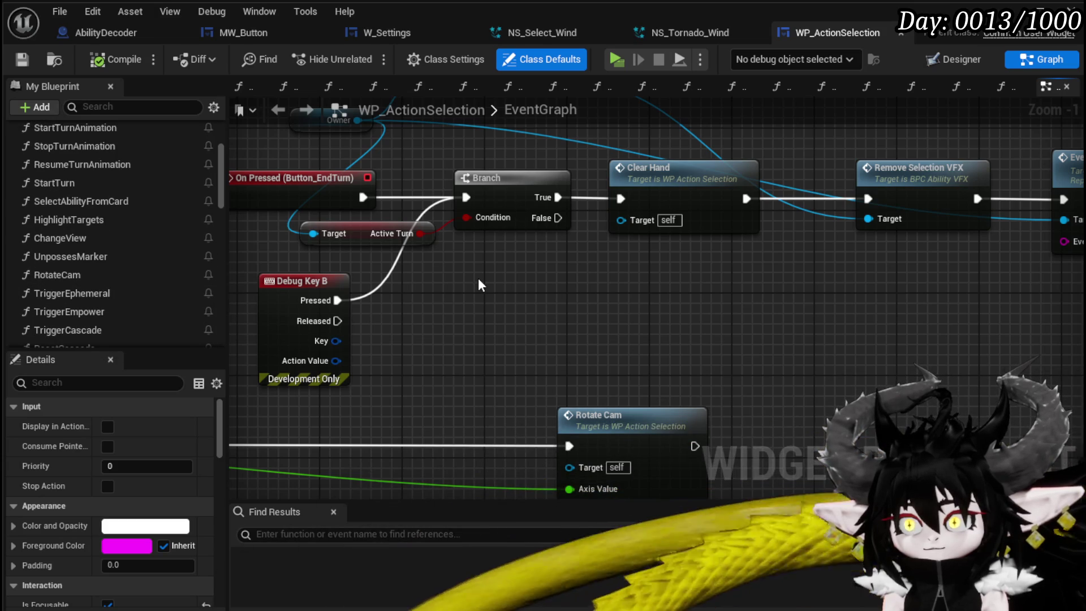
{"action": "scroll", "coordinate": [477, 277], "scroll_direction": "down", "scroll_amount": 4}
{"action": "scroll", "coordinate": [477, 277], "scroll_direction": "down", "scroll_amount": 1}
{"action": "scroll", "coordinate": [363, 246], "scroll_direction": "up", "scroll_amount": 2}
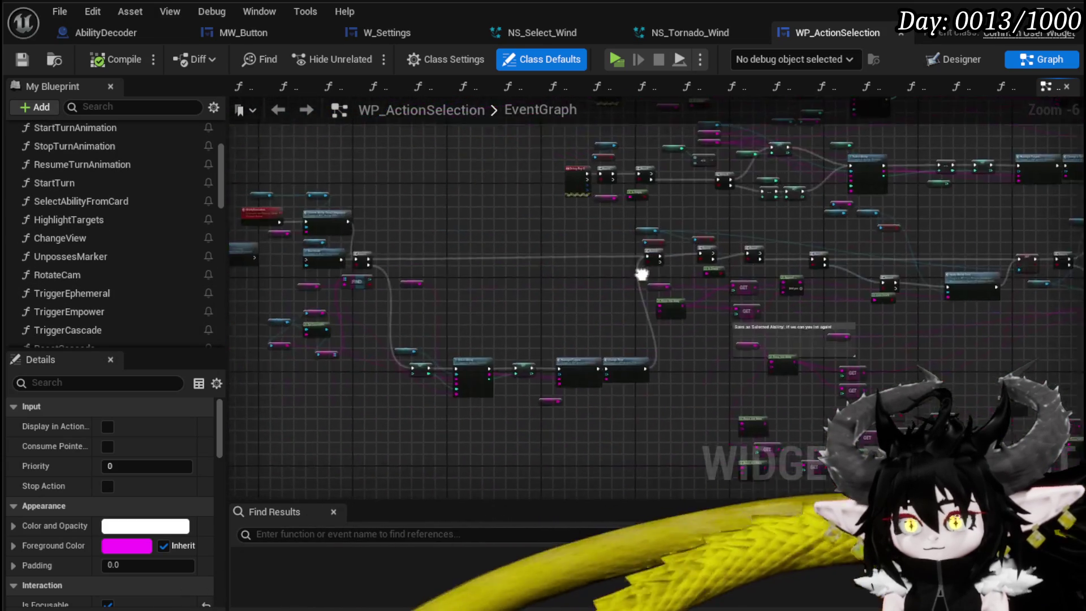
{"action": "scroll", "coordinate": [388, 262], "scroll_direction": "up", "scroll_amount": 4}
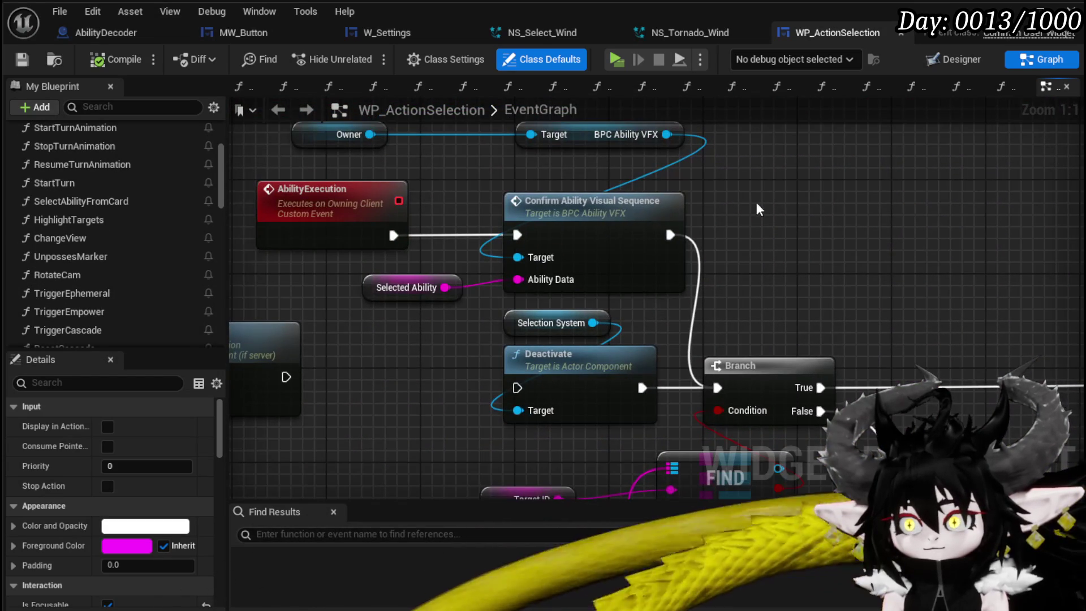
- Review the Confirm Ability Visual Sequence function, compile BPC_AbilityVFX, and open Ability_VFX_DataTable
{"action": "left_click", "coordinate": [607, 212]}
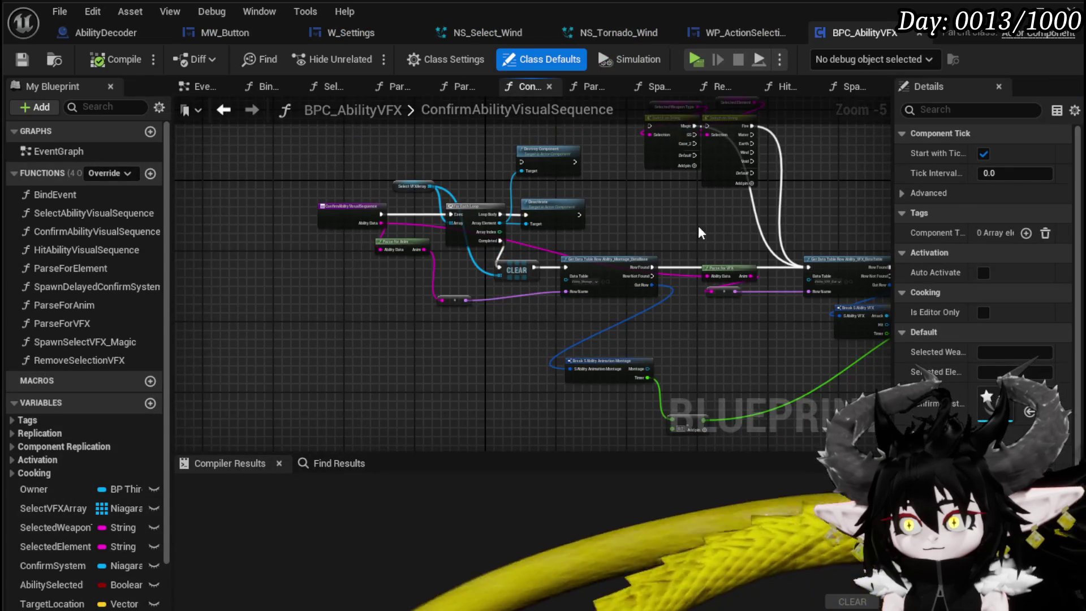
{"action": "scroll", "coordinate": [433, 221], "scroll_direction": "down", "scroll_amount": 2}
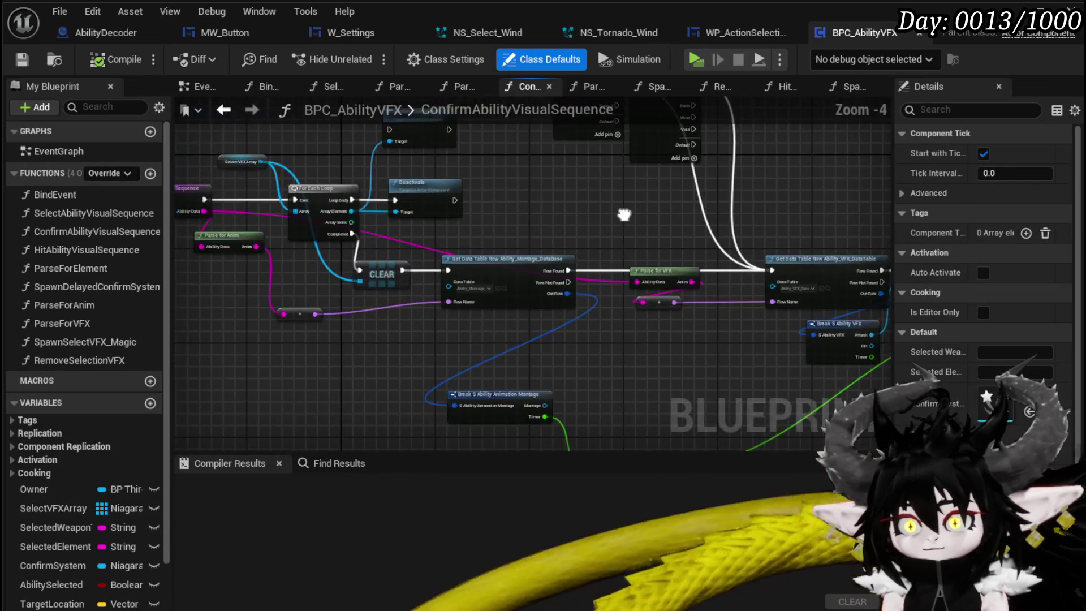
{"action": "scroll", "coordinate": [297, 238], "scroll_direction": "up", "scroll_amount": 2}
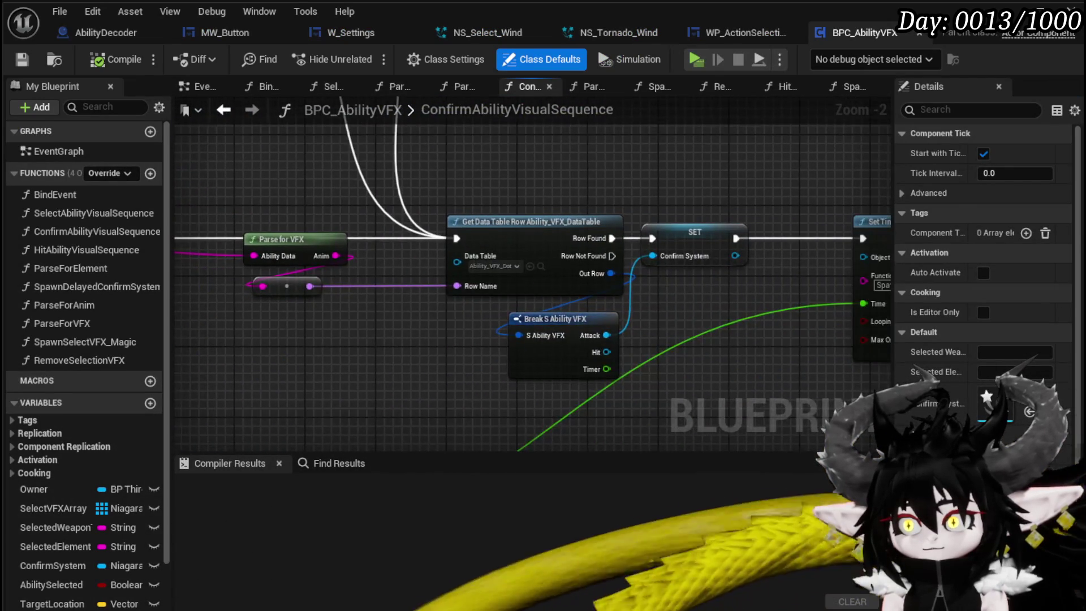
{"action": "scroll", "coordinate": [672, 321], "scroll_direction": "down", "scroll_amount": 2}
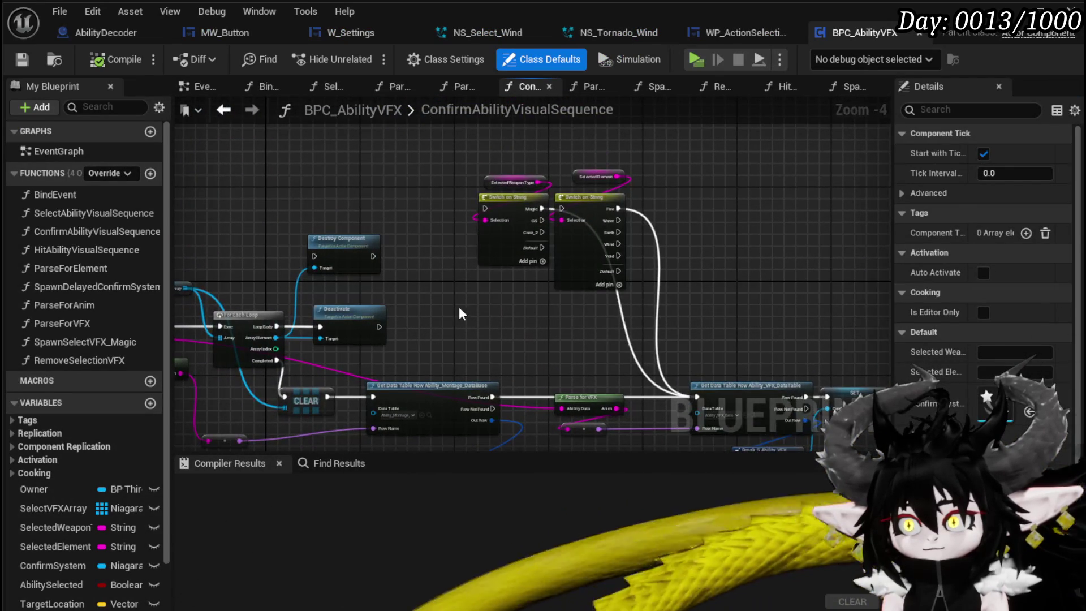
{"action": "left_click_drag", "start_coordinate": [635, 292], "coordinate": [529, 153]}
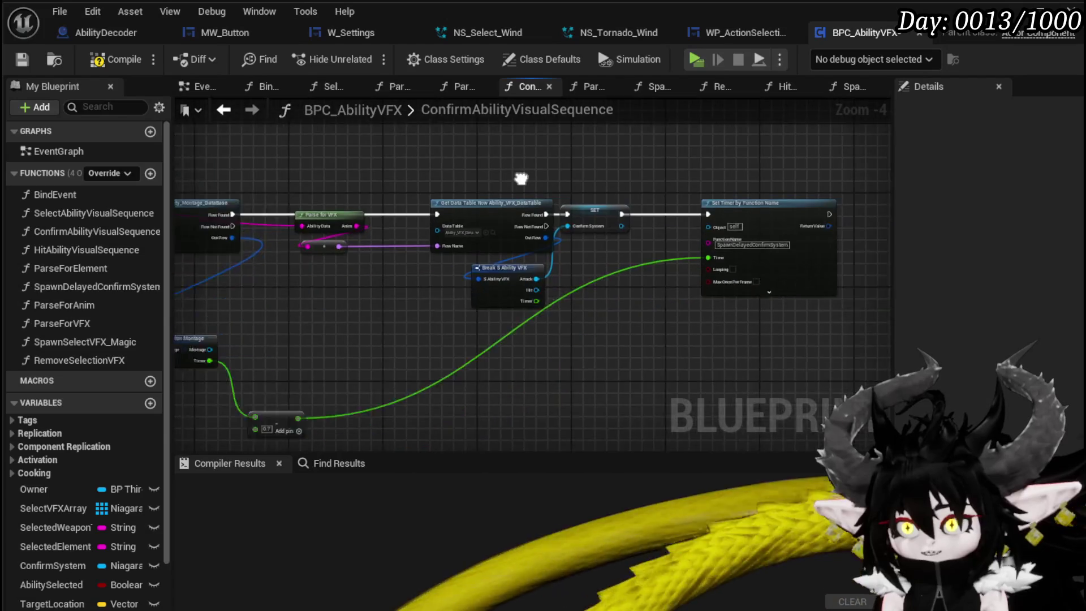
{"action": "scroll", "coordinate": [575, 189], "scroll_direction": "up", "scroll_amount": 5}
{"action": "left_click_drag", "start_coordinate": [472, 328], "coordinate": [548, 320]}
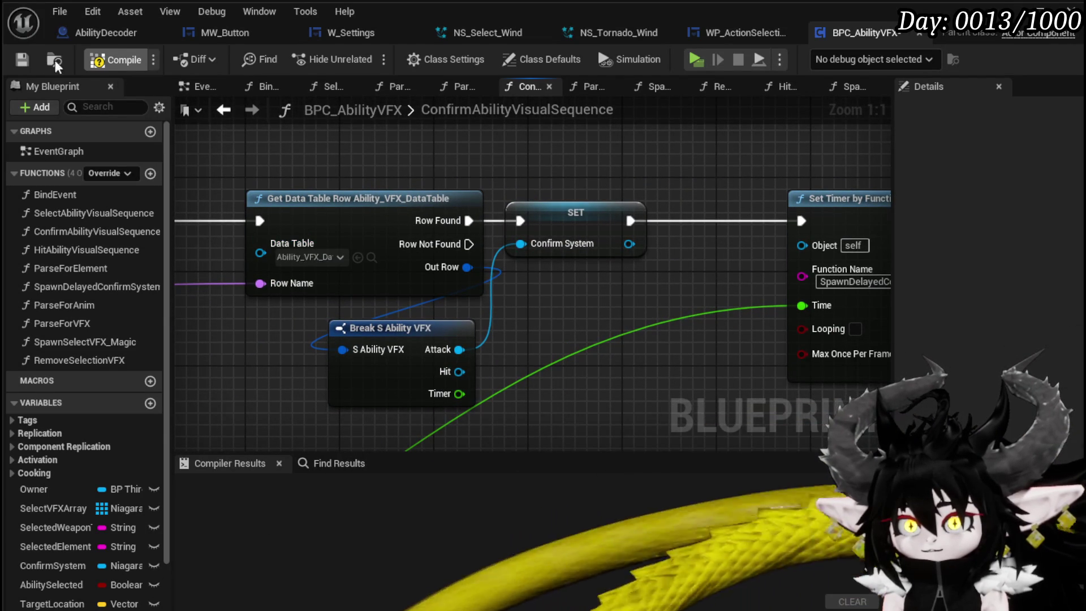
{"action": "left_click", "coordinate": [21, 59]}
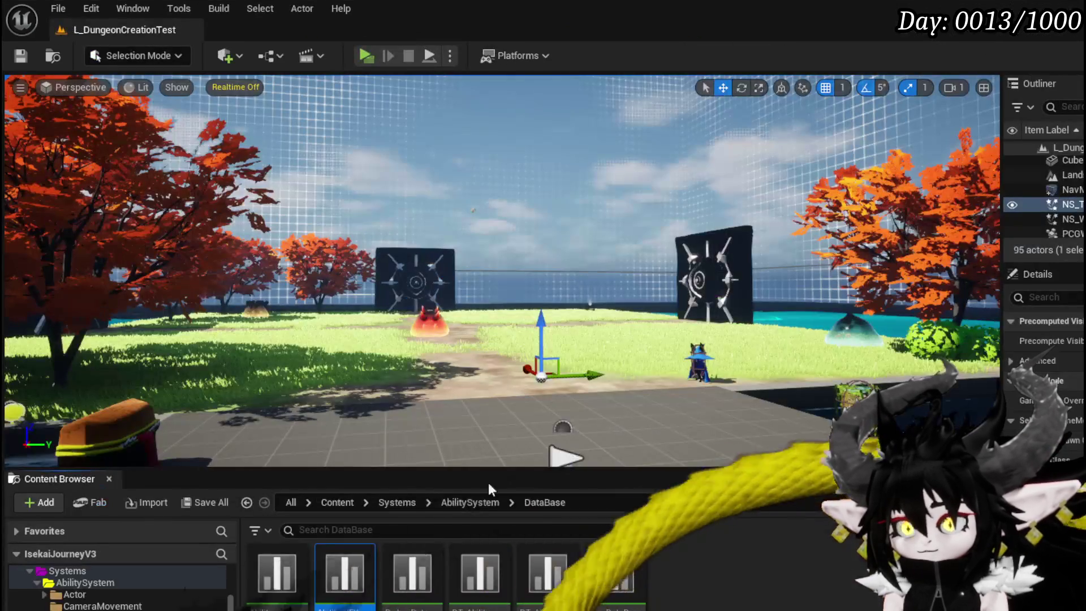
{"action": "double_click", "coordinate": [345, 592]}
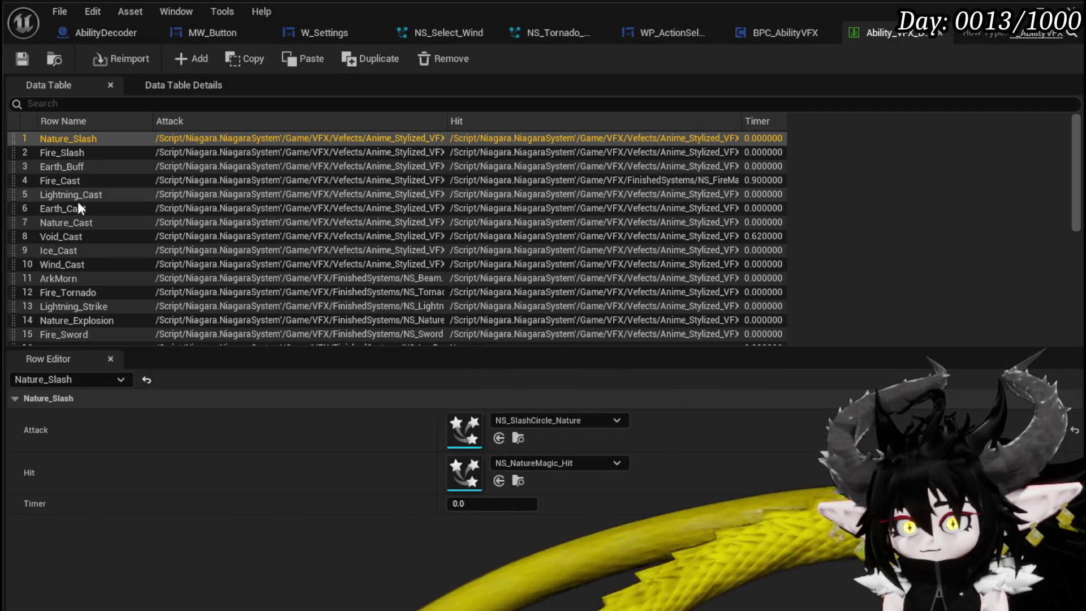
- Copy Nature_Cast's Attack effect into Wind_Cast's Attack as NS_NatureMagic_Cast and save
{"action": "left_click", "coordinate": [70, 220]}
{"action": "right_click", "coordinate": [459, 423]}
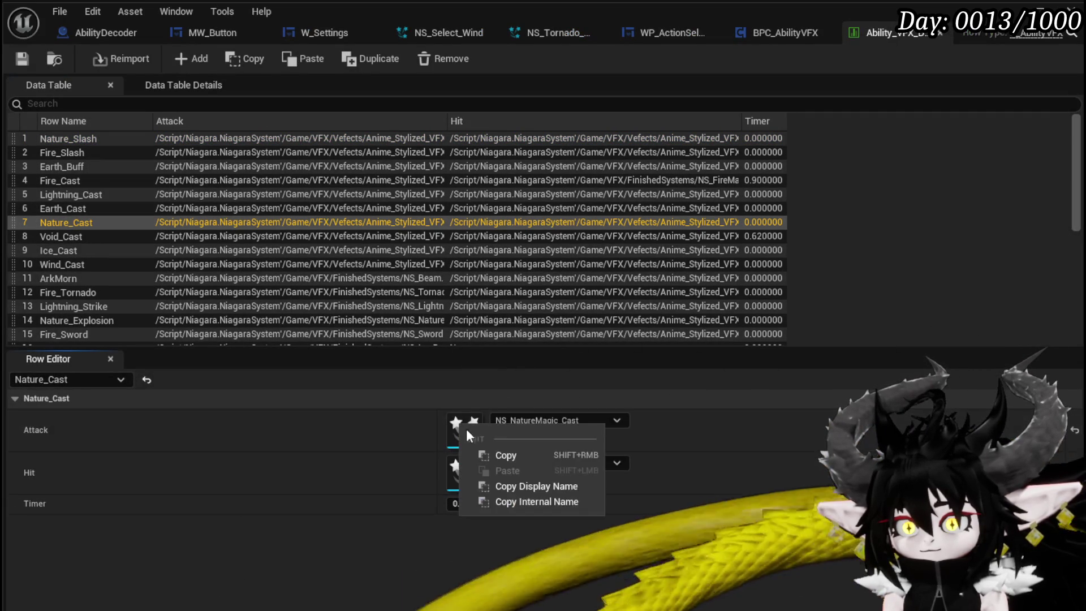
{"action": "left_click", "coordinate": [513, 454]}
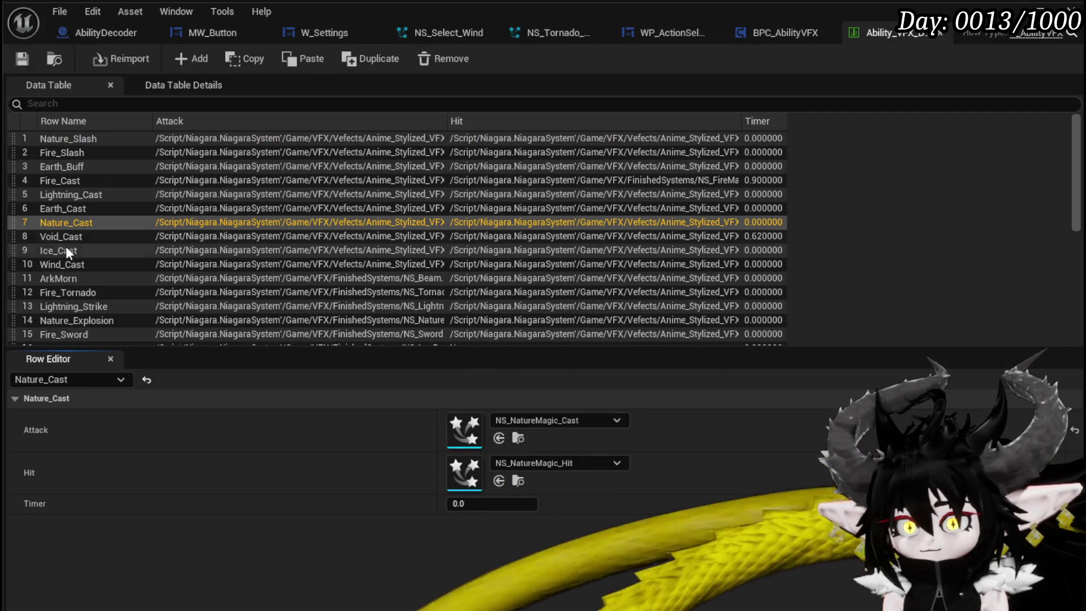
{"action": "left_click", "coordinate": [87, 264]}
{"action": "right_click", "coordinate": [467, 431]}
{"action": "left_click", "coordinate": [512, 471]}
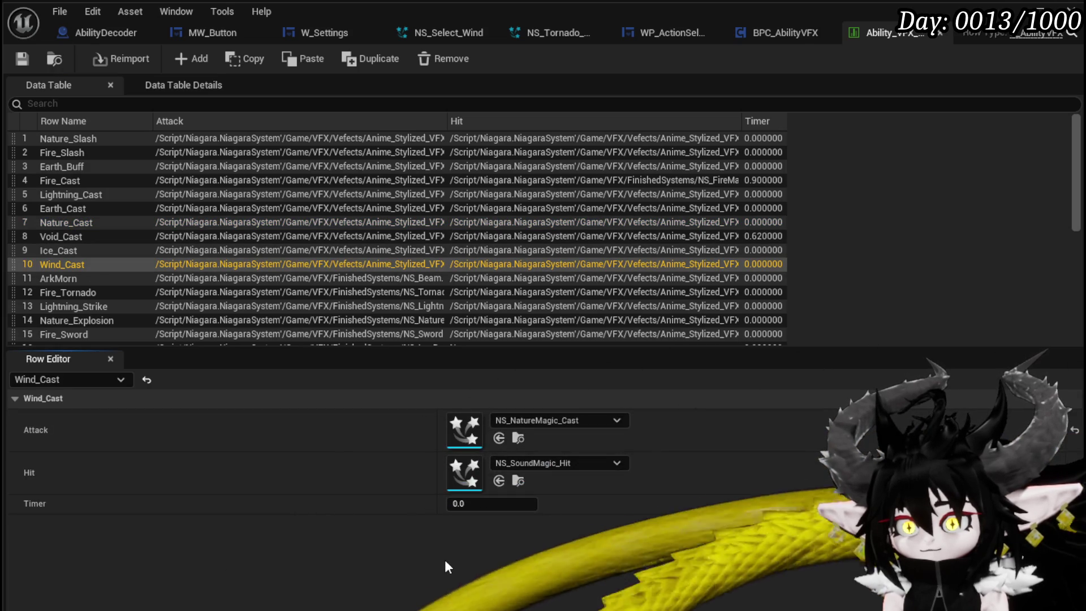
{"action": "left_click", "coordinate": [22, 58]}
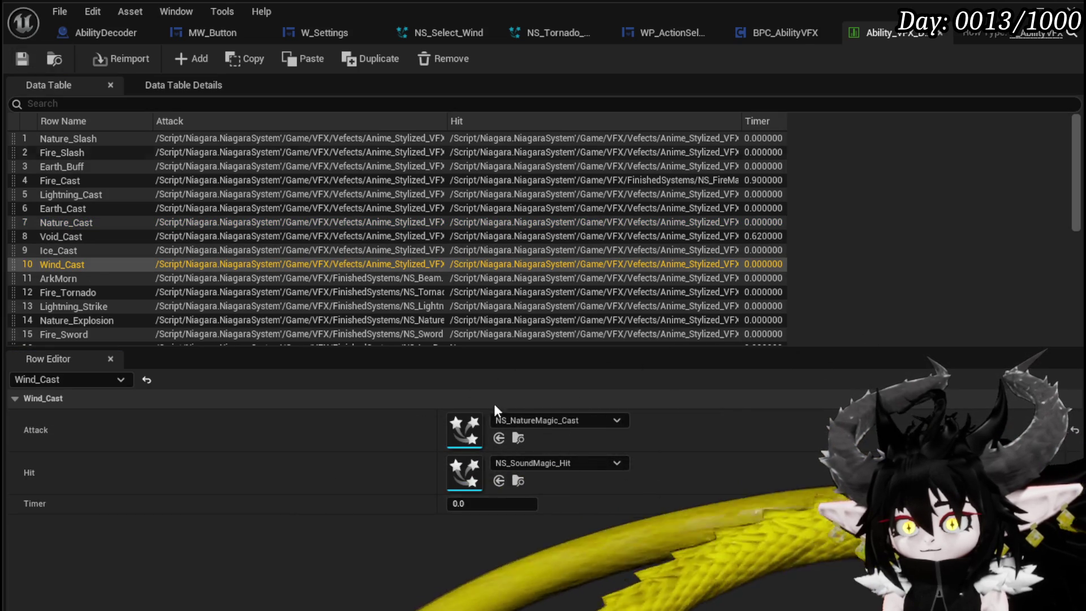
- Set Wind_Cast's Hit effect to NS_NatureMagic_Hit, save the table, and start playing the level
{"action": "left_click", "coordinate": [566, 462]}
{"action": "type", "text": "Nature ma"}
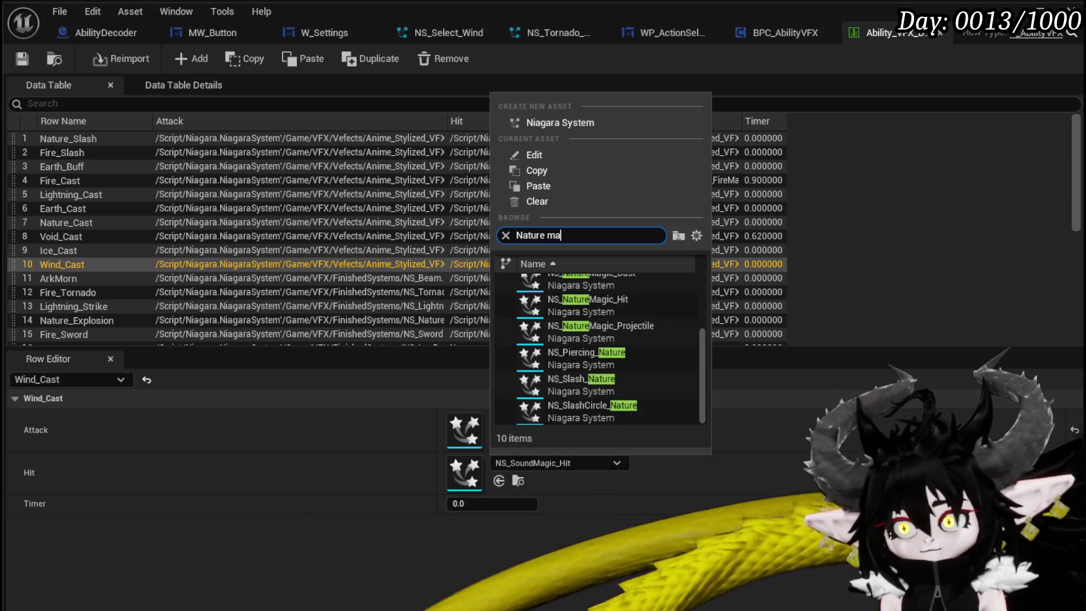
{"action": "type", "text": "gic expl"}
{"action": "key", "text": "BackSpace"}
{"action": "key", "text": "BackSpace"}
{"action": "key", "text": "BackSpace"}
{"action": "type", "text": "hi"}
{"action": "left_click", "coordinate": [589, 287]}
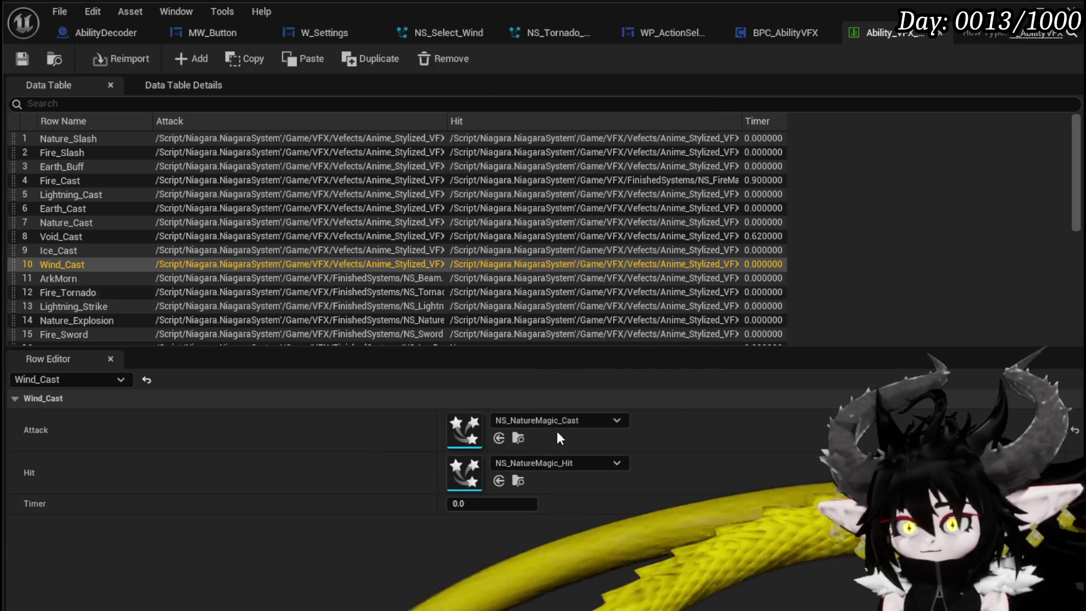
{"action": "key", "text": "ctrl+shift+s"}
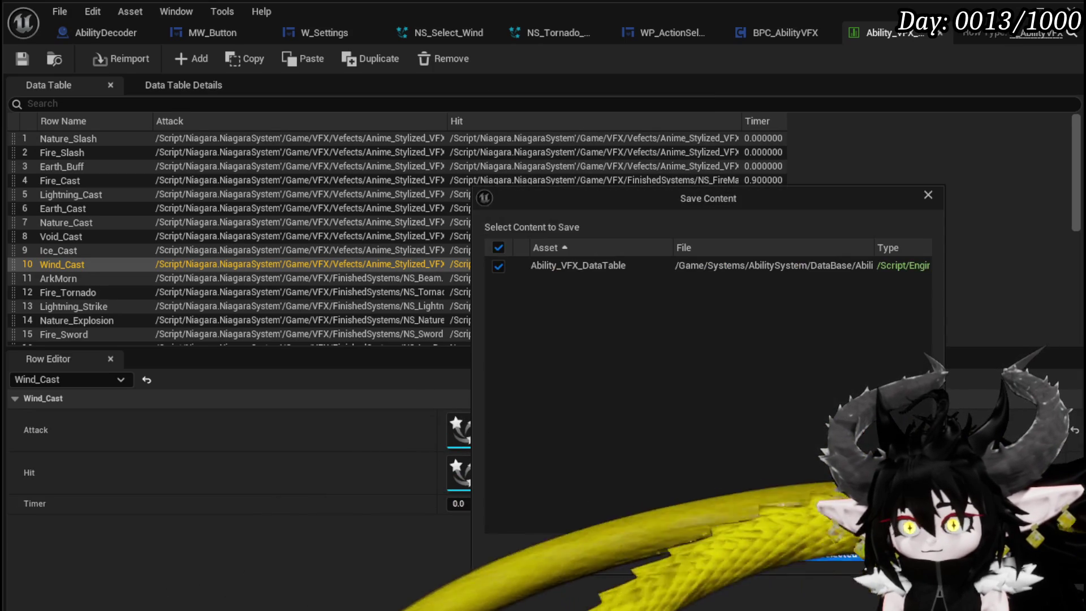
{"action": "left_click", "coordinate": [812, 554]}
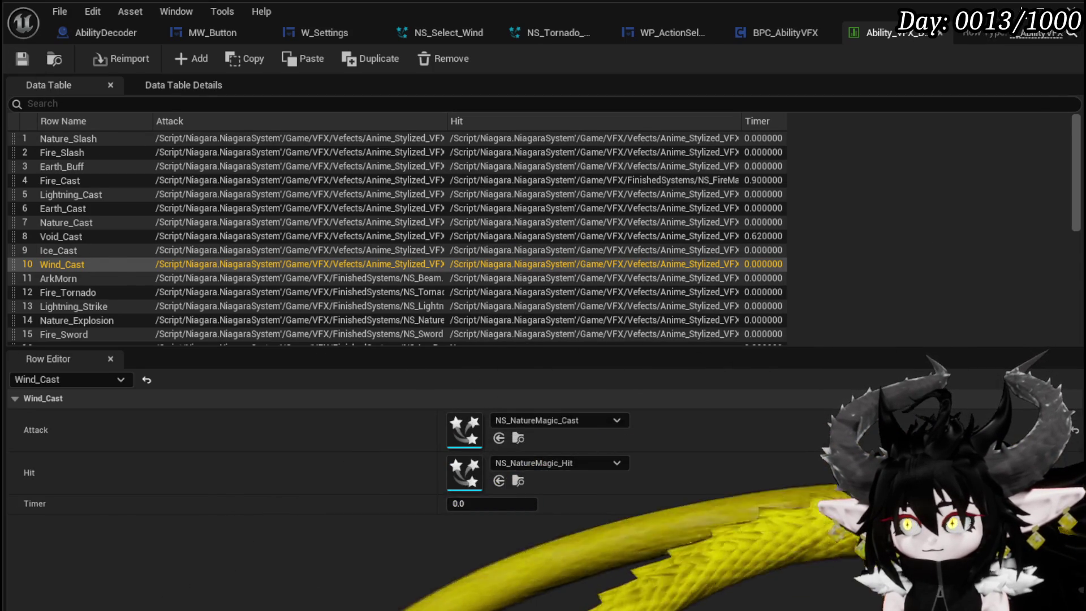
{"action": "left_click", "coordinate": [1020, 10]}
{"action": "left_click", "coordinate": [359, 54]}
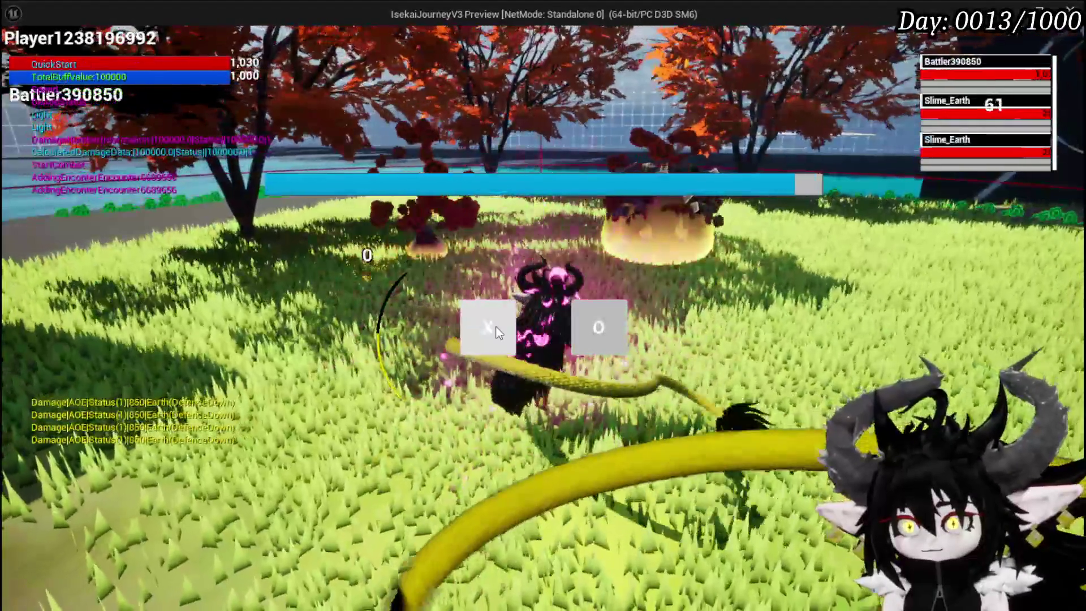
- Enter combat, cast the Free AIM Fire wind card at a slime, then stop playing
{"action": "left_click", "coordinate": [495, 327]}
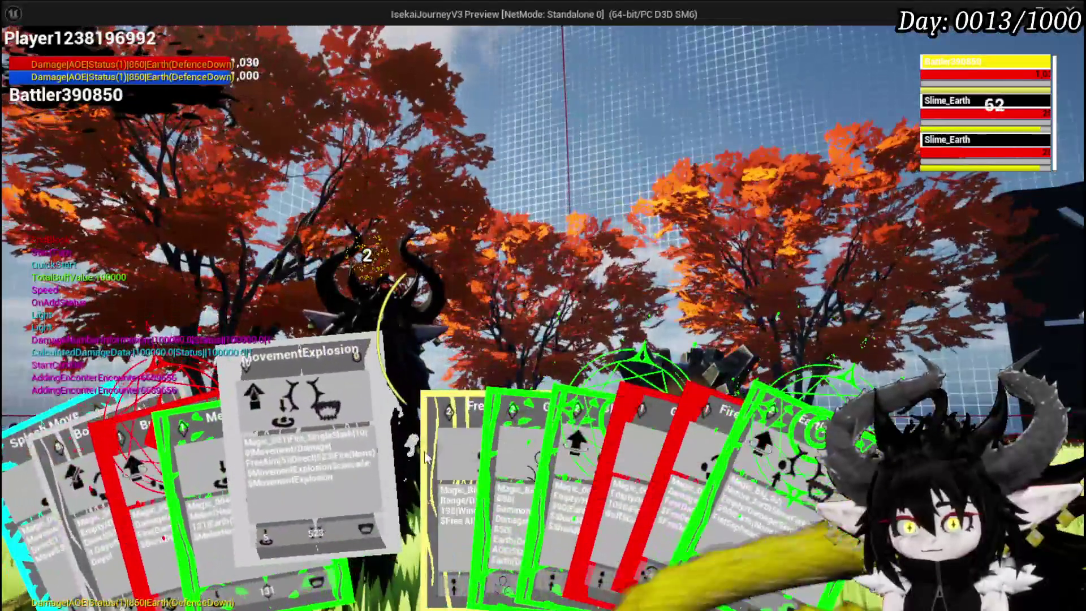
{"action": "left_click", "coordinate": [426, 450]}
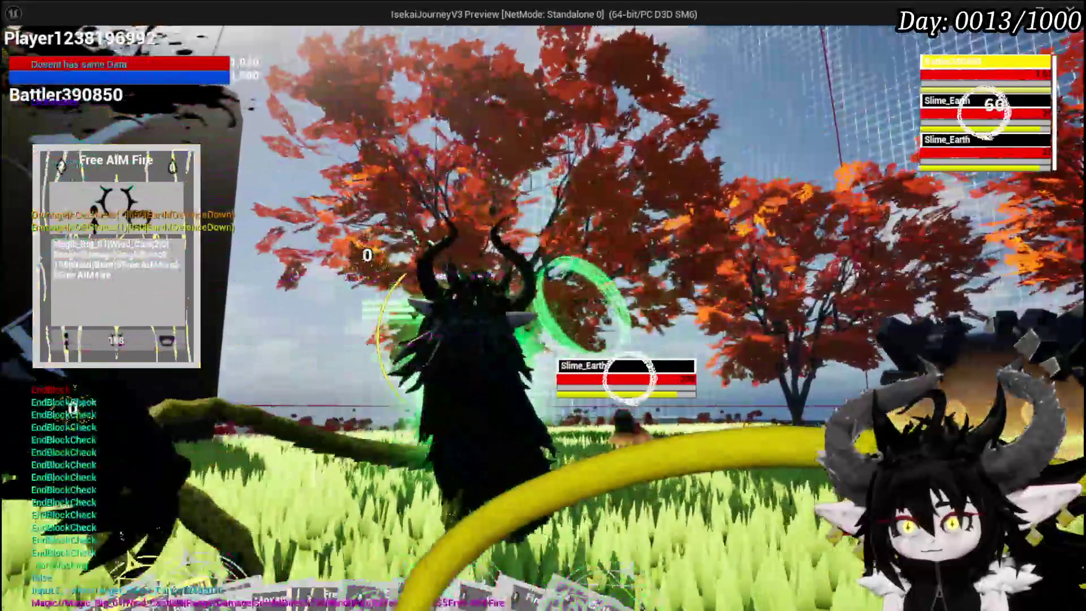
{"action": "left_click", "coordinate": [628, 378]}
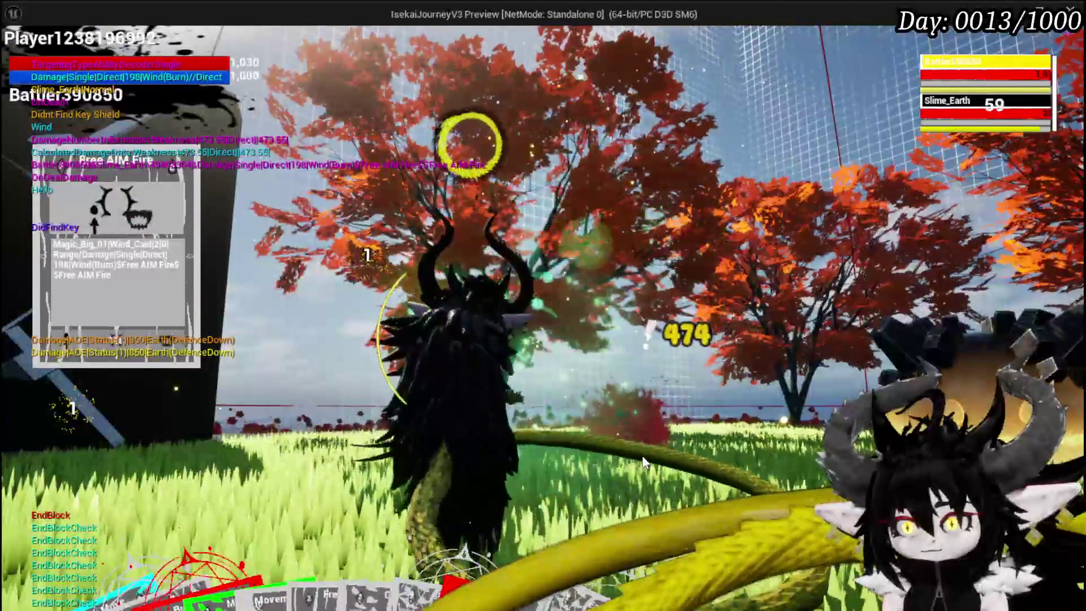
{"action": "key", "text": "Escape"}
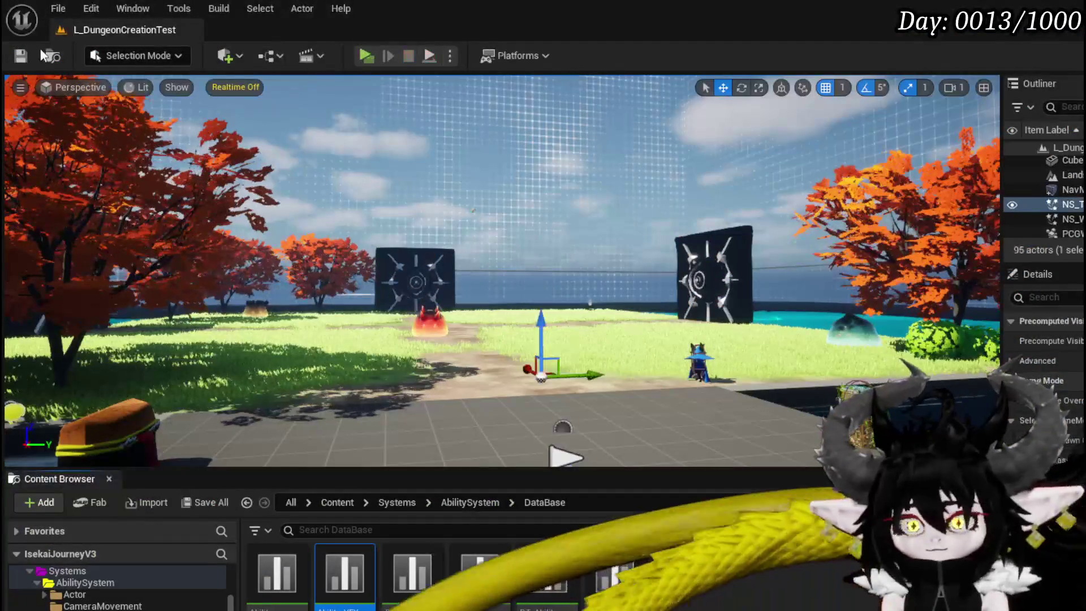
- Save all assets and browse the Content Browser to Systems > CombatSystem > UI
{"action": "key", "text": "ctrl+s"}
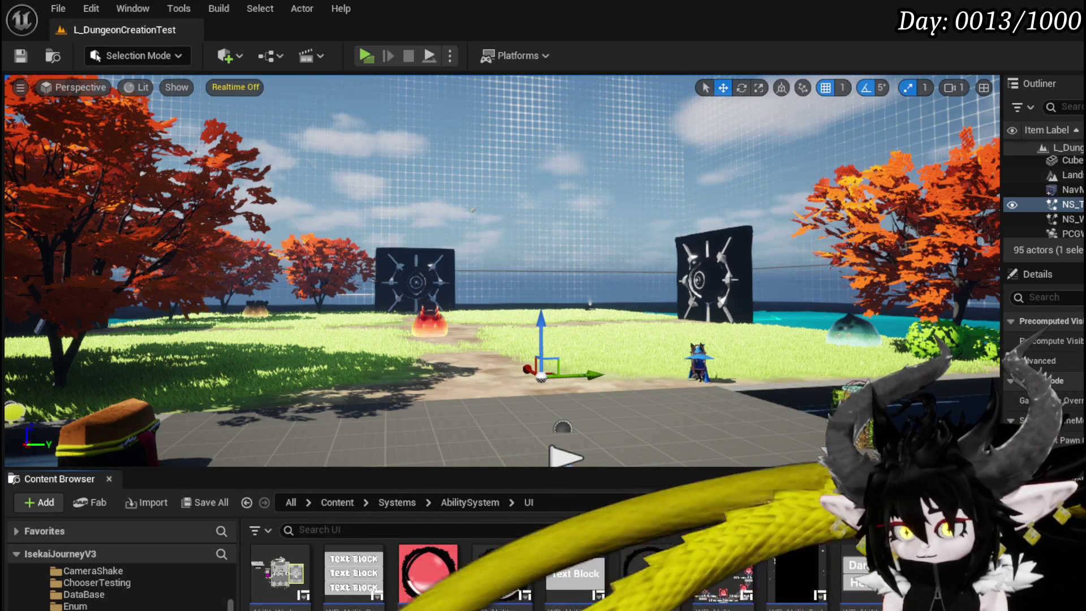
{"action": "scroll", "coordinate": [88, 594], "scroll_direction": "down", "scroll_amount": 5}
{"action": "scroll", "coordinate": [89, 594], "scroll_direction": "up", "scroll_amount": 8}
{"action": "scroll", "coordinate": [89, 594], "scroll_direction": "down", "scroll_amount": 4}
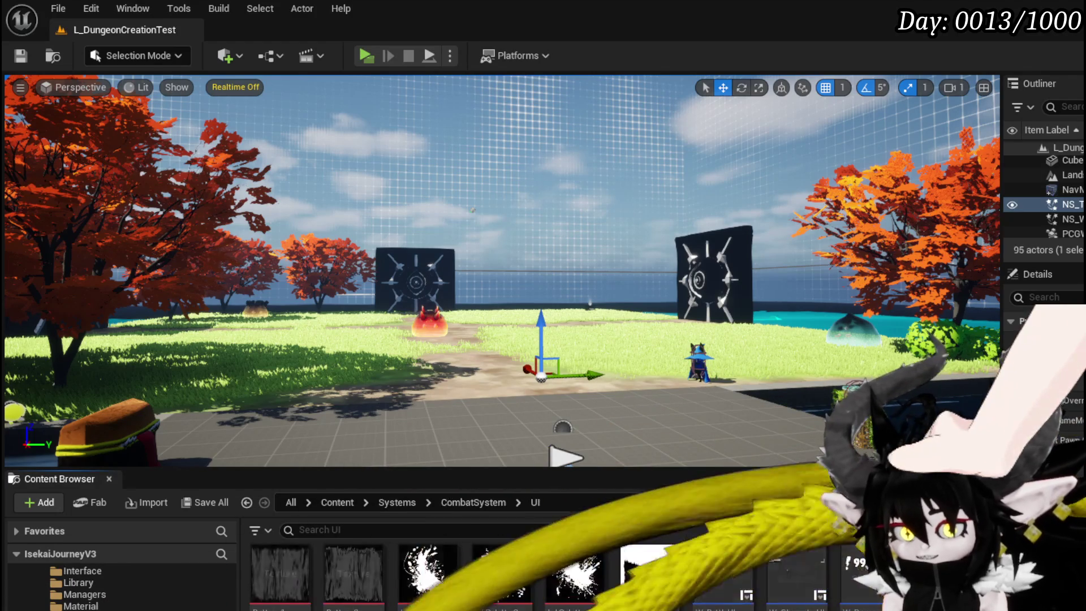
- Open WP_Card, select its WP_AbilityToolTipp child, and check the SetData logic
{"action": "double_click", "coordinate": [429, 577]}
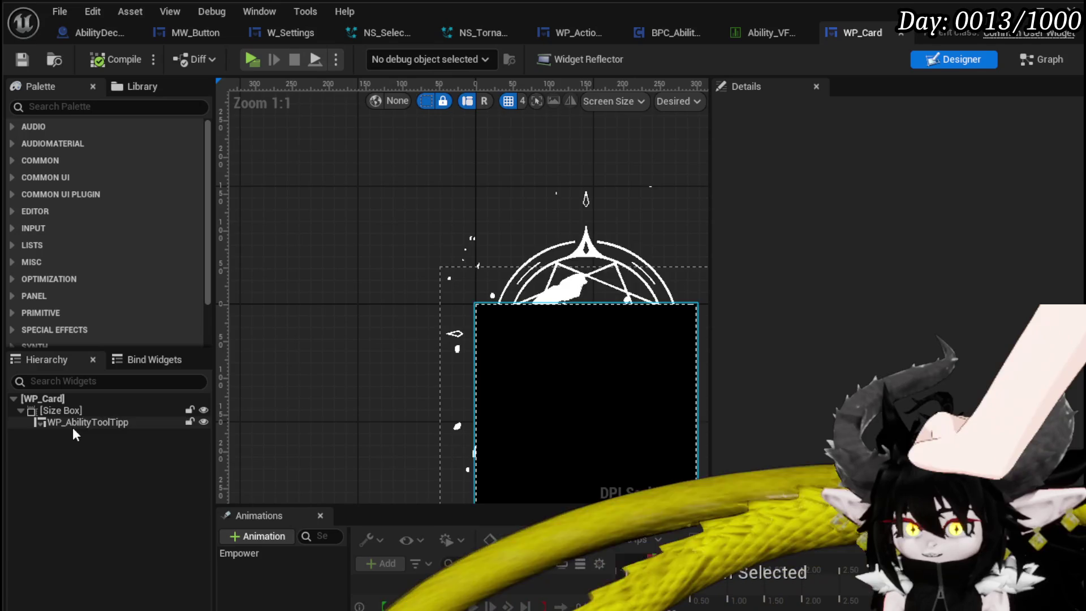
{"action": "left_click", "coordinate": [73, 426]}
{"action": "scroll", "coordinate": [412, 331], "scroll_direction": "down", "scroll_amount": 2}
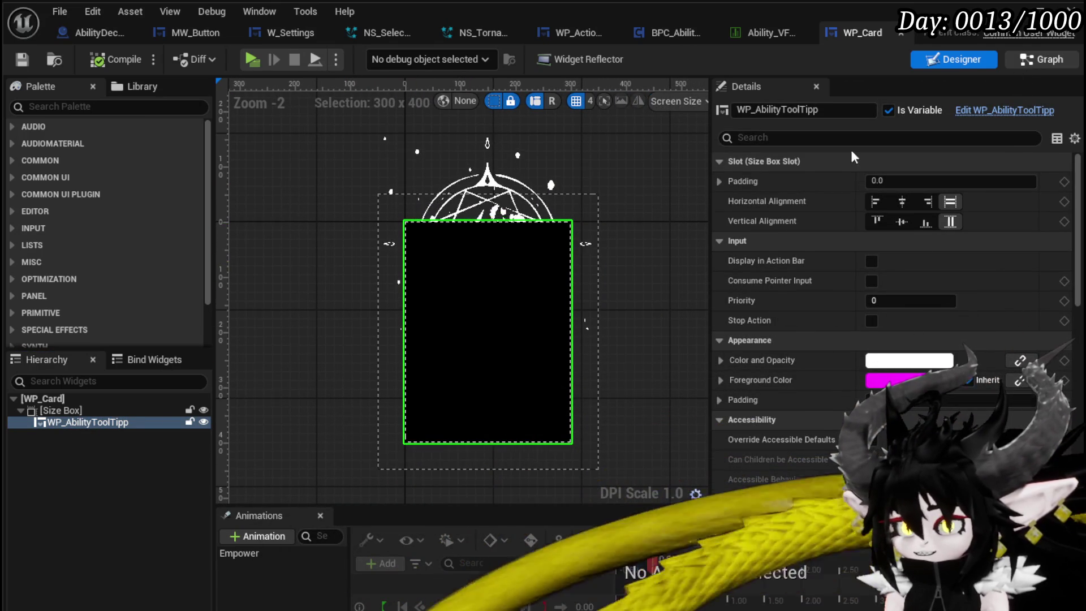
{"action": "left_click", "coordinate": [965, 109]}
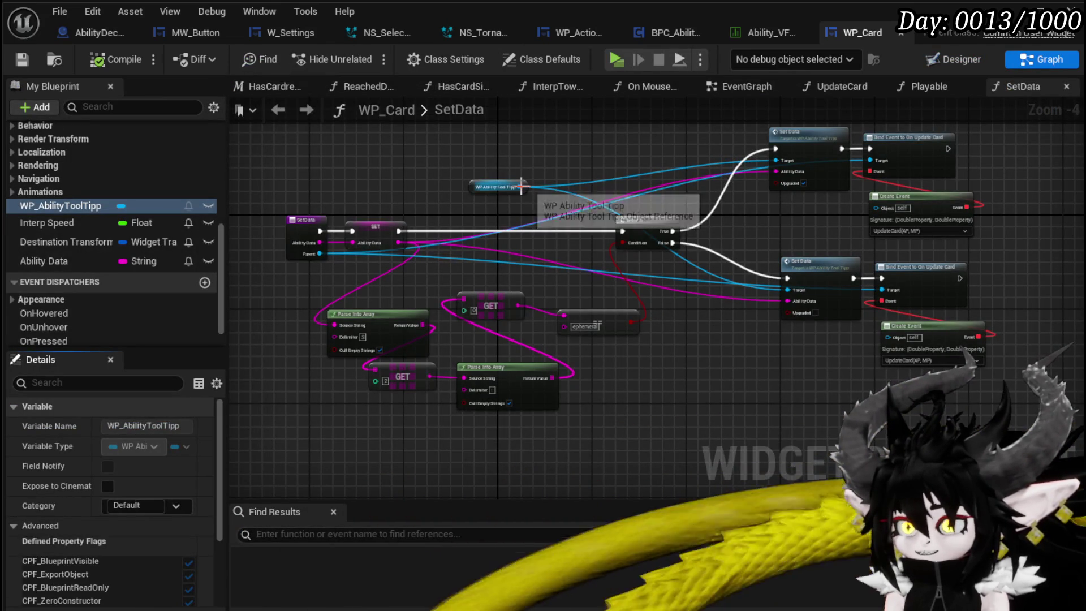
{"action": "left_click", "coordinate": [969, 60]}
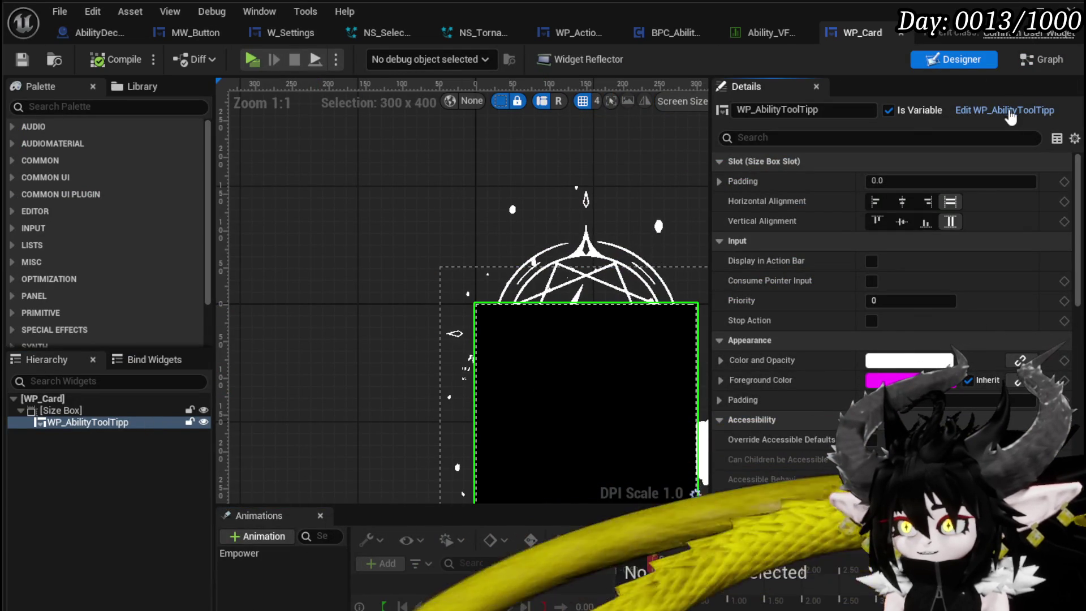
- Open WP_AbilityToolTipp, hide the Image_Dissolve layer, and switch to its Graph
{"action": "double_click", "coordinate": [504, 192]}
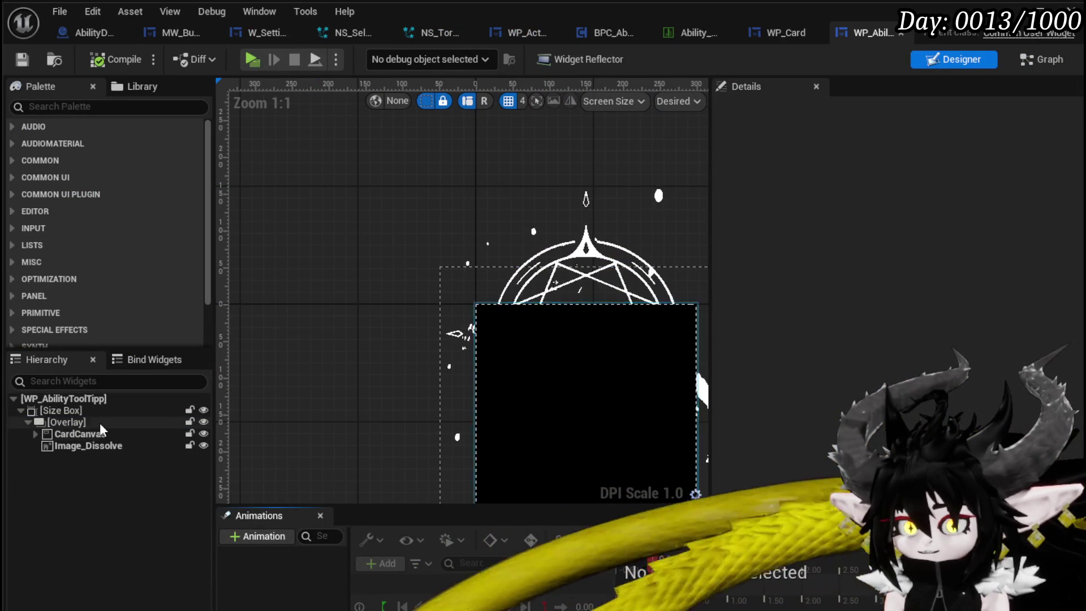
{"action": "left_click", "coordinate": [200, 421]}
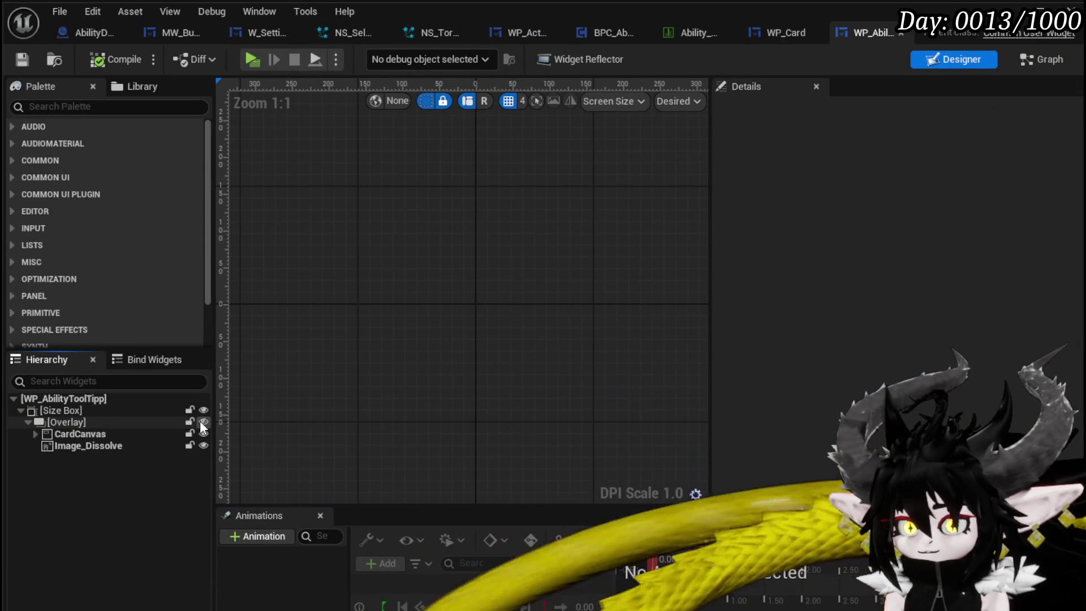
{"action": "left_click", "coordinate": [201, 421]}
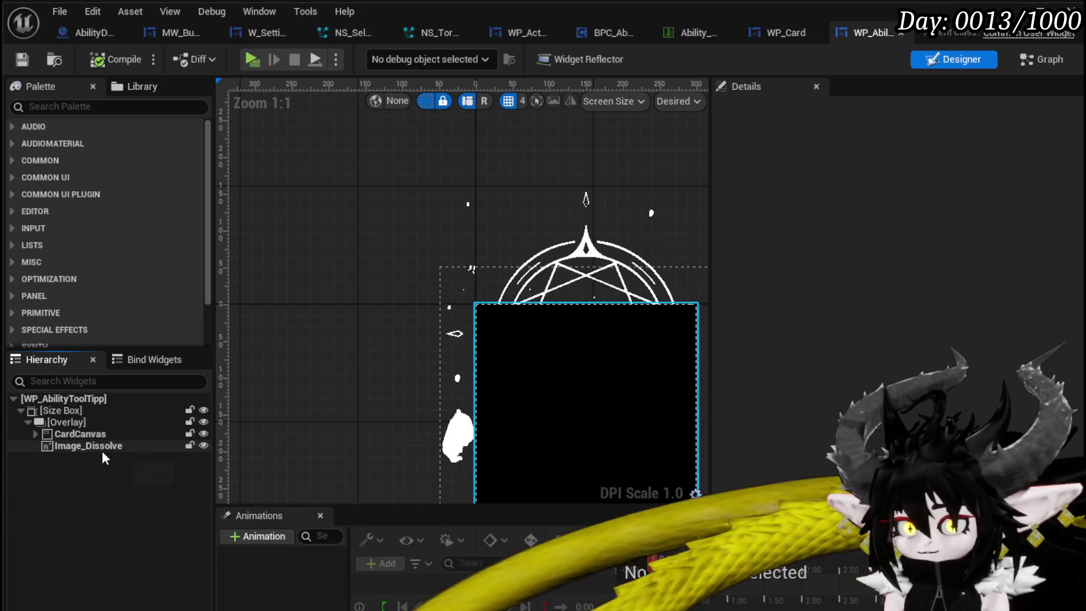
{"action": "left_click", "coordinate": [102, 447]}
{"action": "left_click", "coordinate": [202, 446]}
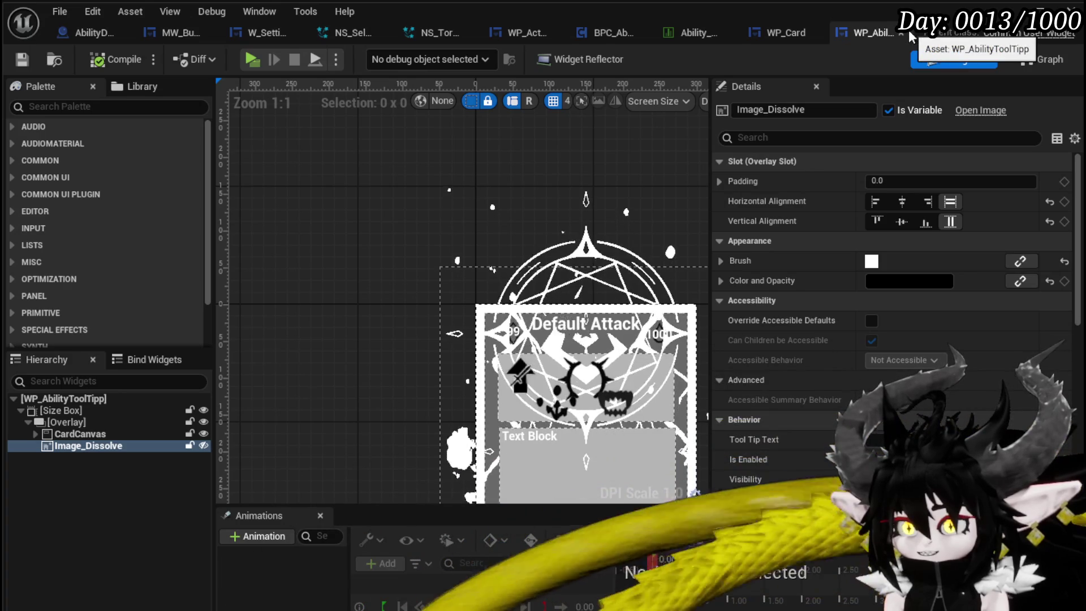
{"action": "left_click", "coordinate": [1036, 60]}
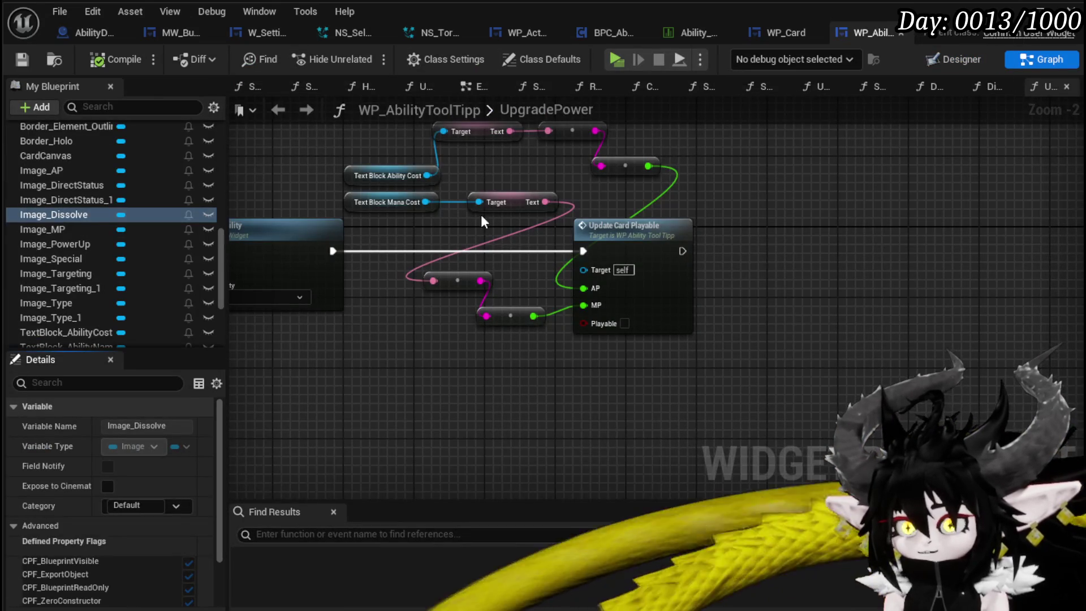
{"action": "scroll", "coordinate": [105, 201], "scroll_direction": "up", "scroll_amount": 10}
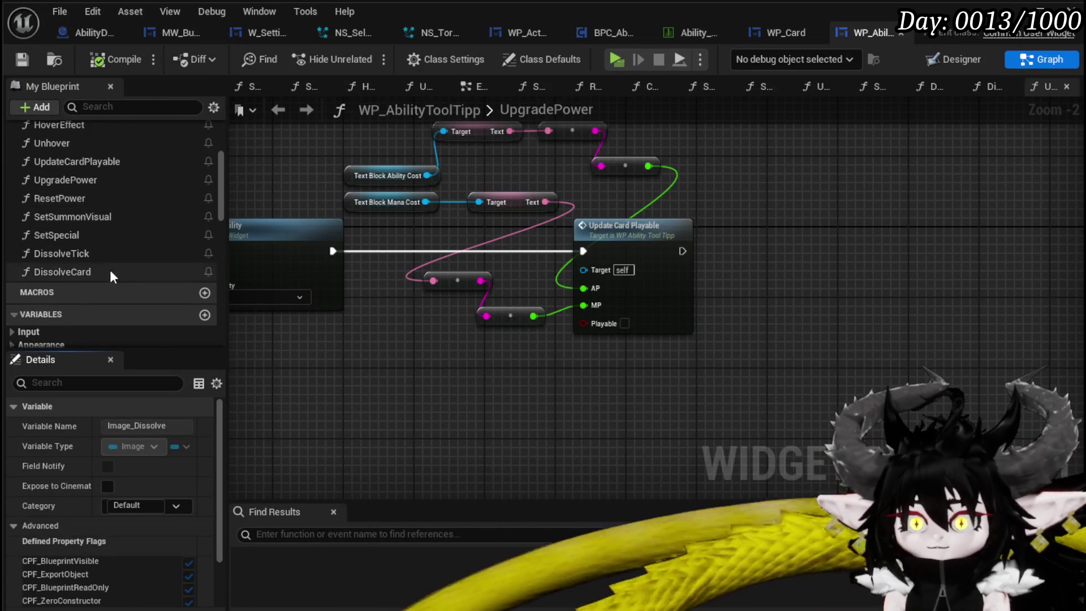
- Open the ChoseElementColor function and pan to the element branches
{"action": "scroll", "coordinate": [108, 256], "scroll_direction": "up", "scroll_amount": 3}
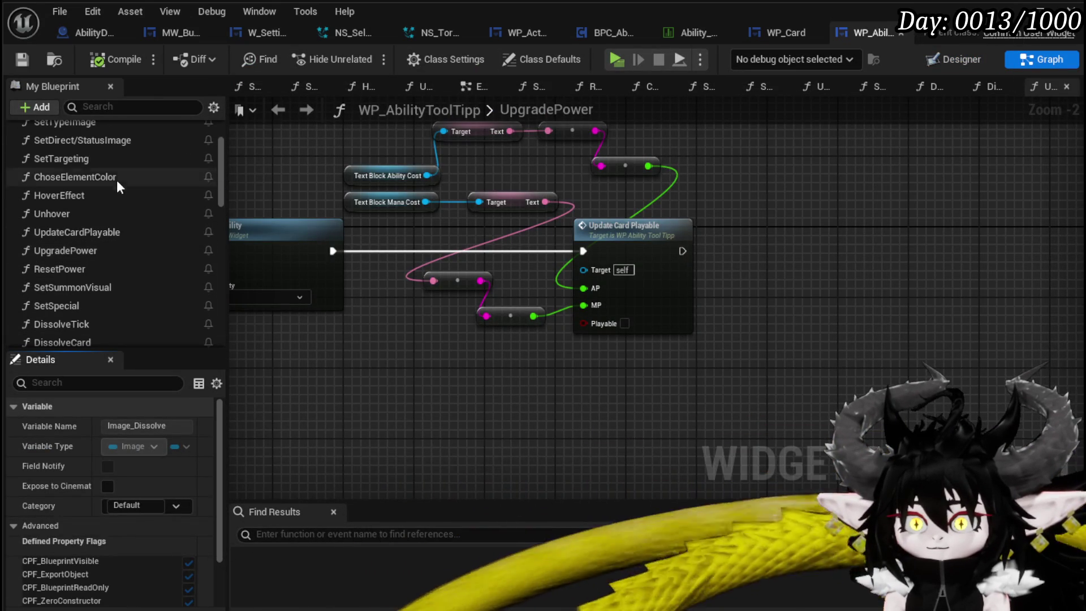
{"action": "double_click", "coordinate": [118, 177]}
{"action": "scroll", "coordinate": [661, 236], "scroll_direction": "down", "scroll_amount": 2}
{"action": "mouse_move", "coordinate": [661, 236]}
{"action": "left_mouse_down"}
{"action": "mouse_move", "coordinate": [757, 211]}
{"action": "mouse_move", "coordinate": [900, 199]}
{"action": "mouse_move", "coordinate": [743, 193]}
{"action": "left_mouse_up"}
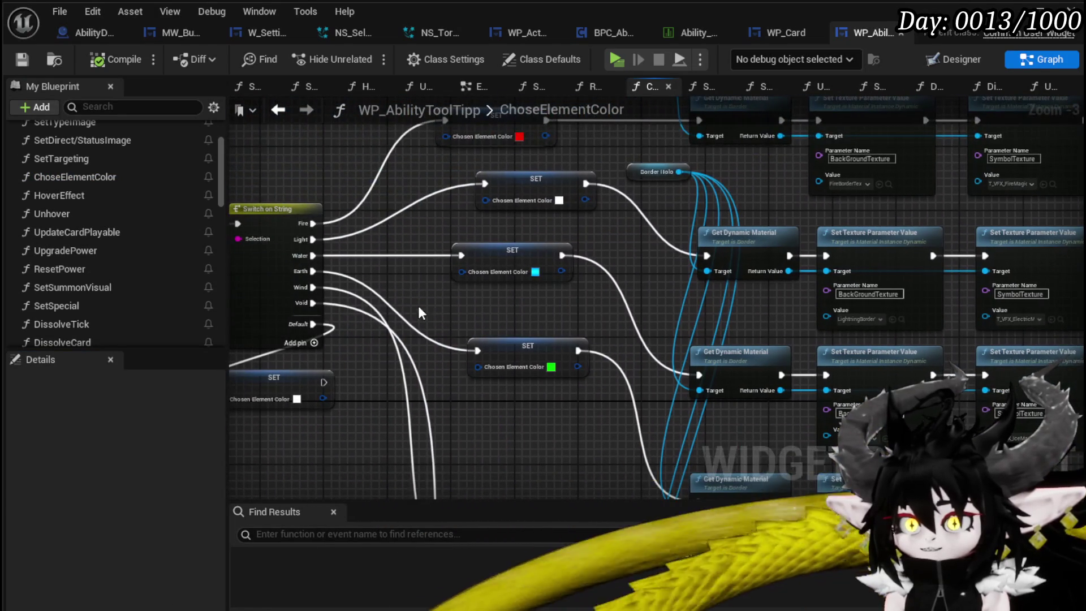
{"action": "scroll", "coordinate": [394, 254], "scroll_direction": "up", "scroll_amount": 3}
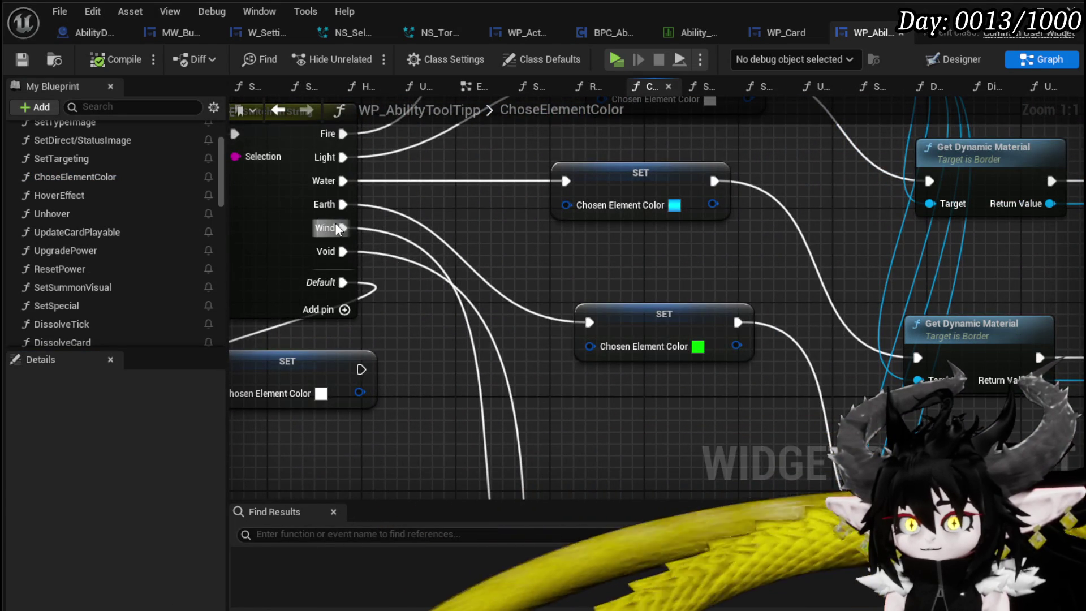
- Wire the Switch node's Wind pin into the SET Chosen Element Color node and compile
{"action": "left_click_drag", "start_coordinate": [338, 228], "coordinate": [497, 291]}
{"action": "mouse_move", "coordinate": [571, 318]}
{"action": "left_mouse_down"}
{"action": "mouse_move", "coordinate": [587, 323]}
{"action": "mouse_move", "coordinate": [549, 273]}
{"action": "left_mouse_up"}
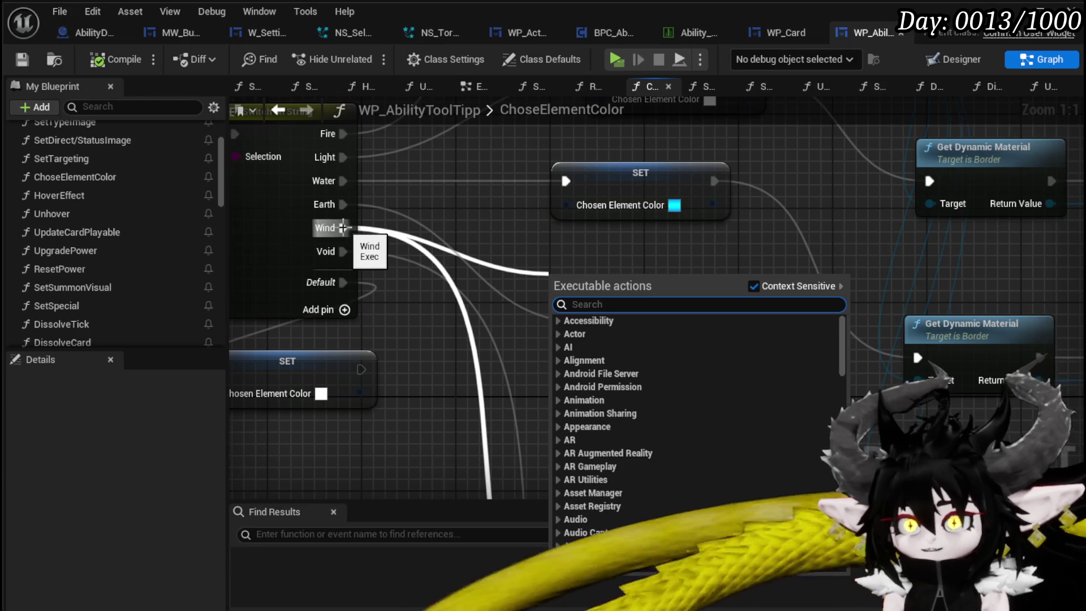
{"action": "key", "text": "Escape"}
{"action": "mouse_move", "coordinate": [342, 228]}
{"action": "left_mouse_down"}
{"action": "mouse_move", "coordinate": [538, 318]}
{"action": "mouse_move", "coordinate": [589, 325]}
{"action": "left_mouse_up"}
{"action": "scroll", "coordinate": [569, 289], "scroll_direction": "down", "scroll_amount": 5}
{"action": "scroll", "coordinate": [459, 218], "scroll_direction": "up", "scroll_amount": 3}
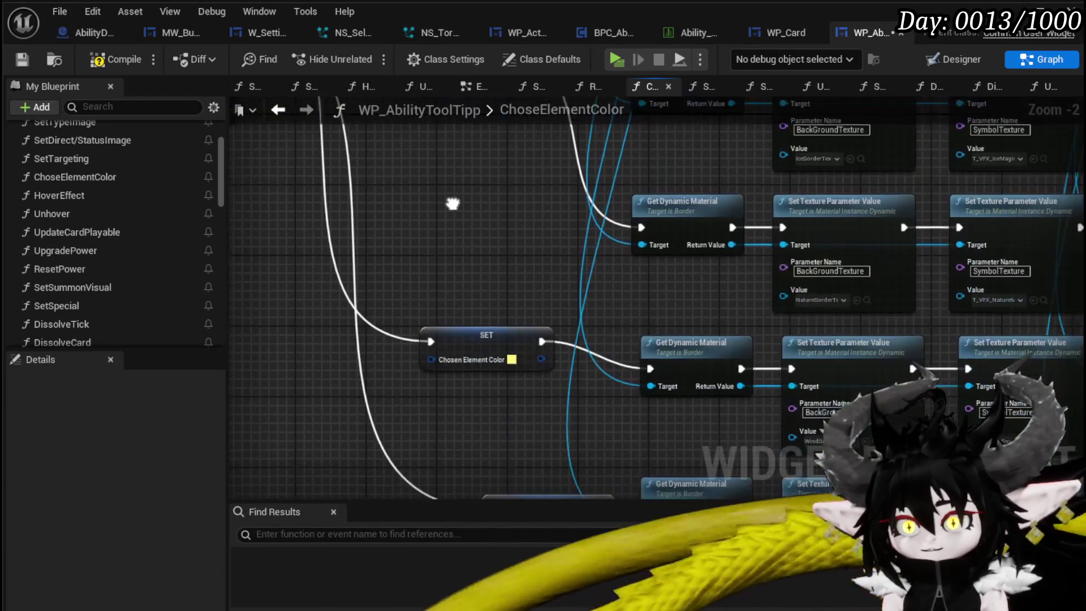
{"action": "left_click", "coordinate": [501, 391]}
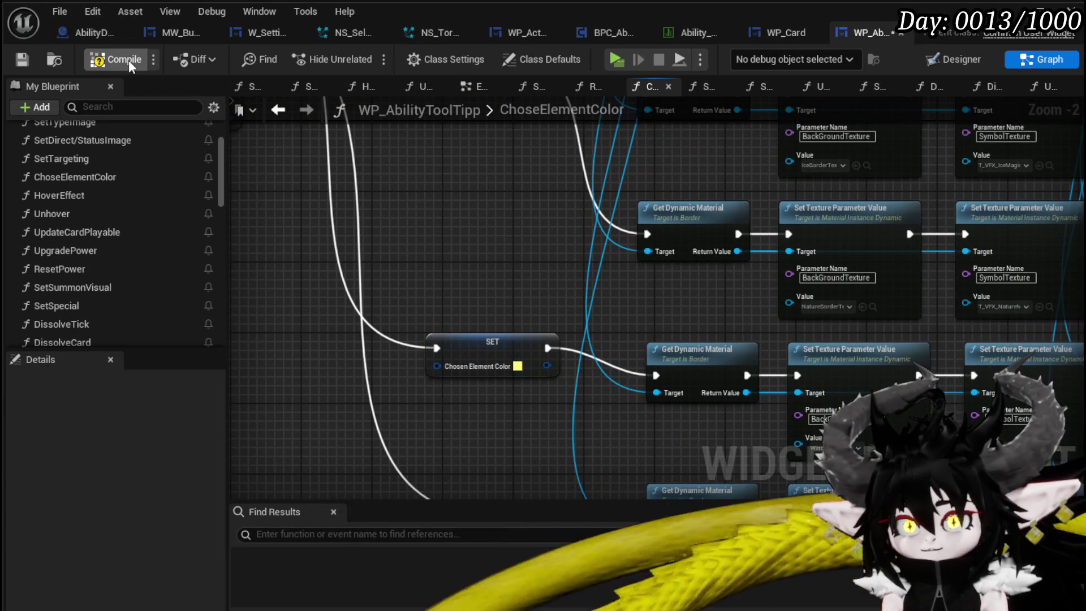
{"action": "left_click", "coordinate": [12, 59]}
- Bring the Wind colour node into view and open its colour picker
{"action": "scroll", "coordinate": [321, 306], "scroll_direction": "up", "scroll_amount": 2}
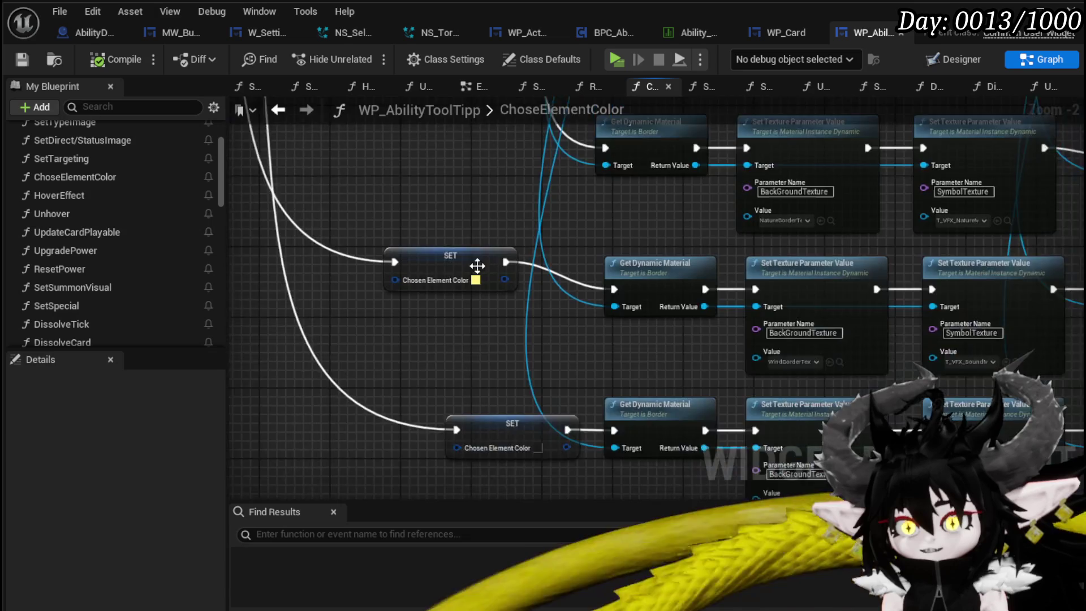
{"action": "mouse_move", "coordinate": [321, 305]}
{"action": "left_mouse_down"}
{"action": "mouse_move", "coordinate": [359, 327]}
{"action": "mouse_move", "coordinate": [424, 327]}
{"action": "mouse_move", "coordinate": [438, 464]}
{"action": "mouse_move", "coordinate": [454, 361]}
{"action": "mouse_move", "coordinate": [590, 213]}
{"action": "left_mouse_up"}
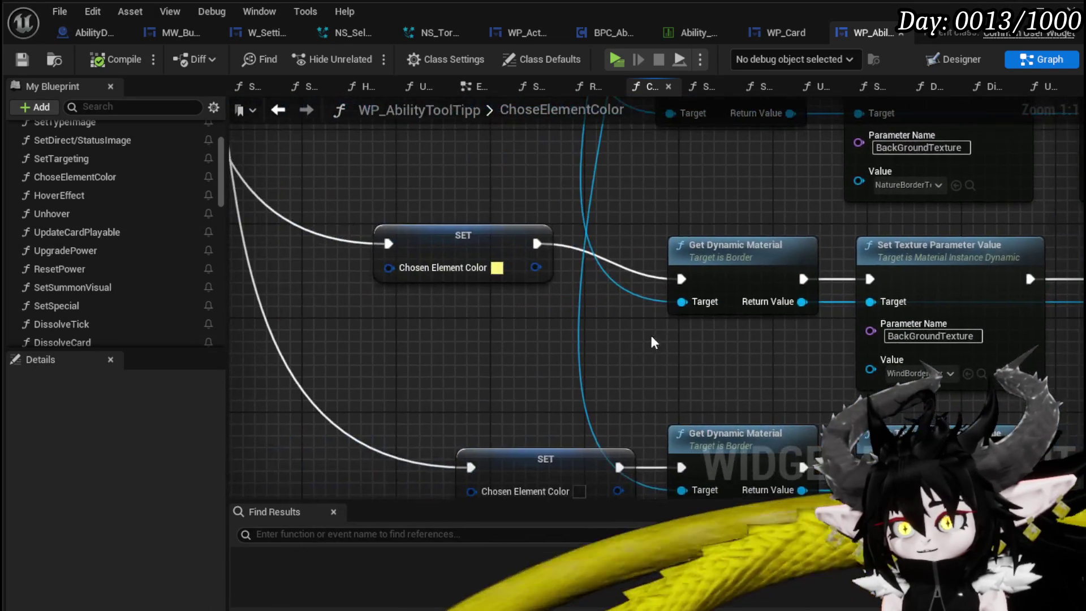
{"action": "left_click", "coordinate": [497, 269]}
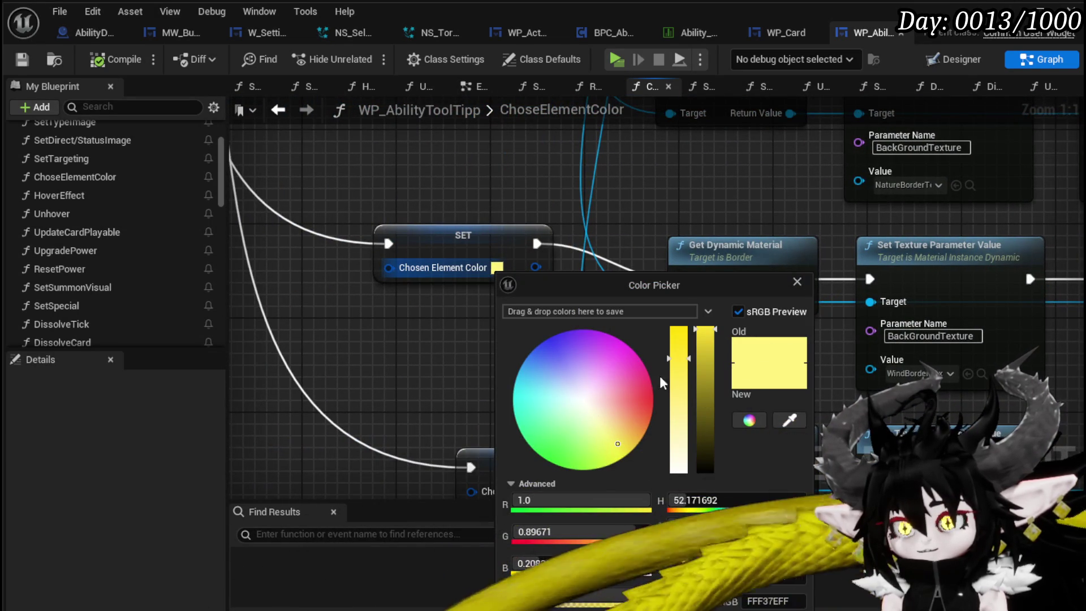
- Darken and shift the Wind Chosen Element Color to brown (9F744BFF) and confirm
{"action": "left_click_drag", "start_coordinate": [713, 384], "coordinate": [712, 406]}
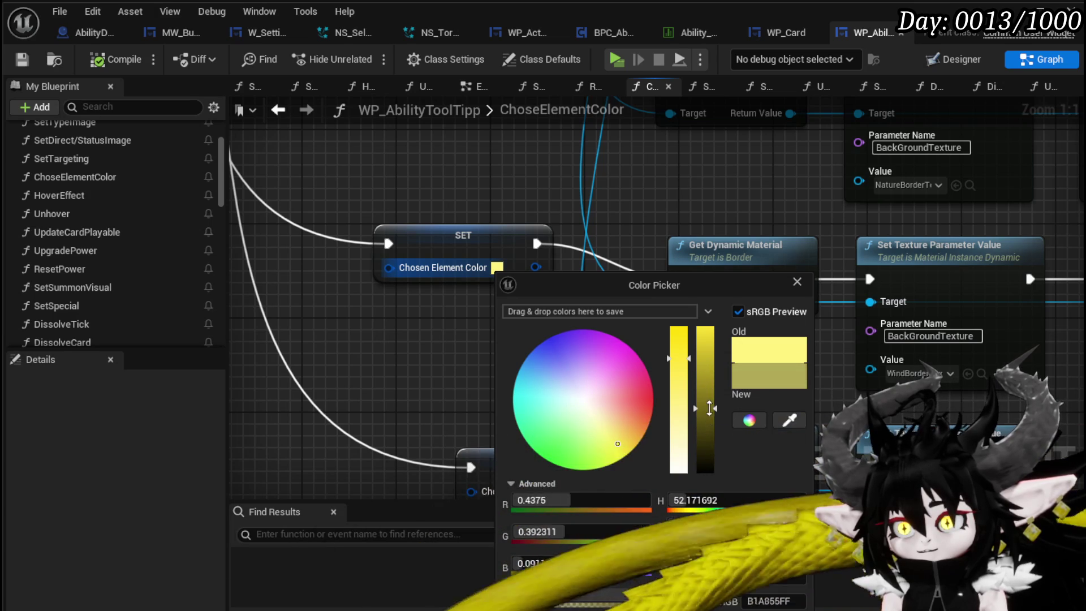
{"action": "left_click_drag", "start_coordinate": [615, 428], "coordinate": [615, 417]}
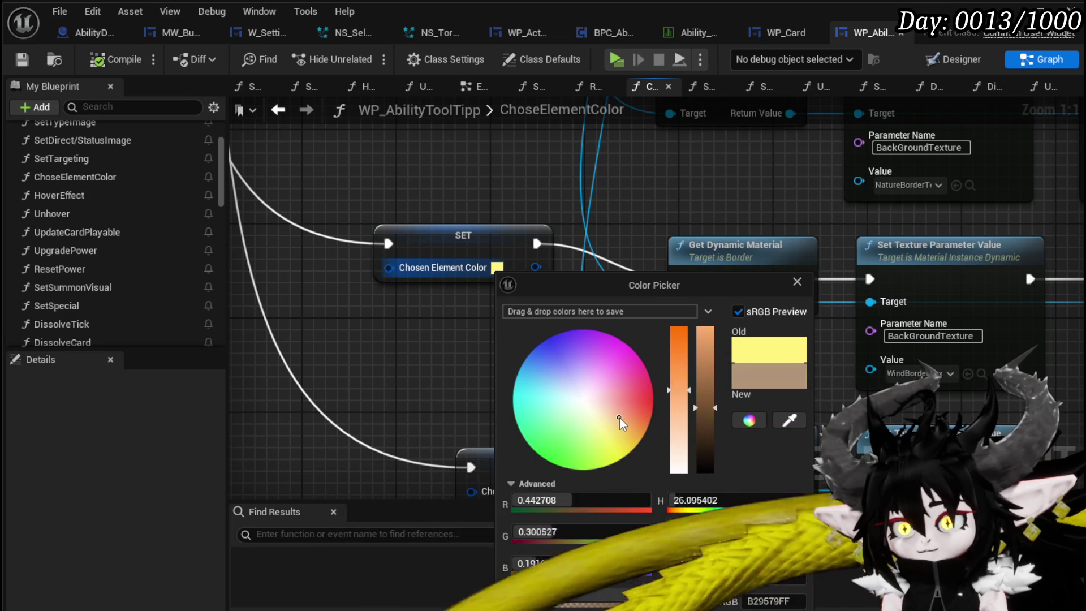
{"action": "left_click_drag", "start_coordinate": [632, 424], "coordinate": [623, 413]}
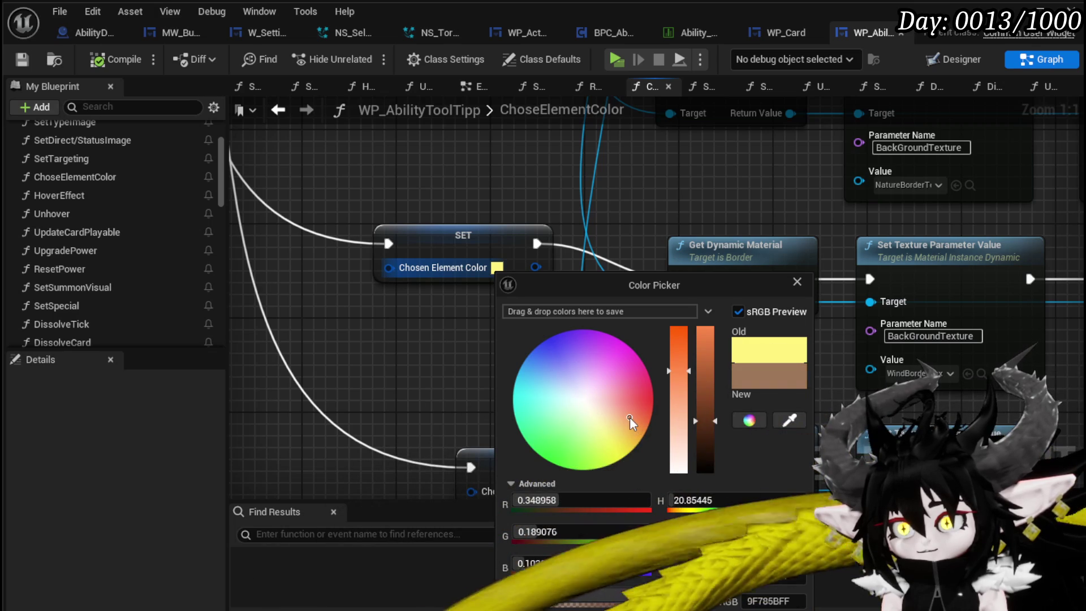
{"action": "left_click_drag", "start_coordinate": [631, 428], "coordinate": [636, 423]}
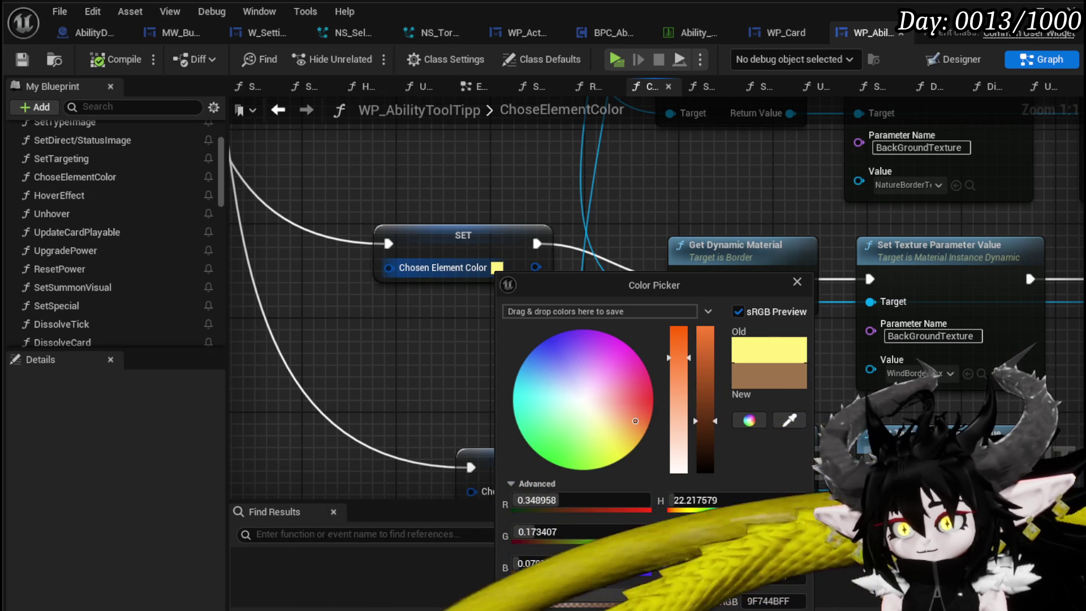
{"action": "key", "text": "Return"}
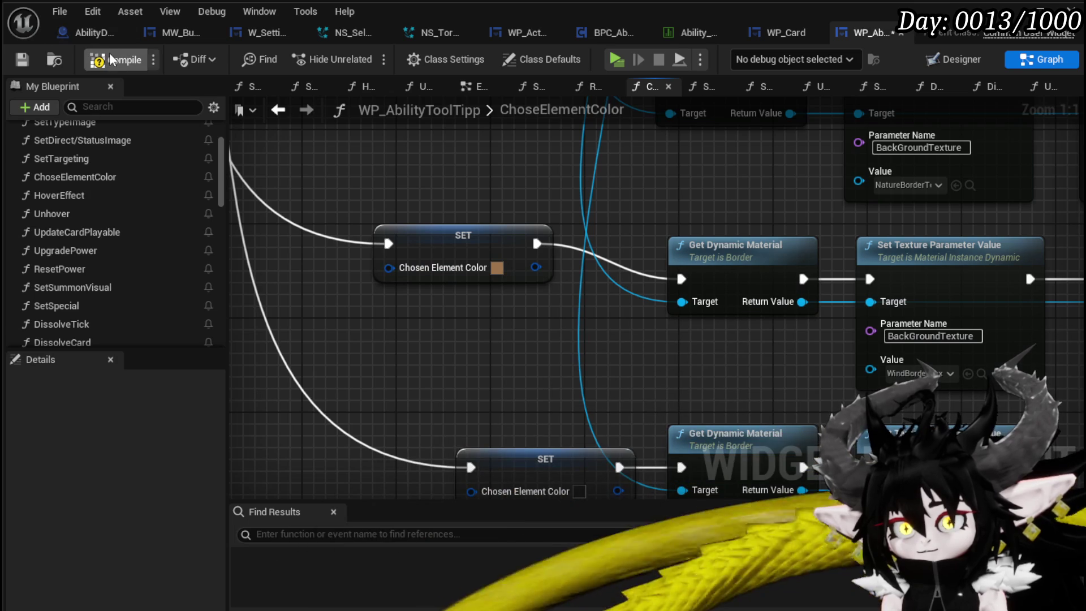
- Compile the tooltip widget and compare the Nature and Wind border texture nodes
{"action": "left_click", "coordinate": [20, 59]}
{"action": "left_click_drag", "start_coordinate": [652, 315], "coordinate": [234, 268]}
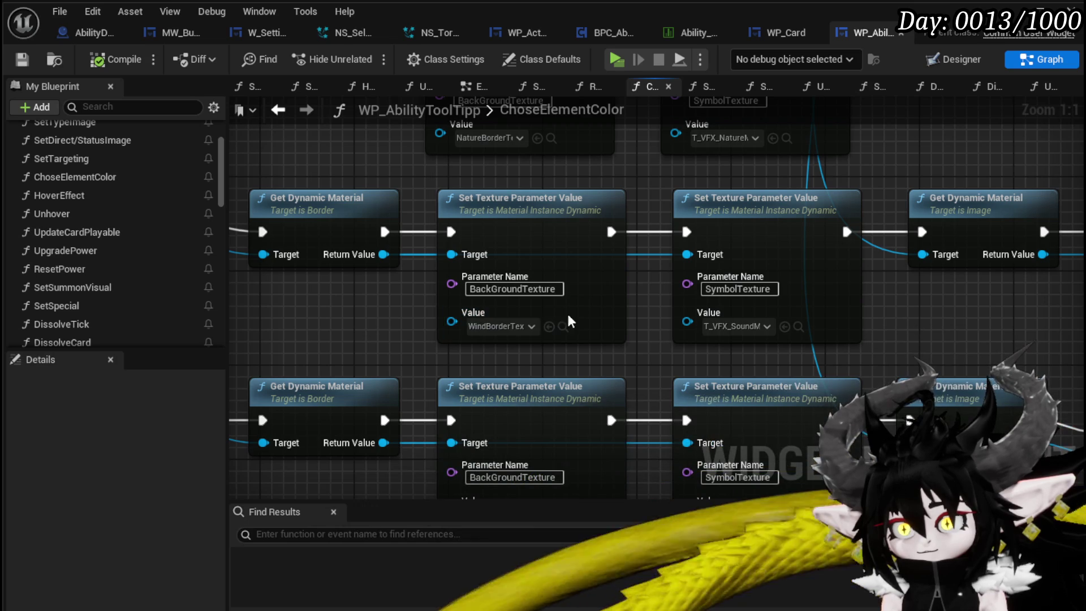
{"action": "scroll", "coordinate": [803, 385], "scroll_direction": "down", "scroll_amount": 2}
{"action": "mouse_move", "coordinate": [811, 314]}
{"action": "left_mouse_down"}
{"action": "mouse_move", "coordinate": [865, 294]}
{"action": "mouse_move", "coordinate": [977, 375]}
{"action": "mouse_move", "coordinate": [904, 359]}
{"action": "mouse_move", "coordinate": [845, 277]}
{"action": "left_mouse_up"}
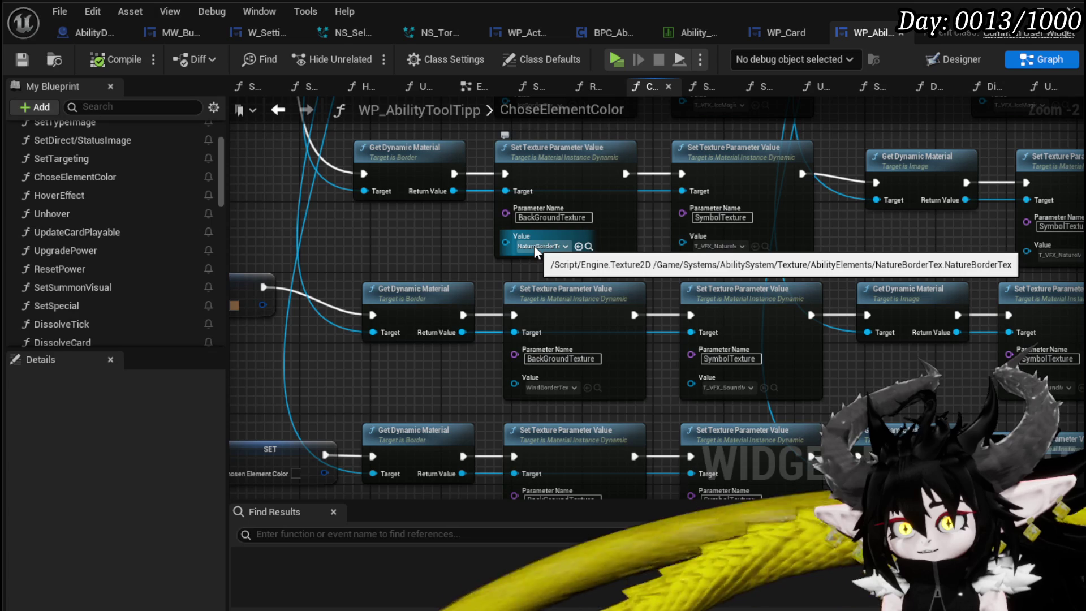
{"action": "mouse_move", "coordinate": [537, 245]}
{"action": "left_mouse_down"}
{"action": "mouse_move", "coordinate": [558, 274]}
{"action": "mouse_move", "coordinate": [296, 109]}
{"action": "mouse_move", "coordinate": [623, 303]}
{"action": "mouse_move", "coordinate": [437, 320]}
{"action": "left_mouse_up"}
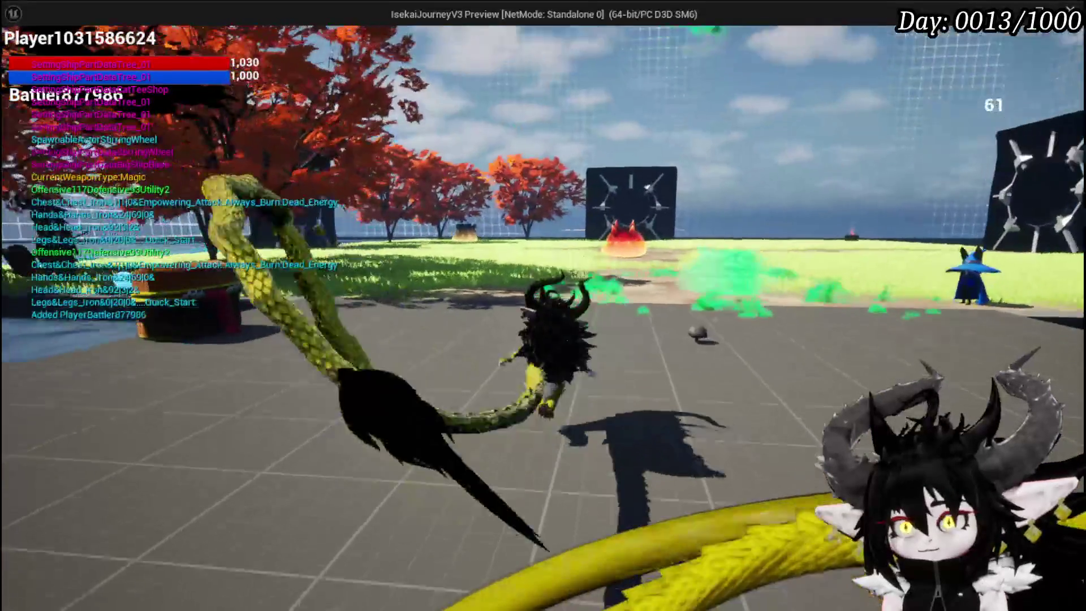
- Walk the character up to the slime and attack it to start a battle
{"action": "key", "text": "w"}
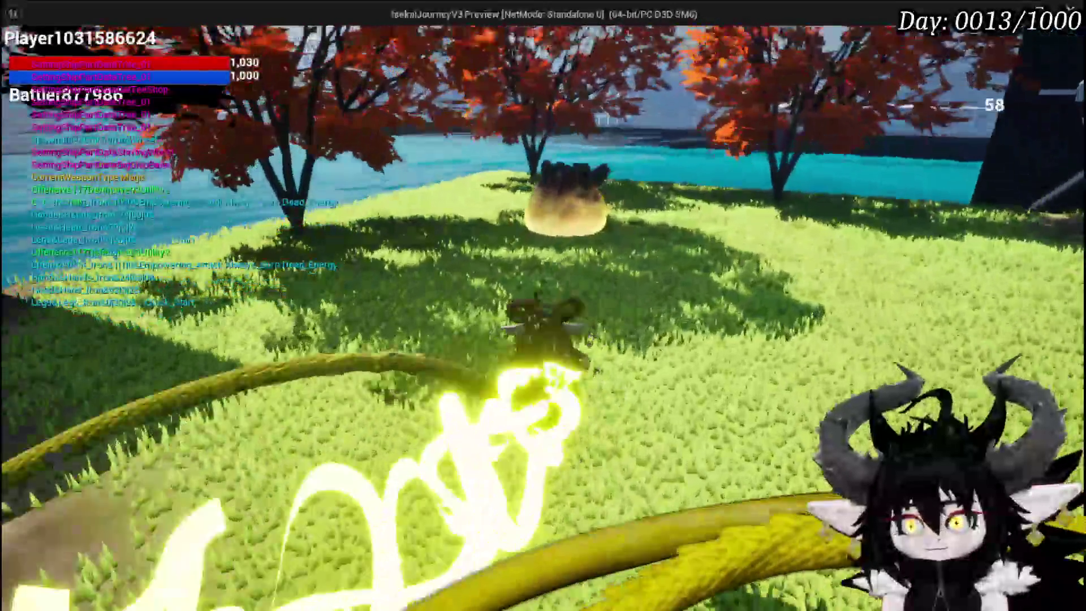
{"action": "key", "text": "w"}
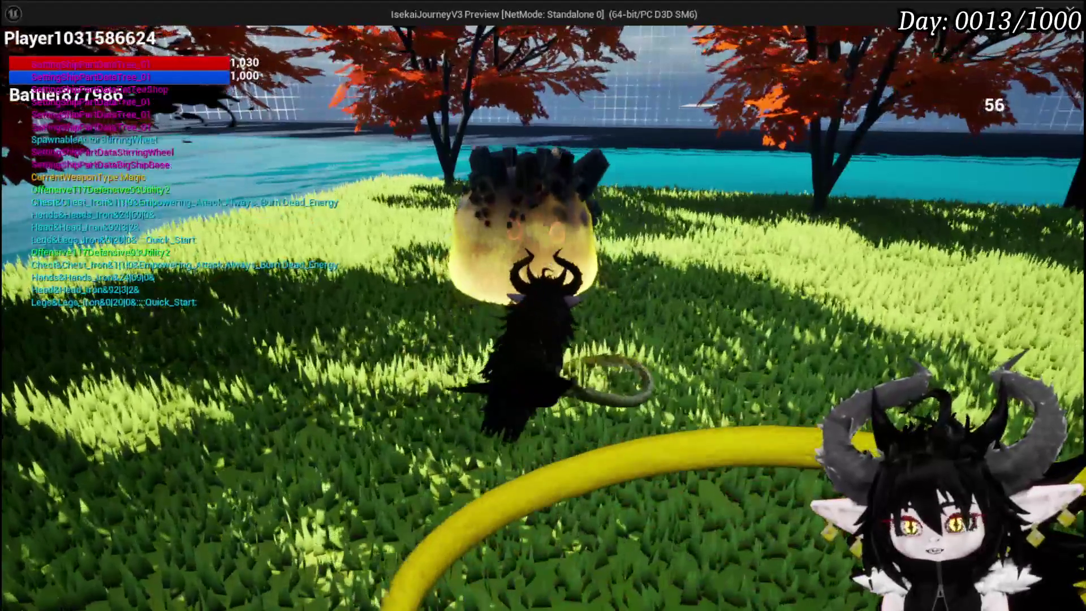
{"action": "left_click", "coordinate": [424, 270]}
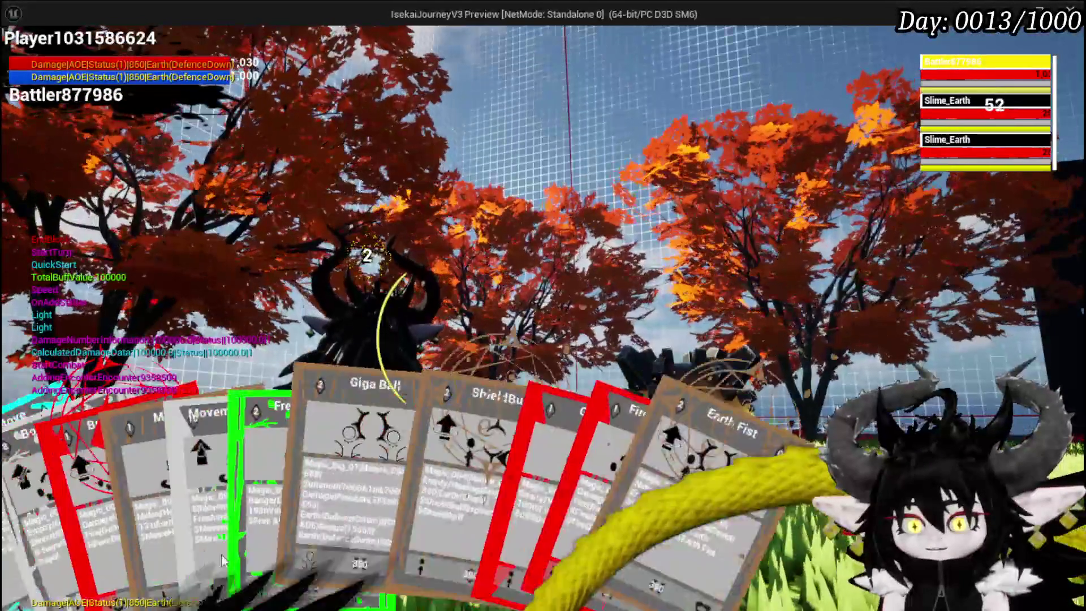
- Cast the Free AIM Fire wind card from the hand, then end the play session
{"action": "mouse_move", "coordinate": [276, 511]}
{"action": "mouse_move", "coordinate": [356, 460]}
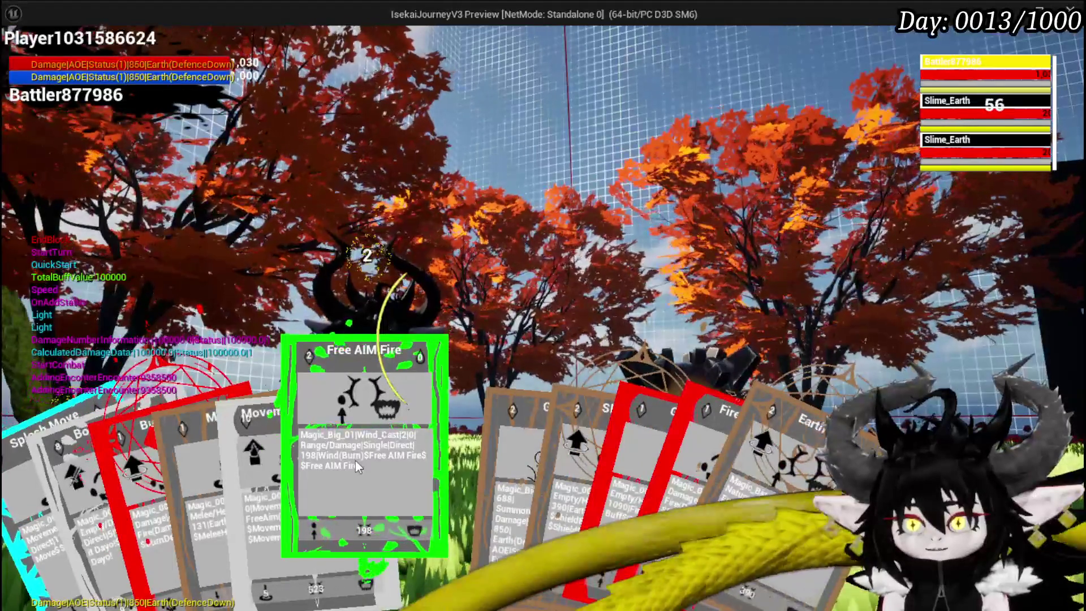
{"action": "mouse_move", "coordinate": [490, 469]}
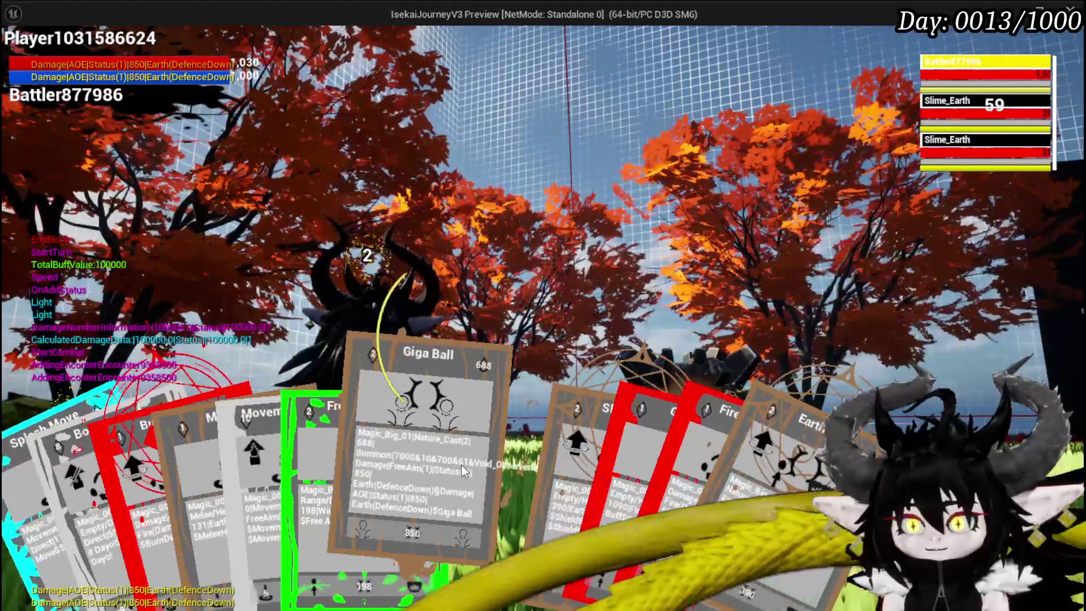
{"action": "mouse_move", "coordinate": [309, 468]}
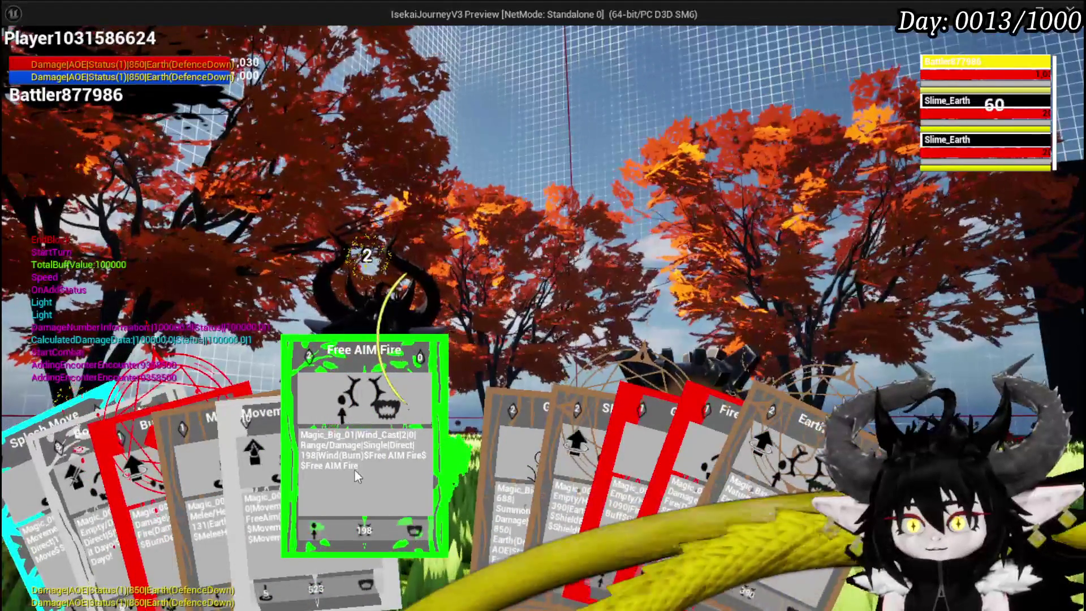
{"action": "left_click", "coordinate": [354, 470]}
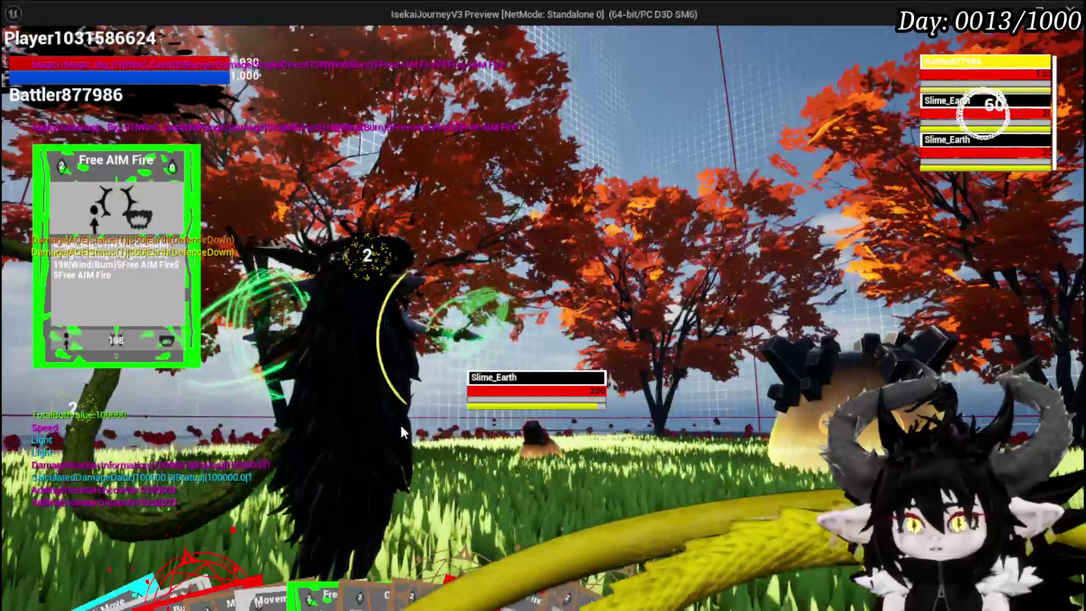
{"action": "key", "text": "Escape"}
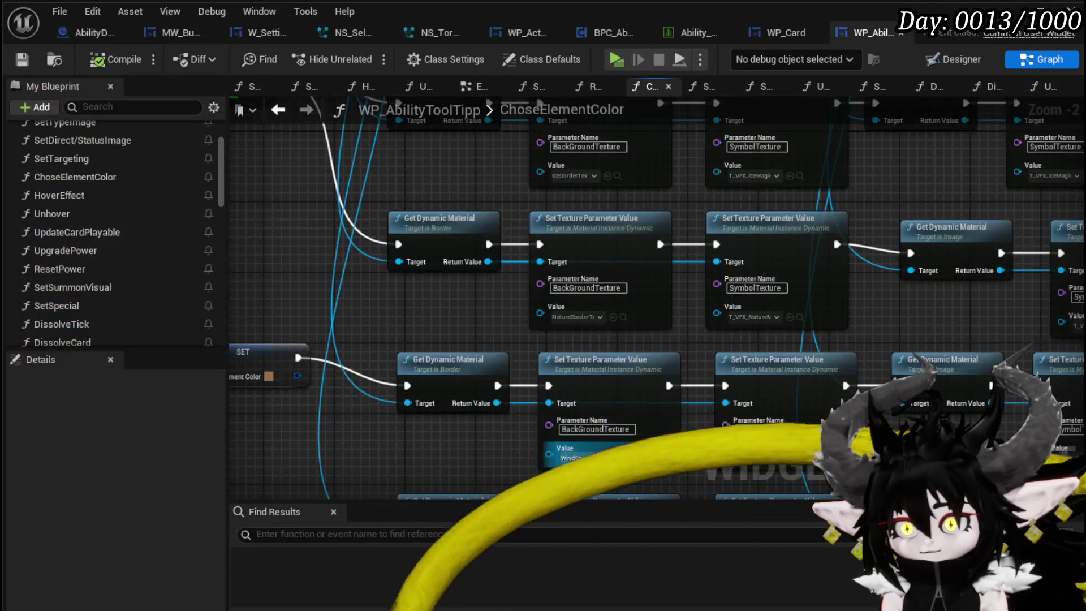
- Swap the NatureBorderTex and WindBorderTex node positions and reconnect their execution wires
{"action": "left_click_drag", "start_coordinate": [531, 457], "coordinate": [500, 430]}
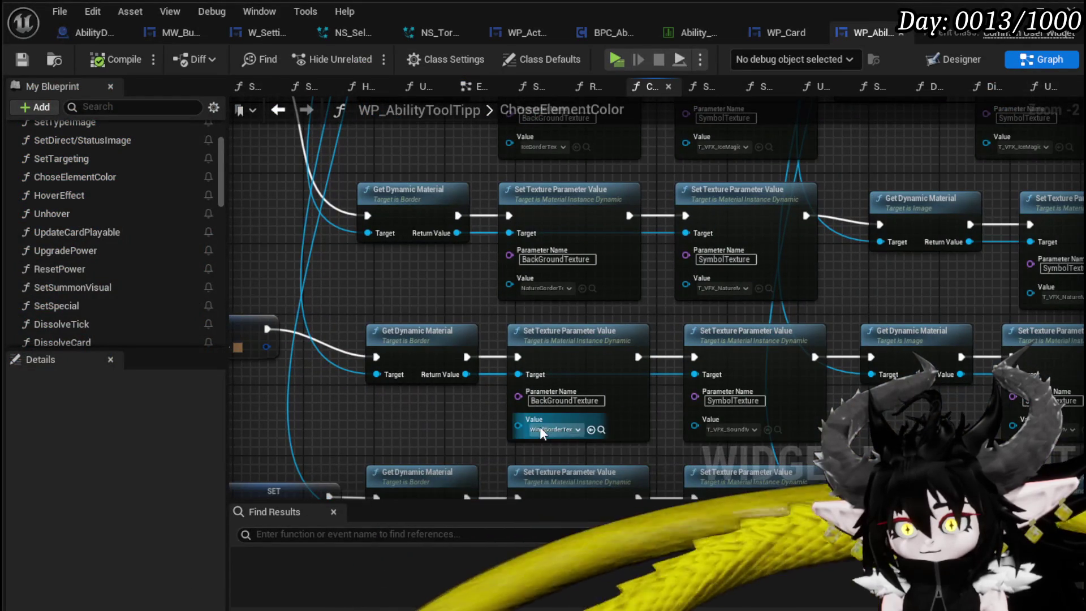
{"action": "left_click_drag", "start_coordinate": [549, 207], "coordinate": [445, 371]}
{"action": "left_click_drag", "start_coordinate": [552, 330], "coordinate": [555, 189]}
{"action": "mouse_move", "coordinate": [458, 216]}
{"action": "left_mouse_down"}
{"action": "mouse_move", "coordinate": [635, 206]}
{"action": "mouse_move", "coordinate": [685, 216]}
{"action": "left_mouse_up"}
{"action": "left_click_drag", "start_coordinate": [602, 194], "coordinate": [602, 212]}
{"action": "left_click_drag", "start_coordinate": [439, 397], "coordinate": [606, 353]}
{"action": "left_click_drag", "start_coordinate": [467, 356], "coordinate": [527, 357]}
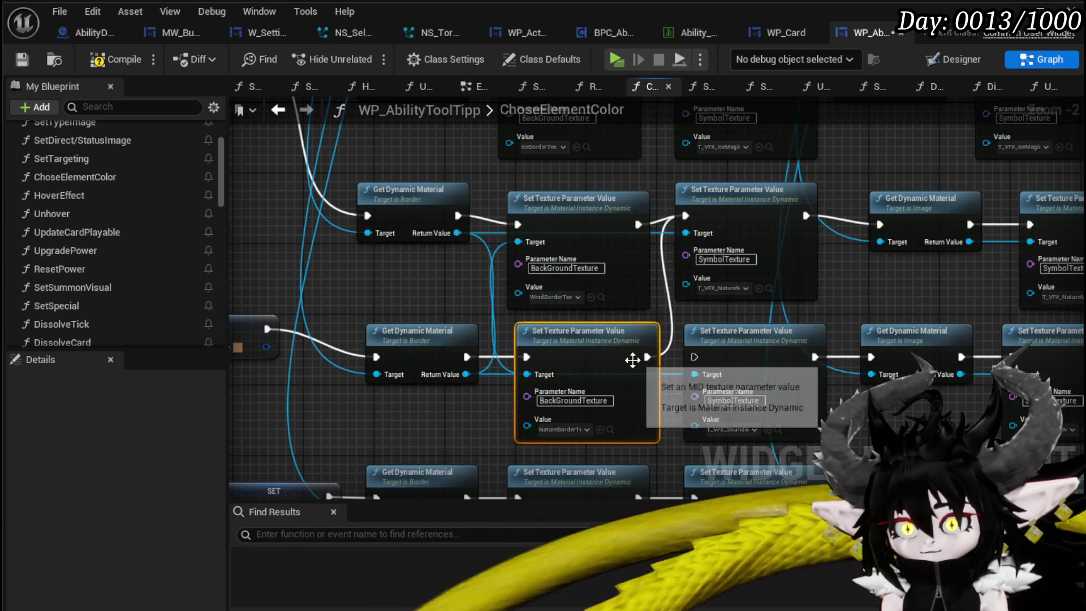
{"action": "mouse_move", "coordinate": [646, 357]}
{"action": "left_mouse_down"}
{"action": "mouse_move", "coordinate": [710, 363]}
{"action": "mouse_move", "coordinate": [697, 357]}
{"action": "left_mouse_up"}
{"action": "mouse_move", "coordinate": [875, 314]}
{"action": "left_mouse_down"}
{"action": "mouse_move", "coordinate": [602, 315]}
{"action": "mouse_move", "coordinate": [582, 332]}
{"action": "mouse_move", "coordinate": [610, 346]}
{"action": "mouse_move", "coordinate": [542, 259]}
{"action": "mouse_move", "coordinate": [507, 240]}
{"action": "mouse_move", "coordinate": [768, 250]}
{"action": "left_mouse_up"}
- Align the texture nodes, wire each Return Value into its Target, and compile
{"action": "left_click", "coordinate": [416, 249]}
{"action": "left_click_drag", "start_coordinate": [268, 334], "coordinate": [457, 299]}
{"action": "scroll", "coordinate": [457, 299], "scroll_direction": "down", "scroll_amount": 1}
{"action": "scroll", "coordinate": [480, 294], "scroll_direction": "up", "scroll_amount": 2}
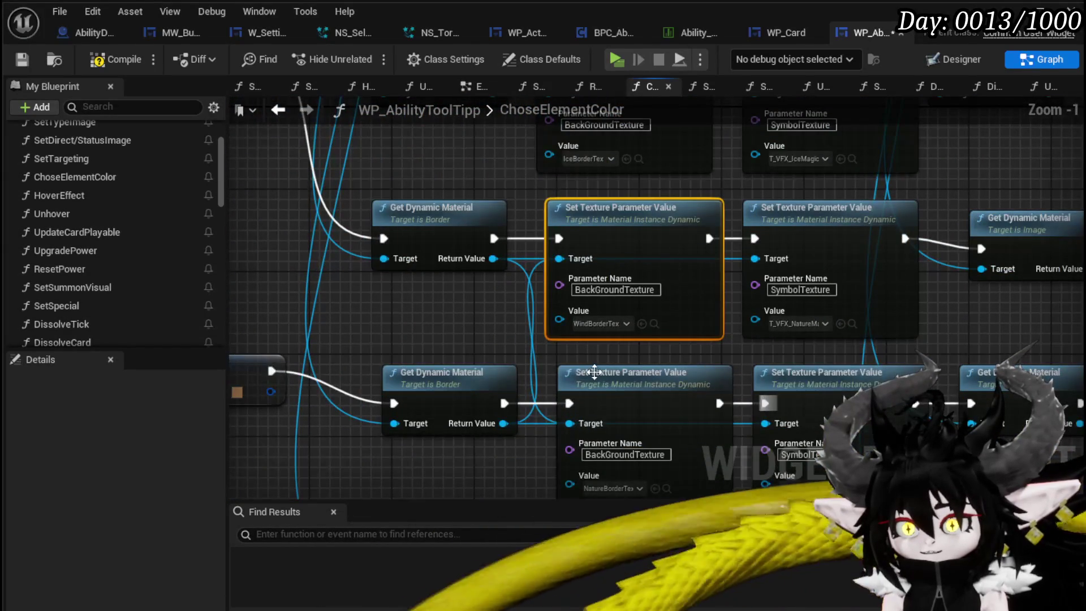
{"action": "mouse_move", "coordinate": [459, 375]}
{"action": "left_mouse_down"}
{"action": "mouse_move", "coordinate": [368, 374]}
{"action": "mouse_move", "coordinate": [396, 374]}
{"action": "left_mouse_up"}
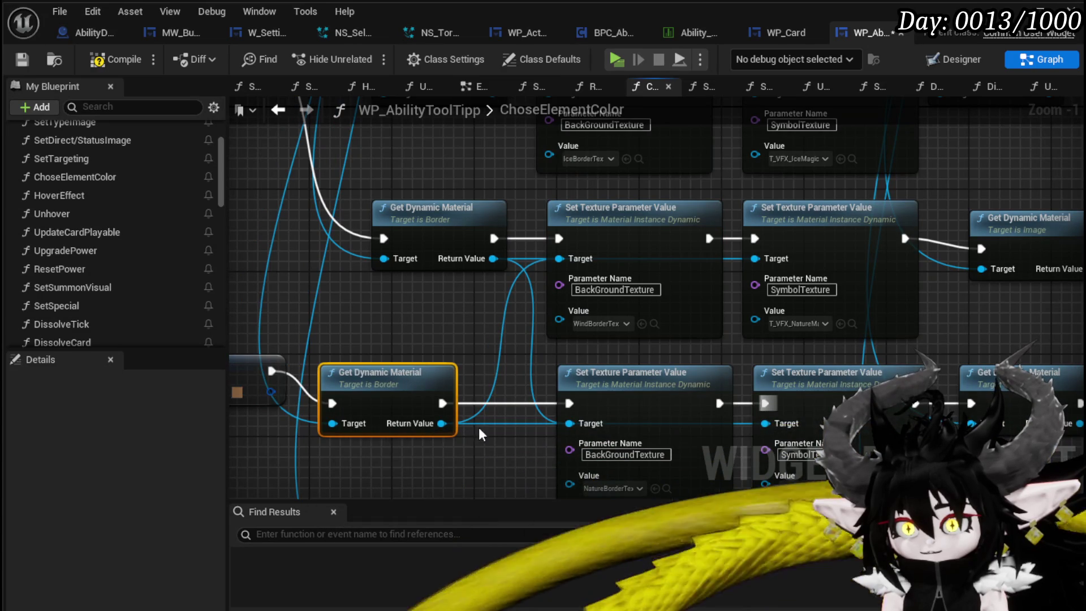
{"action": "left_click_drag", "start_coordinate": [615, 218], "coordinate": [616, 198]}
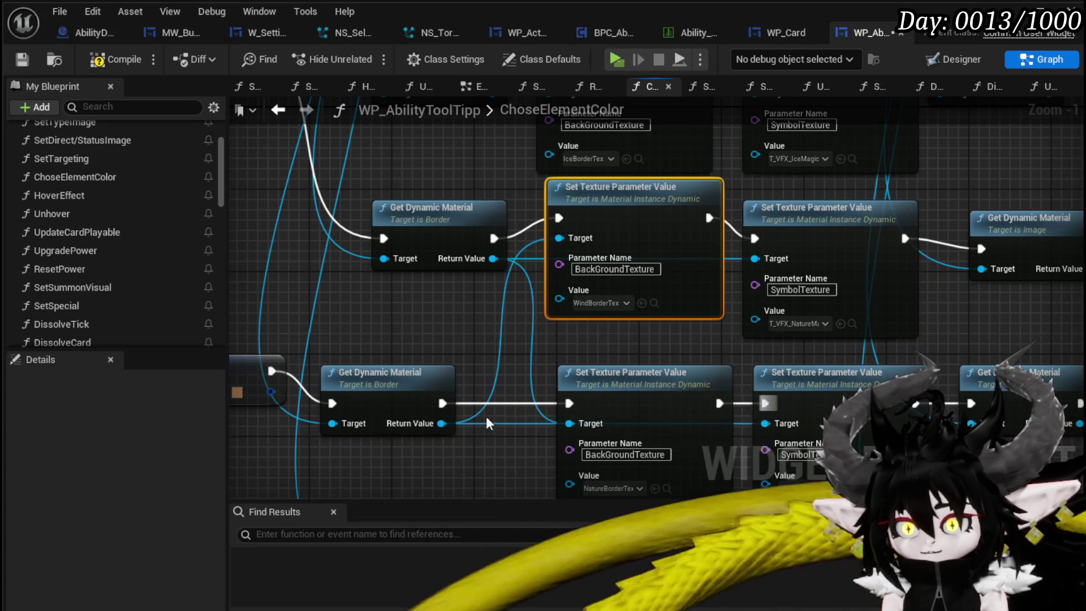
{"action": "left_click_drag", "start_coordinate": [441, 424], "coordinate": [568, 423]}
{"action": "mouse_move", "coordinate": [493, 258]}
{"action": "left_mouse_down"}
{"action": "mouse_move", "coordinate": [564, 230]}
{"action": "mouse_move", "coordinate": [559, 238]}
{"action": "left_mouse_up"}
{"action": "left_click", "coordinate": [514, 294]}
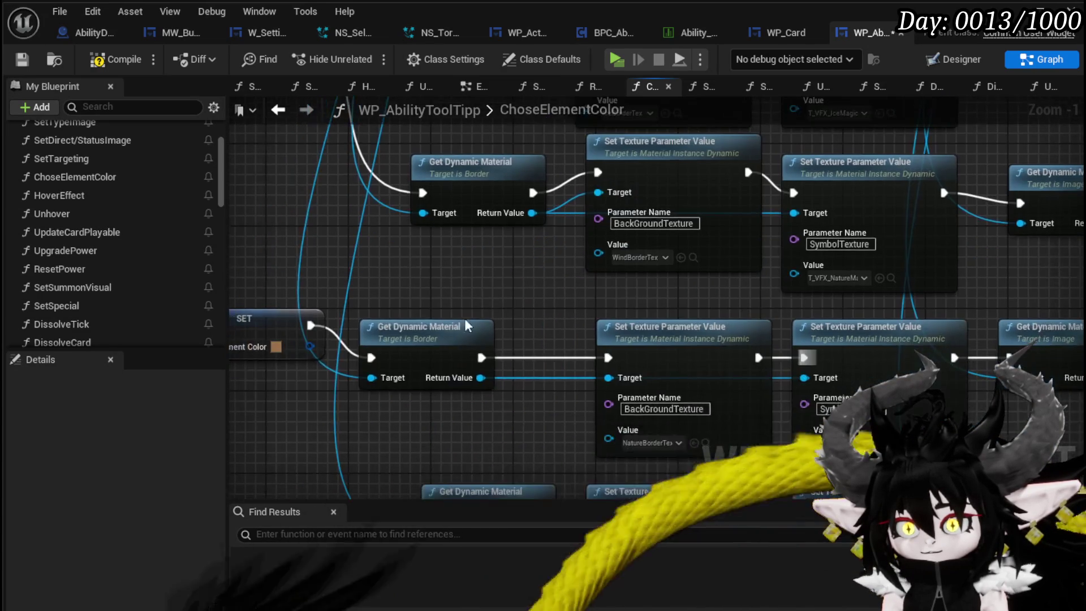
{"action": "left_click", "coordinate": [467, 326]}
{"action": "scroll", "coordinate": [467, 334], "scroll_direction": "down", "scroll_amount": 1}
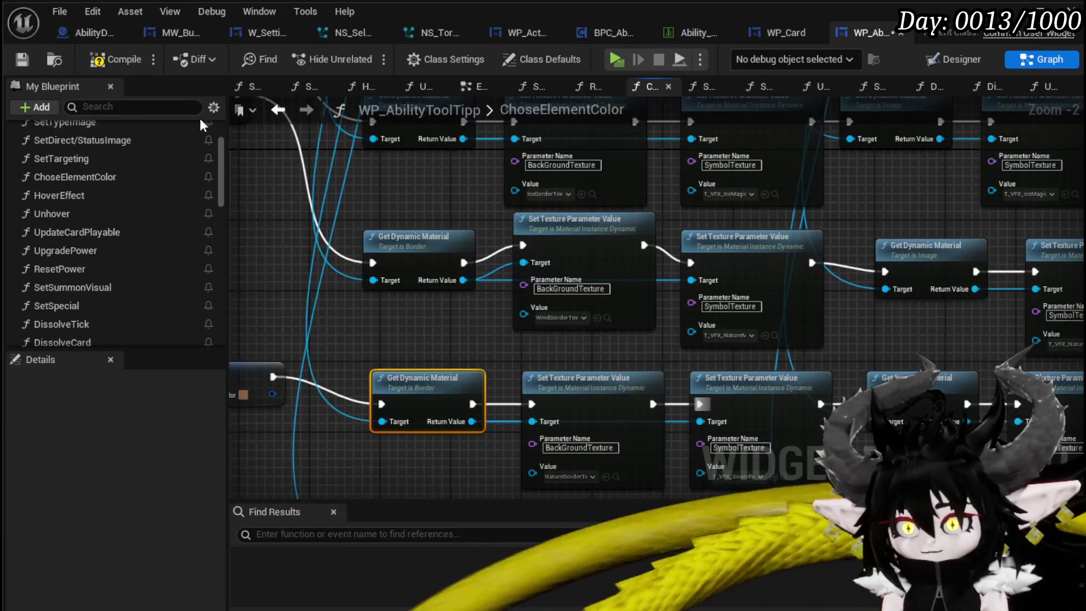
{"action": "left_click", "coordinate": [120, 65]}
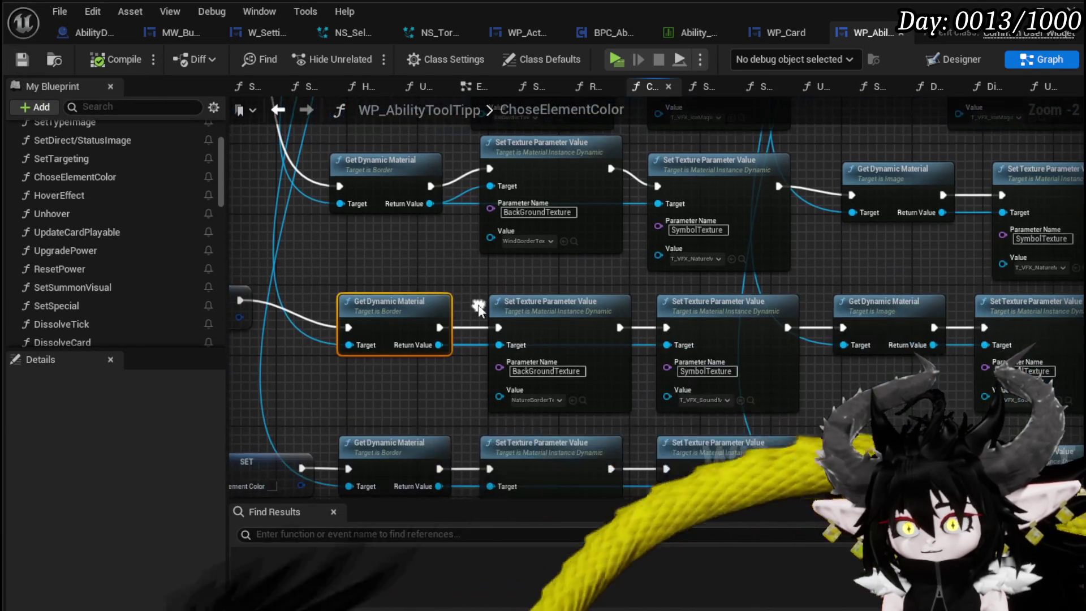
- Review the texture rows and Chosen Element Color SET nodes across the graph
{"action": "mouse_move", "coordinate": [334, 262]}
{"action": "left_mouse_down"}
{"action": "mouse_move", "coordinate": [962, 390]}
{"action": "mouse_move", "coordinate": [925, 403]}
{"action": "left_mouse_up"}
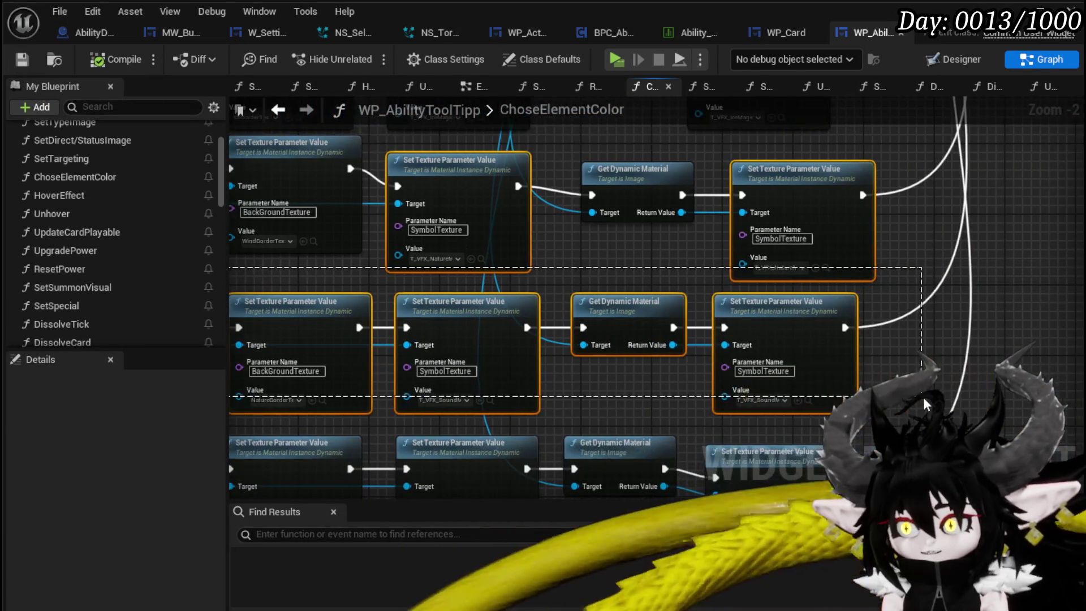
{"action": "left_click", "coordinate": [758, 280]}
{"action": "mouse_move", "coordinate": [752, 280]}
{"action": "left_mouse_down"}
{"action": "mouse_move", "coordinate": [707, 281]}
{"action": "mouse_move", "coordinate": [722, 333]}
{"action": "left_mouse_up"}
{"action": "scroll", "coordinate": [722, 334], "scroll_direction": "down", "scroll_amount": 1}
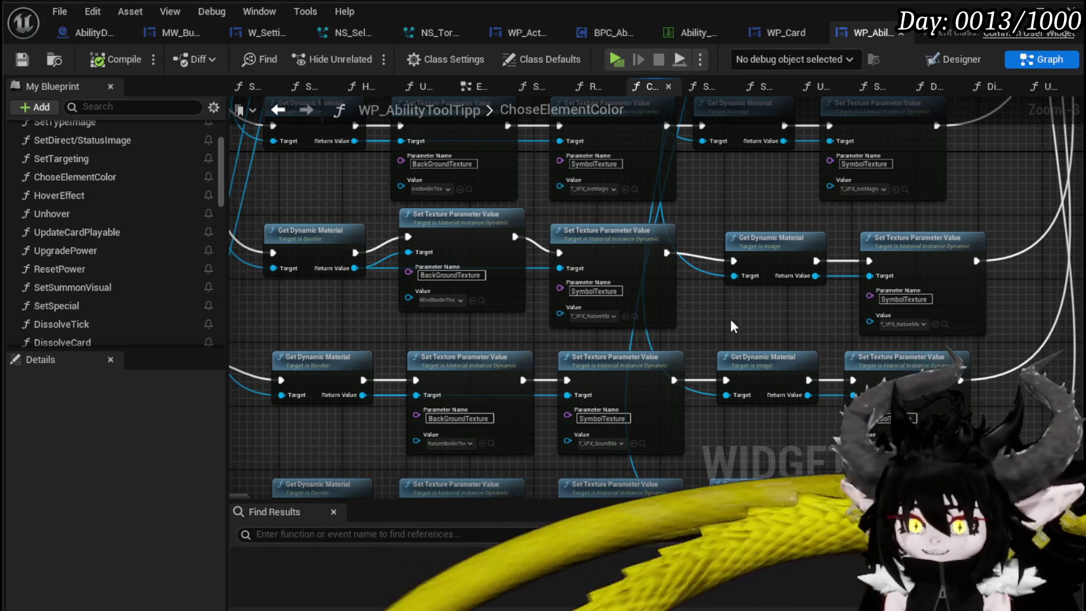
{"action": "left_click_drag", "start_coordinate": [730, 320], "coordinate": [794, 299]}
{"action": "mouse_move", "coordinate": [261, 274]}
{"action": "left_mouse_down"}
{"action": "mouse_move", "coordinate": [438, 212]}
{"action": "mouse_move", "coordinate": [499, 264]}
{"action": "mouse_move", "coordinate": [484, 263]}
{"action": "mouse_move", "coordinate": [457, 152]}
{"action": "mouse_move", "coordinate": [532, 485]}
{"action": "left_mouse_up"}
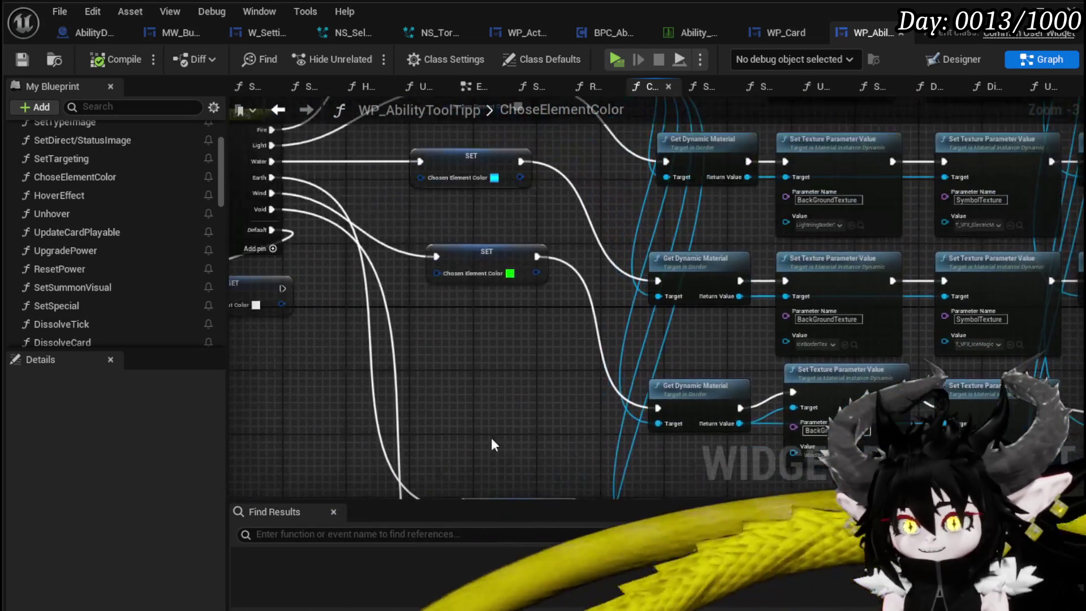
- Inspect the green Chosen Element Color in the Color Picker, then cancel without changing it
{"action": "left_click", "coordinate": [509, 274]}
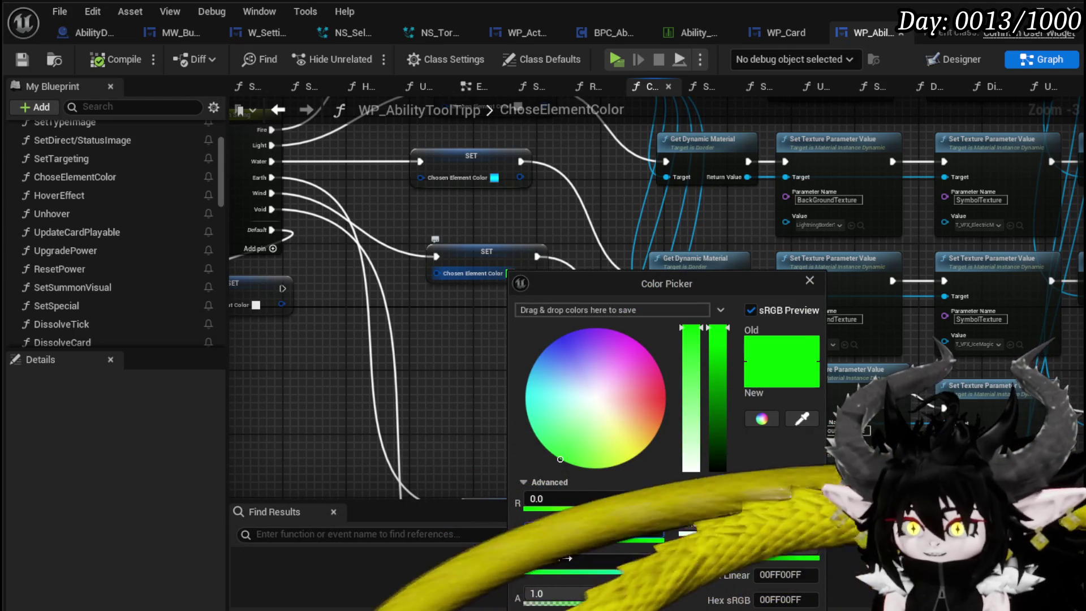
{"action": "key", "text": "Escape"}
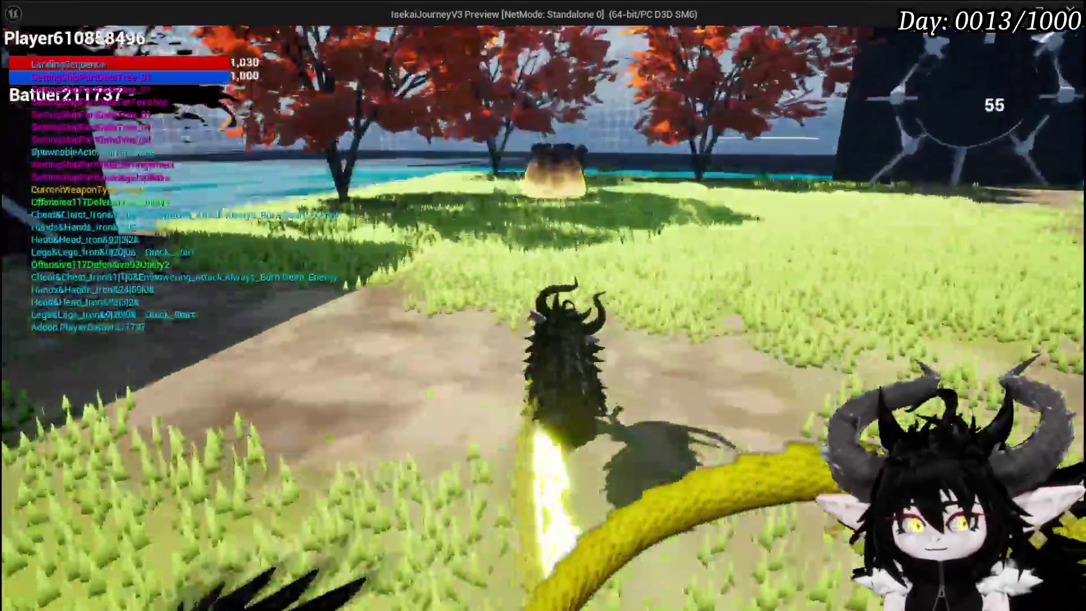
- Walk to the glowing slime dome and dismiss the prompt to start the Slime_Earth battle
{"action": "key", "text": "w"}
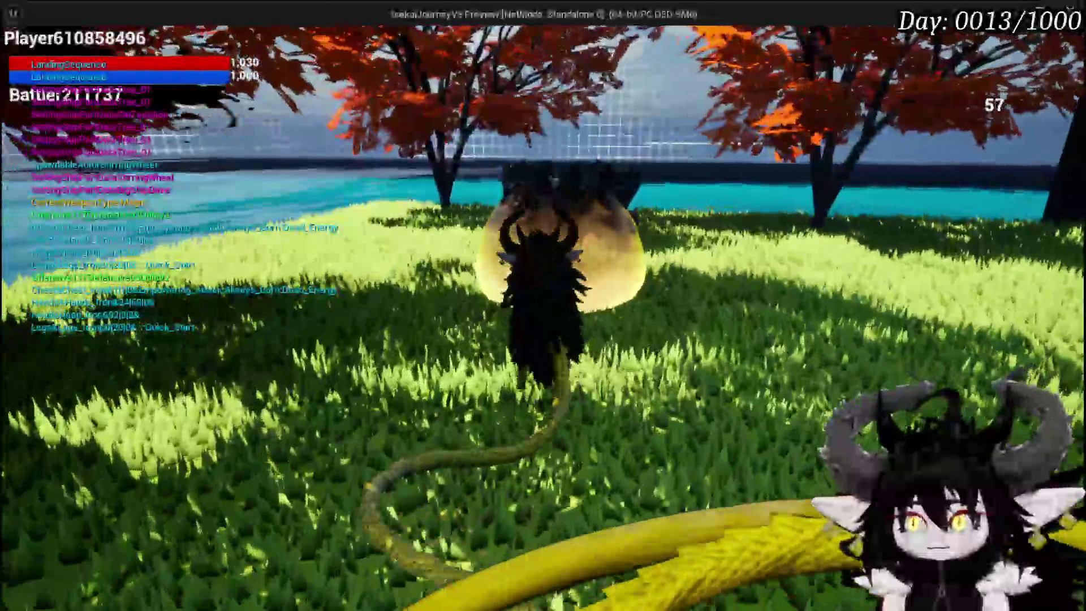
{"action": "key", "text": "w"}
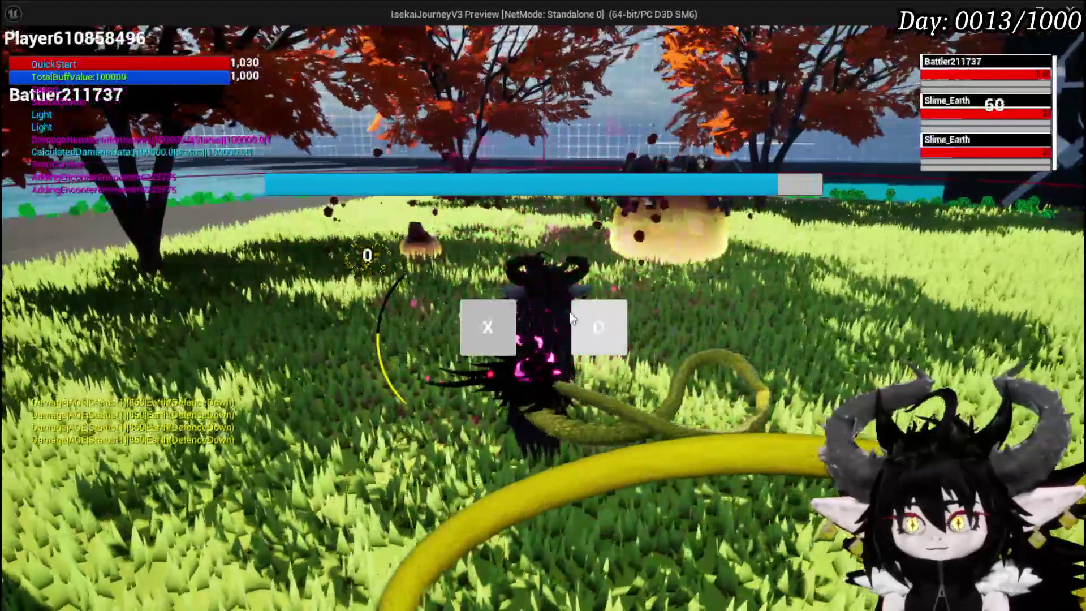
{"action": "left_click", "coordinate": [486, 323]}
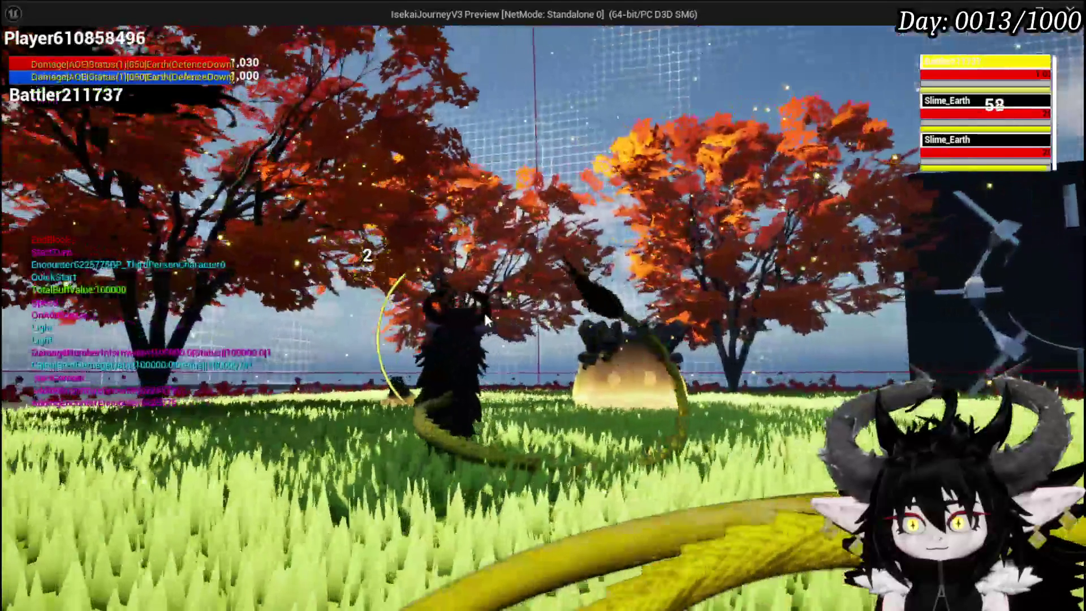
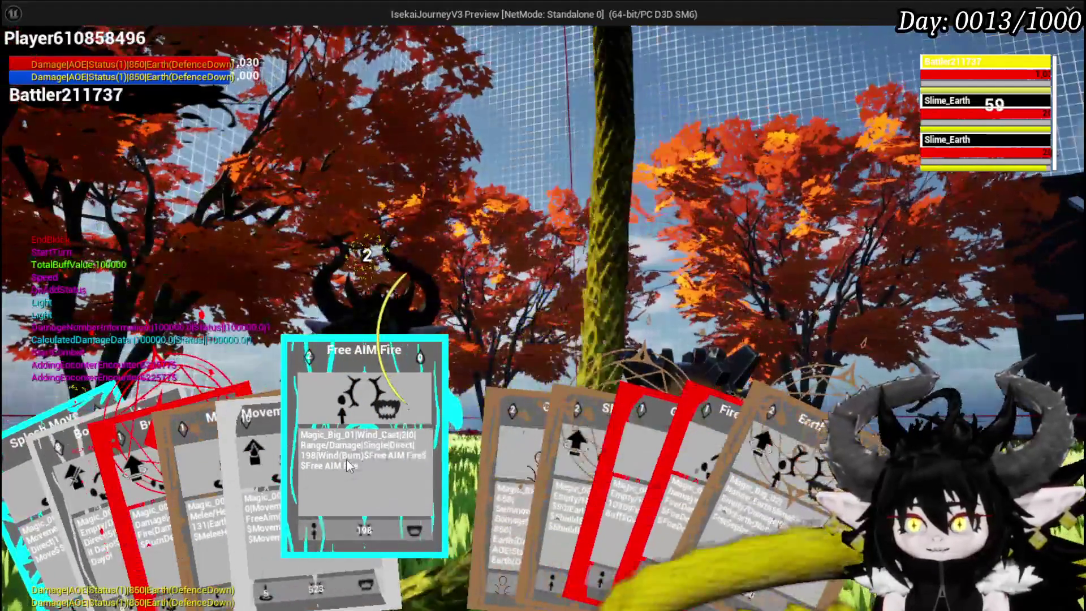
- Play the Free AIM Fire card, then end the play session and save the modified packages
{"action": "left_click", "coordinate": [346, 459]}
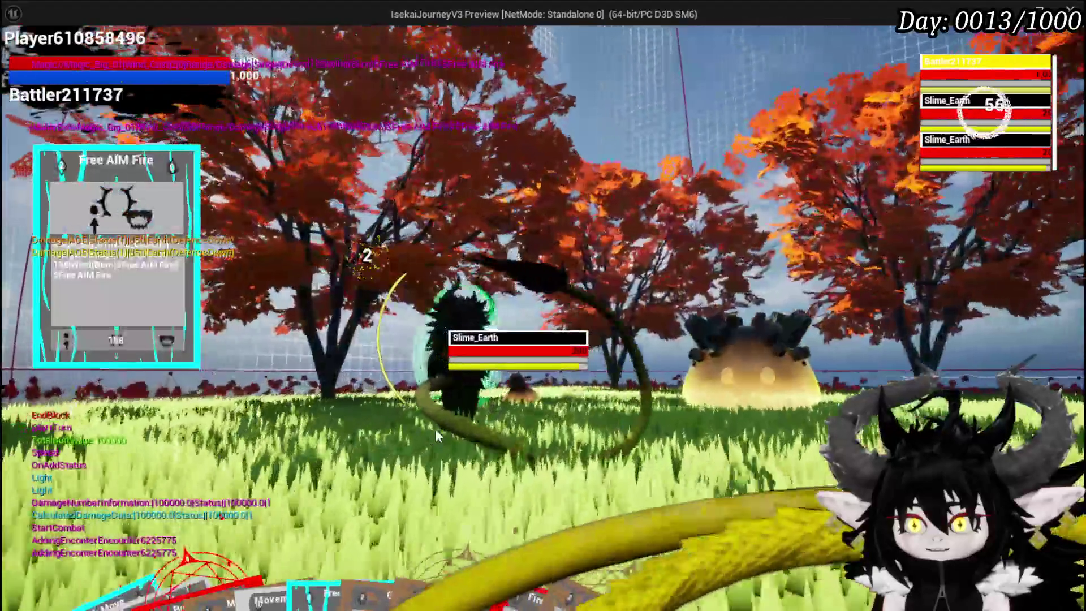
{"action": "key", "text": "Escape"}
{"action": "key", "text": "ctrl+s"}
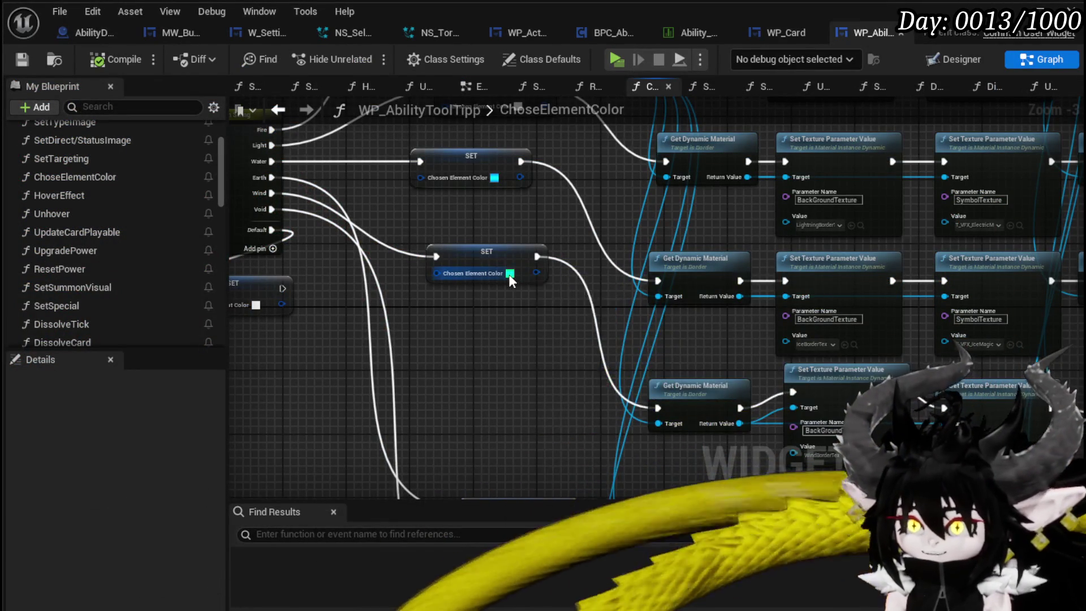
- Open the Chosen Element Color picker and try B at 0, then restore it to 1
{"action": "left_click", "coordinate": [511, 274]}
{"action": "left_click", "coordinate": [582, 566]}
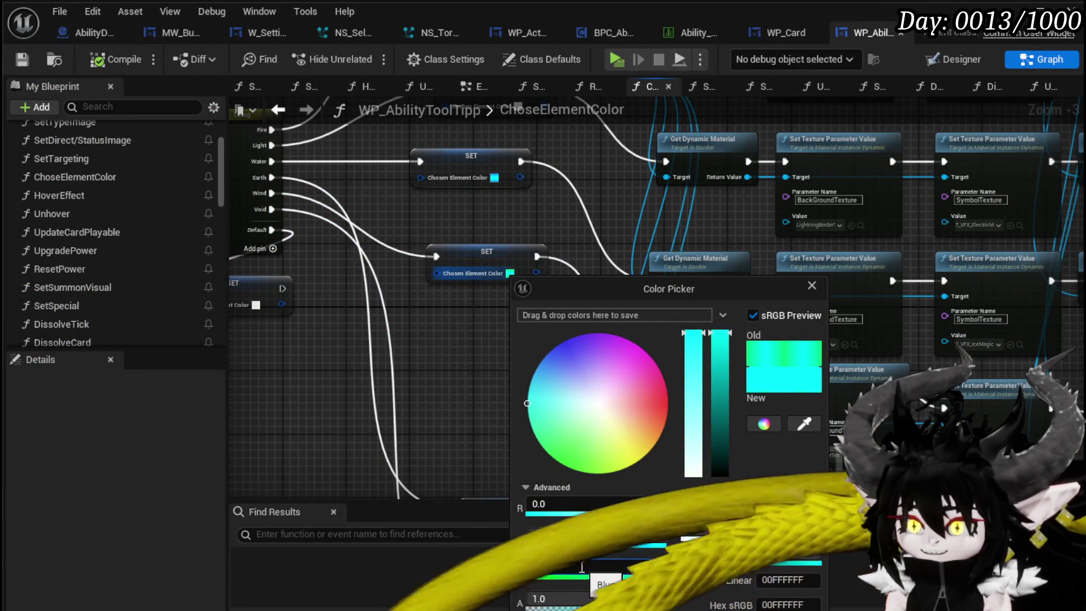
{"action": "type", "text": "0"}
{"action": "key", "text": "Return"}
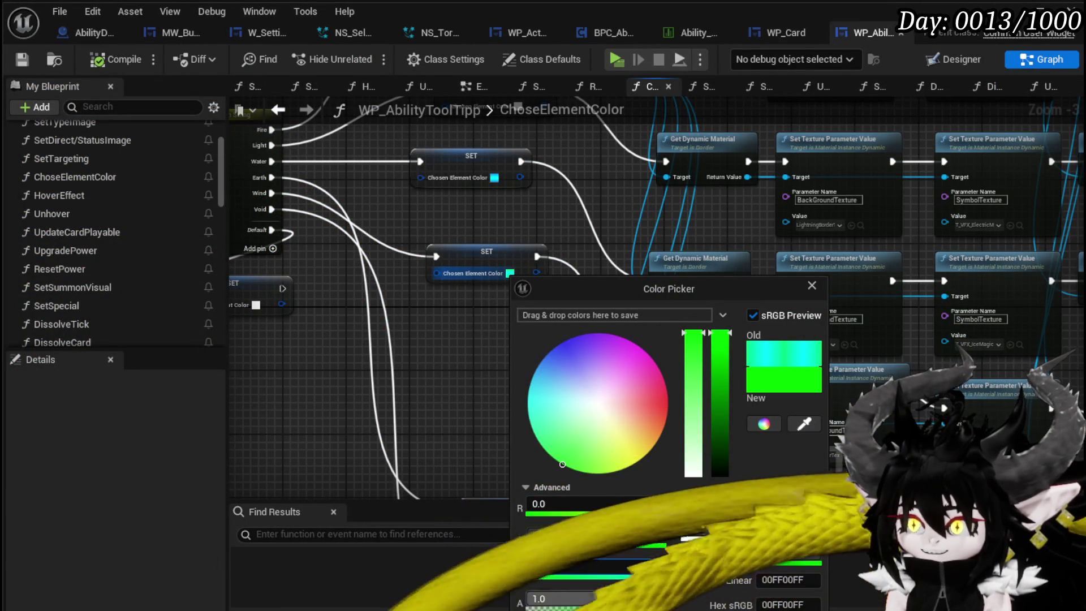
{"action": "left_click", "coordinate": [592, 562]}
{"action": "type", "text": "1"}
{"action": "key", "text": "Return"}
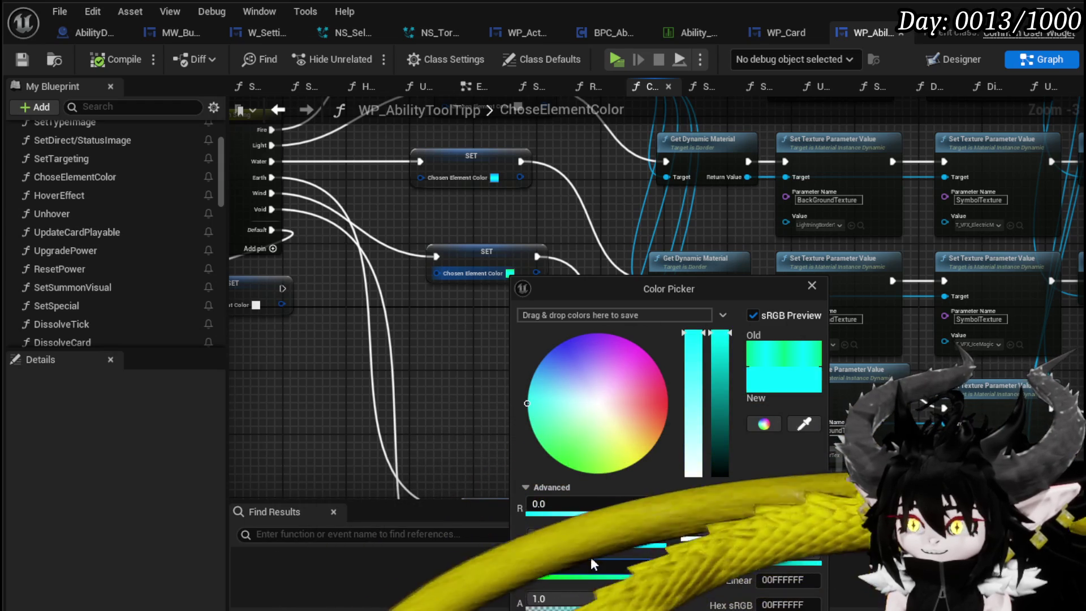
- Set G to 50 for green, apply it, compile and save, and start a test session
{"action": "left_click", "coordinate": [572, 534]}
{"action": "type", "text": "50"}
{"action": "key", "text": "Return"}
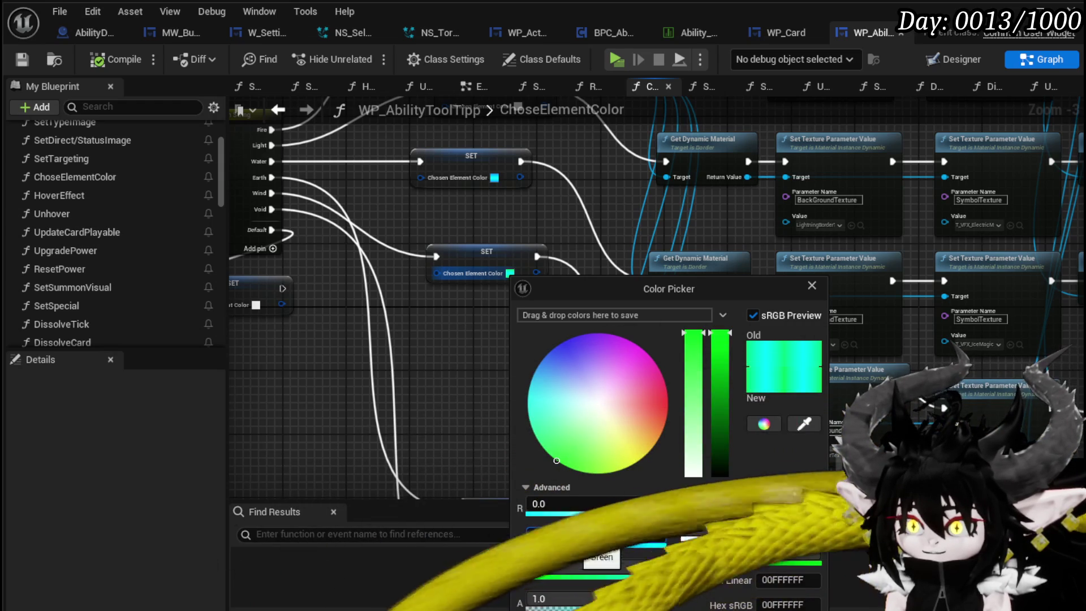
{"action": "left_click", "coordinate": [97, 60]}
{"action": "left_click", "coordinate": [21, 59]}
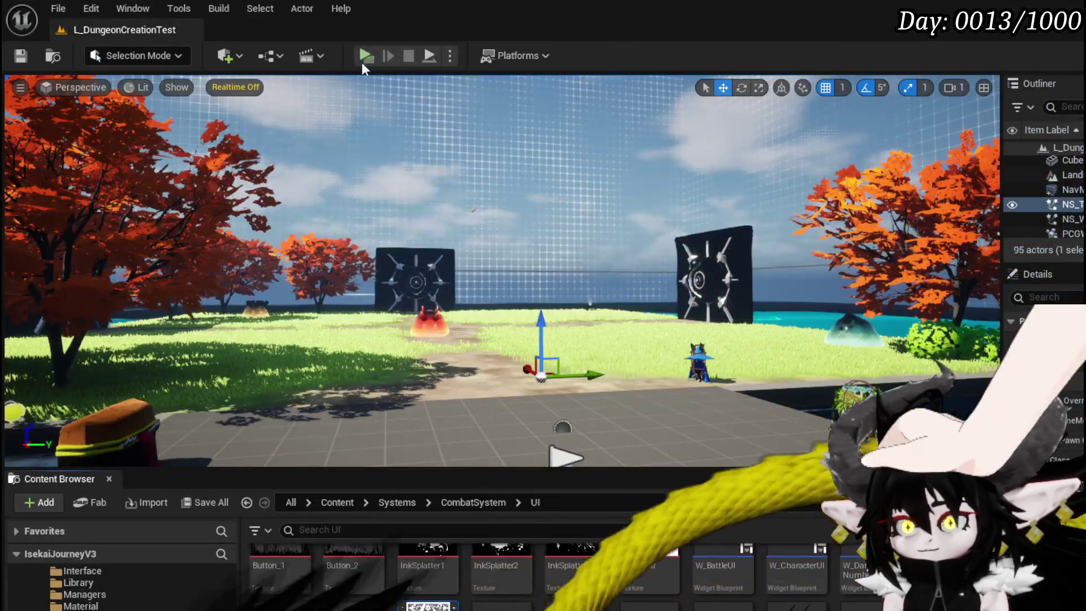
{"action": "left_click", "coordinate": [363, 59]}
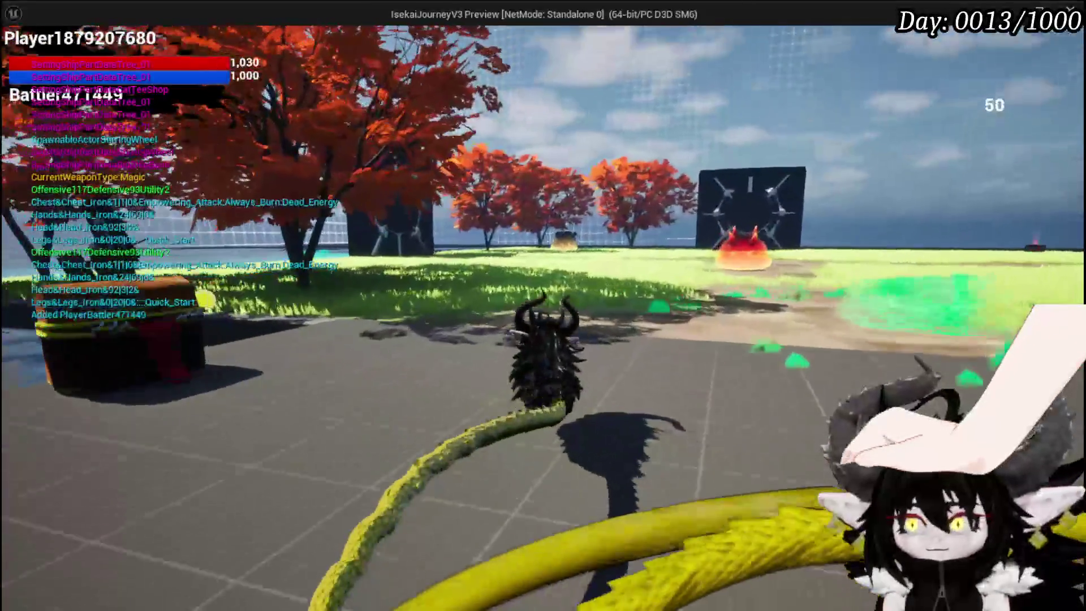
- Walk to the slime to start a battle, choose X, then return to the editor and save the level
{"action": "key", "text": "w"}
{"action": "key", "text": "1"}
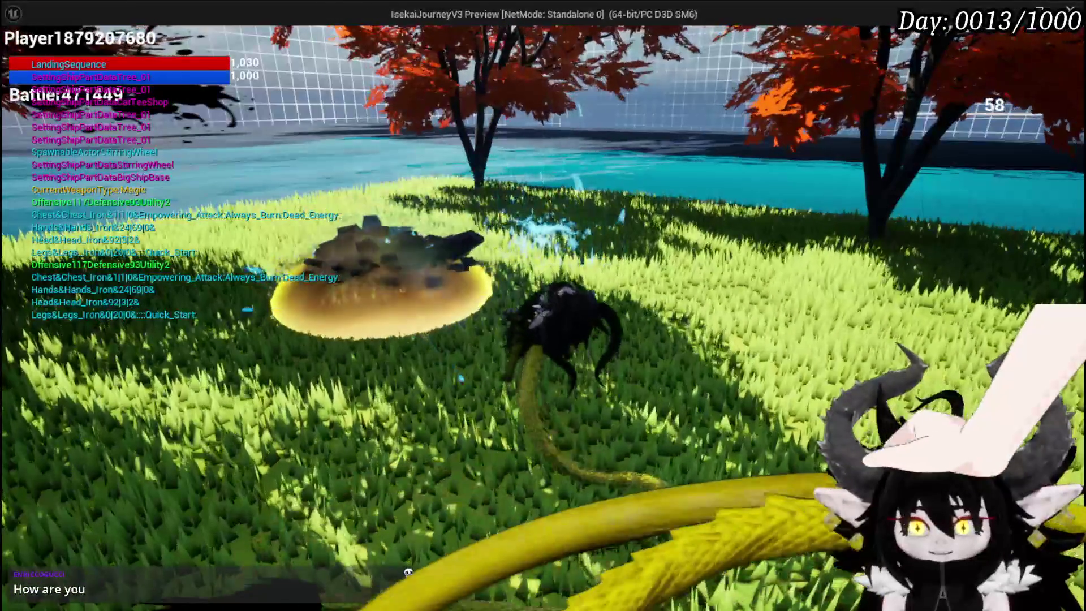
{"action": "key", "text": "w"}
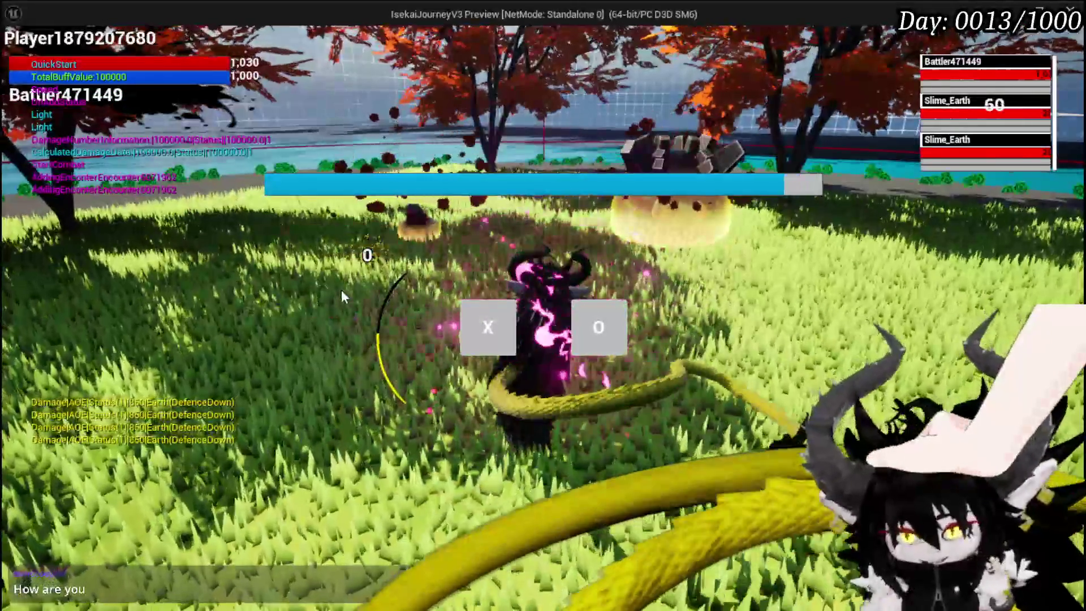
{"action": "left_click", "coordinate": [478, 331]}
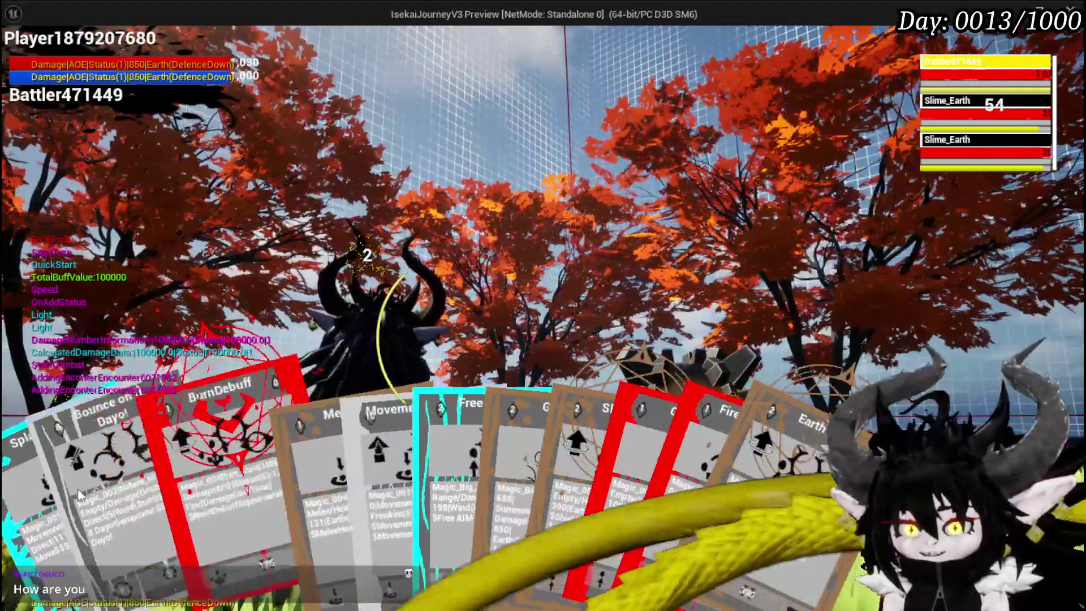
{"action": "key", "text": "alt+Tab"}
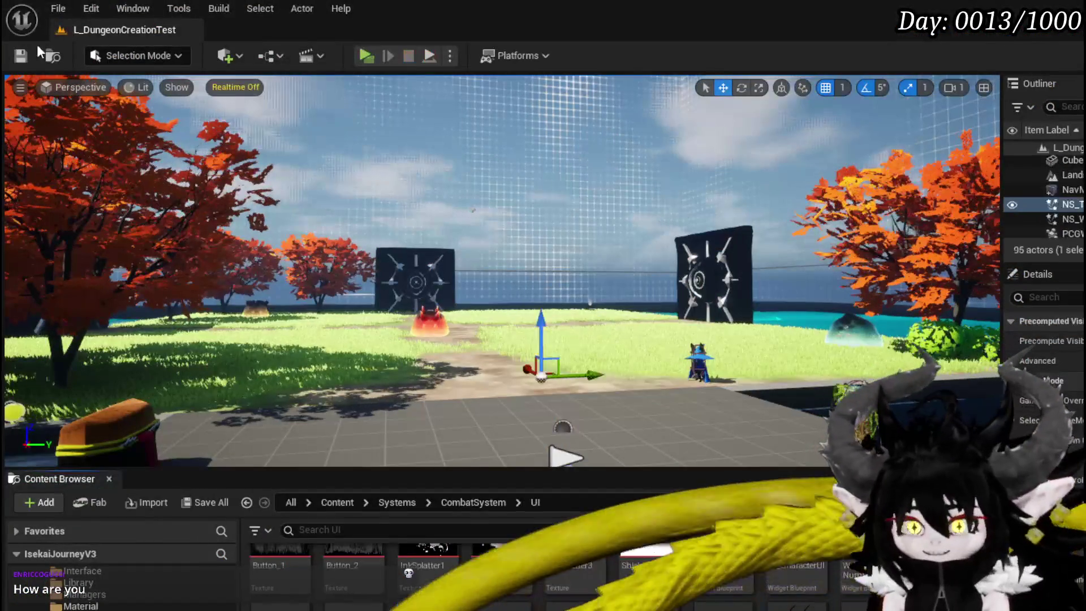
{"action": "left_click", "coordinate": [20, 55]}
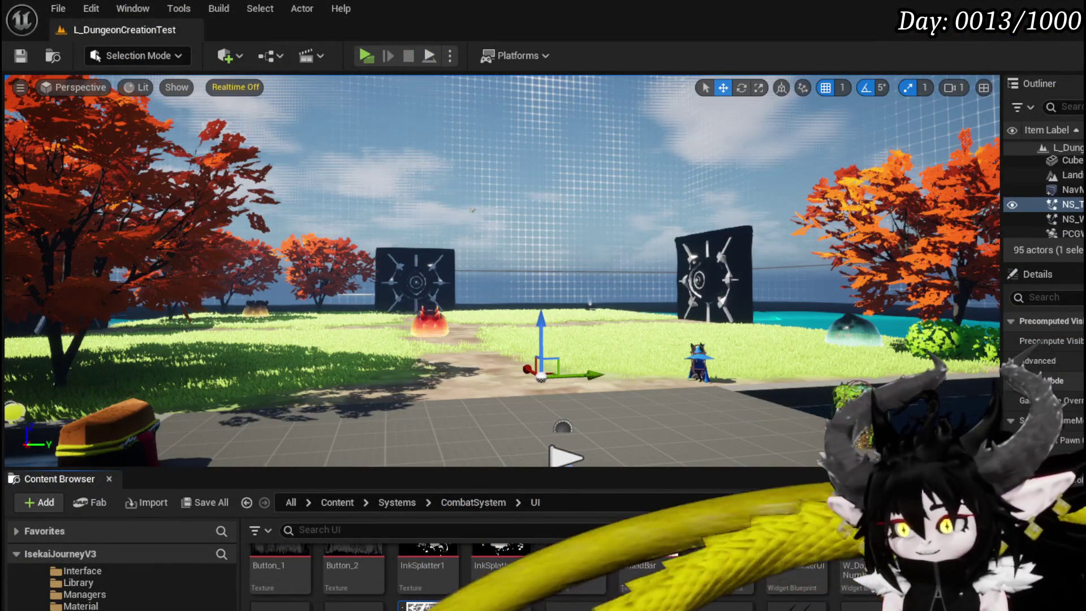
{"action": "key", "text": "alt+Tab"}
- Change the other SET node's Chosen Element Color to green, then compile and save
{"action": "left_click_drag", "start_coordinate": [468, 279], "coordinate": [592, 433]}
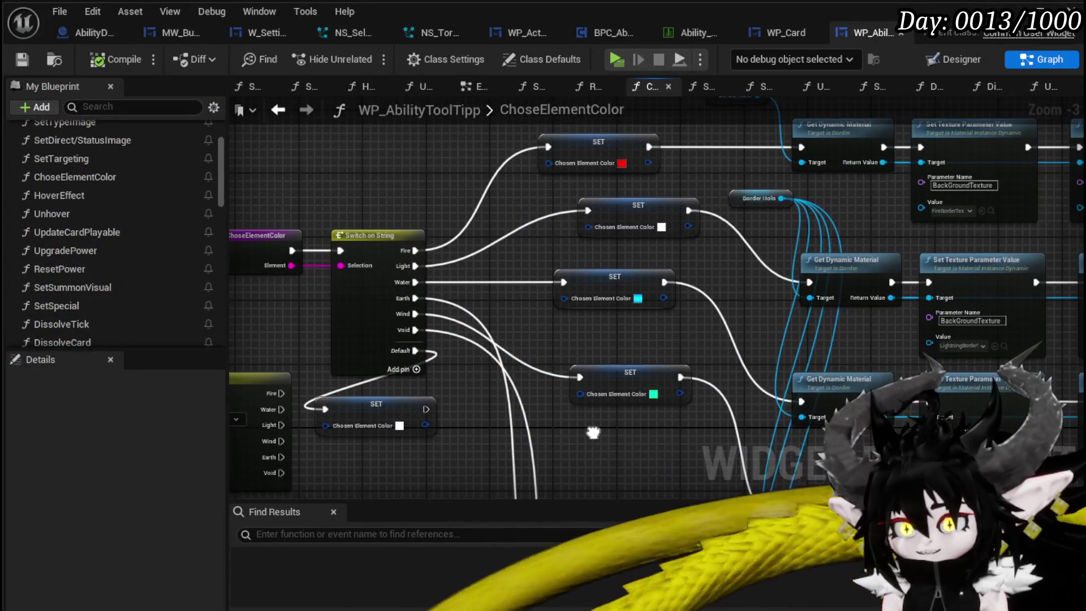
{"action": "mouse_move", "coordinate": [617, 393]}
{"action": "left_mouse_down"}
{"action": "mouse_move", "coordinate": [624, 359]}
{"action": "mouse_move", "coordinate": [653, 376]}
{"action": "mouse_move", "coordinate": [670, 492]}
{"action": "mouse_move", "coordinate": [686, 368]}
{"action": "mouse_move", "coordinate": [656, 390]}
{"action": "mouse_move", "coordinate": [418, 286]}
{"action": "left_mouse_up"}
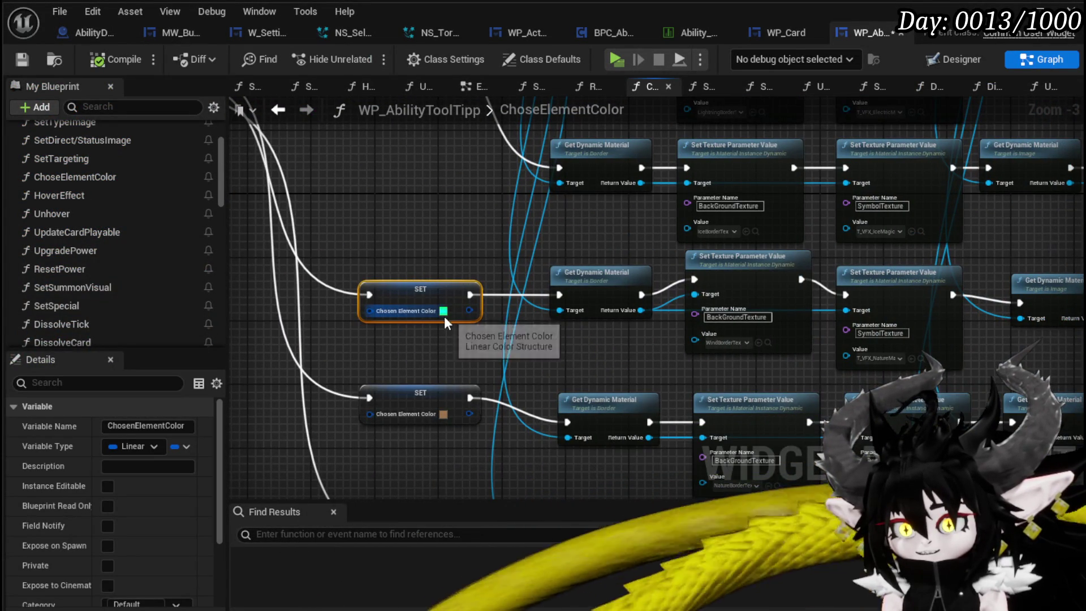
{"action": "left_click", "coordinate": [444, 310]}
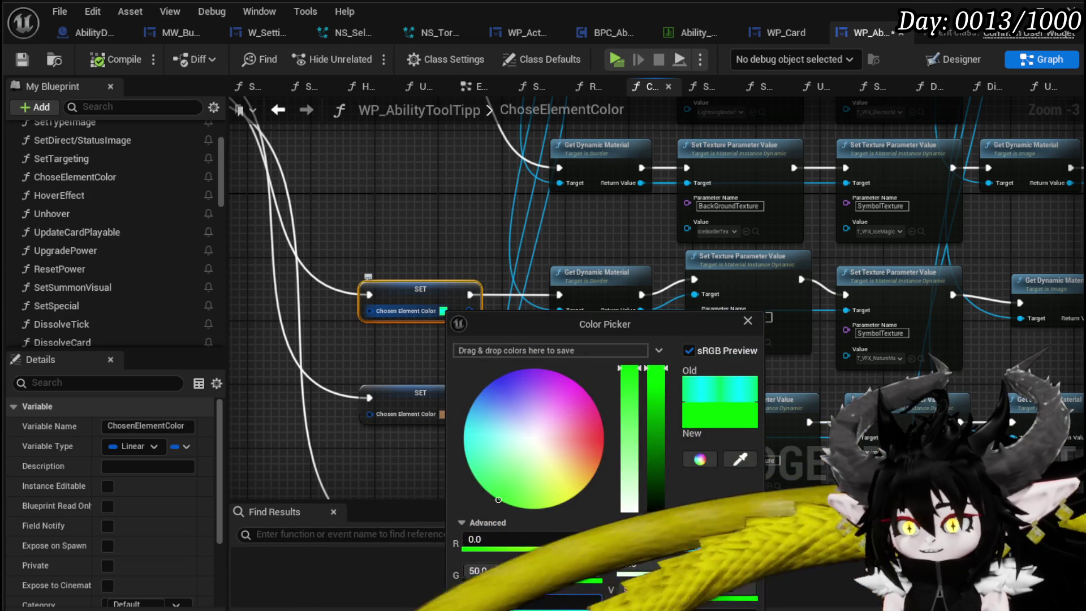
{"action": "left_click", "coordinate": [384, 195]}
{"action": "left_click", "coordinate": [28, 59]}
- Locate the Sound symbol texture asset and bring up the Content Drawer at Earth/Textures
{"action": "left_click_drag", "start_coordinate": [366, 195], "coordinate": [172, 163]}
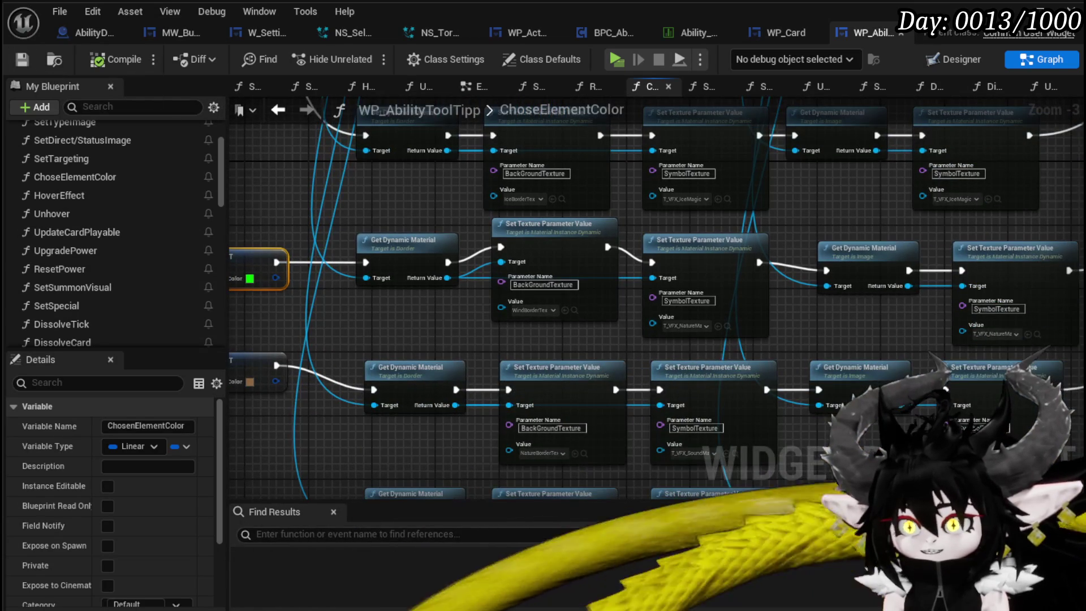
{"action": "mouse_move", "coordinate": [729, 333]}
{"action": "left_mouse_down"}
{"action": "mouse_move", "coordinate": [554, 279]}
{"action": "mouse_move", "coordinate": [581, 249]}
{"action": "mouse_move", "coordinate": [554, 253]}
{"action": "mouse_move", "coordinate": [793, 223]}
{"action": "left_mouse_up"}
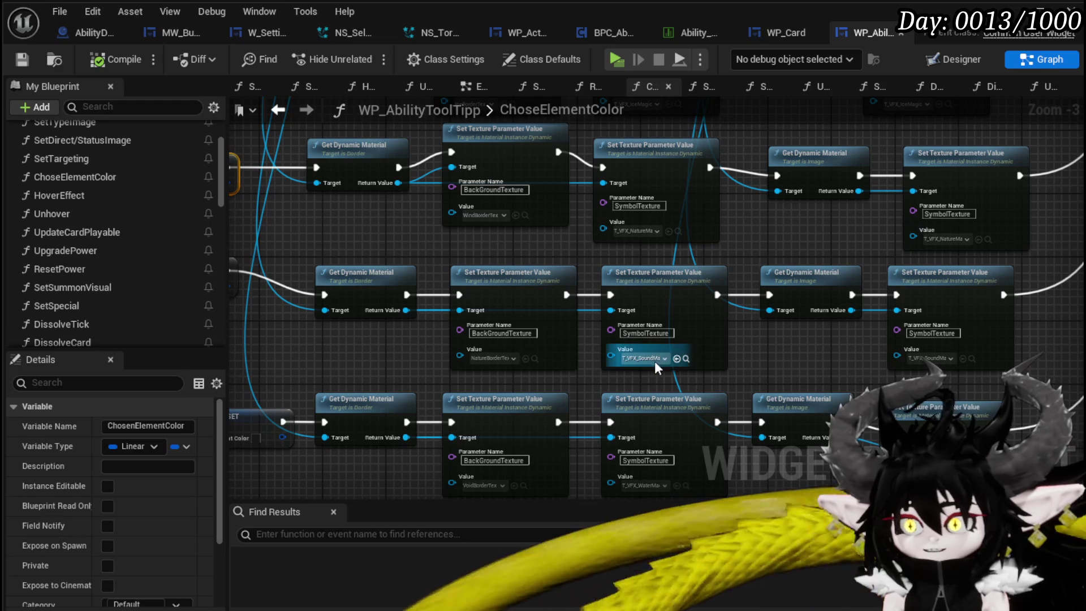
{"action": "left_click", "coordinate": [686, 359]}
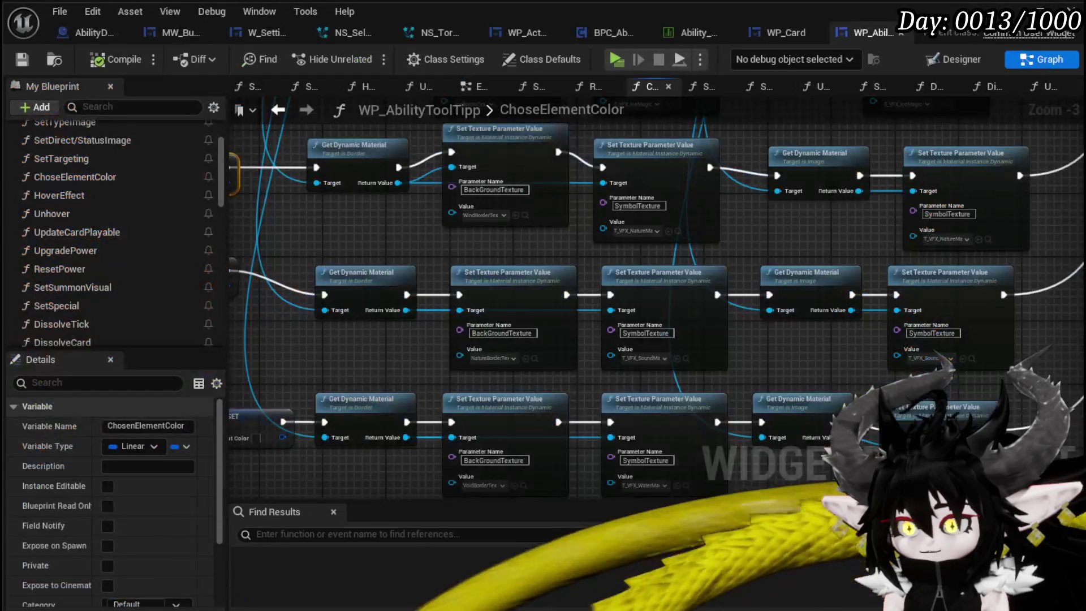
{"action": "key", "text": "ctrl+space"}
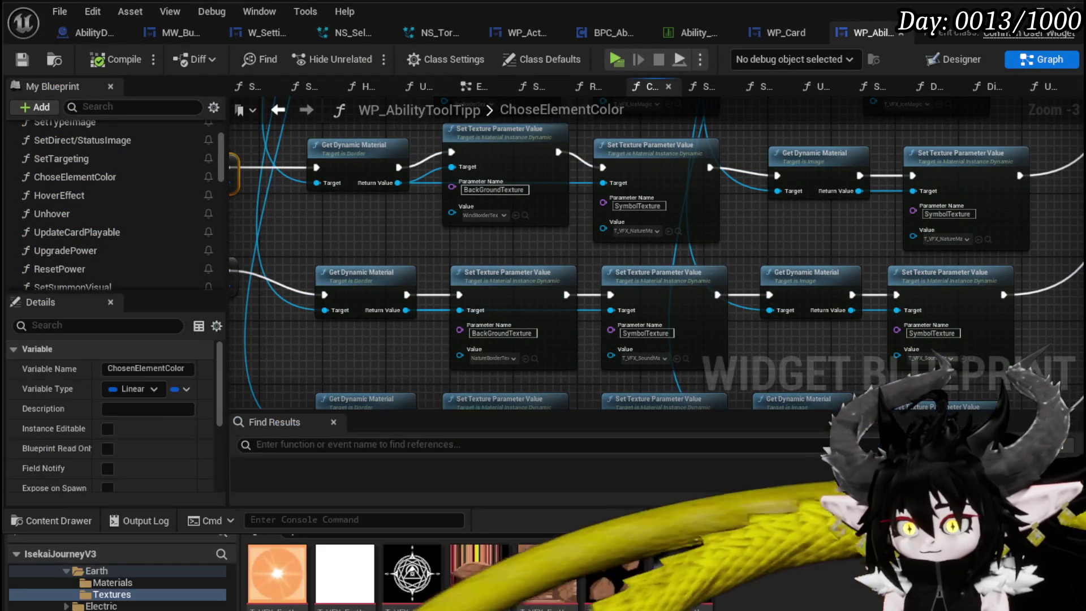
- Set the second SymbolTexture Value pin to the Earth texture, save, and start a test session
{"action": "left_click_drag", "start_coordinate": [411, 571], "coordinate": [780, 346]}
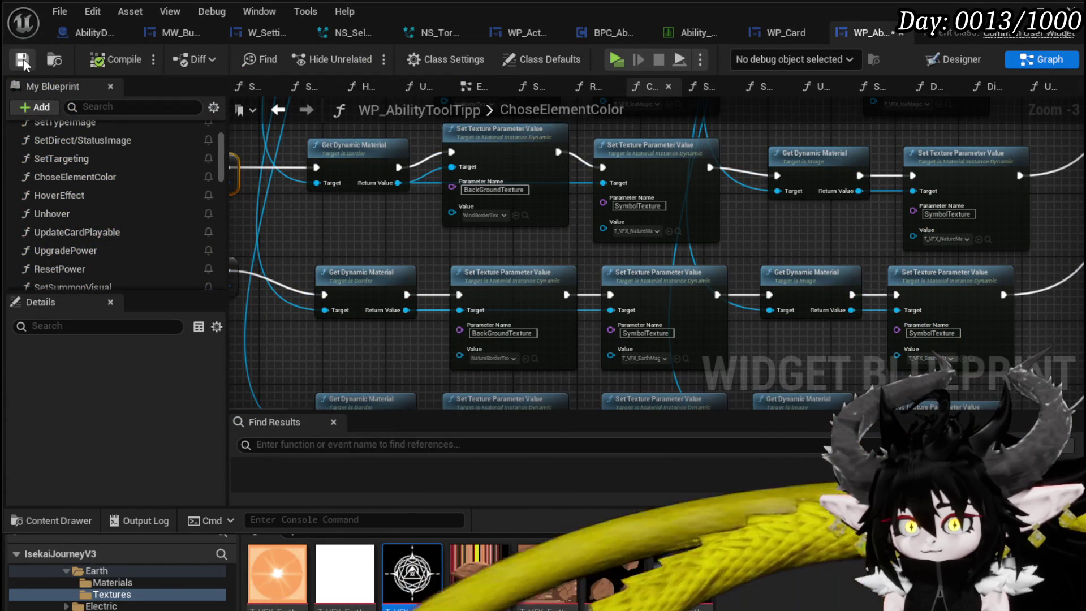
{"action": "left_click", "coordinate": [23, 63]}
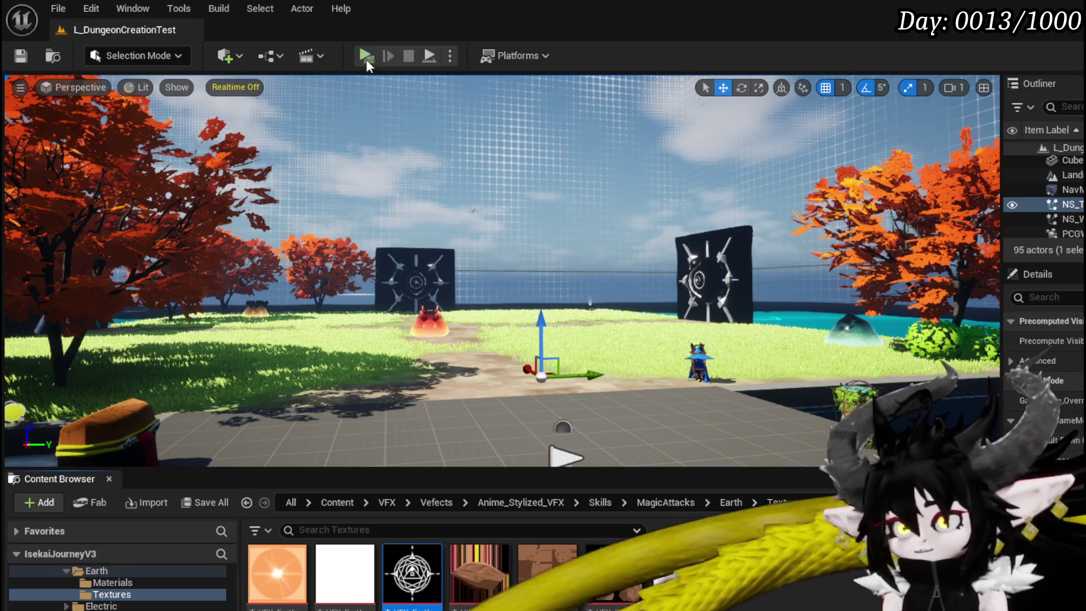
{"action": "left_click", "coordinate": [366, 58]}
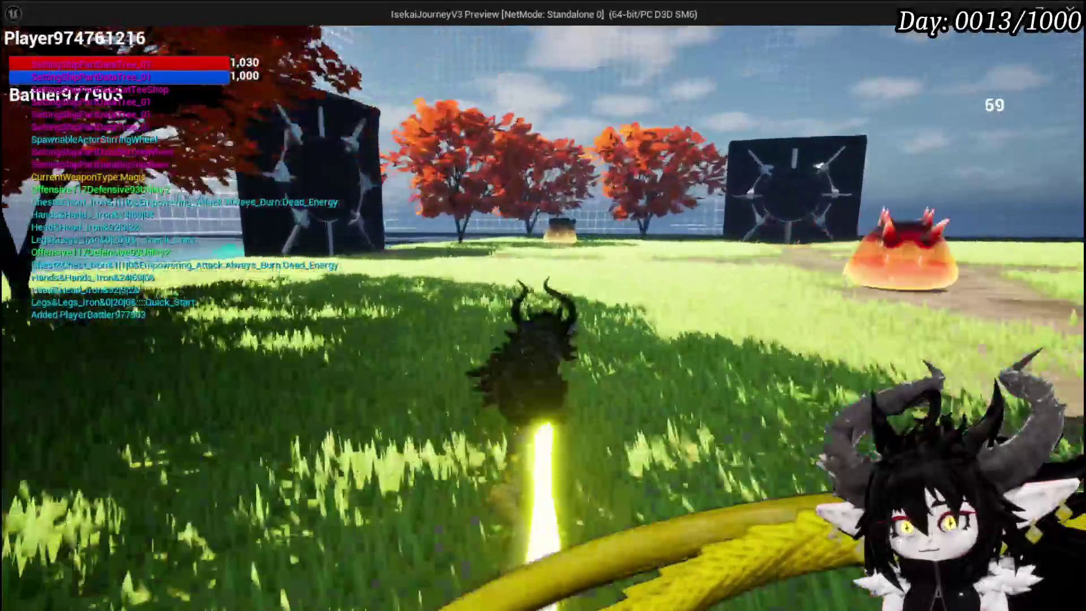
- Run to the Slime_Earth enemy, choose X, check the card hand, and end the preview
{"action": "key", "text": "w"}
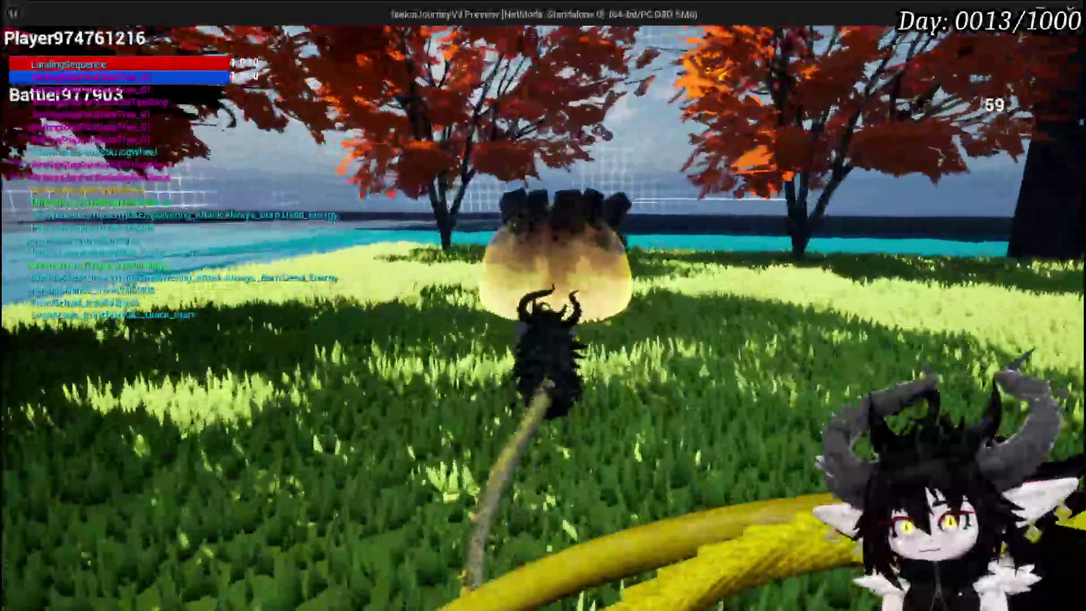
{"action": "key", "text": "w"}
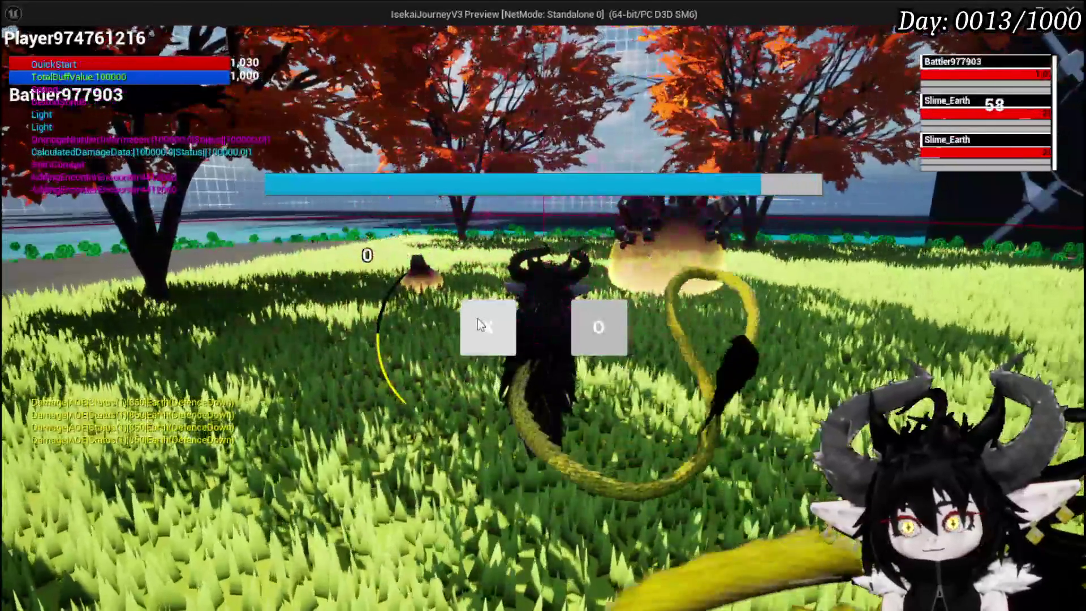
{"action": "left_click", "coordinate": [477, 318]}
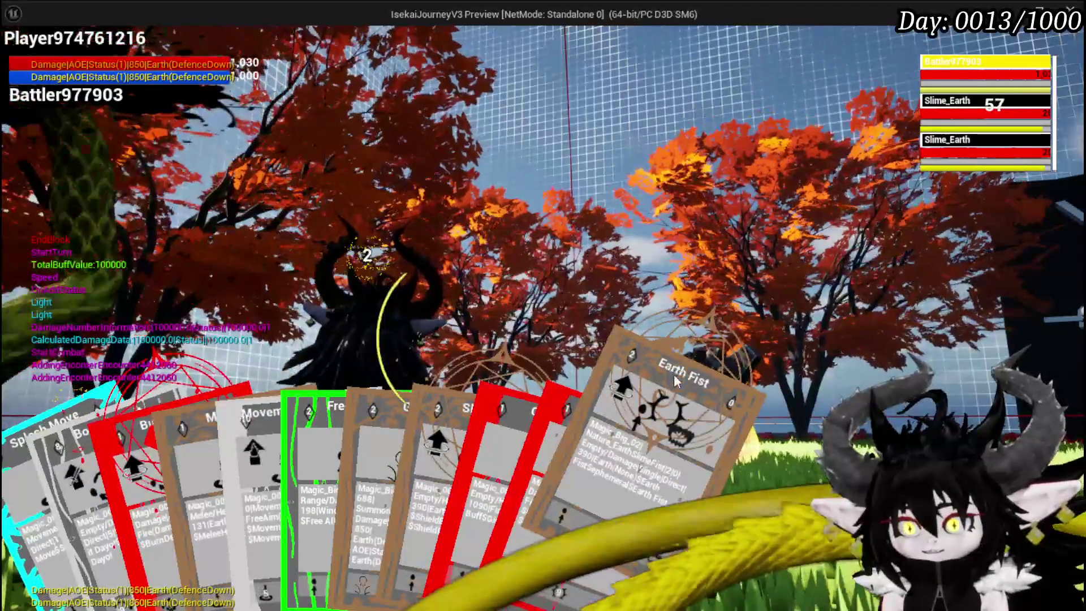
{"action": "key", "text": "Escape"}
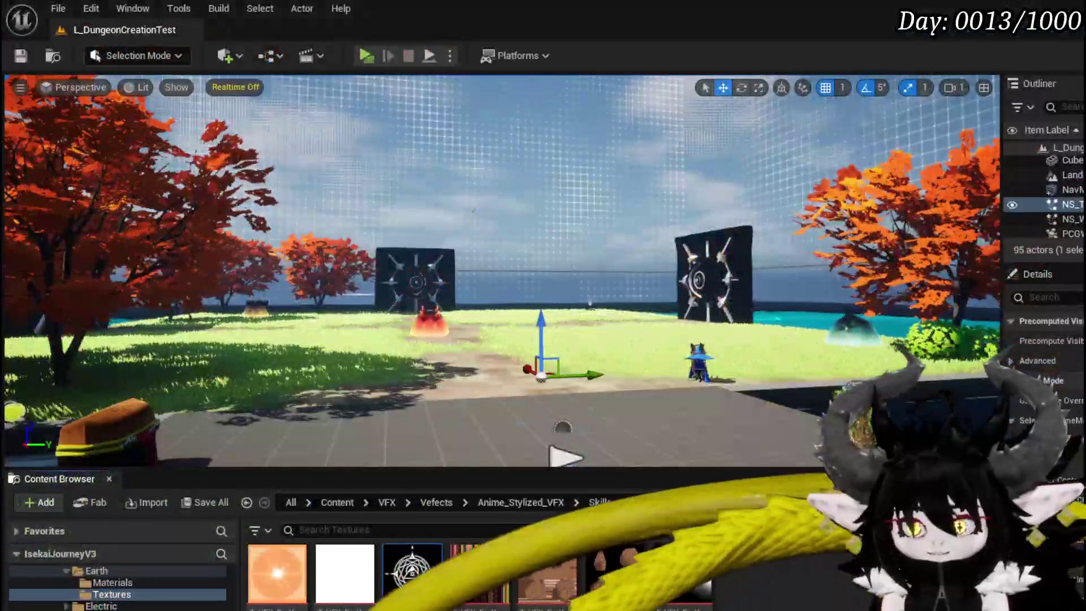
- Return to WP_AbilityToolTipp's ChoseElementColor graph, compile it, and pan to the lower texture rows
{"action": "key", "text": "alt+Tab"}
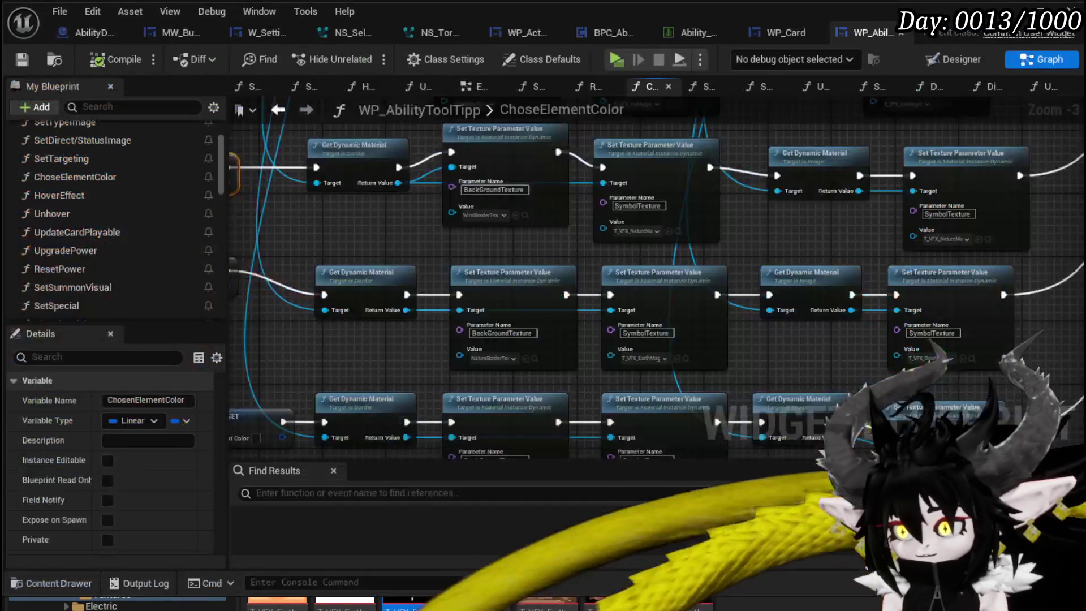
{"action": "mouse_move", "coordinate": [782, 353]}
{"action": "left_mouse_down"}
{"action": "mouse_move", "coordinate": [765, 326]}
{"action": "mouse_move", "coordinate": [555, 249]}
{"action": "mouse_move", "coordinate": [516, 247]}
{"action": "mouse_move", "coordinate": [611, 246]}
{"action": "left_mouse_up"}
{"action": "mouse_move", "coordinate": [472, 251]}
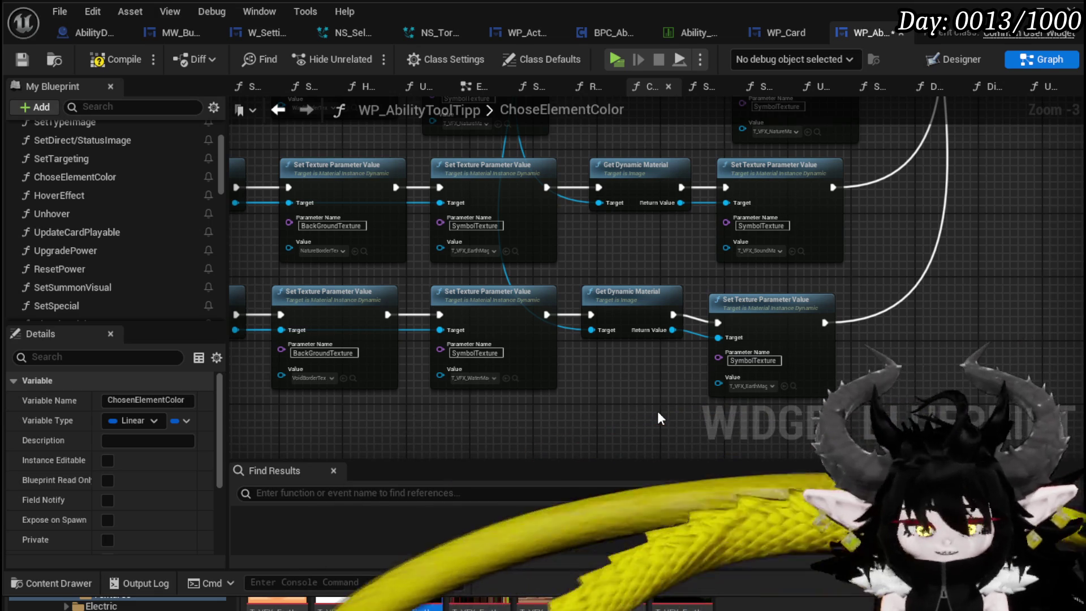
{"action": "mouse_move", "coordinate": [630, 415]}
{"action": "left_mouse_down"}
{"action": "mouse_move", "coordinate": [611, 405]}
{"action": "mouse_move", "coordinate": [627, 426]}
{"action": "mouse_move", "coordinate": [642, 419]}
{"action": "mouse_move", "coordinate": [618, 389]}
{"action": "left_mouse_up"}
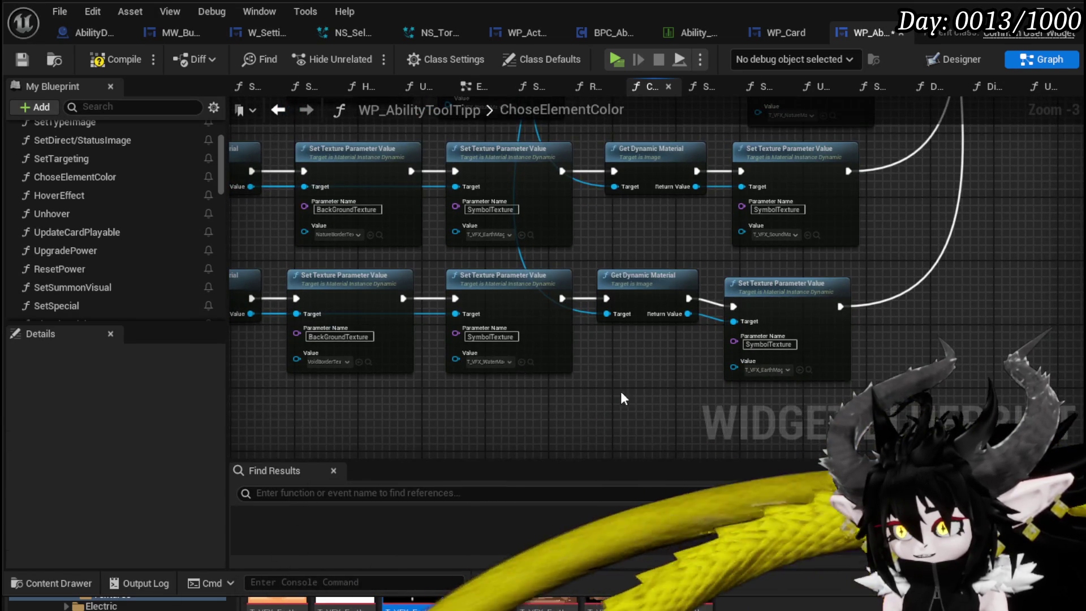
{"action": "left_click", "coordinate": [121, 58]}
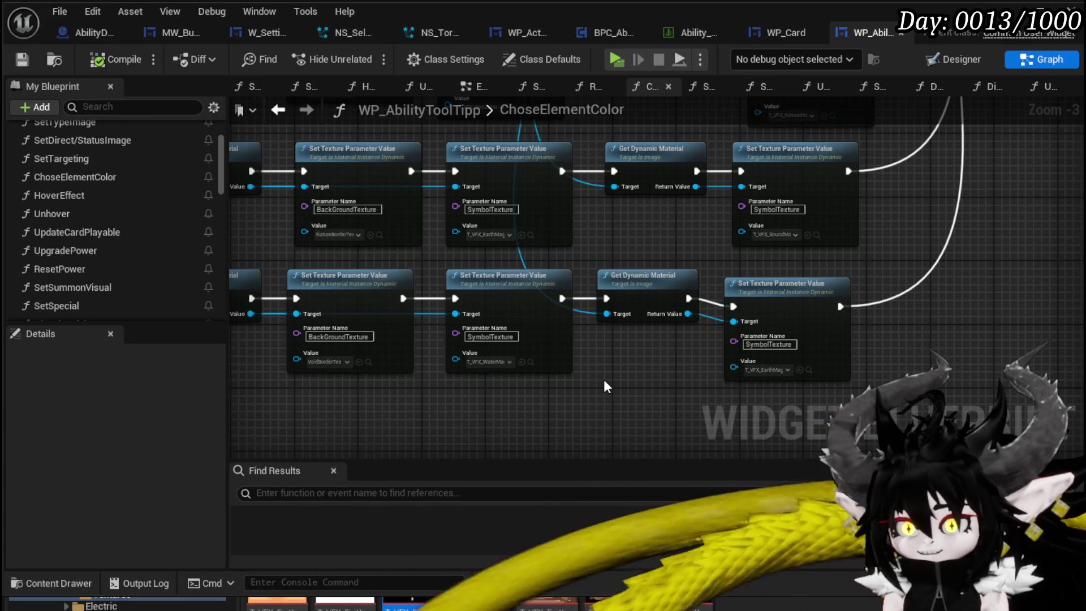
{"action": "mouse_move", "coordinate": [603, 379]}
{"action": "left_mouse_down"}
{"action": "mouse_move", "coordinate": [644, 340]}
{"action": "mouse_move", "coordinate": [604, 351]}
{"action": "left_mouse_up"}
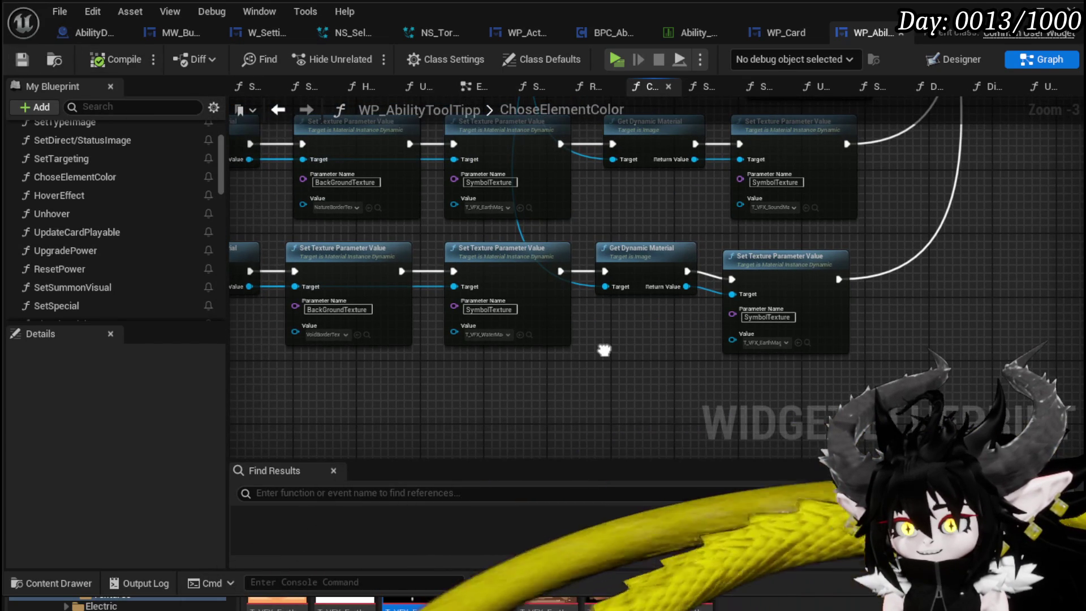
{"action": "scroll", "coordinate": [439, 344], "scroll_direction": "up", "scroll_amount": 3}
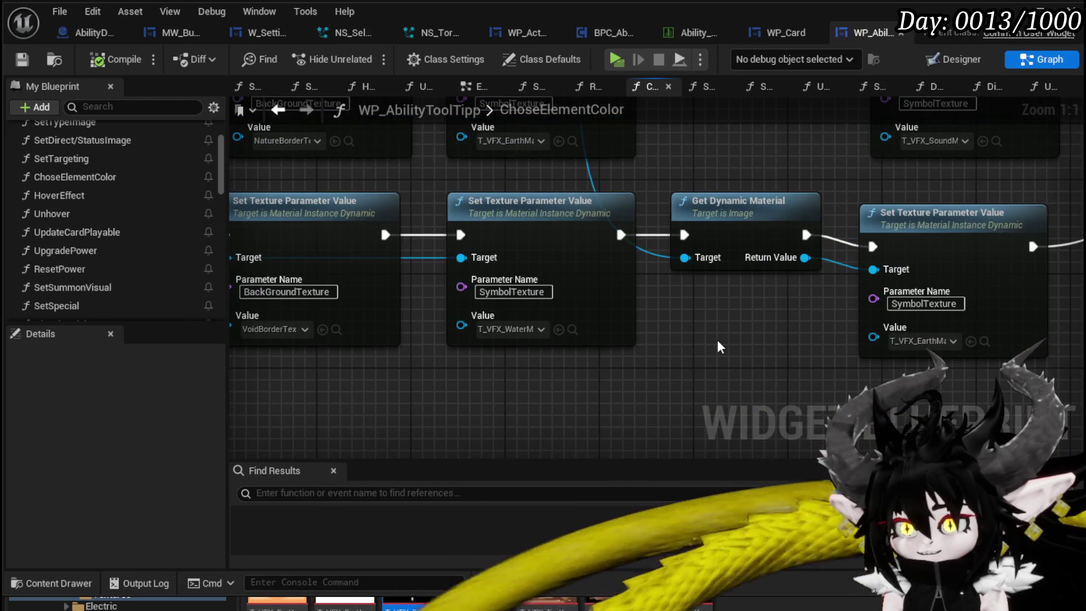
{"action": "scroll", "coordinate": [717, 339], "scroll_direction": "down", "scroll_amount": 3}
{"action": "mouse_move", "coordinate": [717, 339]}
{"action": "left_mouse_down"}
{"action": "mouse_move", "coordinate": [558, 330]}
{"action": "mouse_move", "coordinate": [551, 400]}
{"action": "mouse_move", "coordinate": [970, 389]}
{"action": "left_mouse_up"}
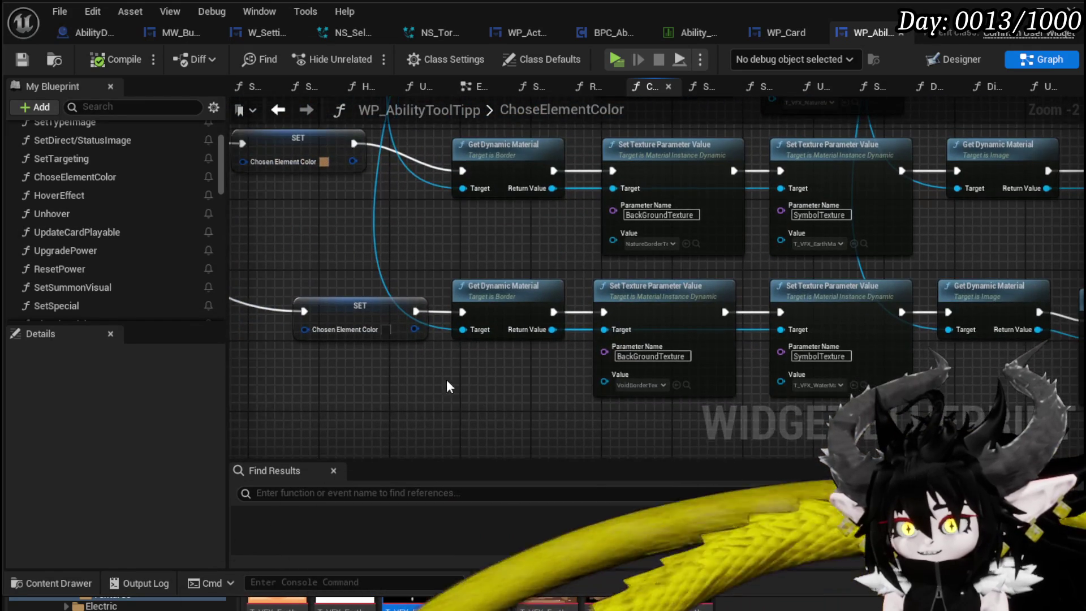
- Drop a texture asset onto a Value pin in the bottom node chain
{"action": "left_click_drag", "start_coordinate": [447, 380], "coordinate": [475, 353]}
{"action": "left_click_drag", "start_coordinate": [534, 379], "coordinate": [416, 351]}
{"action": "left_click_drag", "start_coordinate": [622, 345], "coordinate": [441, 399]}
{"action": "left_click_drag", "start_coordinate": [735, 410], "coordinate": [754, 263]}
{"action": "scroll", "coordinate": [610, 270], "scroll_direction": "down", "scroll_amount": 3}
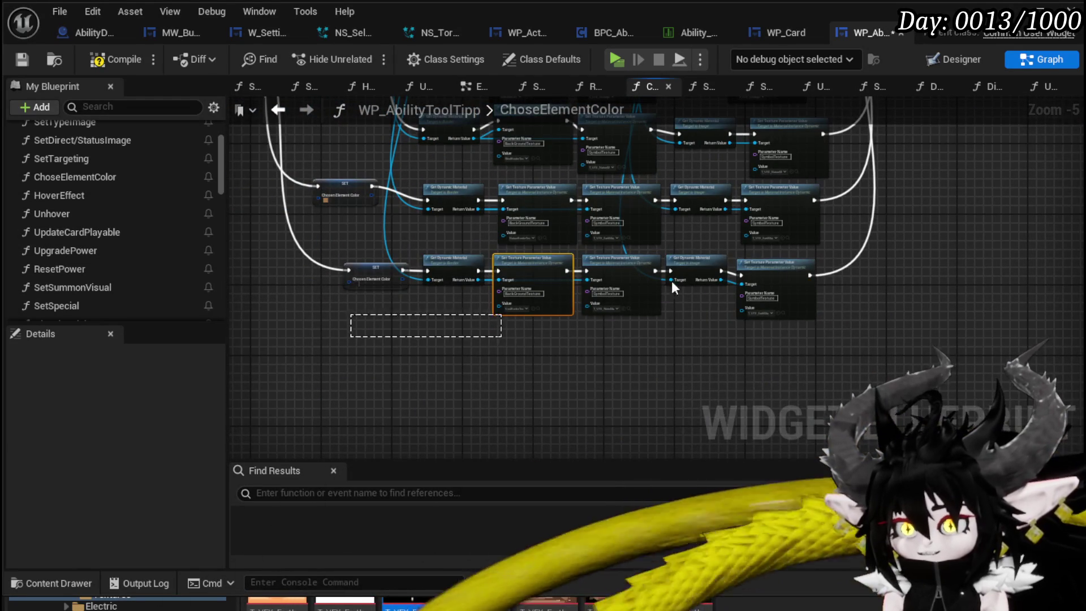
{"action": "left_click_drag", "start_coordinate": [515, 258], "coordinate": [525, 325]}
{"action": "scroll", "coordinate": [525, 325], "scroll_direction": "up", "scroll_amount": 3}
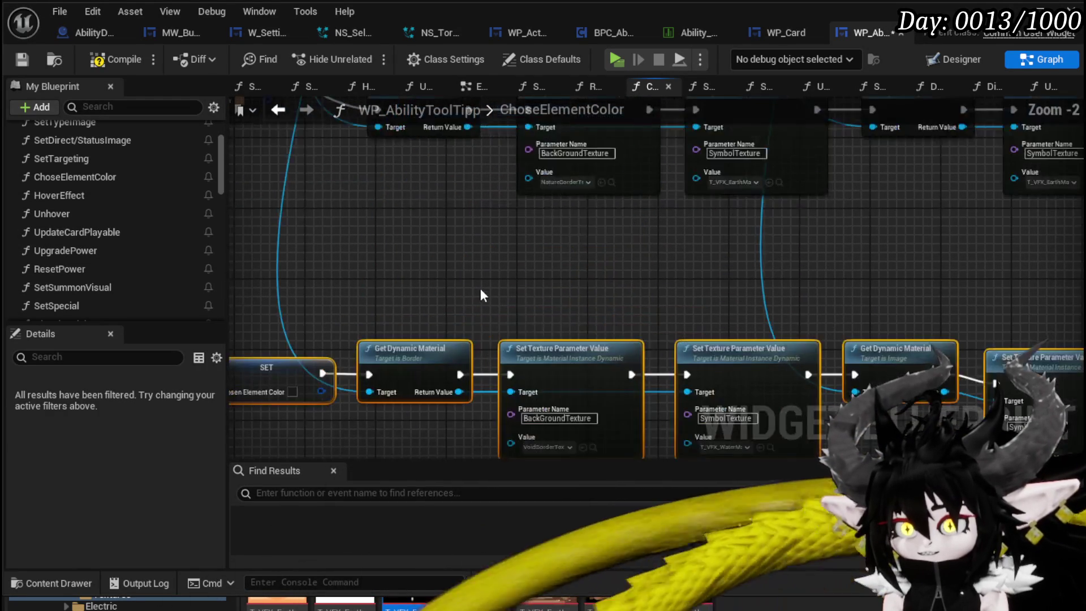
{"action": "left_click_drag", "start_coordinate": [477, 290], "coordinate": [515, 208]}
{"action": "scroll", "coordinate": [317, 226], "scroll_direction": "down", "scroll_amount": 3}
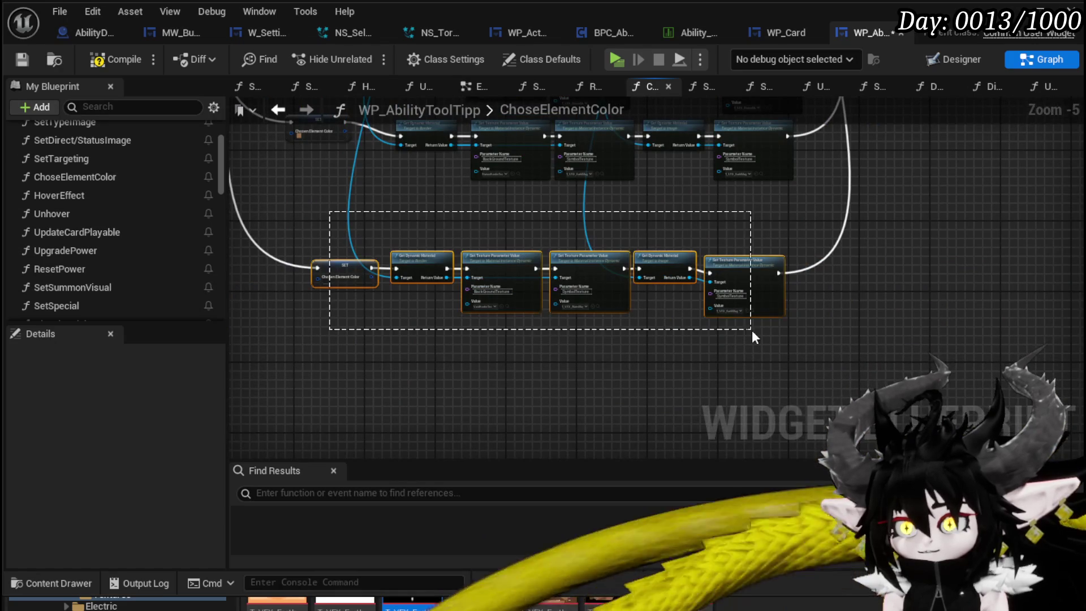
{"action": "mouse_move", "coordinate": [436, 235]}
{"action": "left_mouse_down"}
{"action": "mouse_move", "coordinate": [524, 386]}
{"action": "mouse_move", "coordinate": [441, 337]}
{"action": "left_mouse_up"}
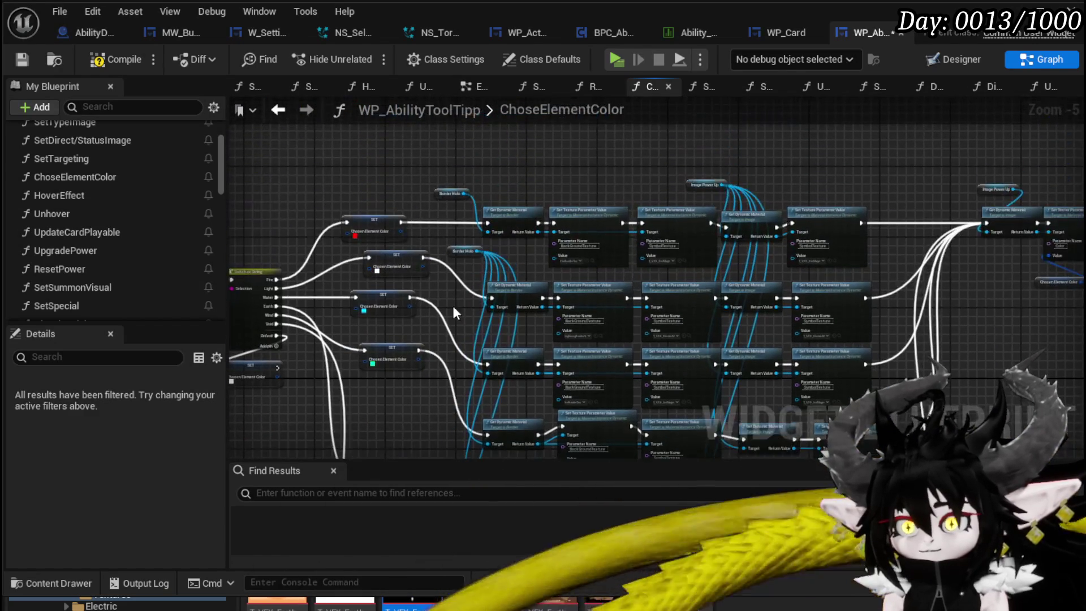
{"action": "scroll", "coordinate": [483, 252], "scroll_direction": "up", "scroll_amount": 3}
{"action": "left_click_drag", "start_coordinate": [420, 228], "coordinate": [366, 301]}
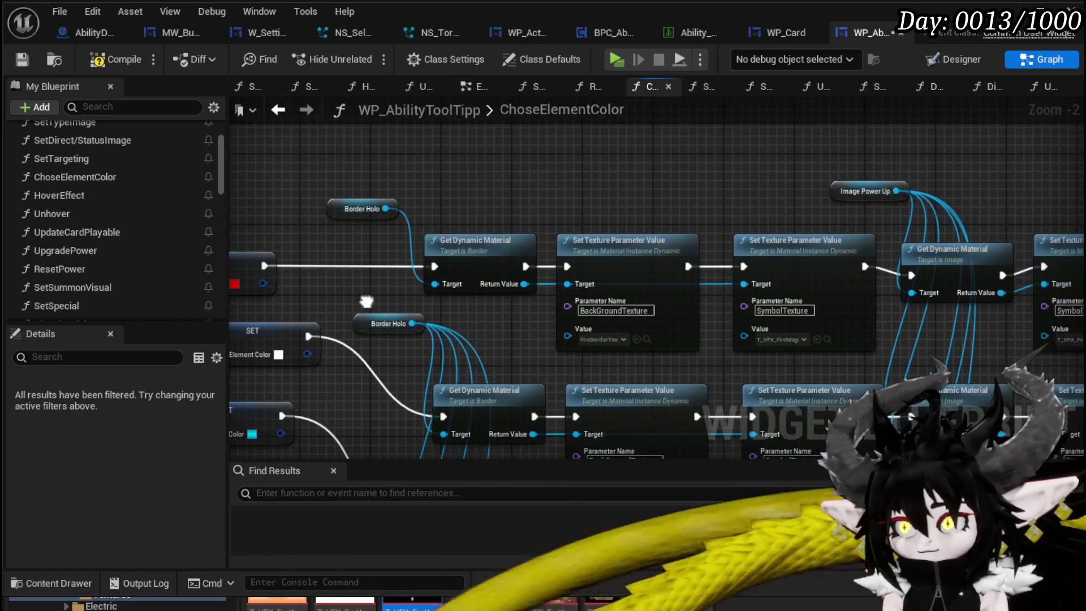
- Place a Border Holo reference beside the bottom SET node and wire it to Get Dynamic Material's Target
{"action": "left_click_drag", "start_coordinate": [872, 178], "coordinate": [865, 181]}
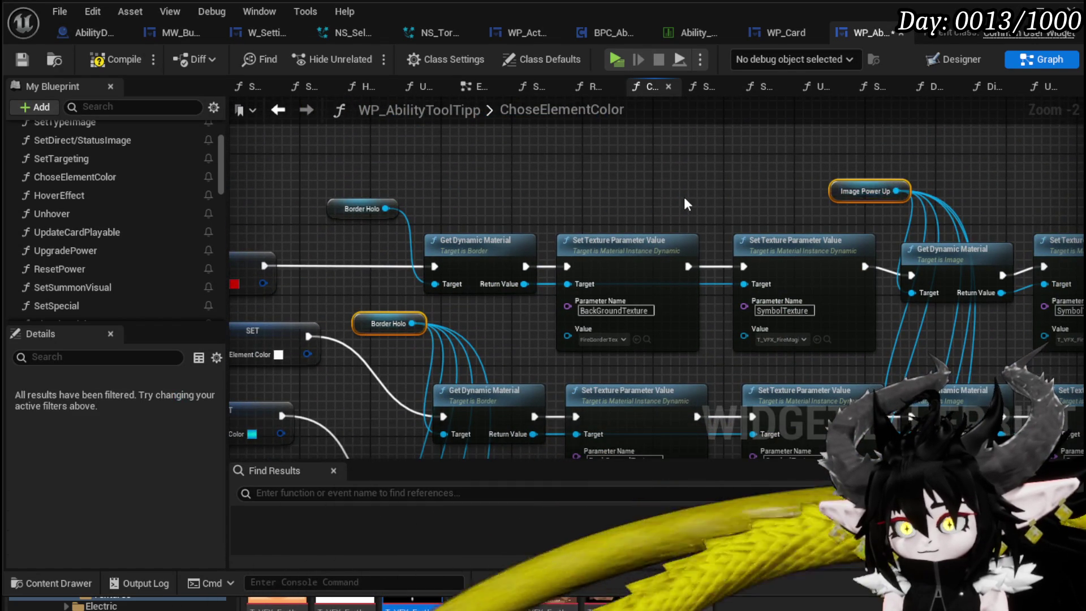
{"action": "scroll", "coordinate": [671, 199], "scroll_direction": "down", "scroll_amount": 3}
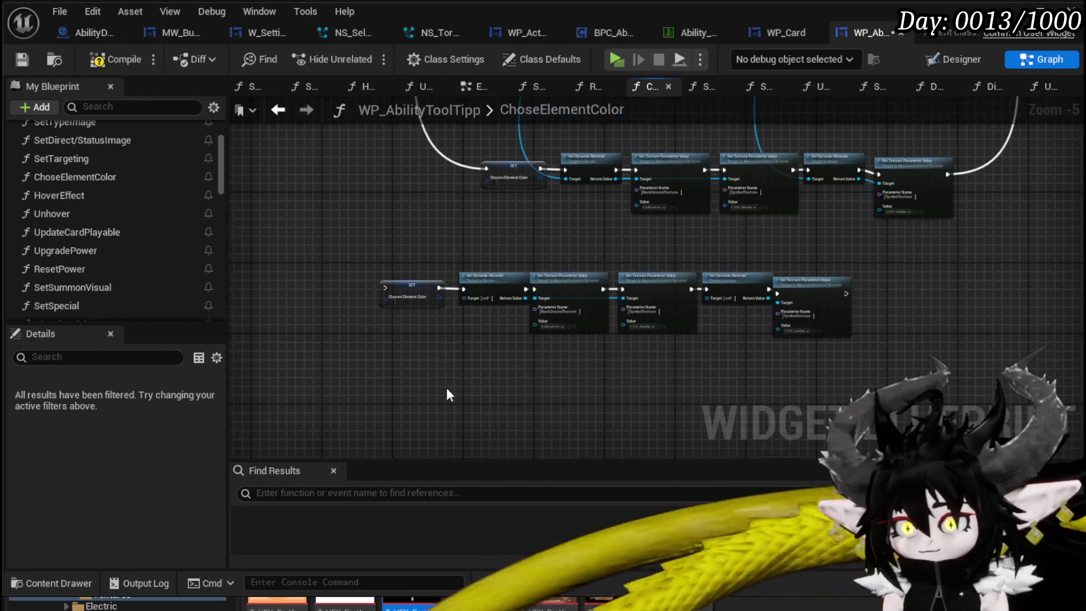
{"action": "left_click", "coordinate": [445, 386]}
{"action": "scroll", "coordinate": [445, 372], "scroll_direction": "up", "scroll_amount": 1}
{"action": "mouse_move", "coordinate": [294, 434]}
{"action": "left_mouse_down"}
{"action": "mouse_move", "coordinate": [419, 326]}
{"action": "mouse_move", "coordinate": [460, 318]}
{"action": "left_mouse_up"}
{"action": "scroll", "coordinate": [474, 322], "scroll_direction": "up", "scroll_amount": 1}
{"action": "left_click_drag", "start_coordinate": [483, 263], "coordinate": [470, 258]}
- Wire Image Power Up into the second Get Dynamic Material and select the whole bottom chain
{"action": "left_click_drag", "start_coordinate": [559, 303], "coordinate": [369, 325]}
{"action": "left_click_drag", "start_coordinate": [520, 385], "coordinate": [719, 278]}
{"action": "left_click_drag", "start_coordinate": [656, 366], "coordinate": [655, 367]}
{"action": "left_click_drag", "start_coordinate": [473, 386], "coordinate": [725, 347]}
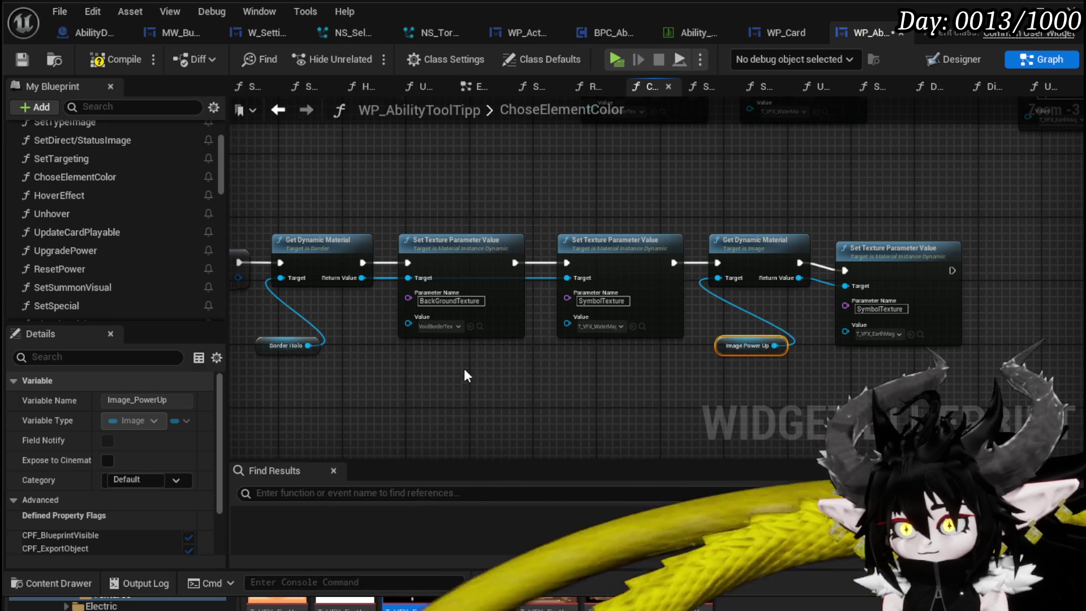
{"action": "scroll", "coordinate": [466, 377], "scroll_direction": "down", "scroll_amount": 3}
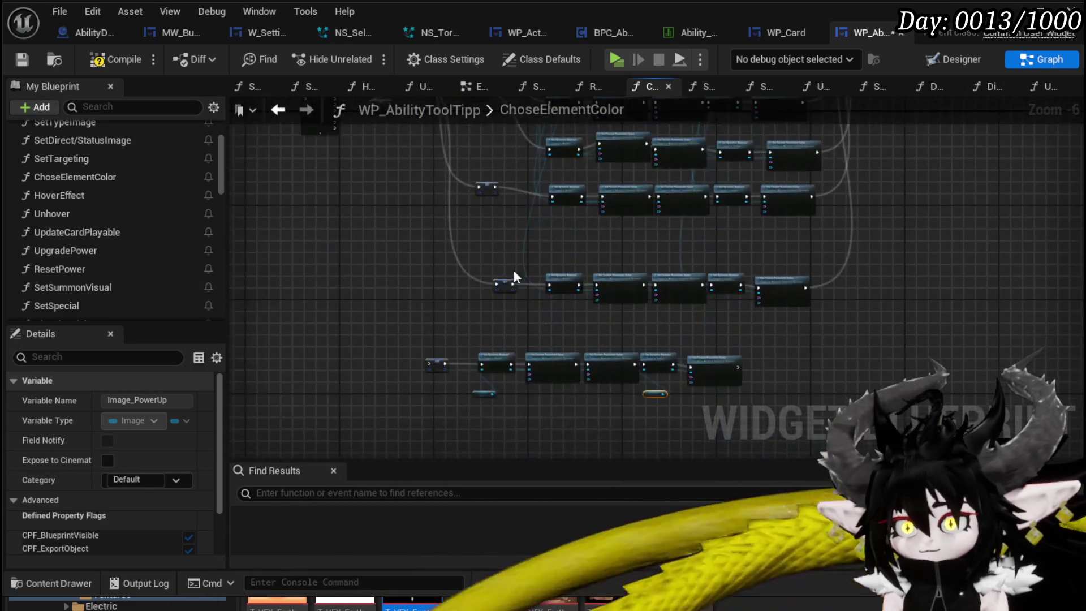
{"action": "scroll", "coordinate": [425, 258], "scroll_direction": "up", "scroll_amount": 3}
{"action": "mouse_move", "coordinate": [324, 329]}
{"action": "left_mouse_down"}
{"action": "mouse_move", "coordinate": [1063, 142]}
{"action": "mouse_move", "coordinate": [1040, 204]}
{"action": "left_mouse_up"}
{"action": "right_click", "coordinate": [1041, 204]}
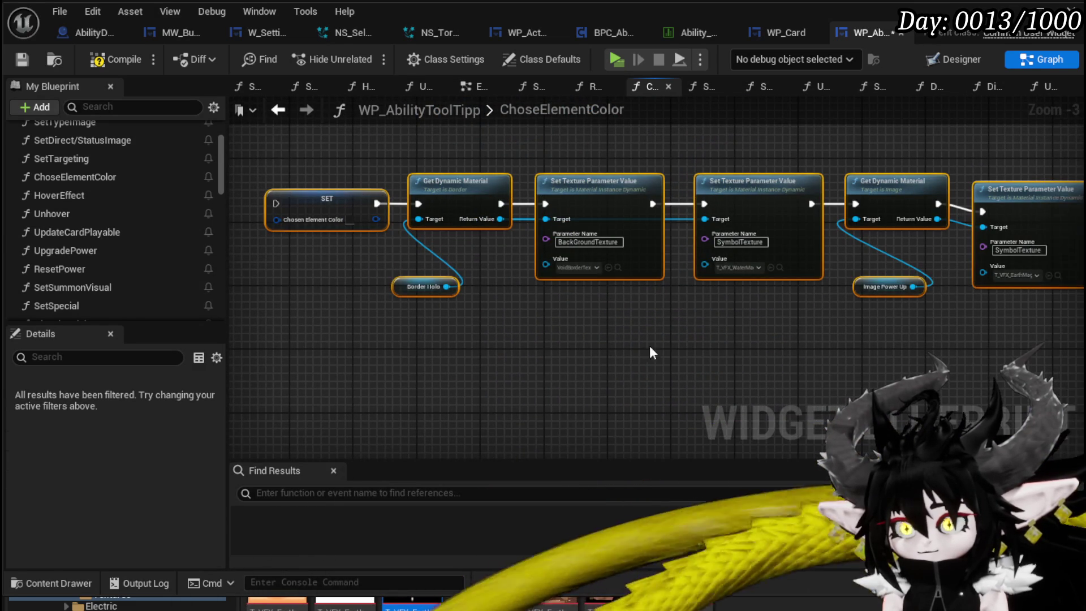
- Name the collapsed function SetCardVisual and open its function graph
{"action": "type", "text": "SetC"}
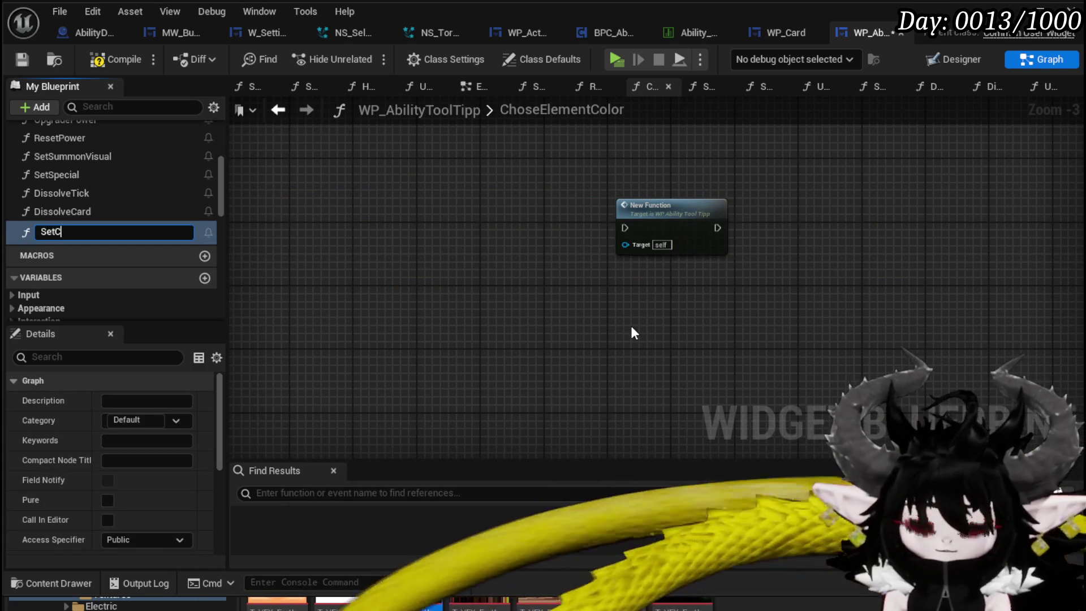
{"action": "type", "text": "olor"}
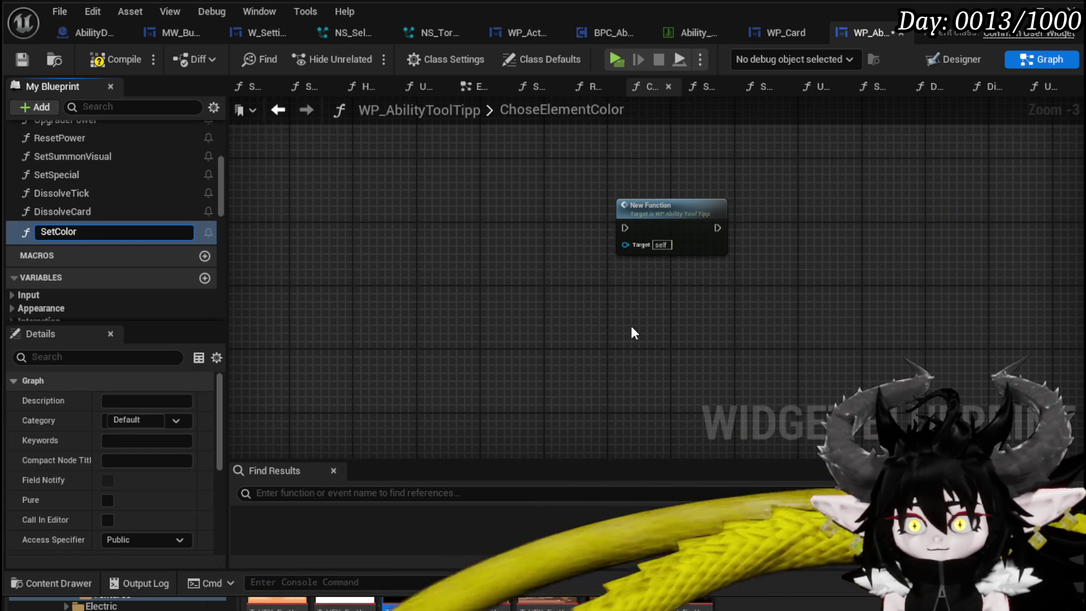
{"action": "key", "text": "BackSpace"}
{"action": "key", "text": "BackSpace"}
{"action": "key", "text": "BackSpace"}
{"action": "key", "text": "BackSpace"}
{"action": "type", "text": "ar"}
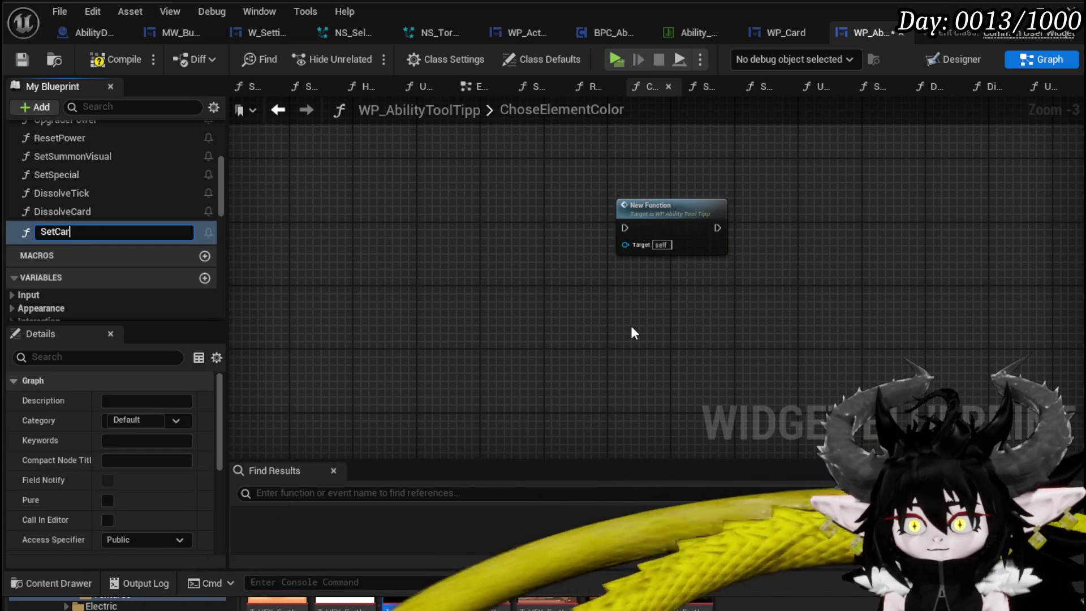
{"action": "type", "text": "dVisual"}
{"action": "key", "text": "Return"}
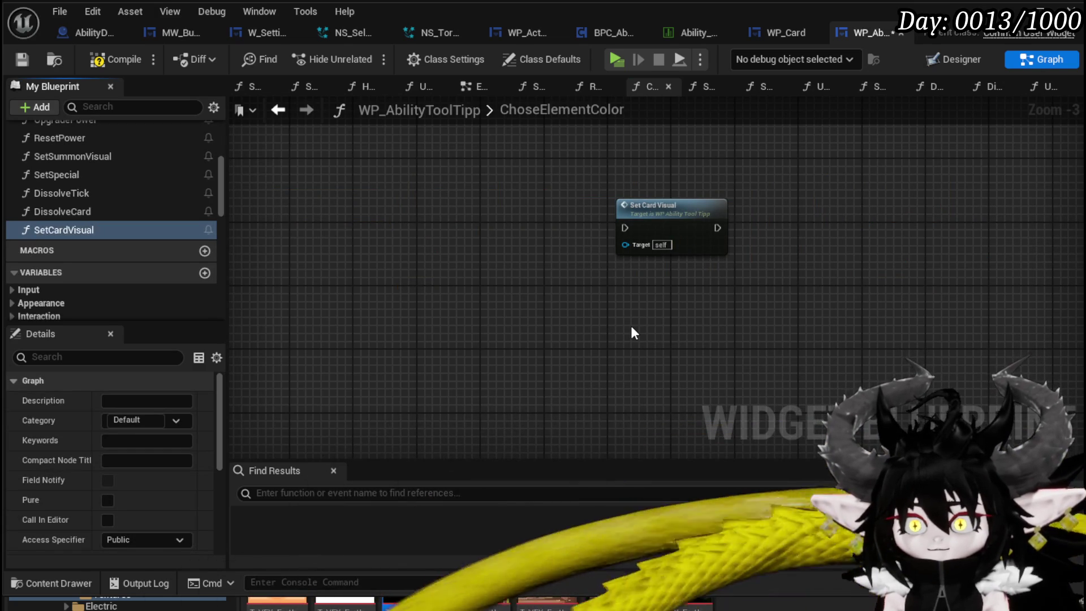
{"action": "double_click", "coordinate": [657, 220]}
{"action": "scroll", "coordinate": [396, 266], "scroll_direction": "up", "scroll_amount": 2}
- Expose and rename a Parameter Name input on SetCardVisual, then undo it
{"action": "left_click", "coordinate": [420, 266]}
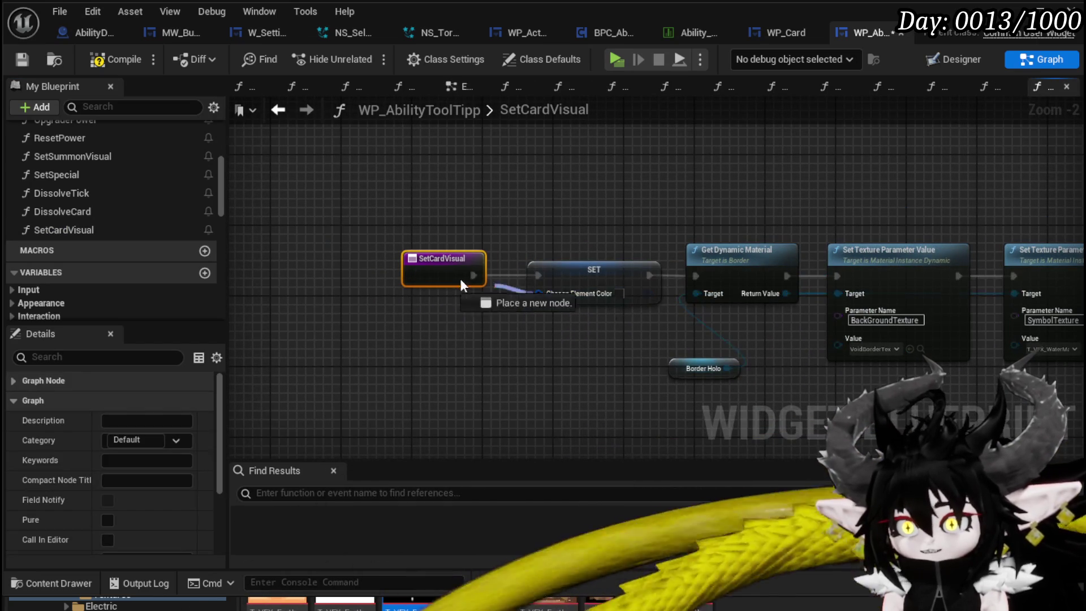
{"action": "left_click_drag", "start_coordinate": [529, 412], "coordinate": [420, 364]}
{"action": "left_click_drag", "start_coordinate": [486, 337], "coordinate": [413, 339]}
{"action": "mouse_move", "coordinate": [654, 275]}
{"action": "left_mouse_down"}
{"action": "mouse_move", "coordinate": [395, 269]}
{"action": "mouse_move", "coordinate": [275, 239]}
{"action": "mouse_move", "coordinate": [355, 276]}
{"action": "left_mouse_up"}
{"action": "scroll", "coordinate": [151, 424], "scroll_direction": "down", "scroll_amount": 3}
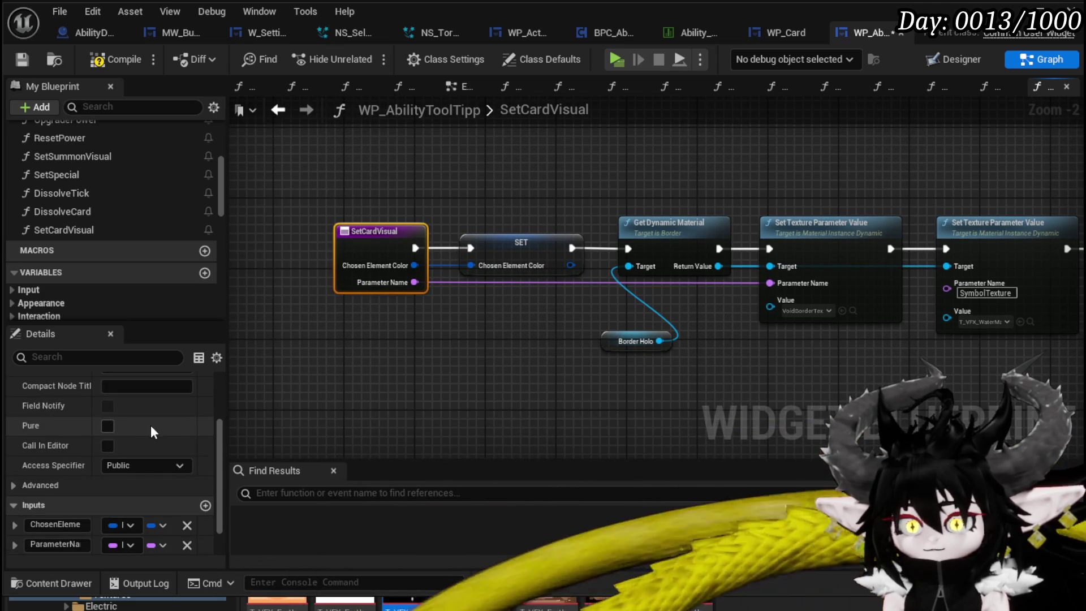
{"action": "left_click", "coordinate": [56, 544]}
{"action": "type", "text": "Bac"}
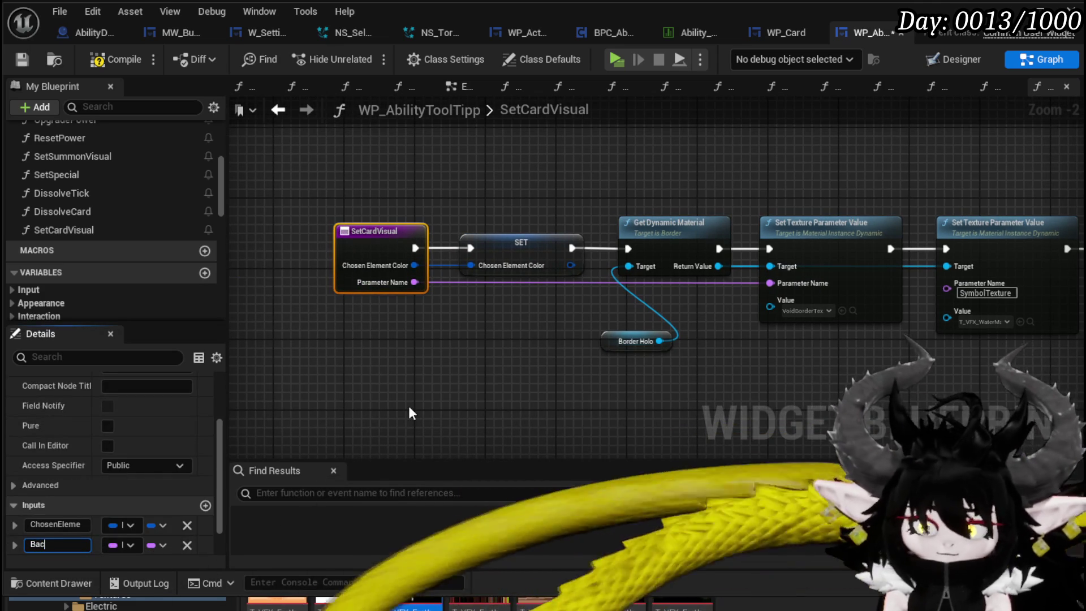
{"action": "type", "text": "kground"}
{"action": "type", "text": "texture"}
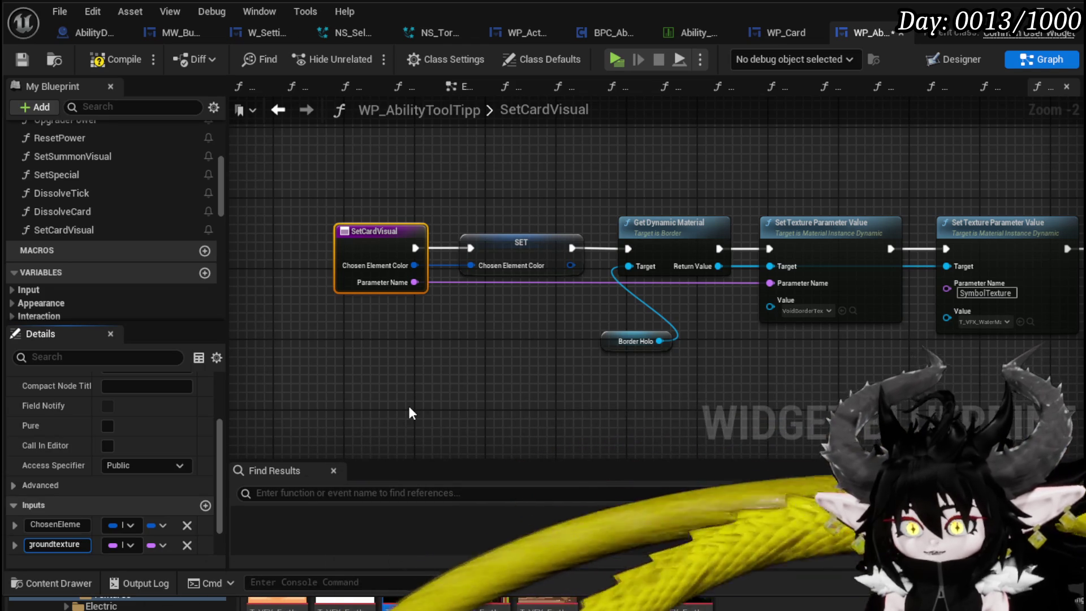
{"action": "left_click", "coordinate": [386, 324]}
{"action": "key", "text": "ctrl+z"}
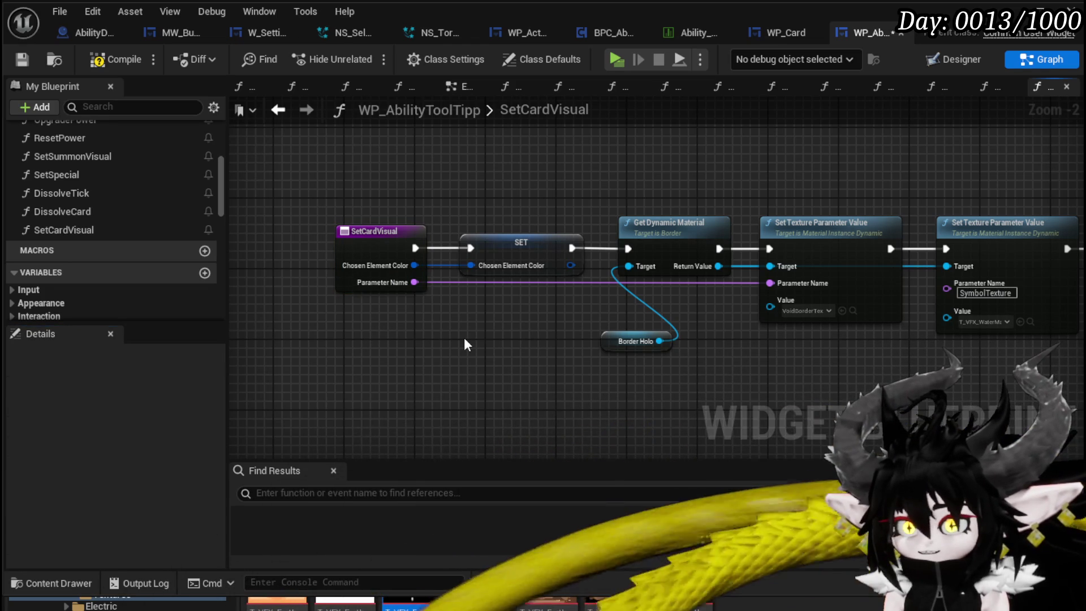
{"action": "key", "text": "ctrl+z"}
- Create a Background Texture input from the background texture Value pin
{"action": "left_click_drag", "start_coordinate": [371, 274], "coordinate": [372, 274]}
{"action": "left_click", "coordinate": [366, 290]}
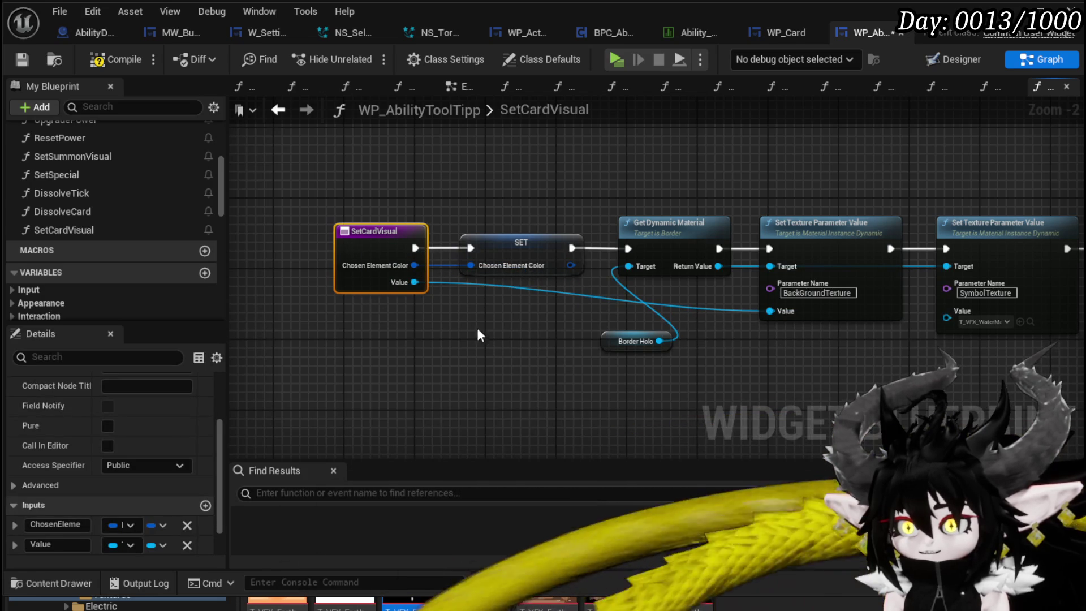
{"action": "left_click", "coordinate": [71, 545]}
{"action": "type", "text": "ack"}
{"action": "type", "text": "oun"}
{"action": "type", "text": "xt"}
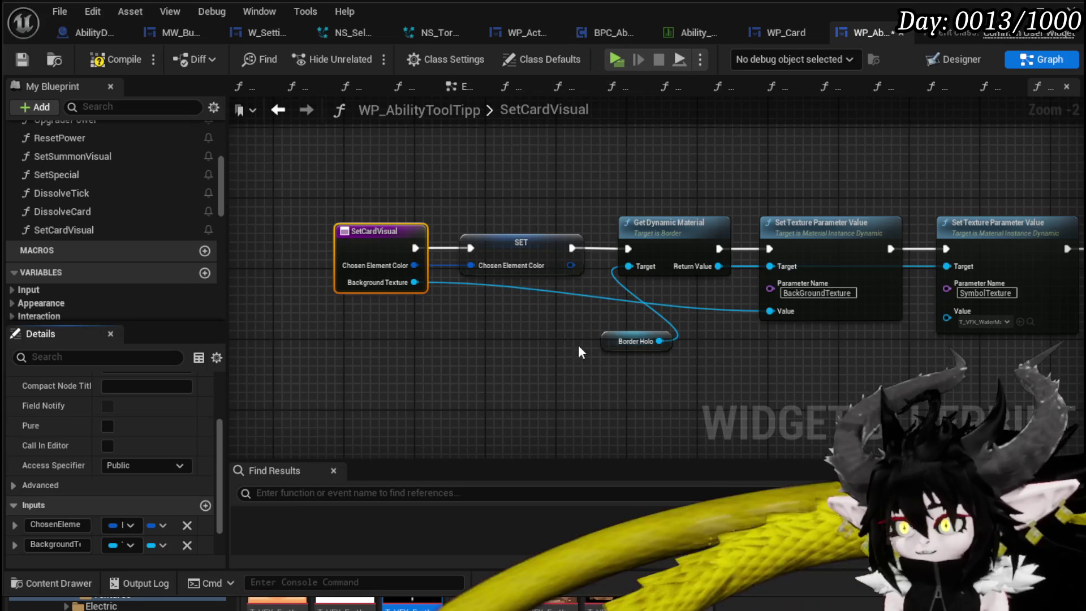
{"action": "left_click_drag", "start_coordinate": [579, 354], "coordinate": [298, 323]}
- Add a Symbole Texture input wired to the symbol texture value, then compile and save
{"action": "mouse_move", "coordinate": [691, 306]}
{"action": "left_mouse_down"}
{"action": "mouse_move", "coordinate": [324, 280]}
{"action": "mouse_move", "coordinate": [253, 264]}
{"action": "mouse_move", "coordinate": [266, 235]}
{"action": "left_mouse_up"}
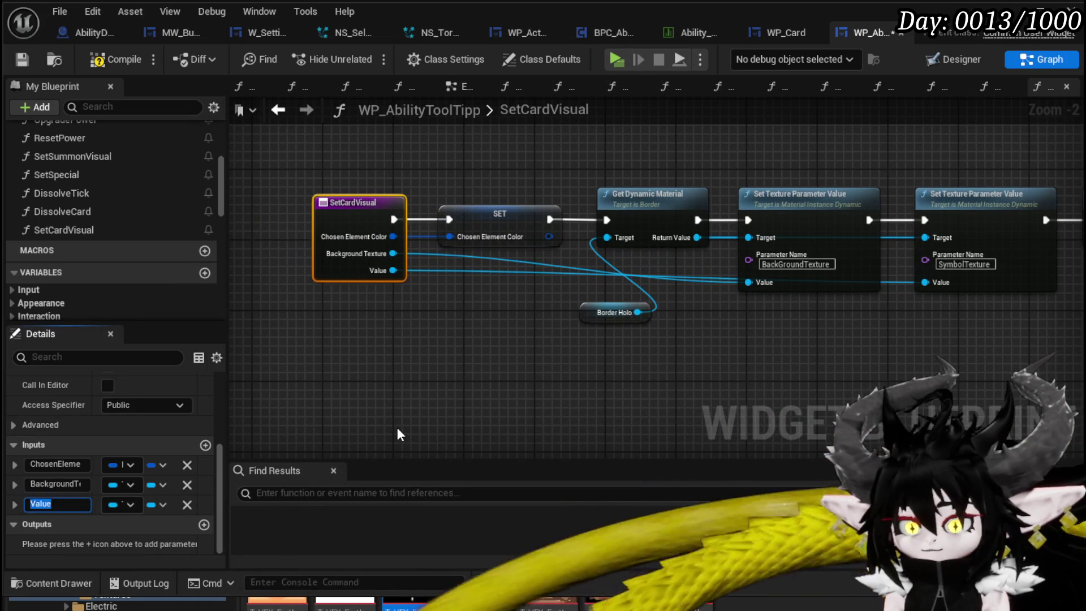
{"action": "type", "text": "SymboleT"}
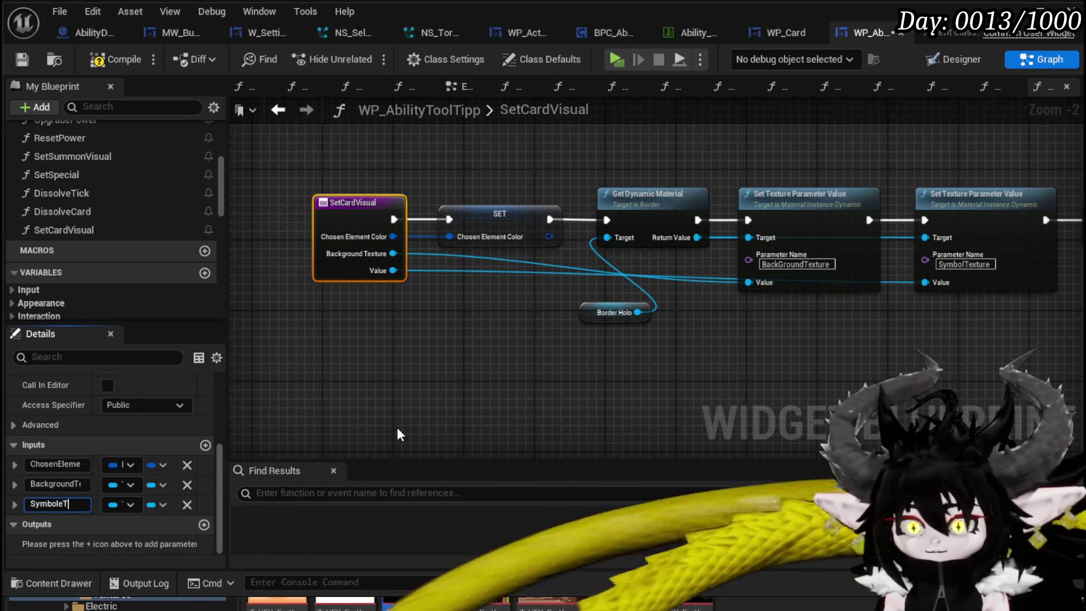
{"action": "type", "text": "exture"}
{"action": "key", "text": "Return"}
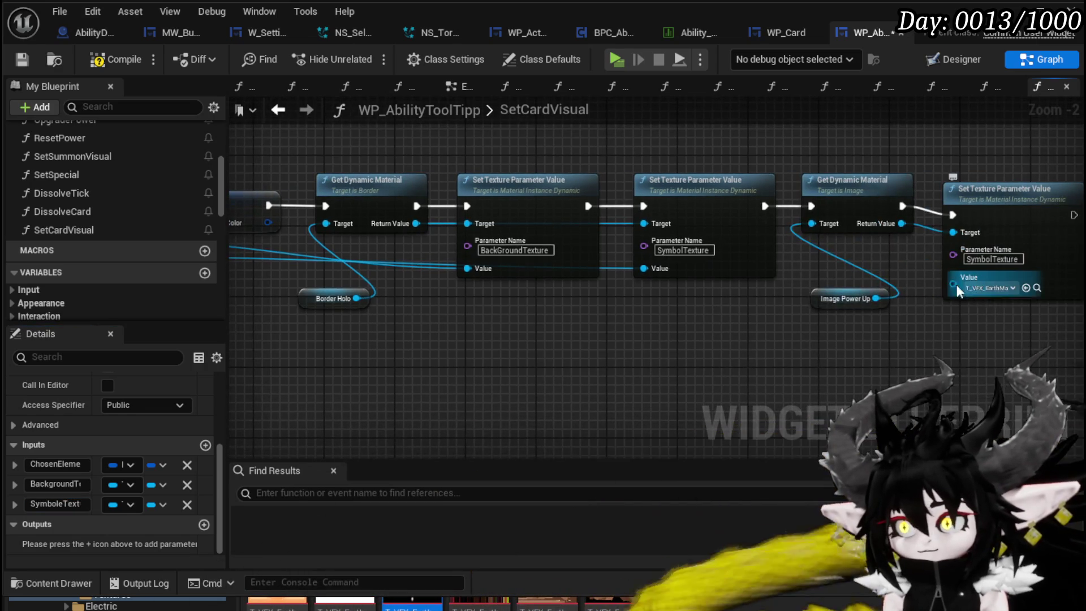
{"action": "mouse_move", "coordinate": [959, 291]}
{"action": "left_mouse_down"}
{"action": "mouse_move", "coordinate": [379, 270]}
{"action": "mouse_move", "coordinate": [361, 253]}
{"action": "left_mouse_up"}
{"action": "mouse_move", "coordinate": [702, 310]}
{"action": "left_mouse_down"}
{"action": "mouse_move", "coordinate": [295, 306]}
{"action": "mouse_move", "coordinate": [601, 297]}
{"action": "left_mouse_up"}
{"action": "left_click", "coordinate": [114, 58]}
{"action": "left_click", "coordinate": [21, 59]}
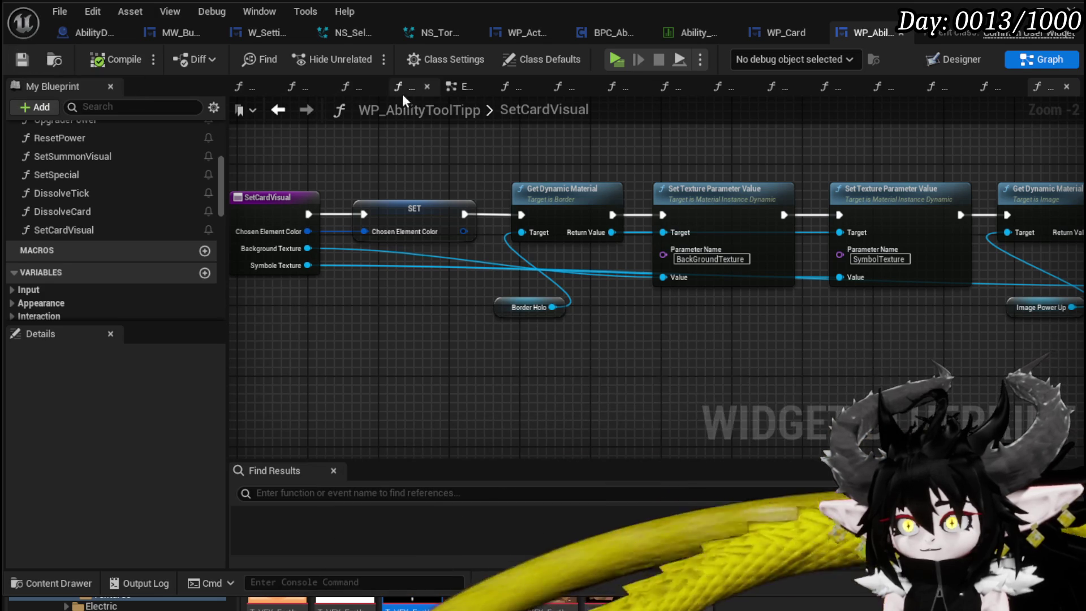
- Back in ChoseElementColor, tidy the nodes and delete the Switch on E_Elements node
{"action": "key", "text": "alt+Left"}
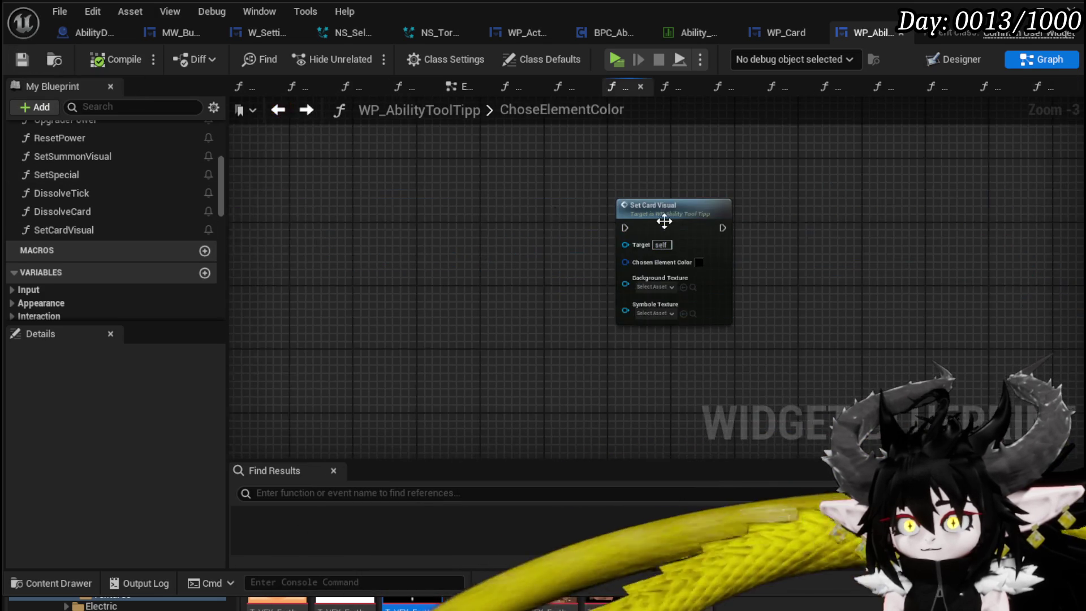
{"action": "left_click_drag", "start_coordinate": [620, 212], "coordinate": [512, 154]}
{"action": "scroll", "coordinate": [495, 227], "scroll_direction": "down", "scroll_amount": 4}
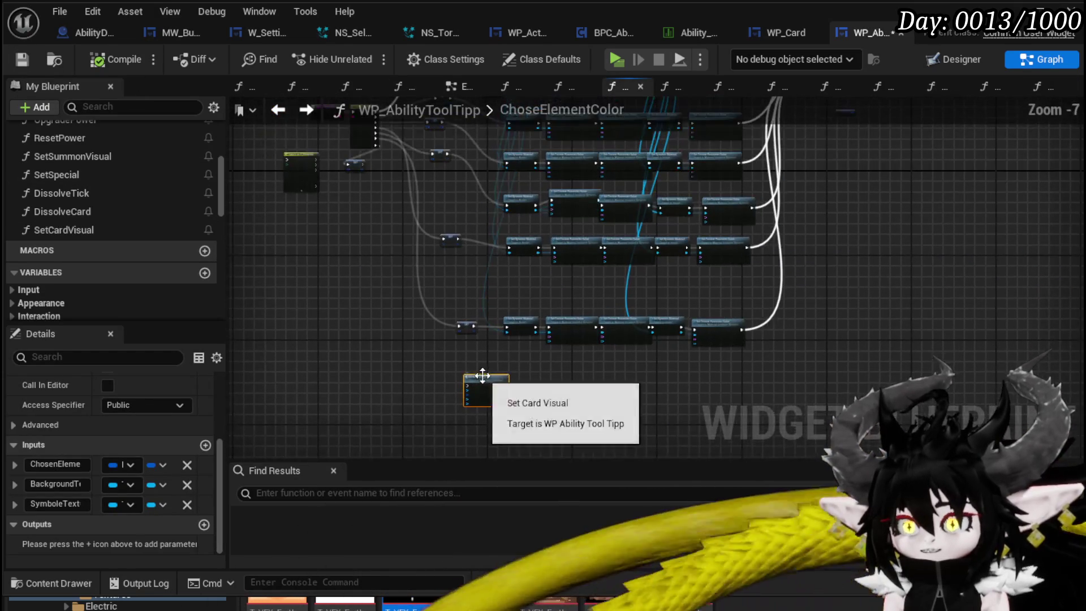
{"action": "mouse_move", "coordinate": [487, 375]}
{"action": "left_mouse_down"}
{"action": "mouse_move", "coordinate": [389, 272]}
{"action": "mouse_move", "coordinate": [389, 204]}
{"action": "mouse_move", "coordinate": [410, 179]}
{"action": "left_mouse_up"}
{"action": "scroll", "coordinate": [481, 265], "scroll_direction": "up", "scroll_amount": 4}
{"action": "scroll", "coordinate": [486, 311], "scroll_direction": "down", "scroll_amount": 2}
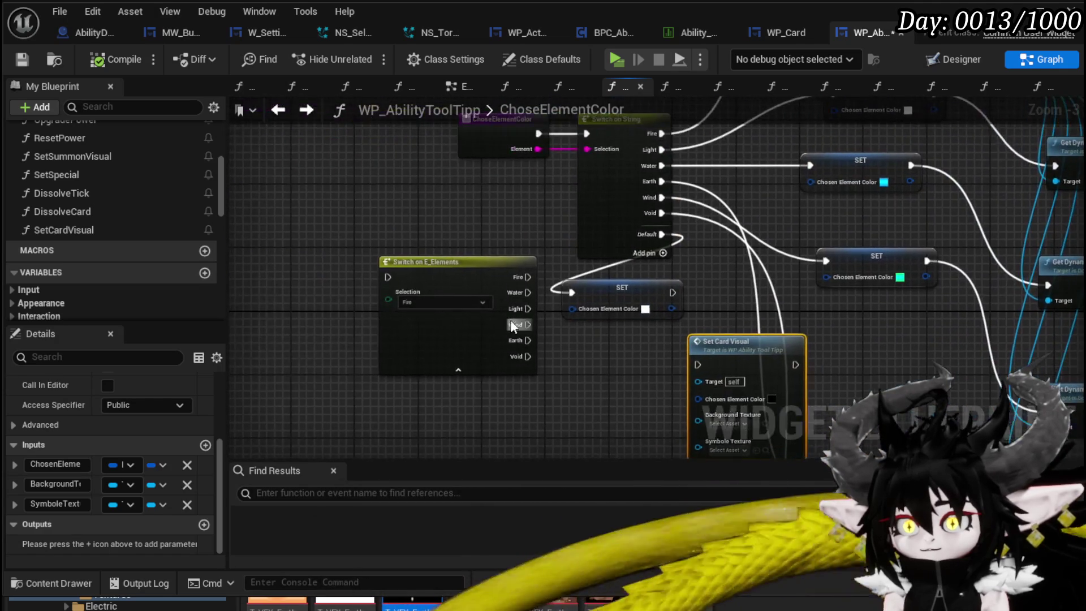
{"action": "mouse_move", "coordinate": [361, 195]}
{"action": "left_mouse_down"}
{"action": "mouse_move", "coordinate": [460, 279]}
{"action": "mouse_move", "coordinate": [336, 206]}
{"action": "left_mouse_up"}
{"action": "scroll", "coordinate": [388, 310], "scroll_direction": "up", "scroll_amount": 1}
{"action": "scroll", "coordinate": [480, 178], "scroll_direction": "up", "scroll_amount": 2}
{"action": "left_click", "coordinate": [396, 224]}
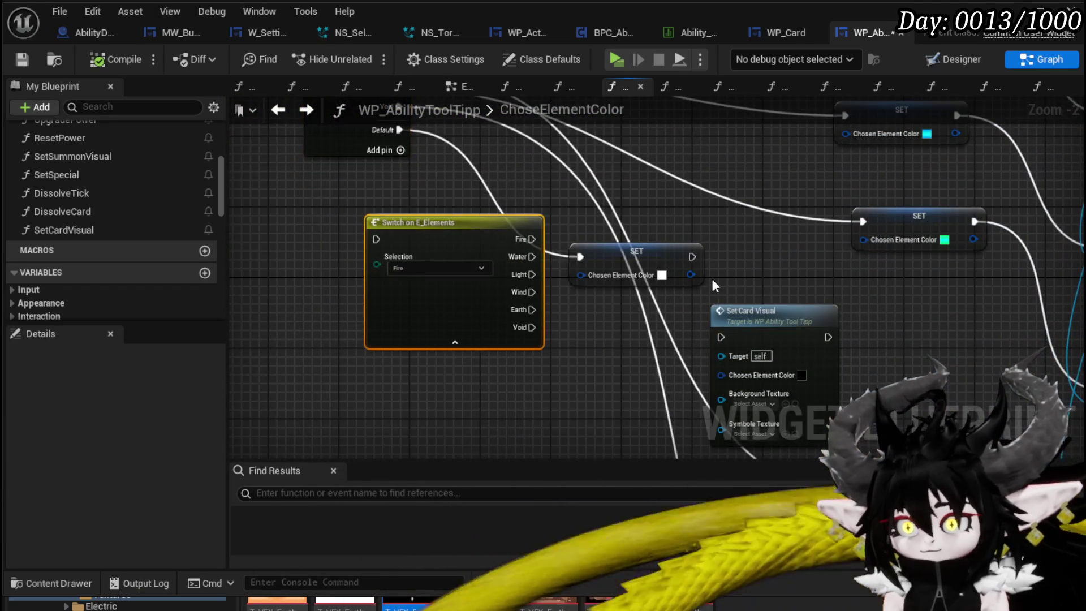
{"action": "key", "text": "Delete"}
- Place Set Card Visual beside the Switch on String outputs and wire the Wind case into it
{"action": "scroll", "coordinate": [786, 293], "scroll_direction": "up", "scroll_amount": 1}
{"action": "left_click_drag", "start_coordinate": [737, 63], "coordinate": [578, 306]}
{"action": "scroll", "coordinate": [579, 305], "scroll_direction": "up", "scroll_amount": 1}
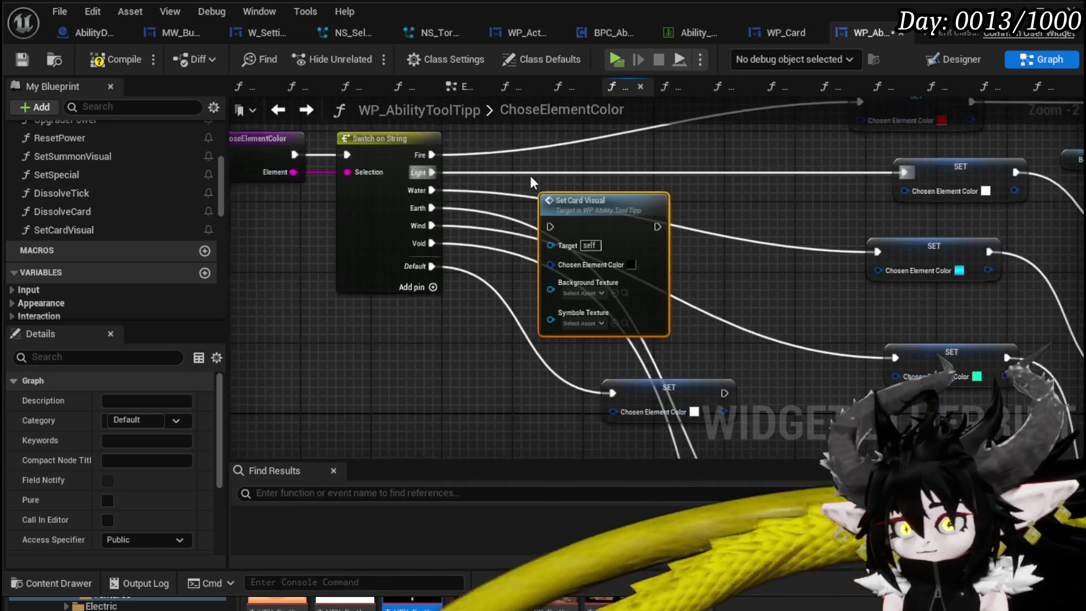
{"action": "left_click_drag", "start_coordinate": [473, 229], "coordinate": [365, 198]}
{"action": "left_click_drag", "start_coordinate": [478, 199], "coordinate": [554, 209]}
{"action": "left_click_drag", "start_coordinate": [313, 199], "coordinate": [521, 222]}
{"action": "left_click_drag", "start_coordinate": [543, 195], "coordinate": [645, 185]}
{"action": "left_click_drag", "start_coordinate": [952, 375], "coordinate": [725, 313]}
{"action": "left_click", "coordinate": [496, 193]}
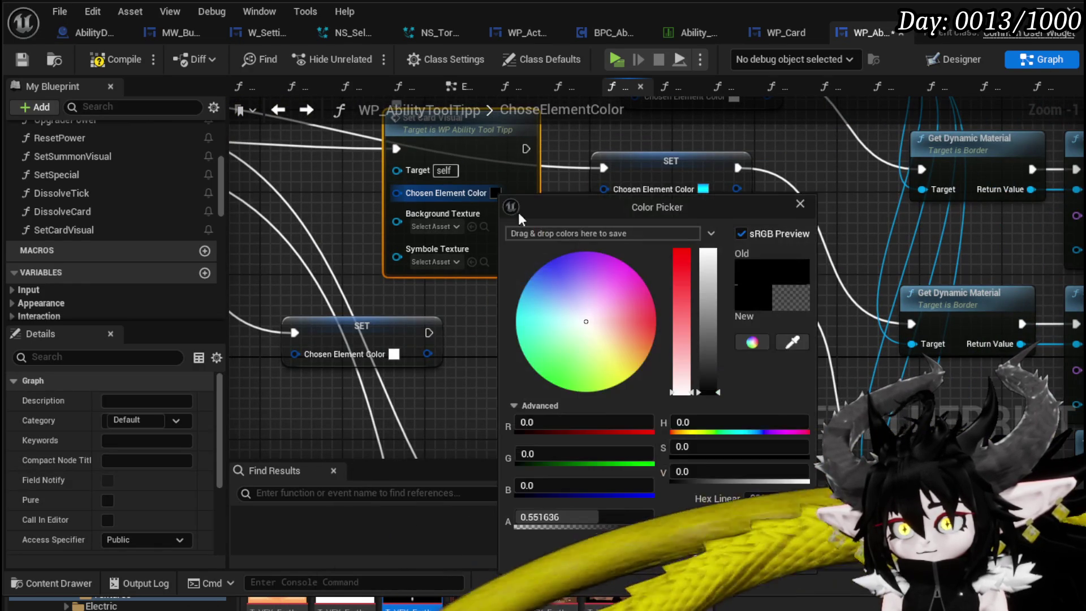
- Set Chosen Element Color to full green and Background Texture to WindBorderTex
{"action": "left_click_drag", "start_coordinate": [556, 451], "coordinate": [651, 451]}
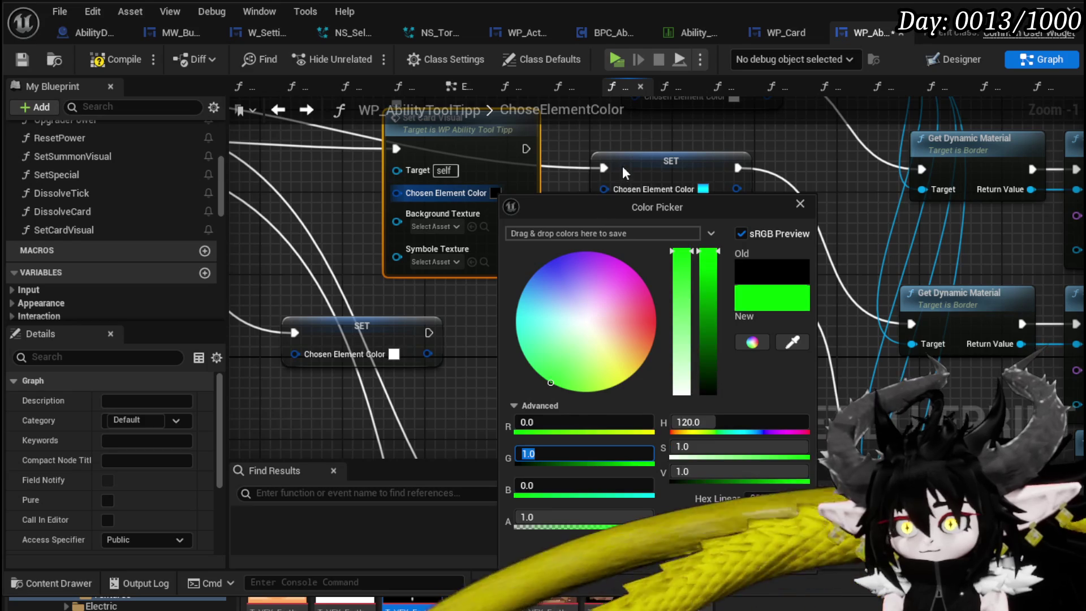
{"action": "left_click", "coordinate": [713, 558]}
{"action": "mouse_move", "coordinate": [455, 323]}
{"action": "left_mouse_down"}
{"action": "mouse_move", "coordinate": [390, 251]}
{"action": "mouse_move", "coordinate": [564, 280]}
{"action": "mouse_move", "coordinate": [464, 227]}
{"action": "left_mouse_up"}
{"action": "left_click", "coordinate": [411, 215]}
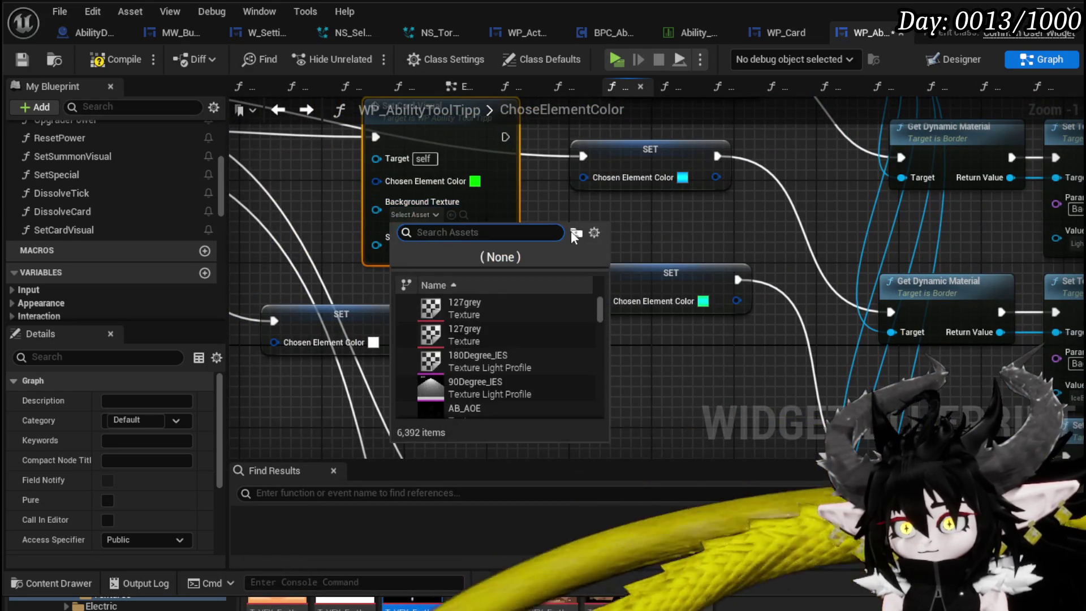
{"action": "type", "text": "WindBor"}
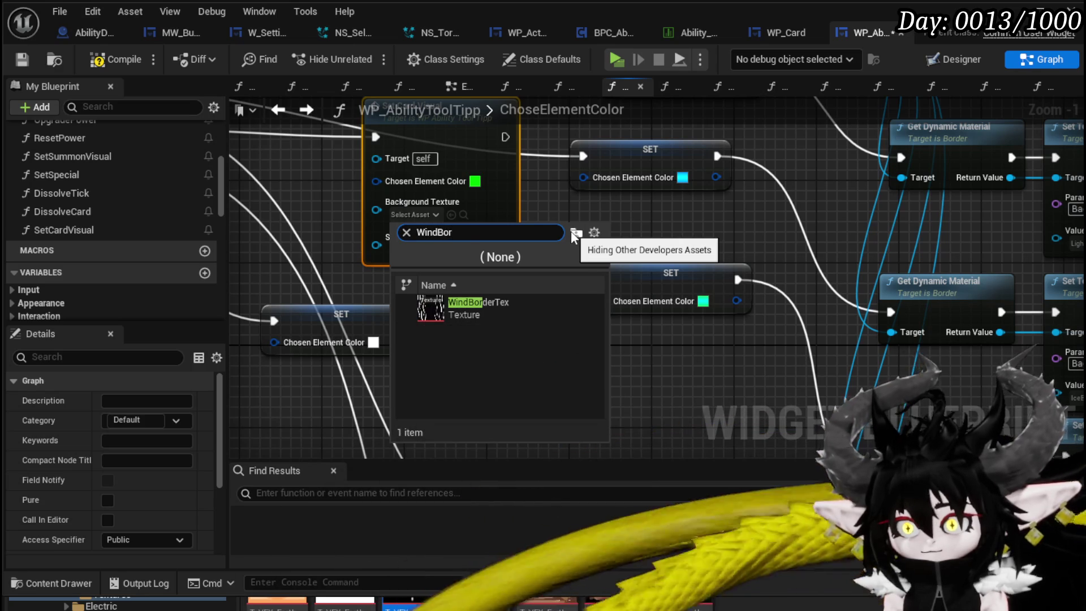
{"action": "left_click", "coordinate": [500, 301]}
- Set Symbole Texture to the T_VFX_NatureMagic texture and save the widget blueprint
{"action": "left_click", "coordinate": [414, 250]}
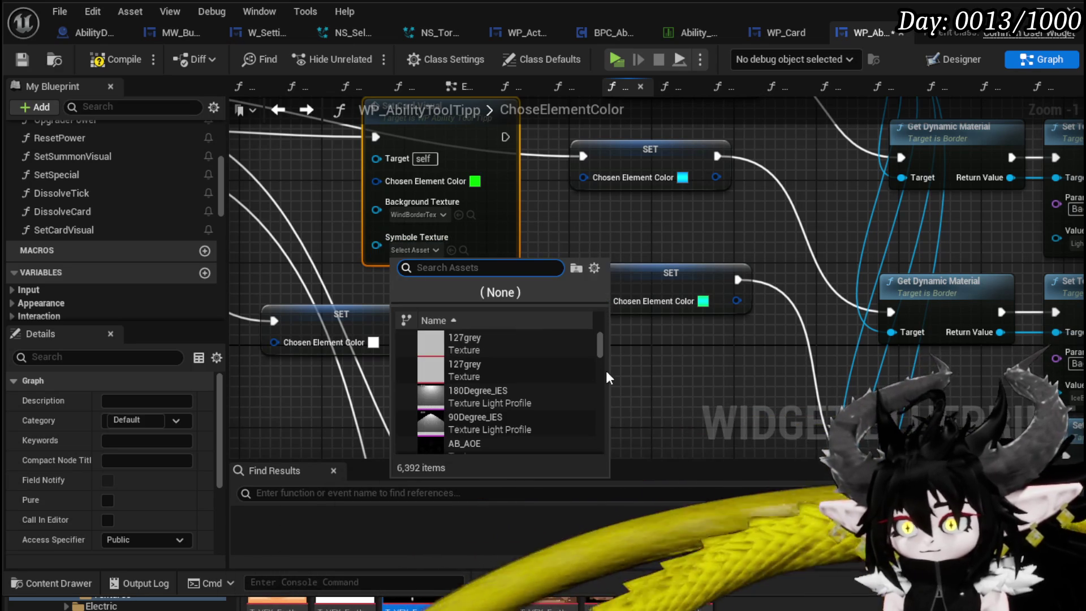
{"action": "type", "text": "Nature"}
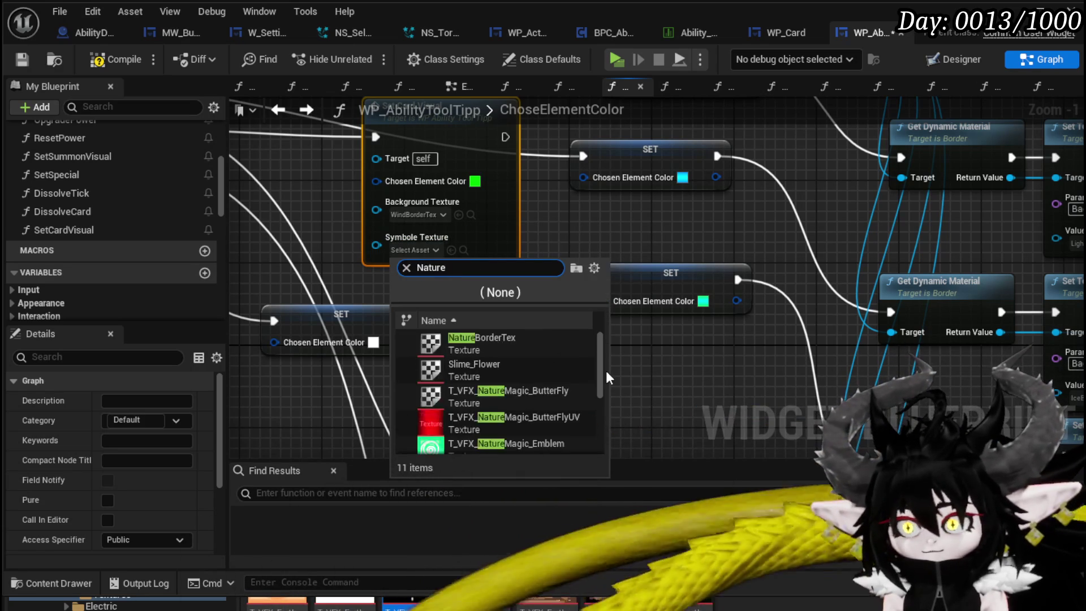
{"action": "type", "text": " text"}
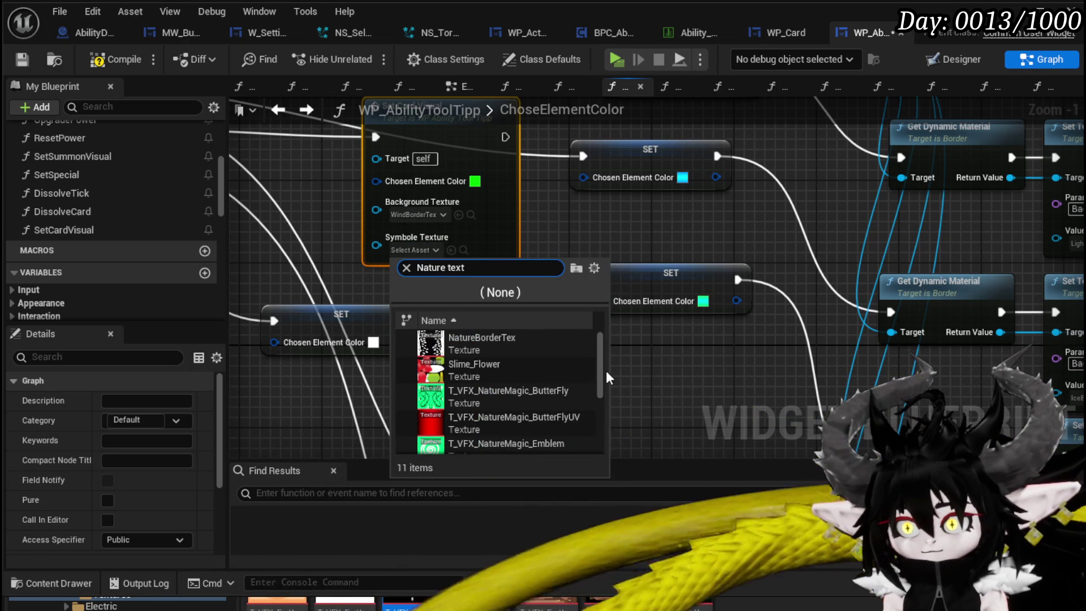
{"action": "key", "text": "BackSpace"}
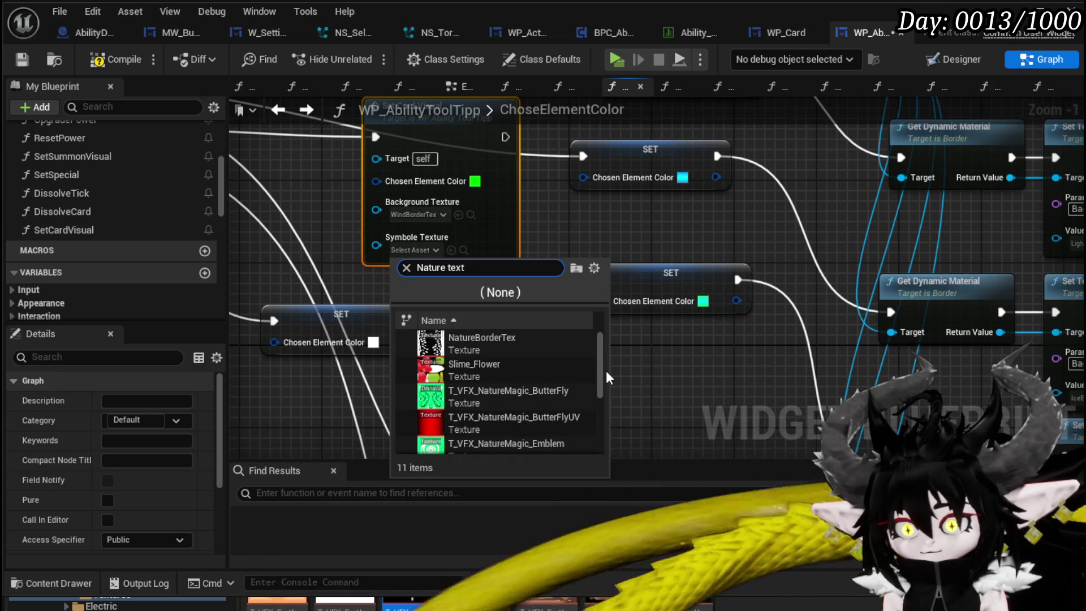
{"action": "key", "text": "ctrl+a"}
{"action": "key", "text": "BackSpace"}
{"action": "type", "text": "T_VFX_"}
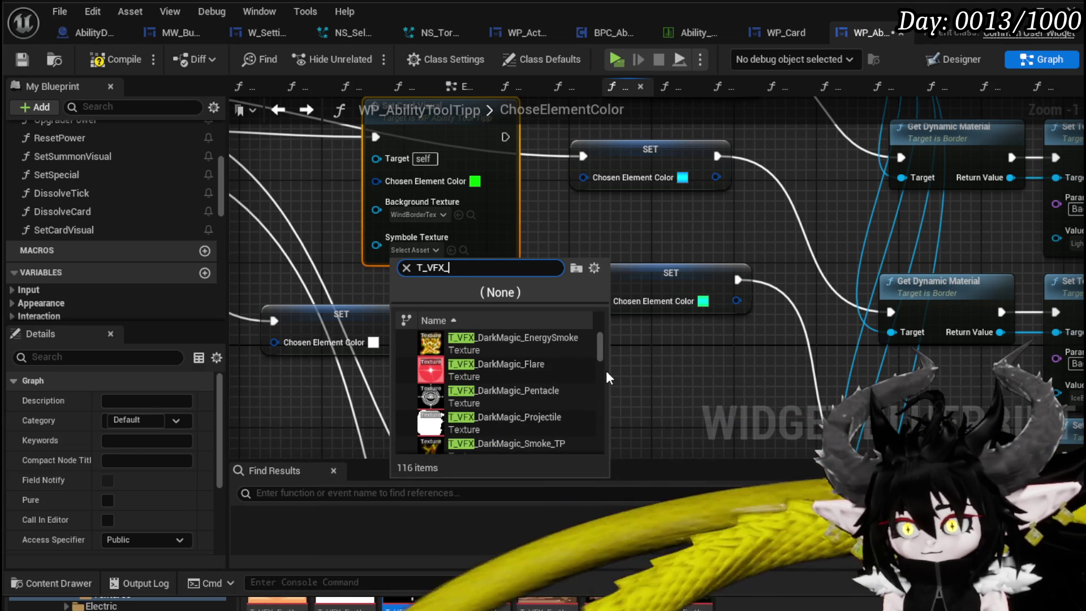
{"action": "type", "text": "Nature"}
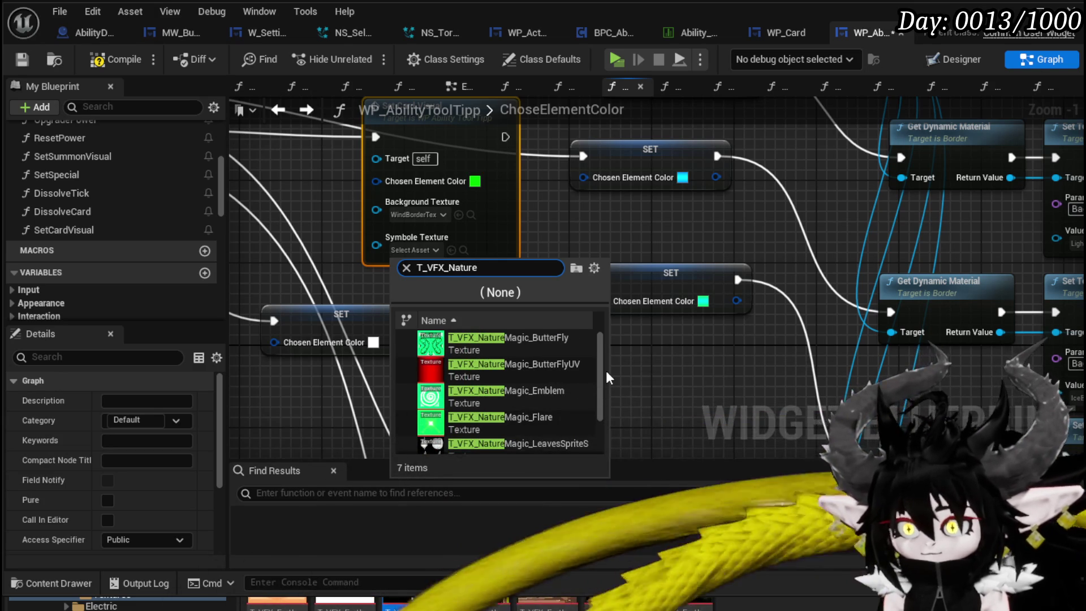
{"action": "scroll", "coordinate": [564, 385], "scroll_direction": "down", "scroll_amount": 1}
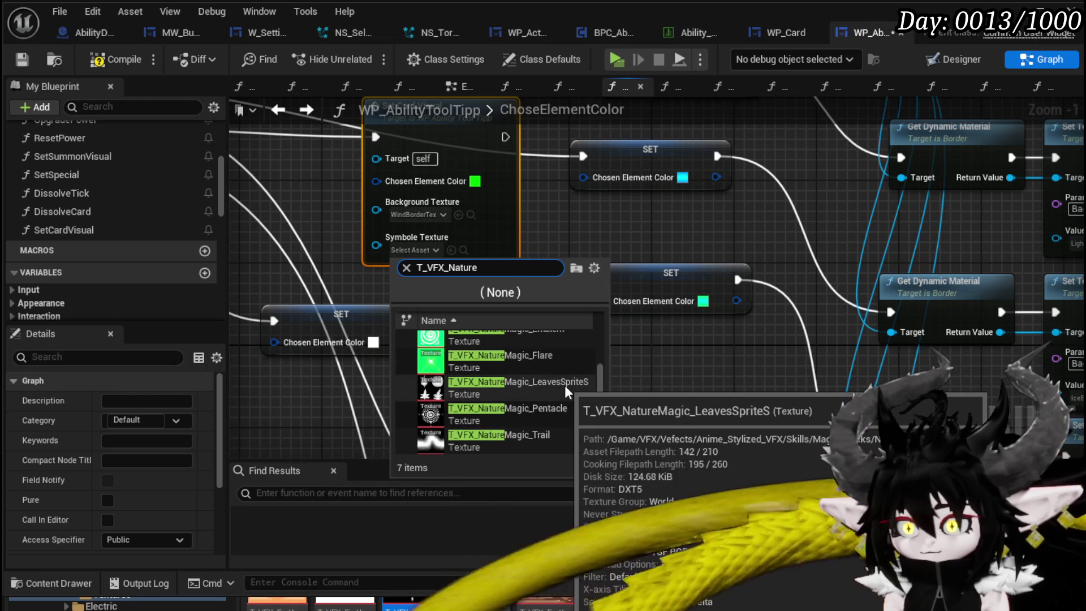
{"action": "left_click", "coordinate": [474, 424]}
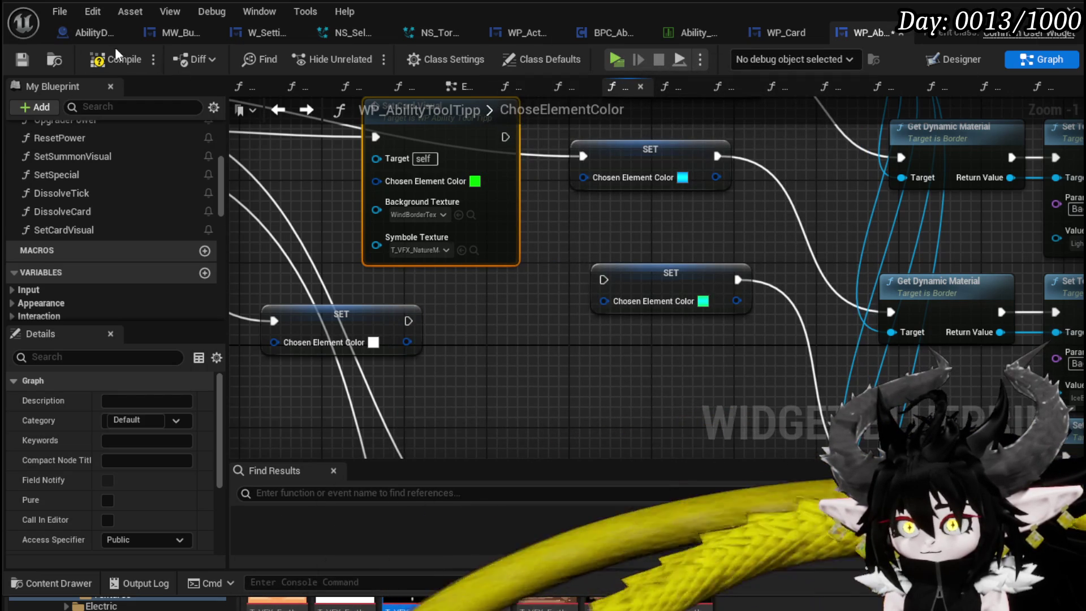
{"action": "left_click", "coordinate": [22, 59]}
{"action": "scroll", "coordinate": [634, 167], "scroll_direction": "down", "scroll_amount": 2}
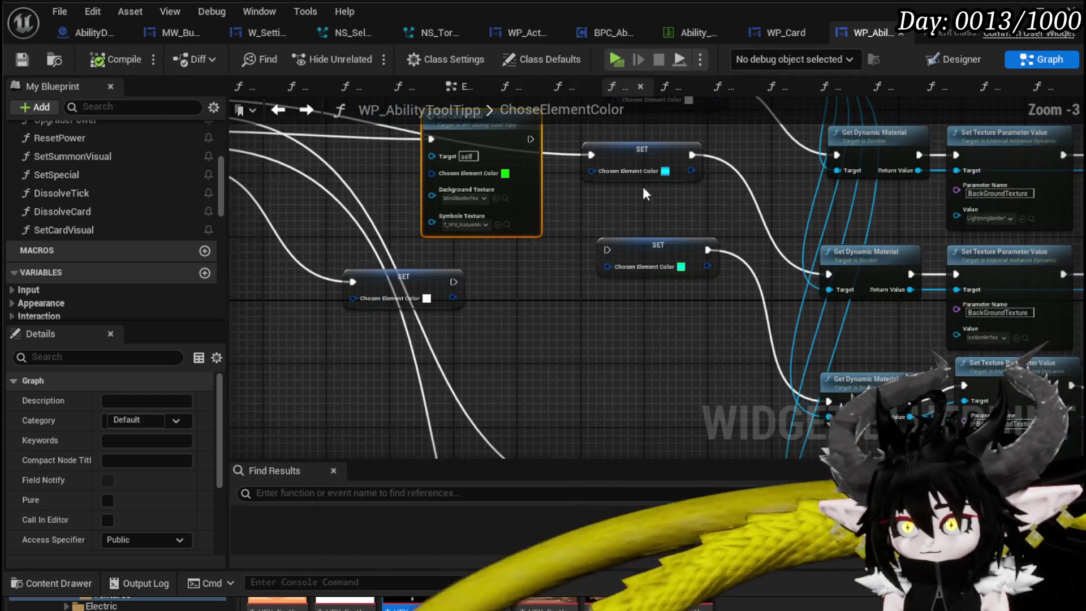